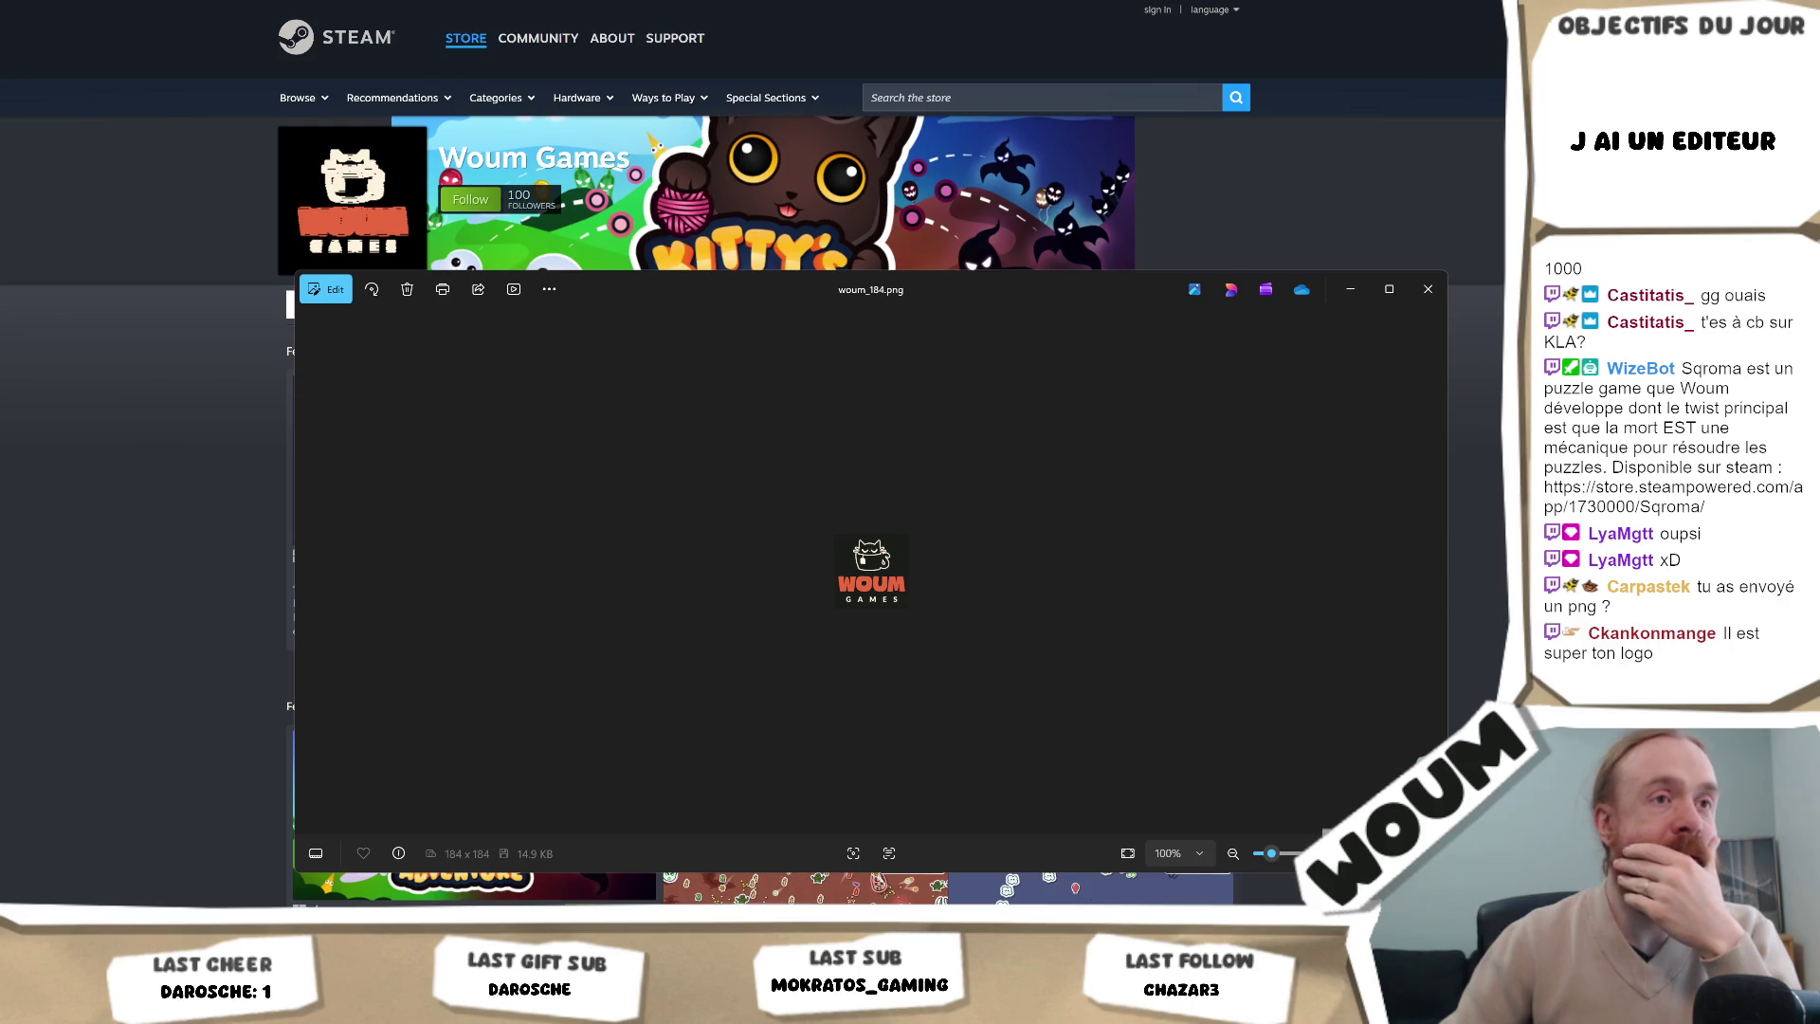
Close the woum_184.png preview in Photos and bring the Krita logo window forward
left_click(167, 373)
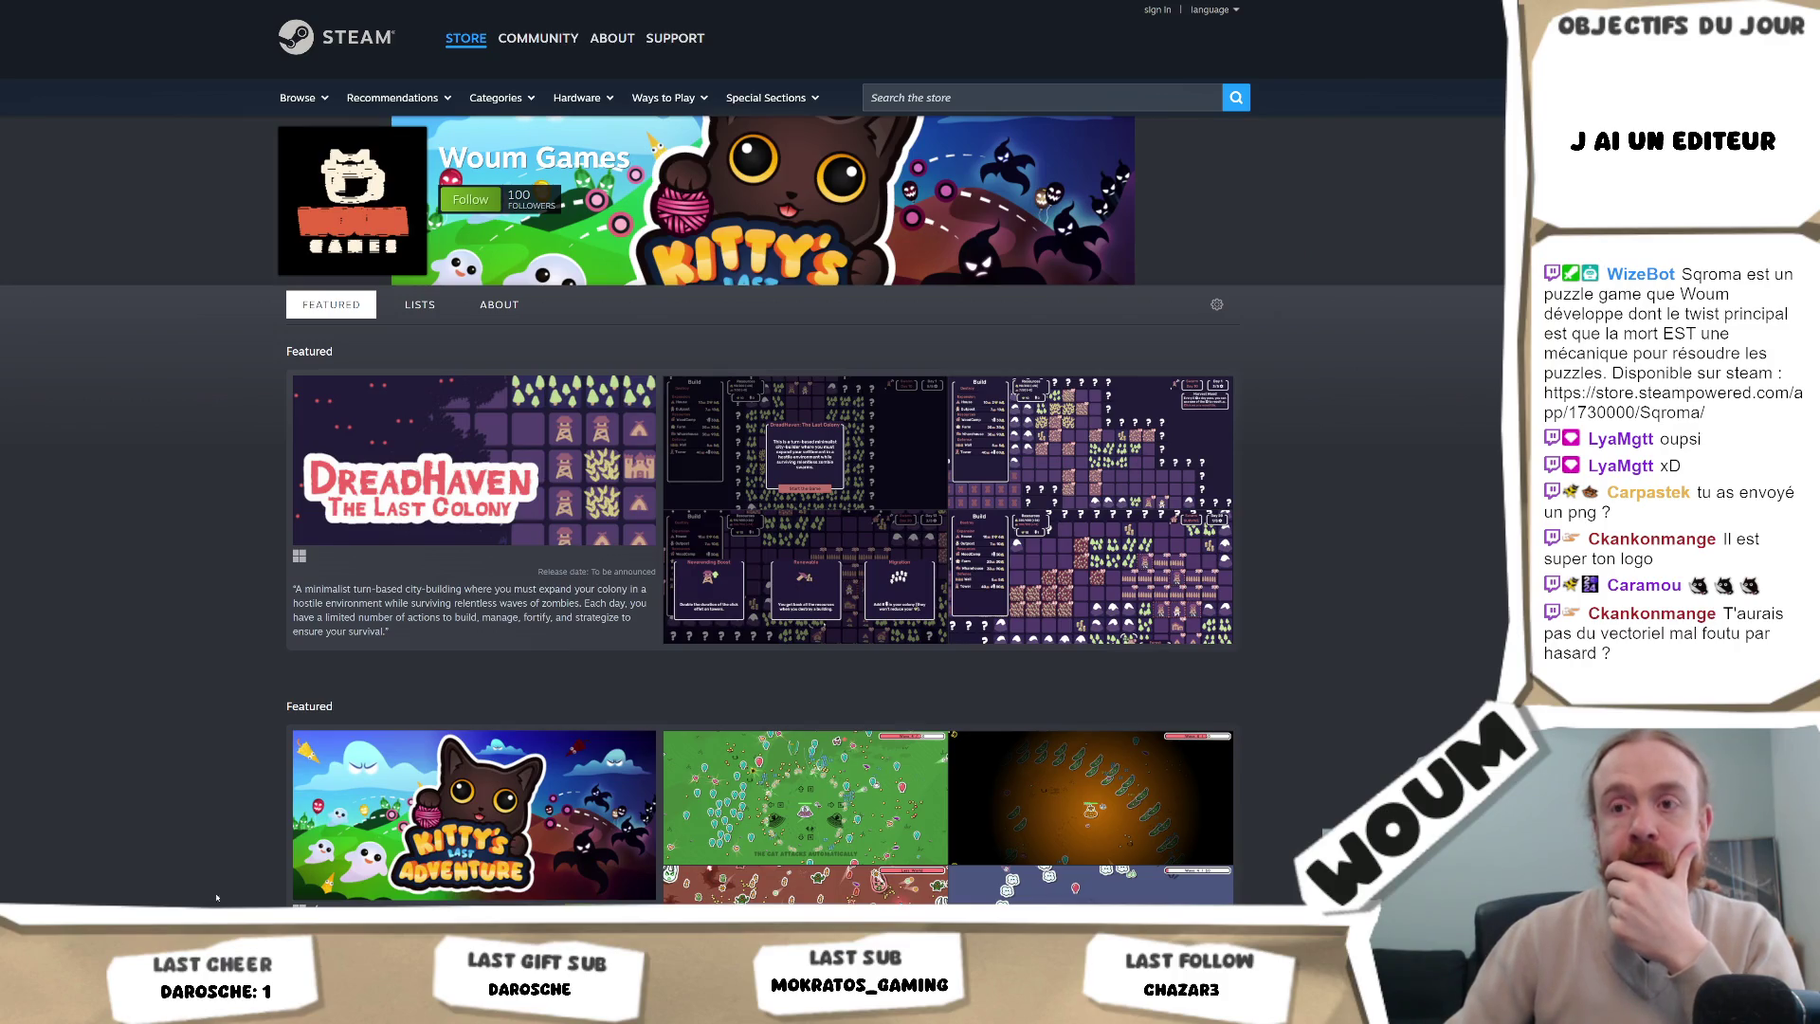
mouse_move(198, 1007)
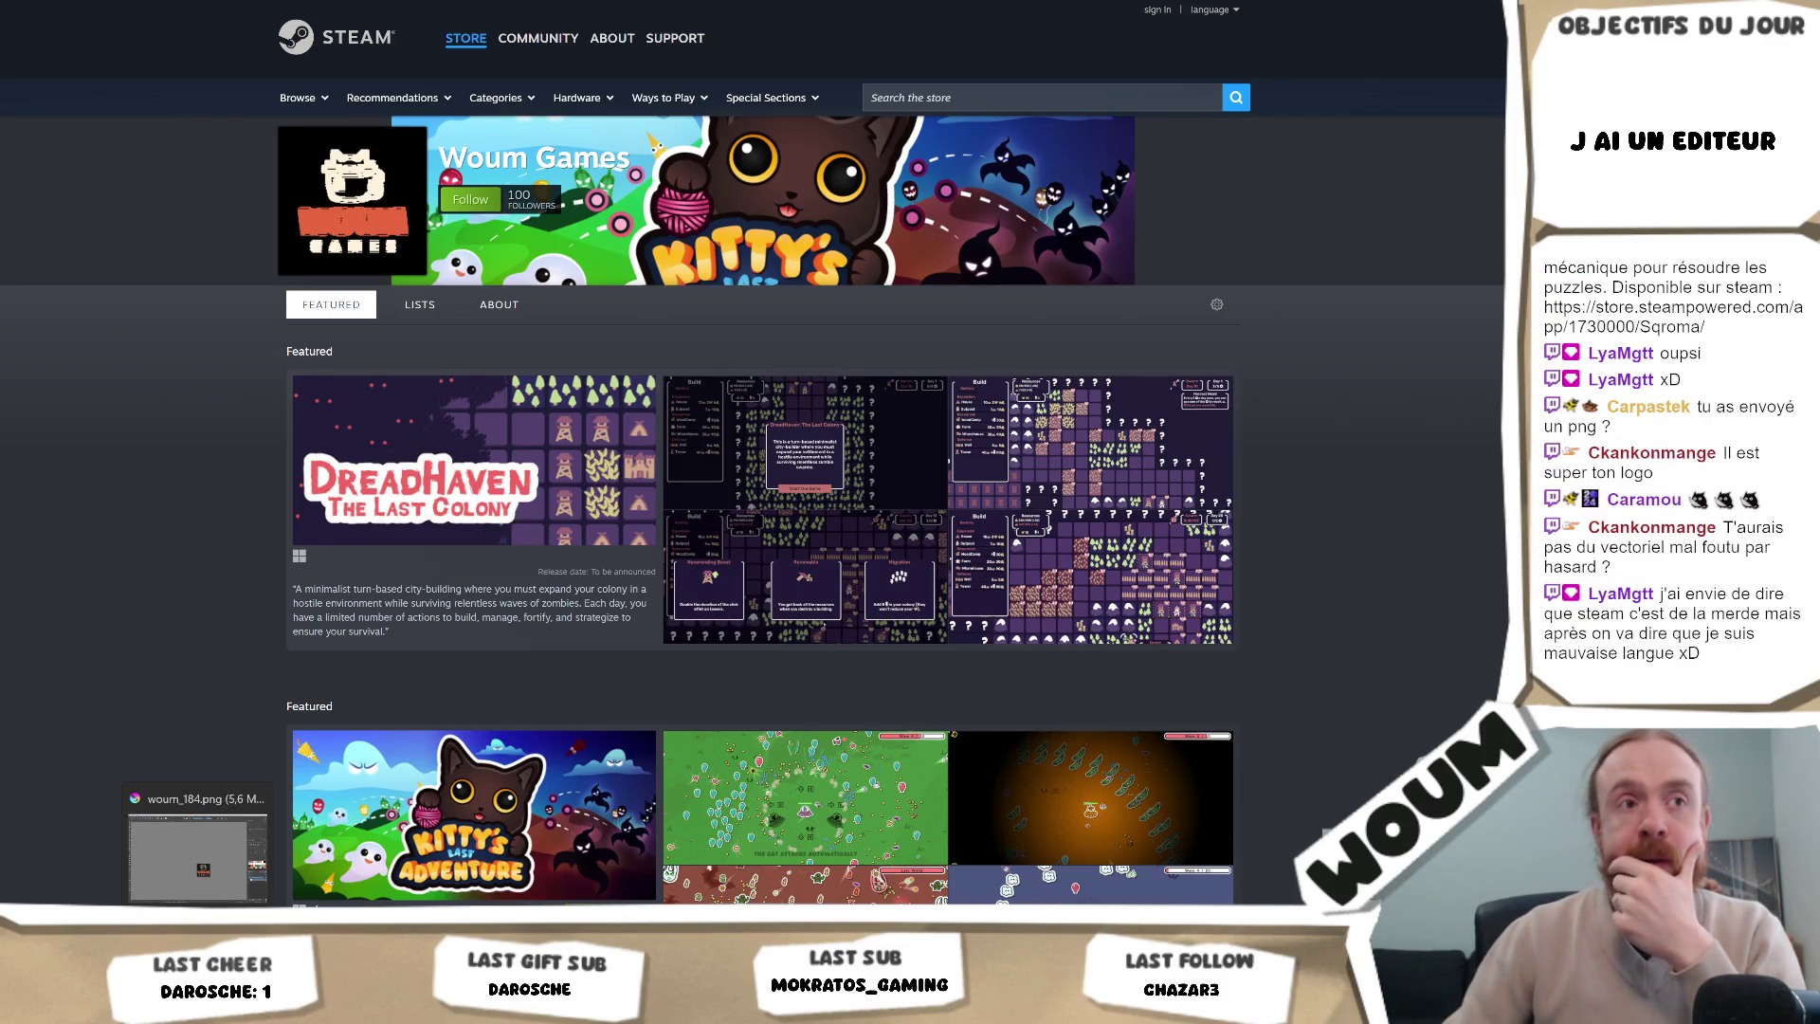
left_click(198, 858)
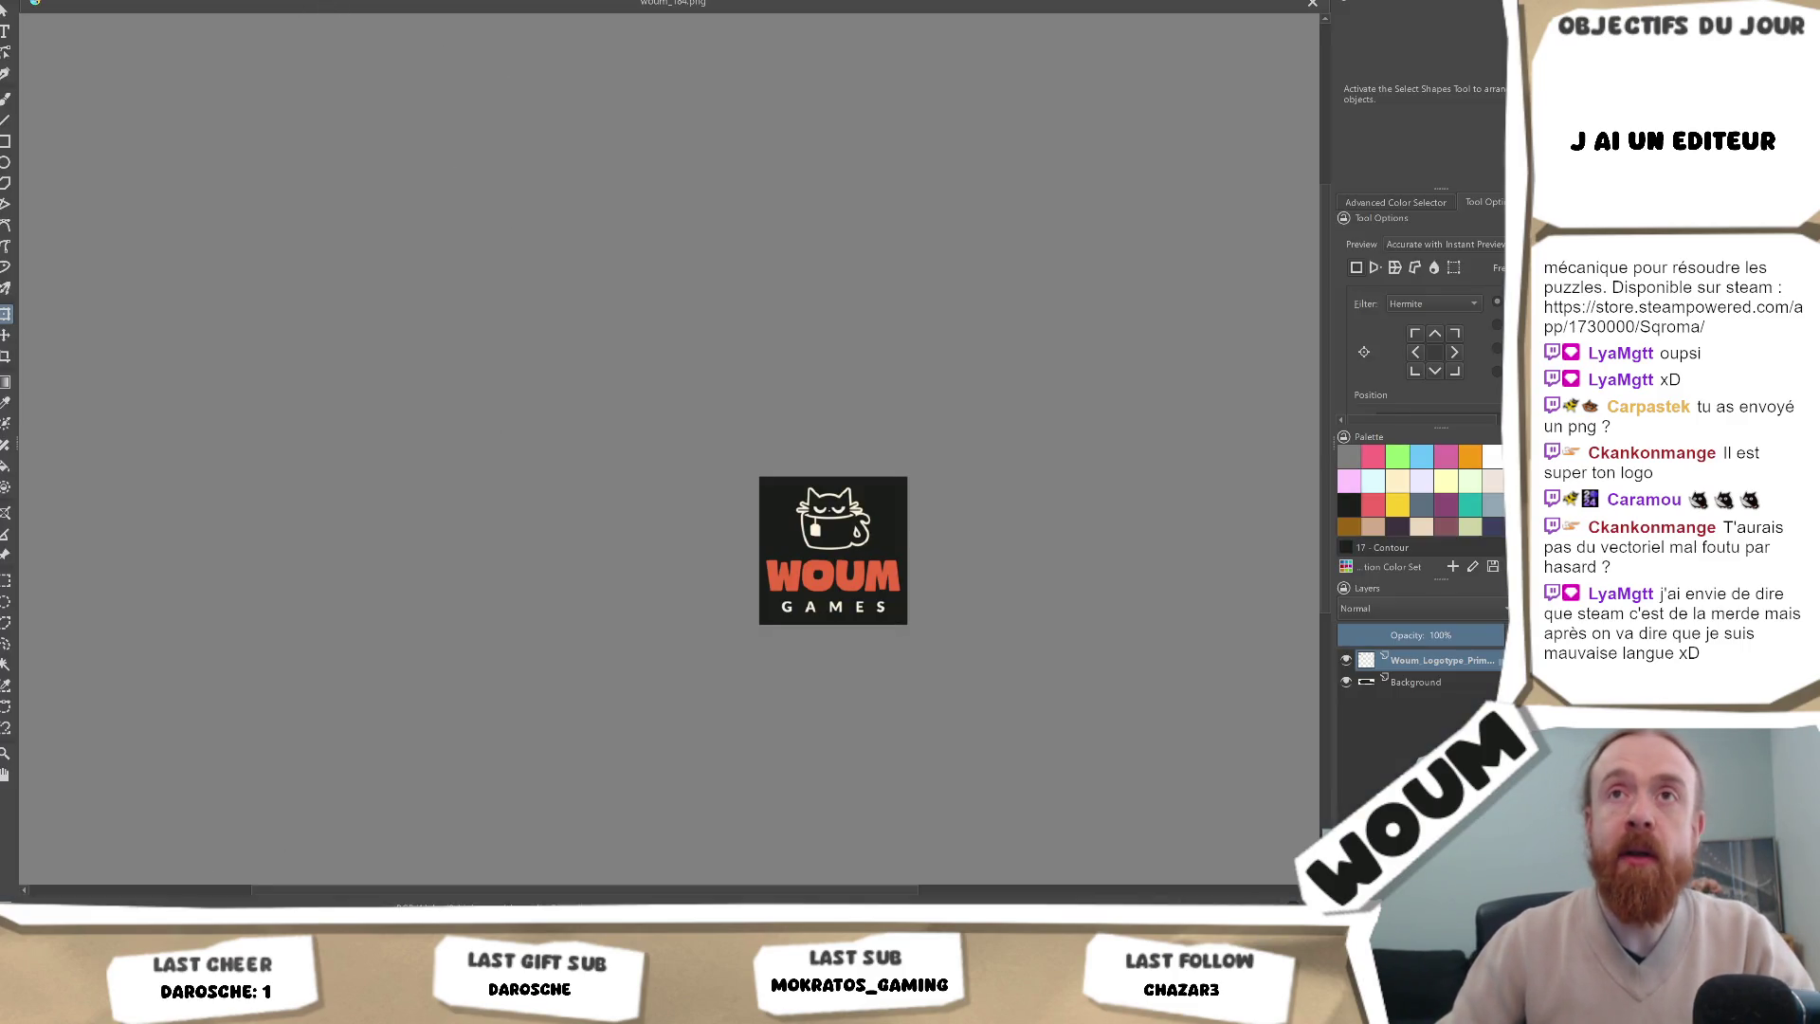
Export the logo from Krita as JPEG file woum_184jpg.jpg at 100% quality
key("alt+f")
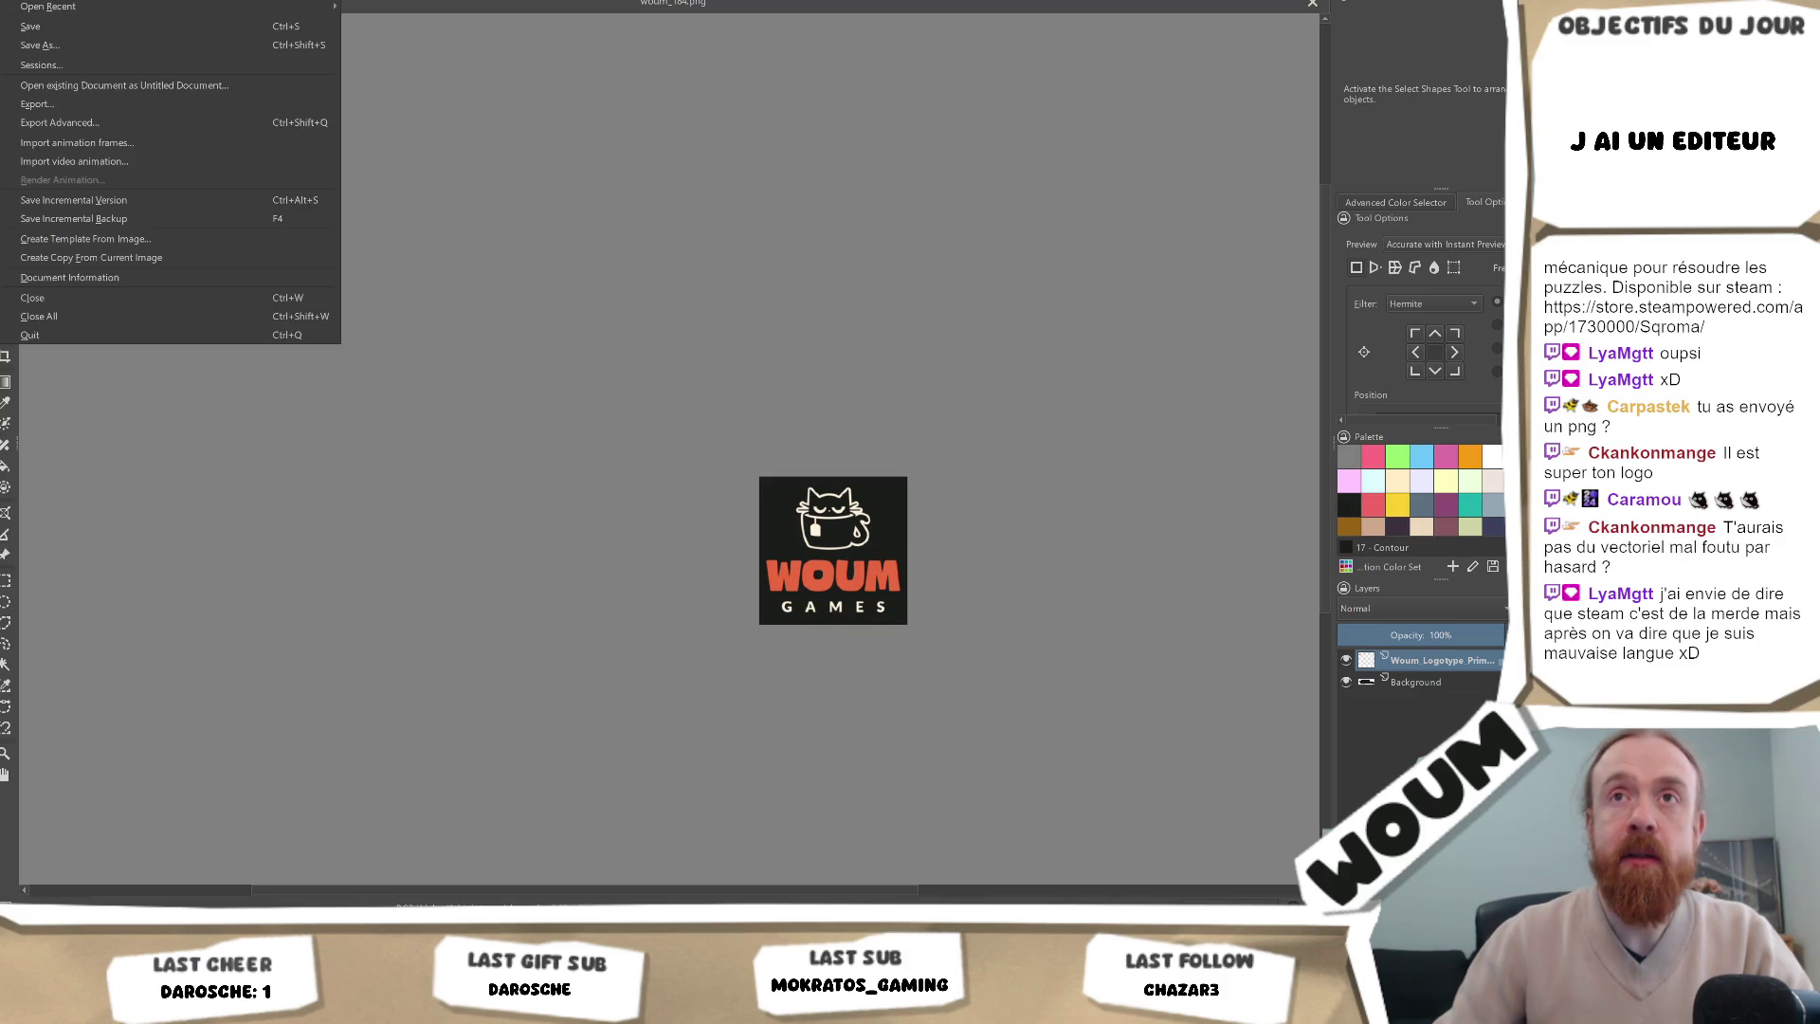
left_click(40, 45)
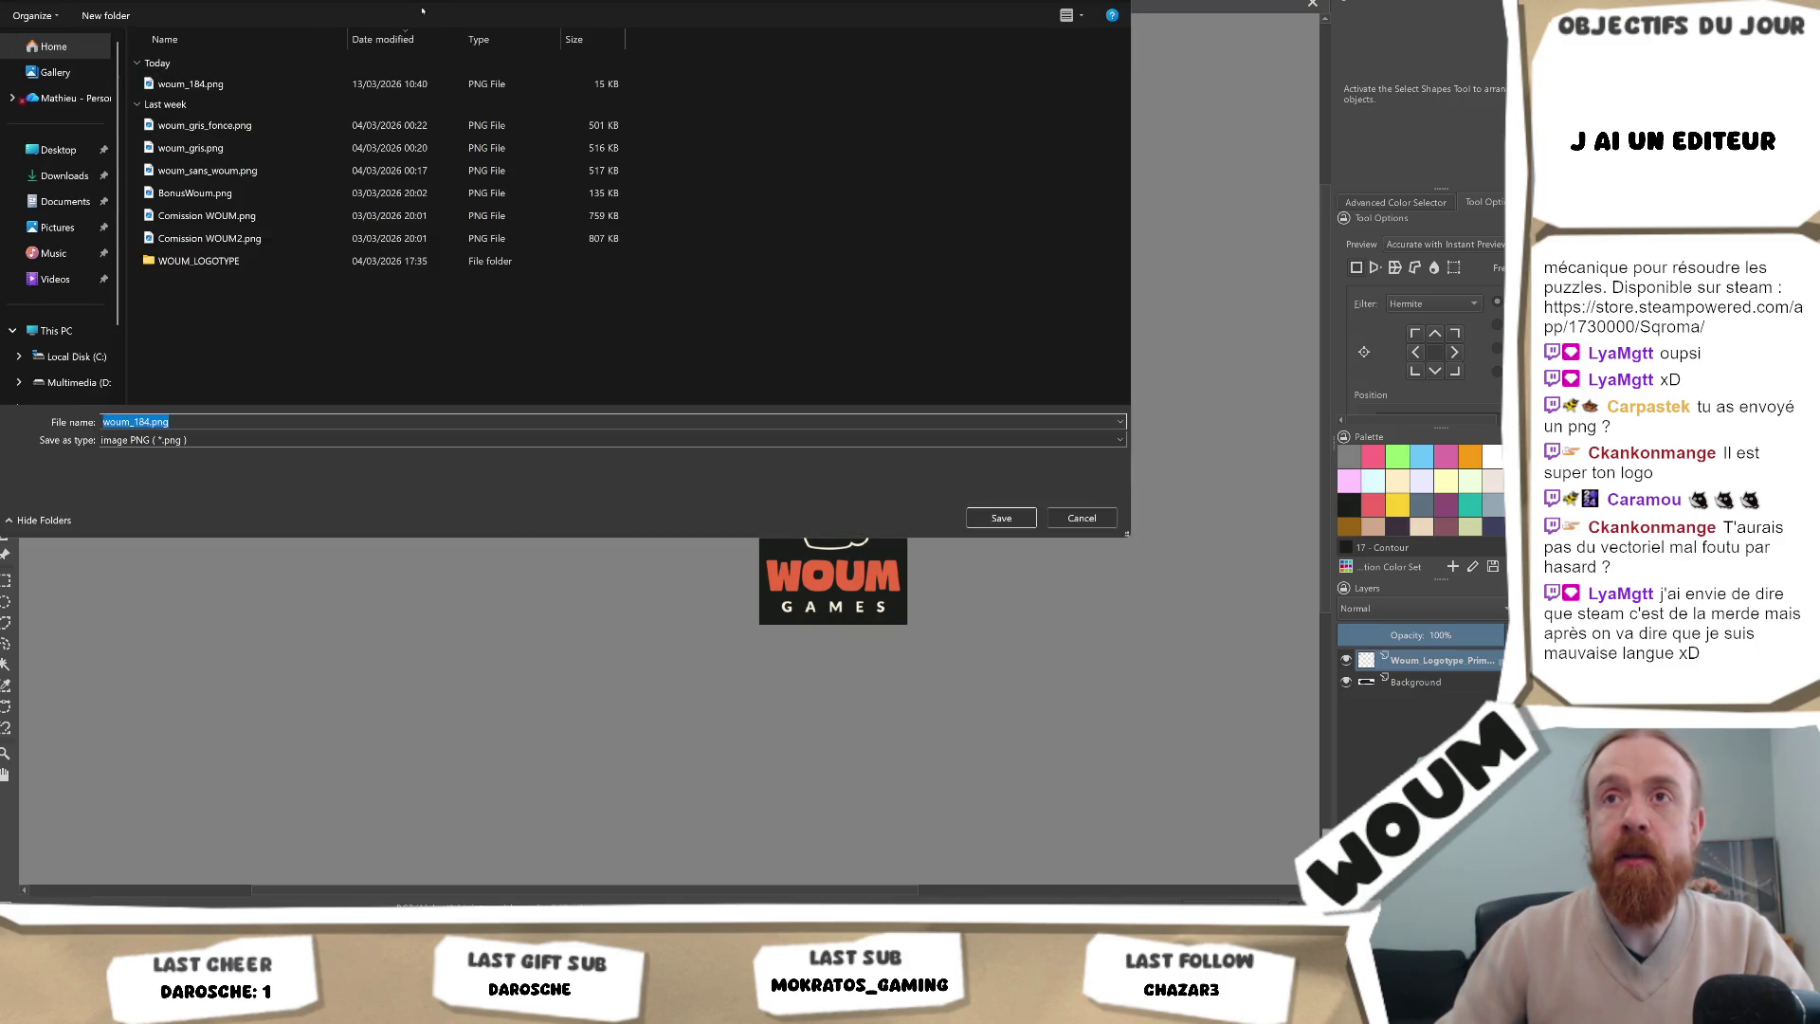
left_click(156, 440)
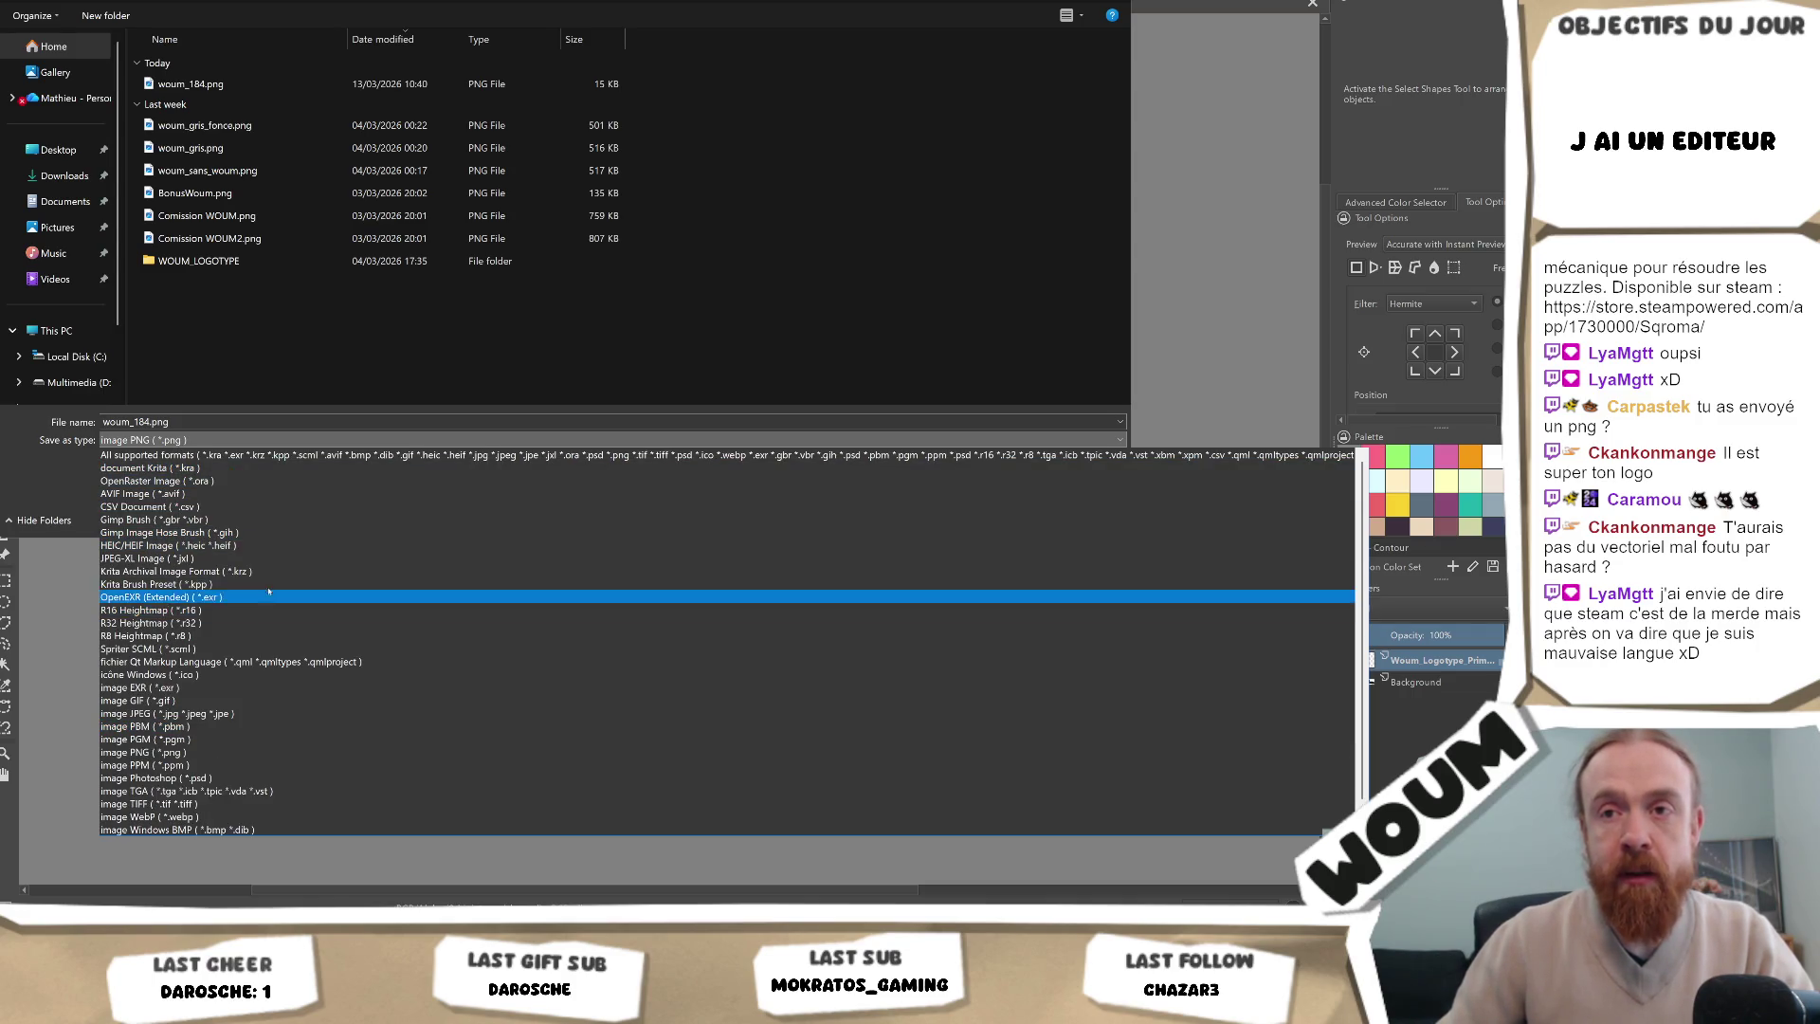
scroll(275, 654, "down", 1)
left_click(278, 687)
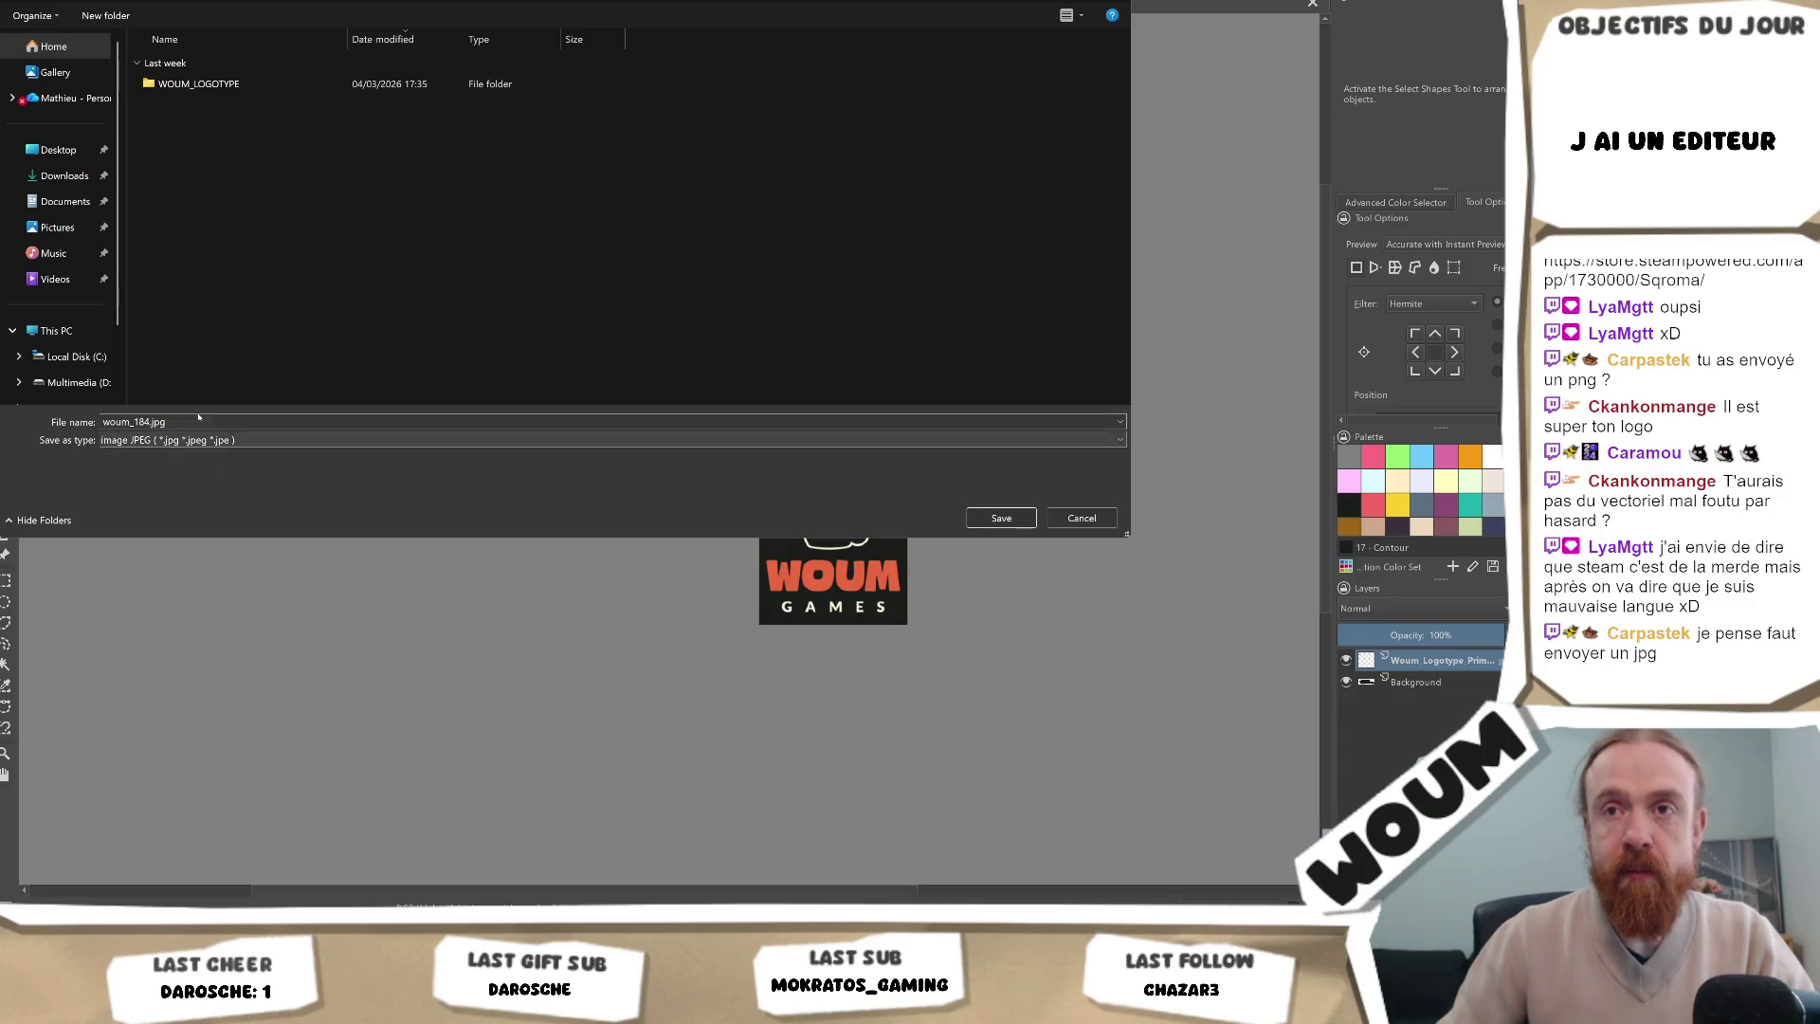
left_click(154, 424)
type("jpg")
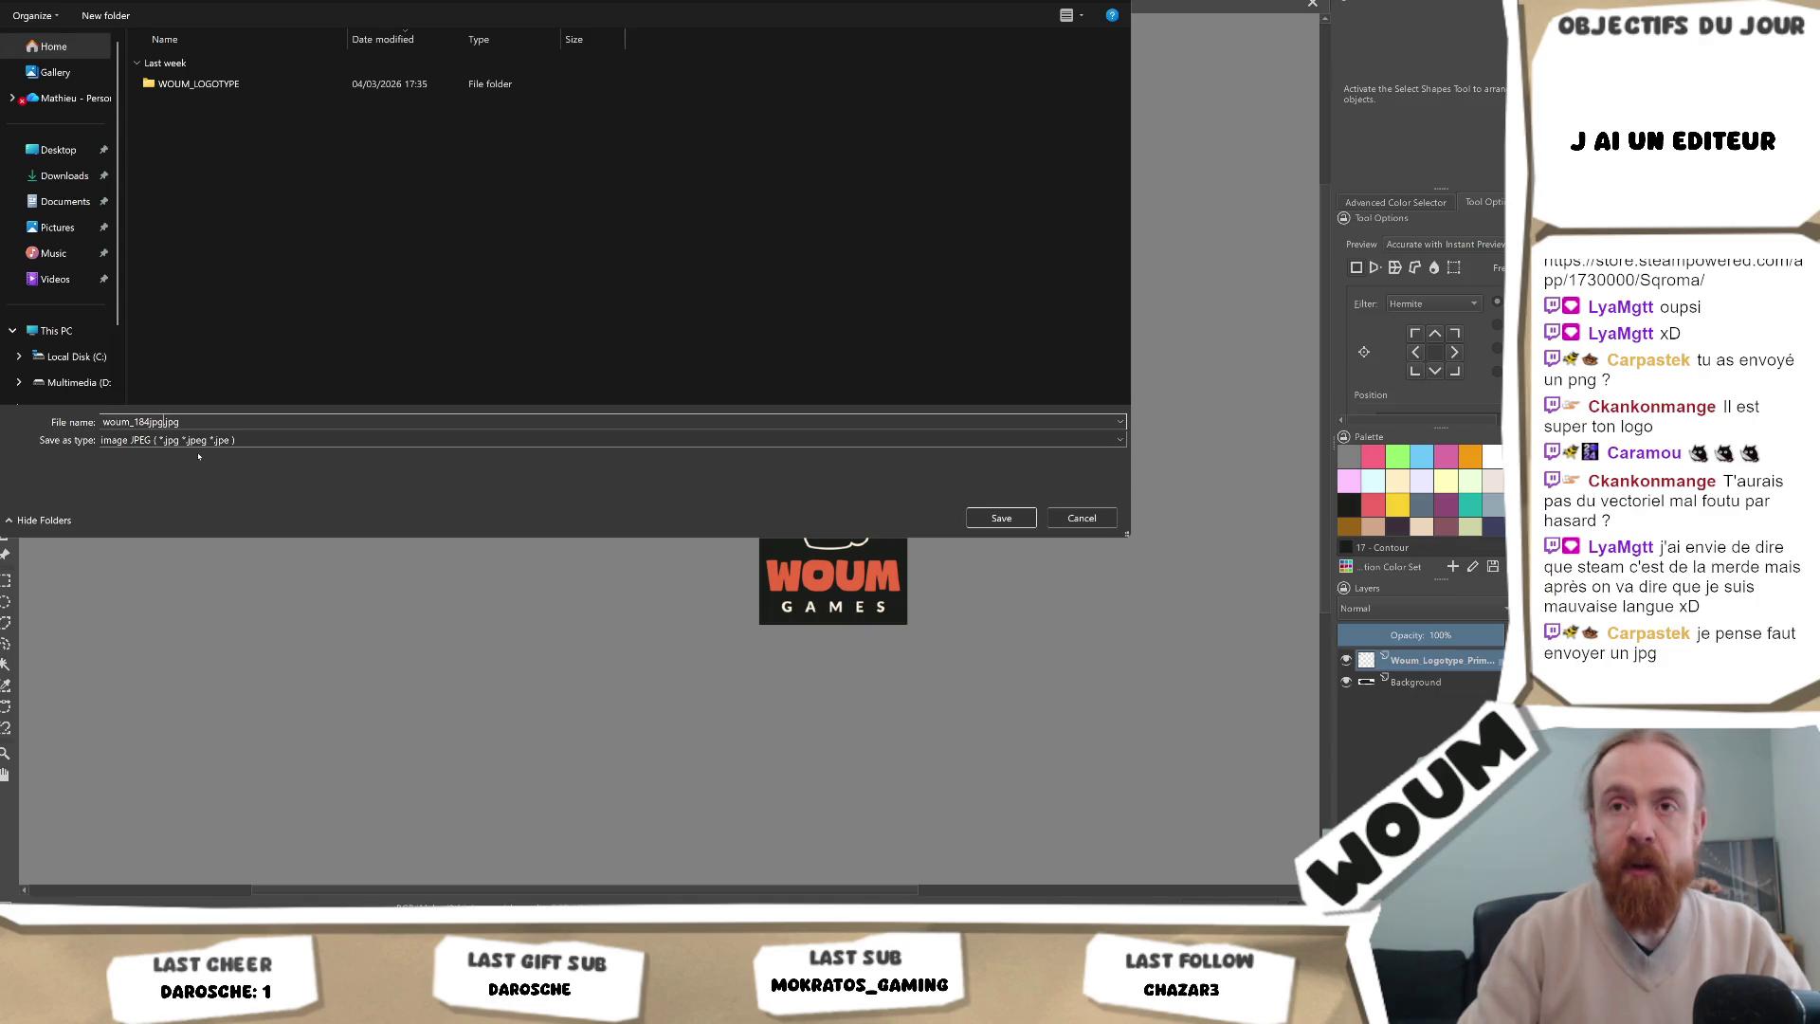
key("Return")
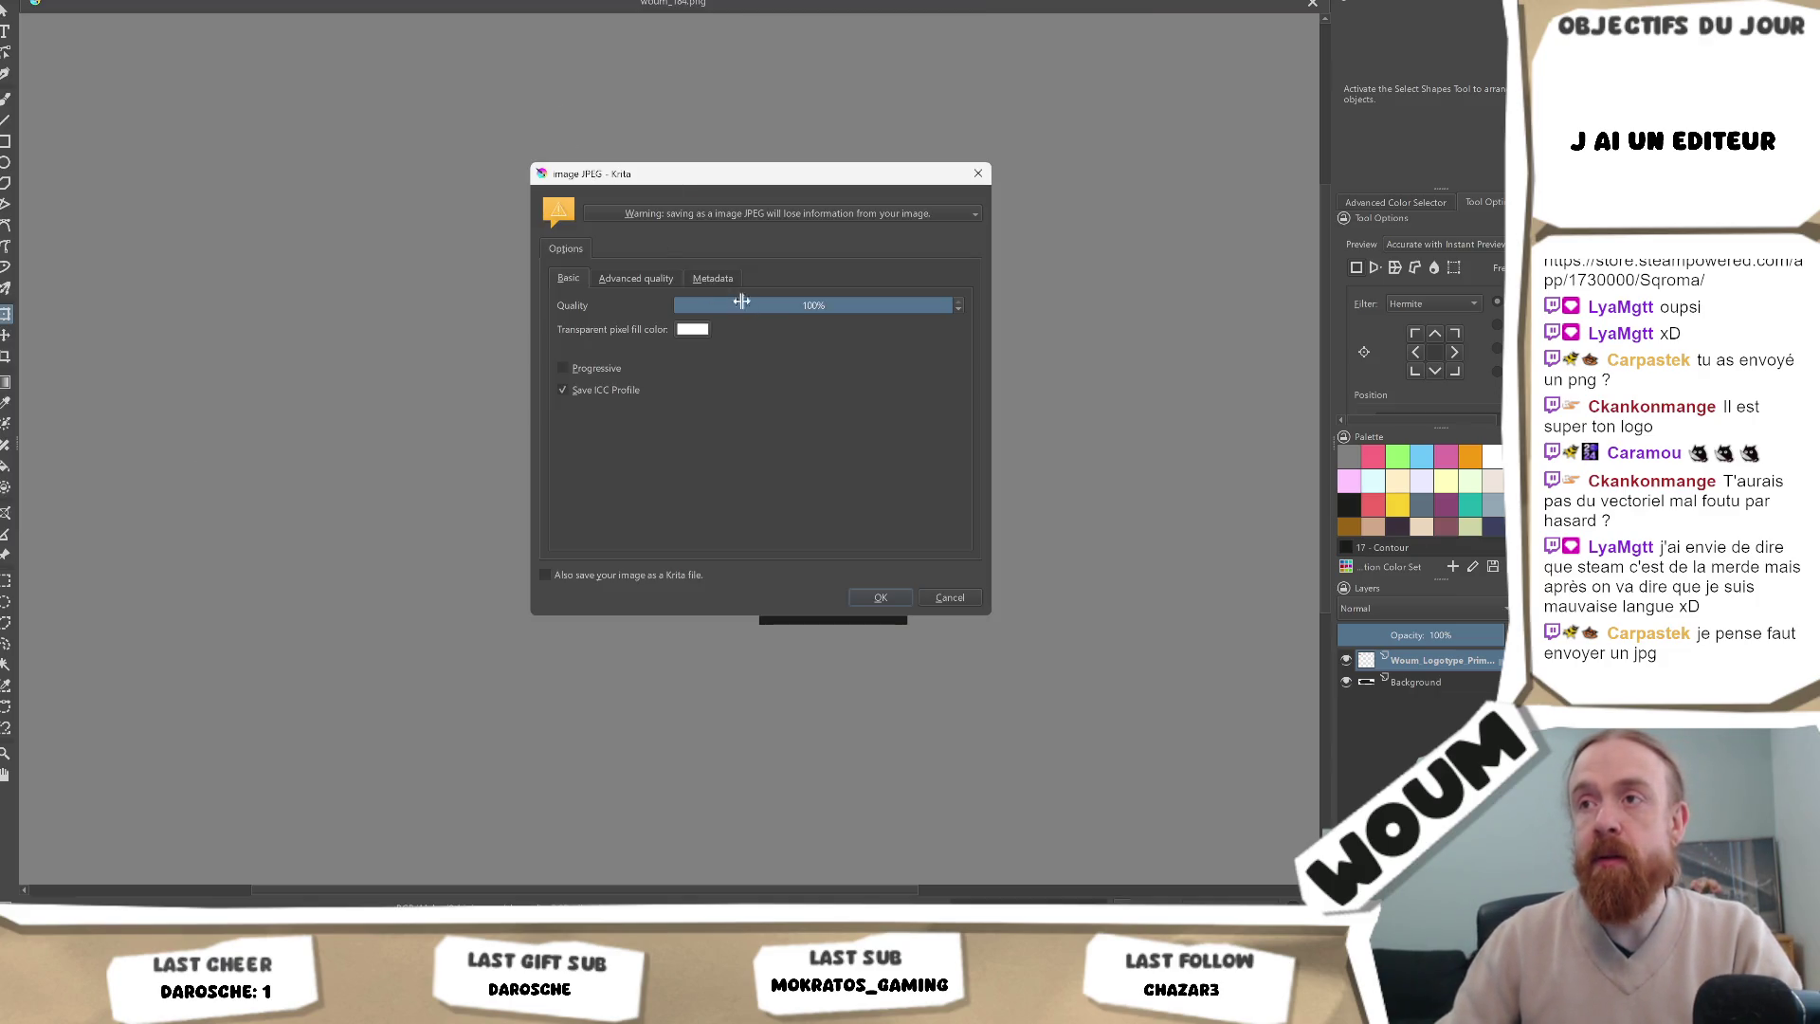
key("Return")
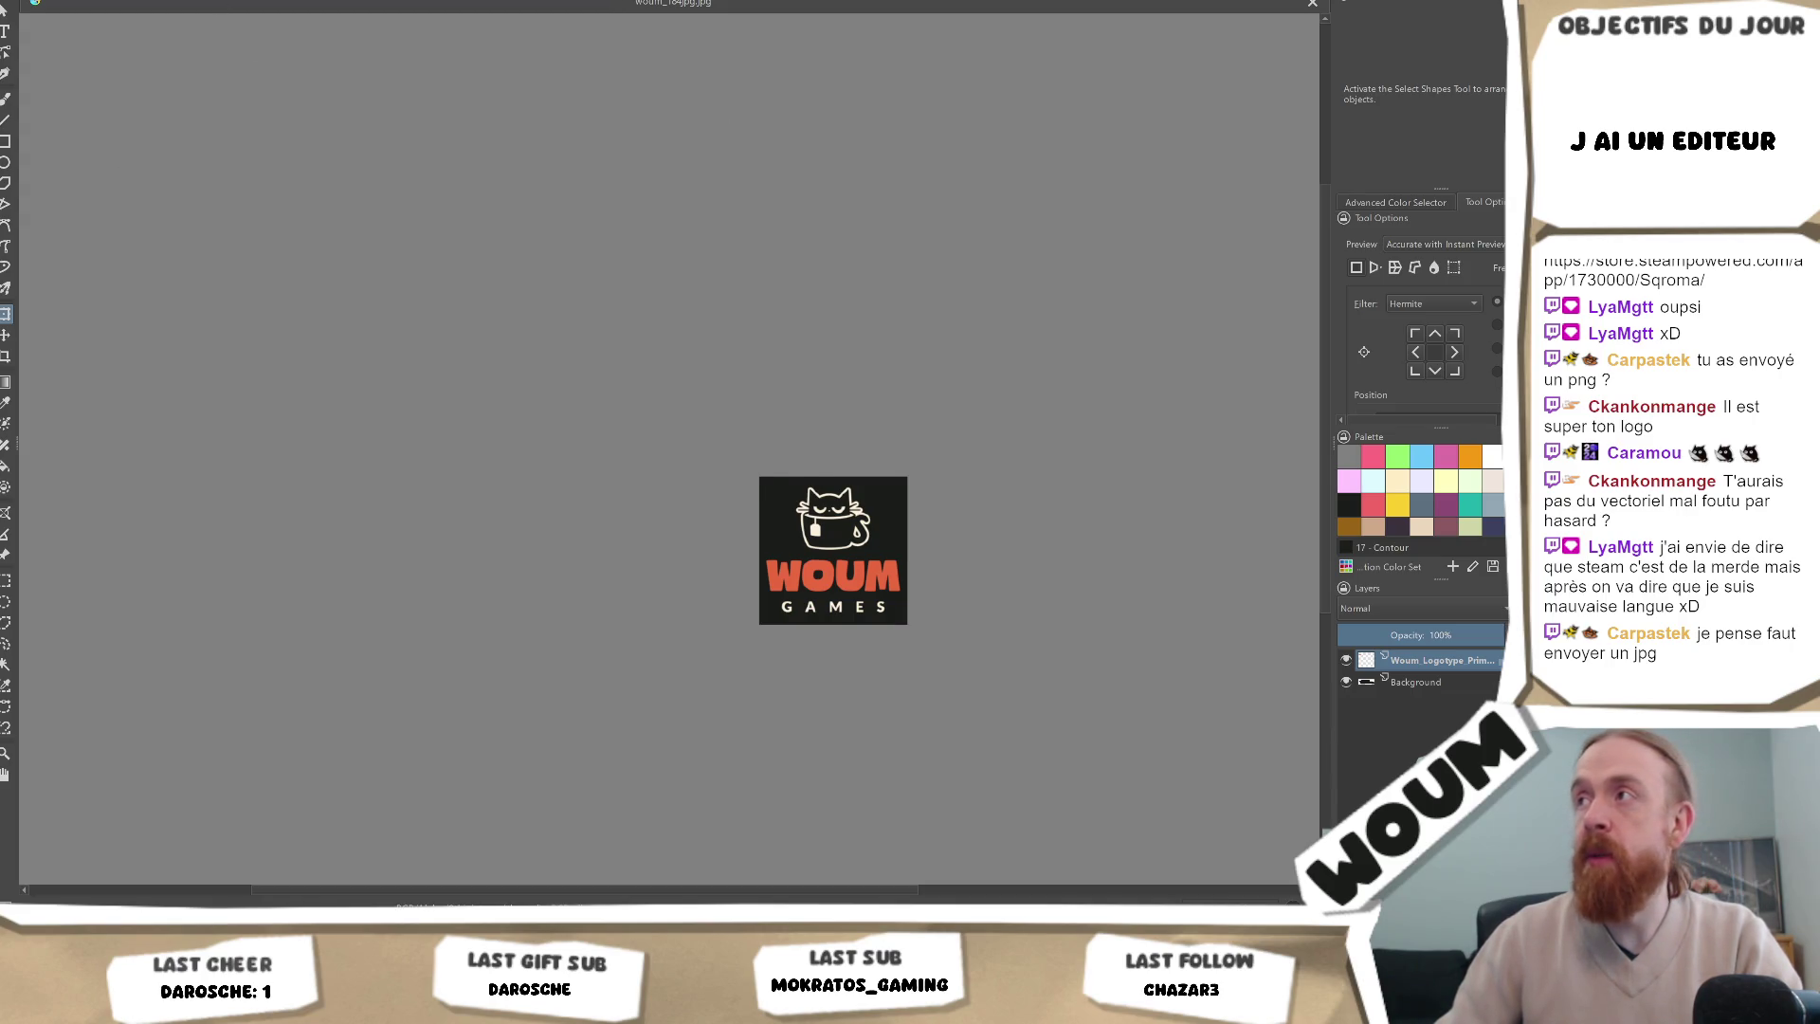
Snip the Woum Games logo from the Steam page, then return to Krita
key("alt+Tab")
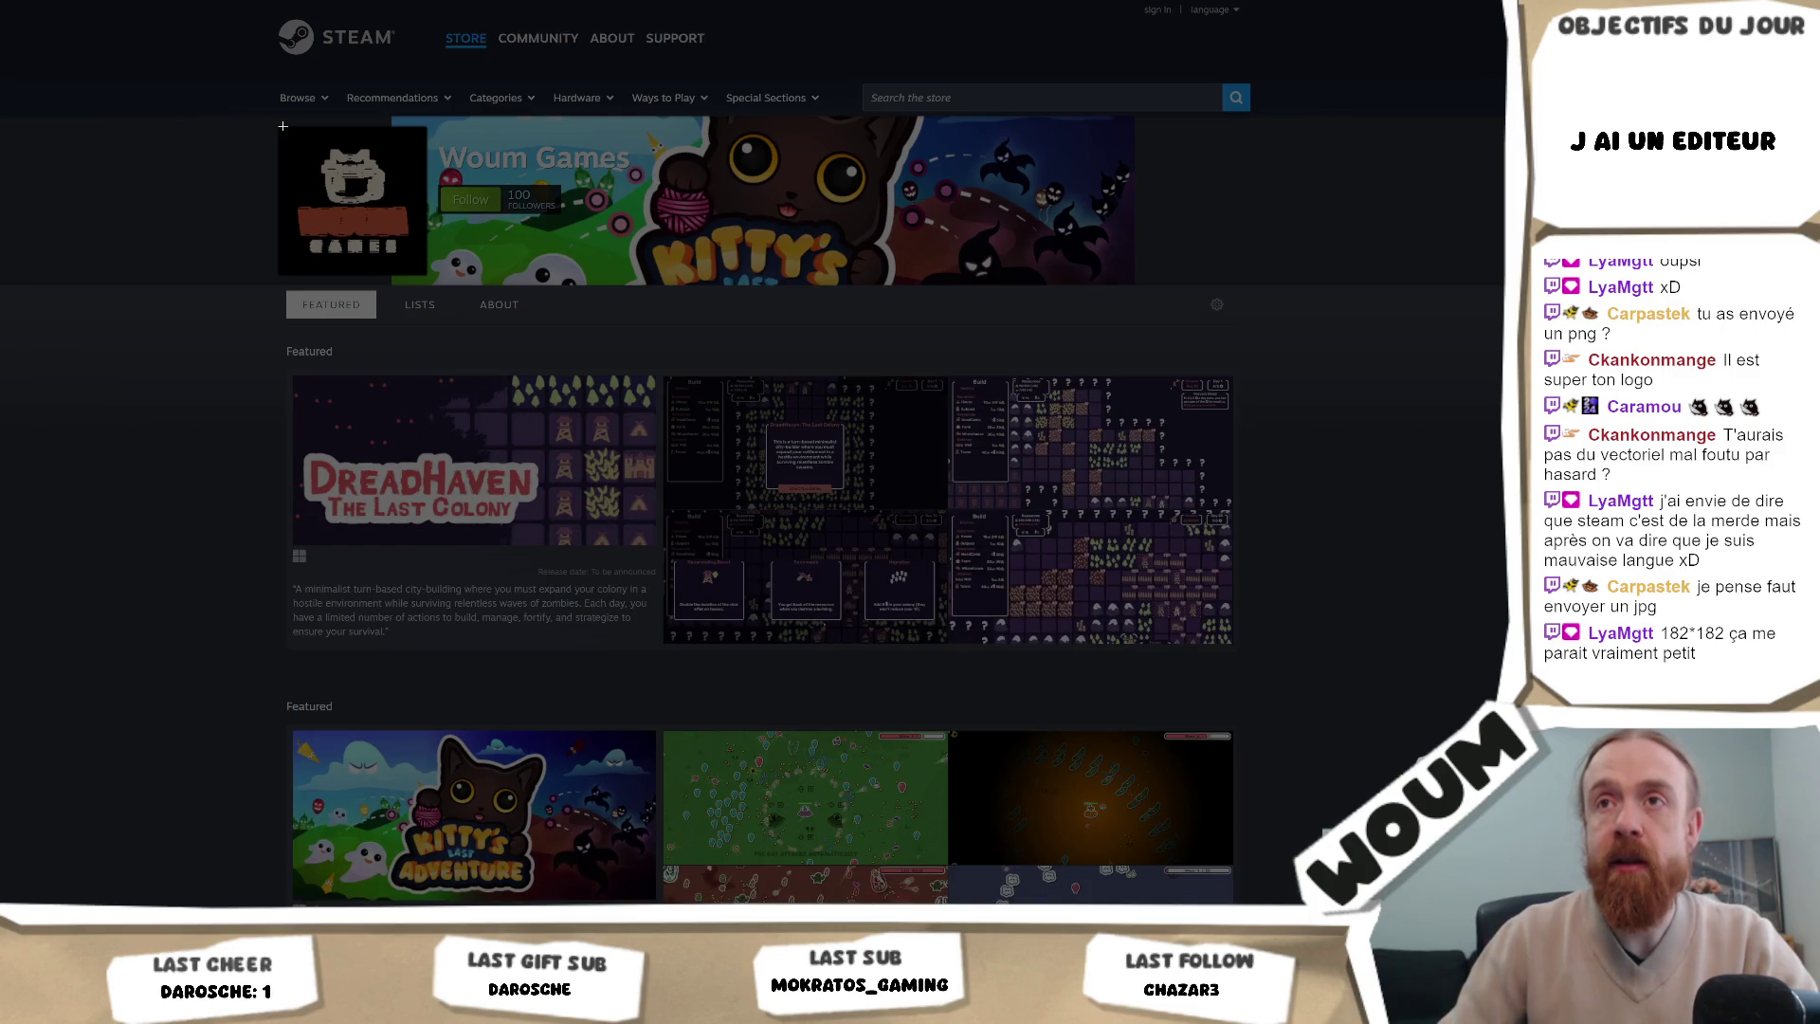
mouse_move(280, 126)
left_mouse_down()
mouse_move(434, 252)
mouse_move(427, 275)
left_mouse_up()
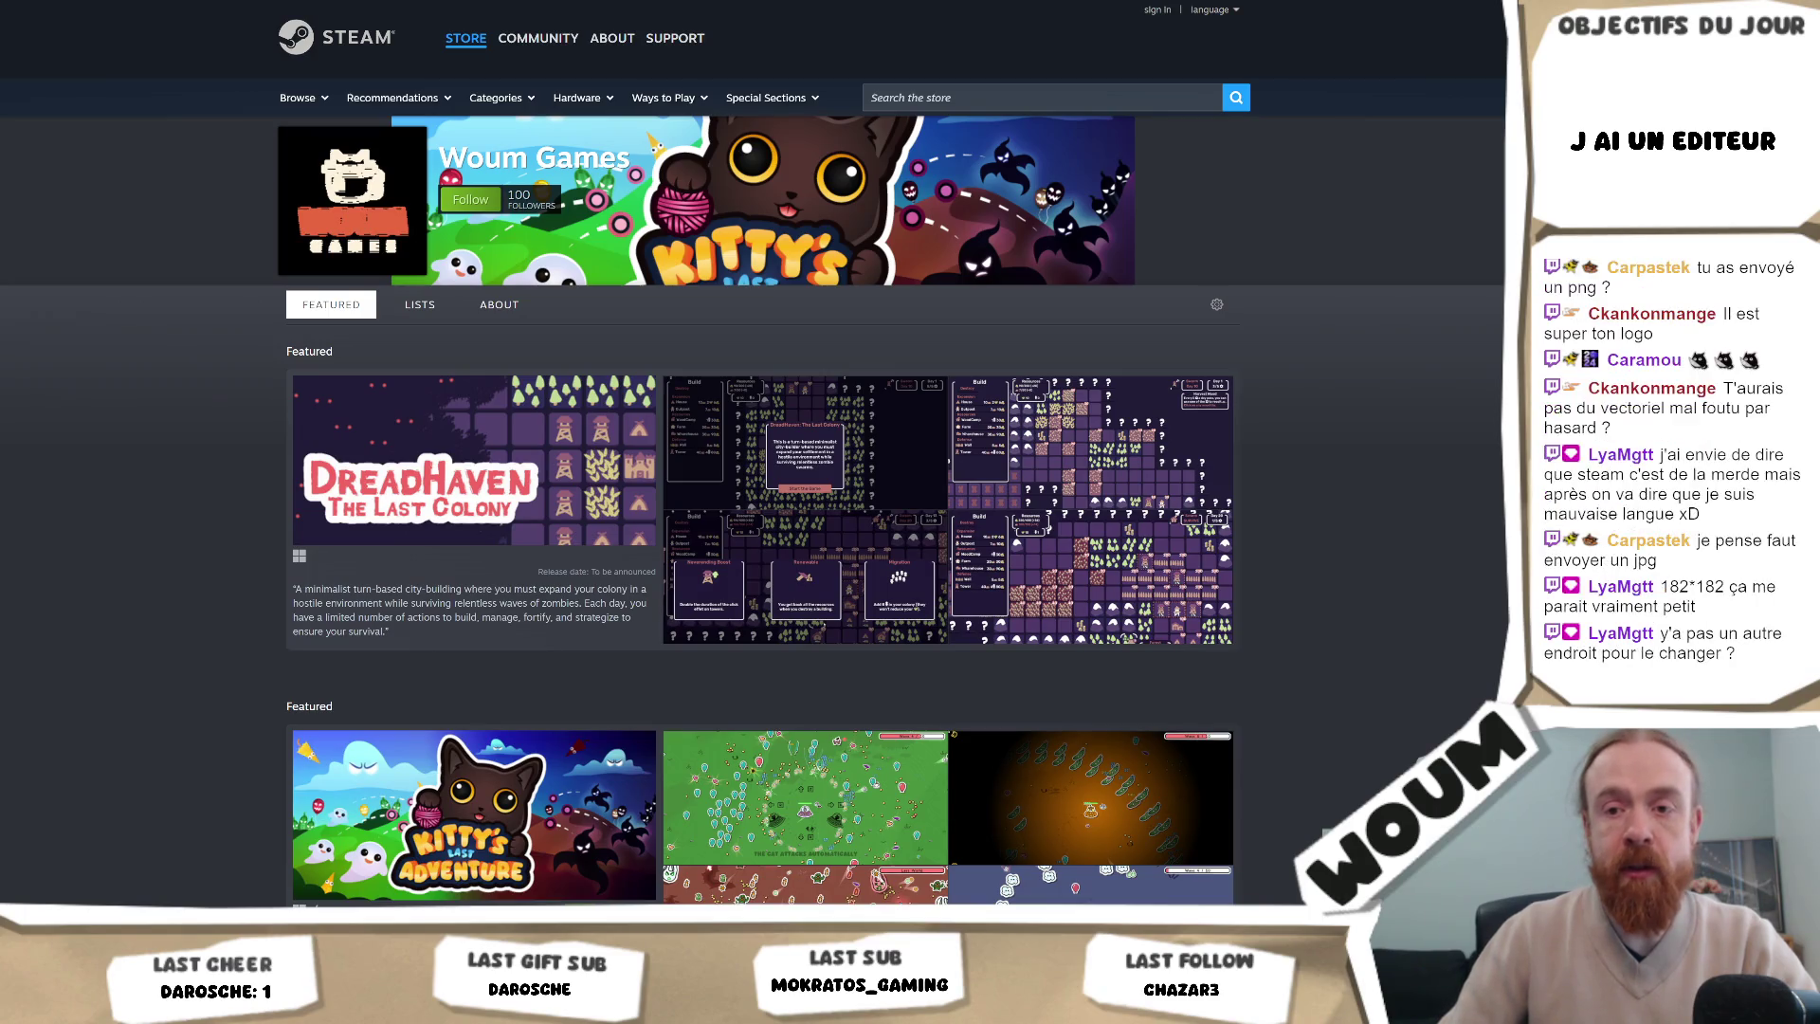
key("alt+Tab")
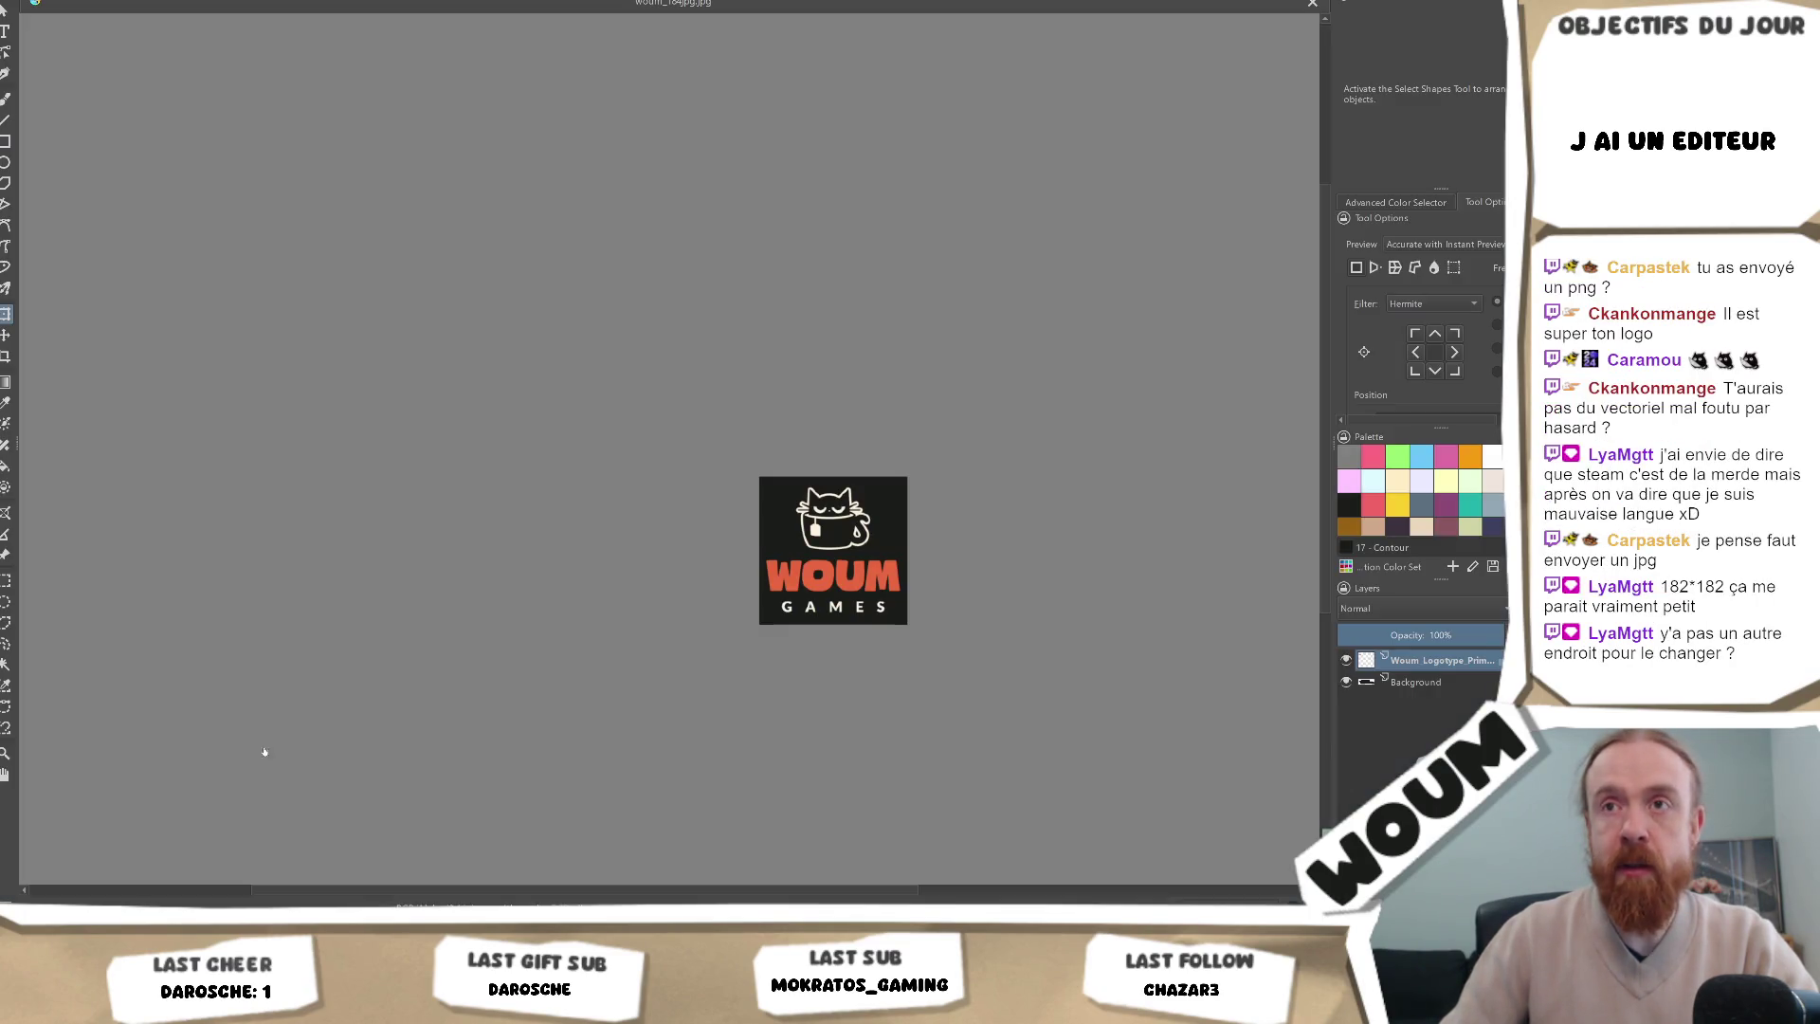
key("alt+f")
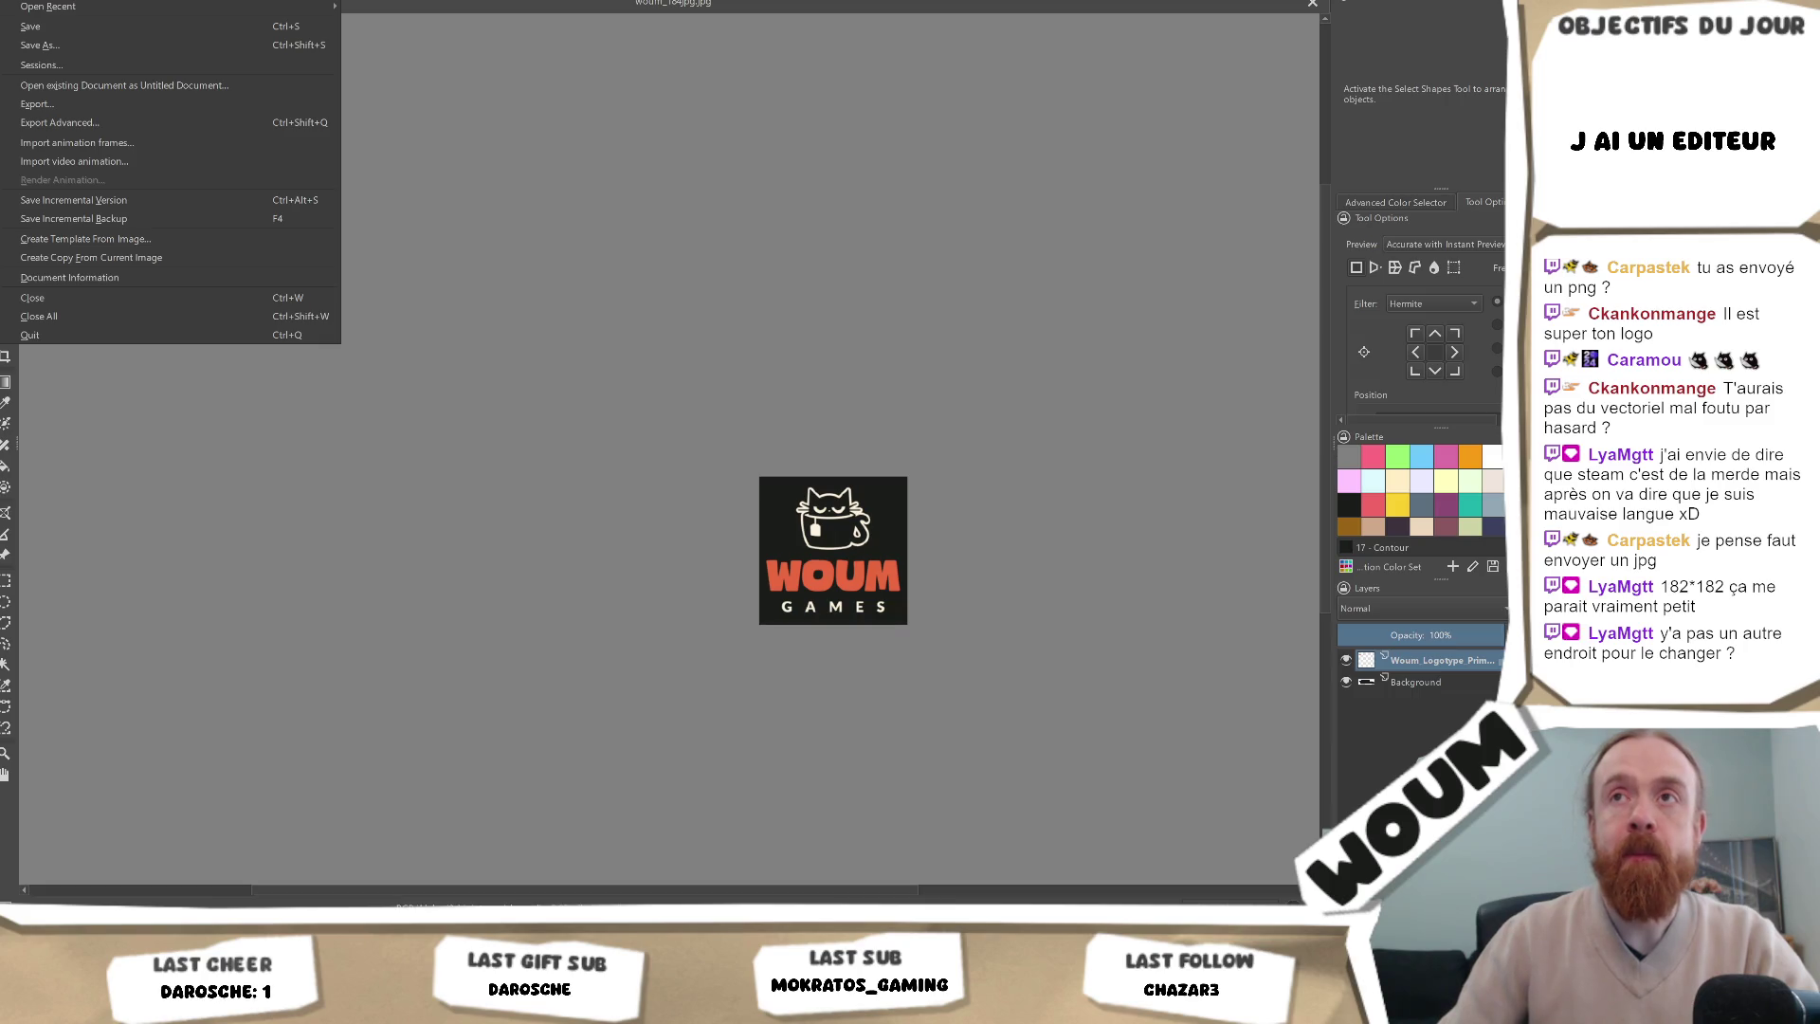
key("n")
left_click(616, 316)
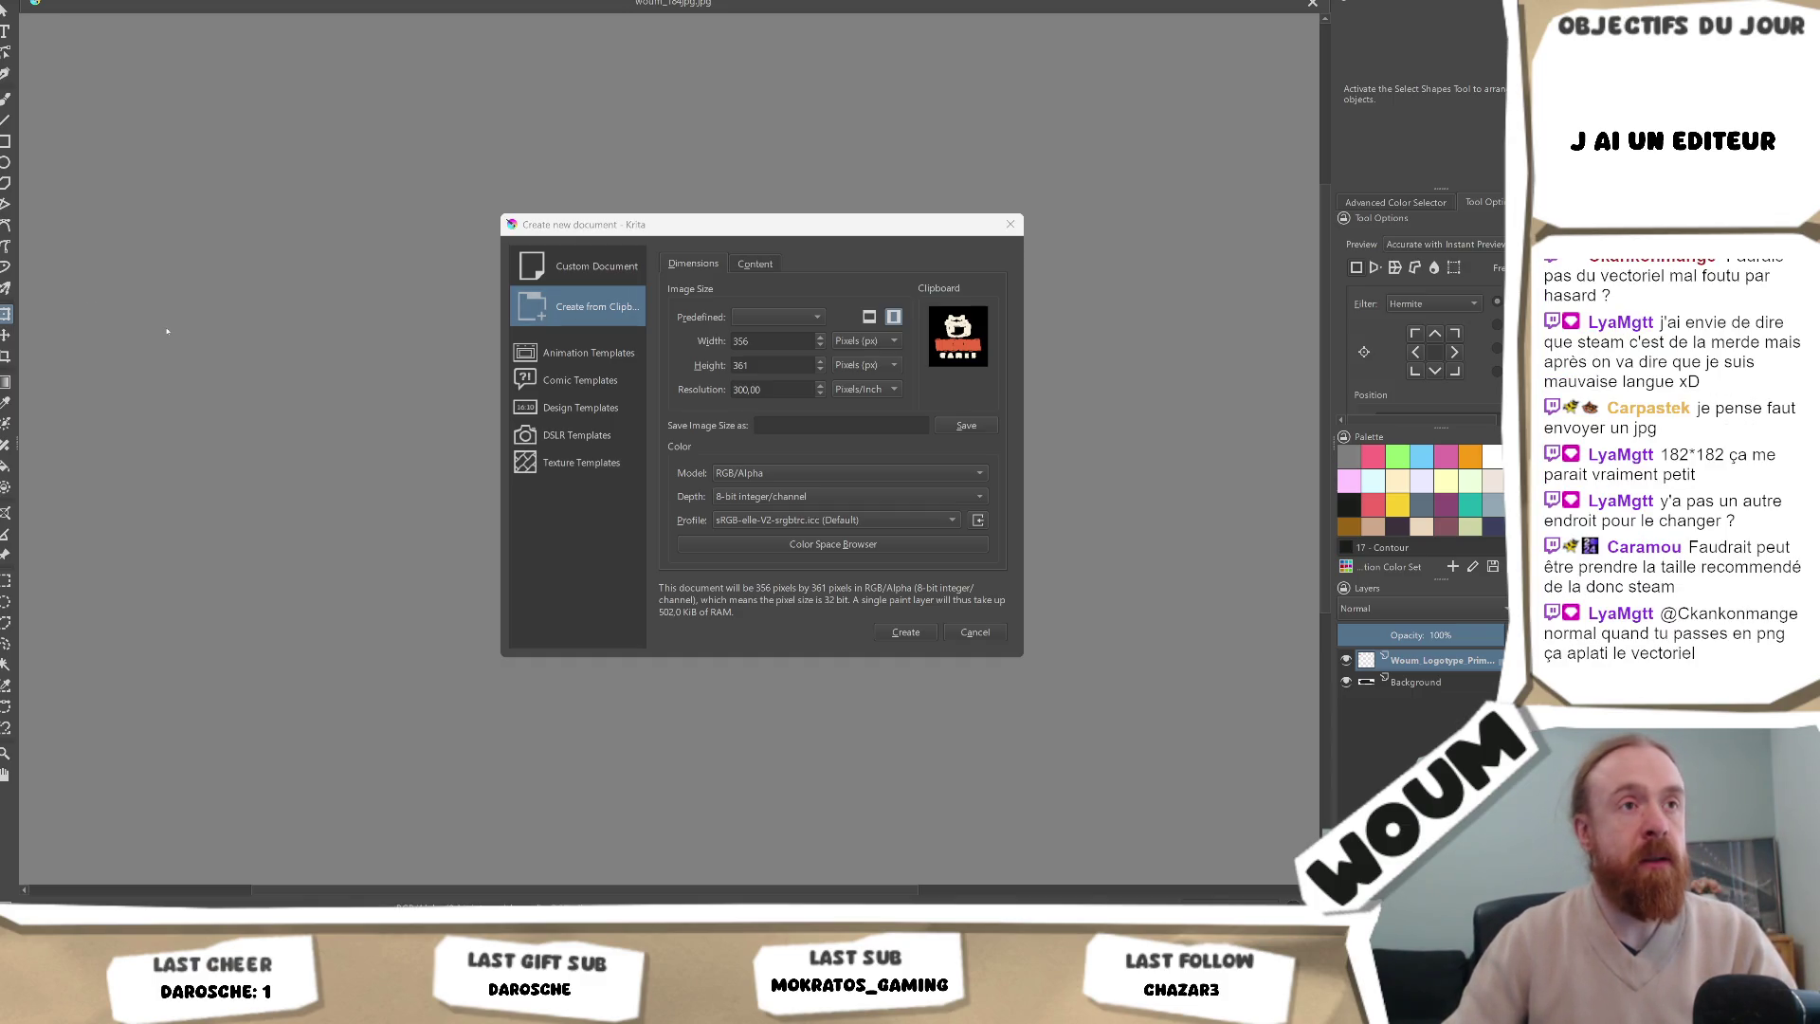
key("alt+Tab")
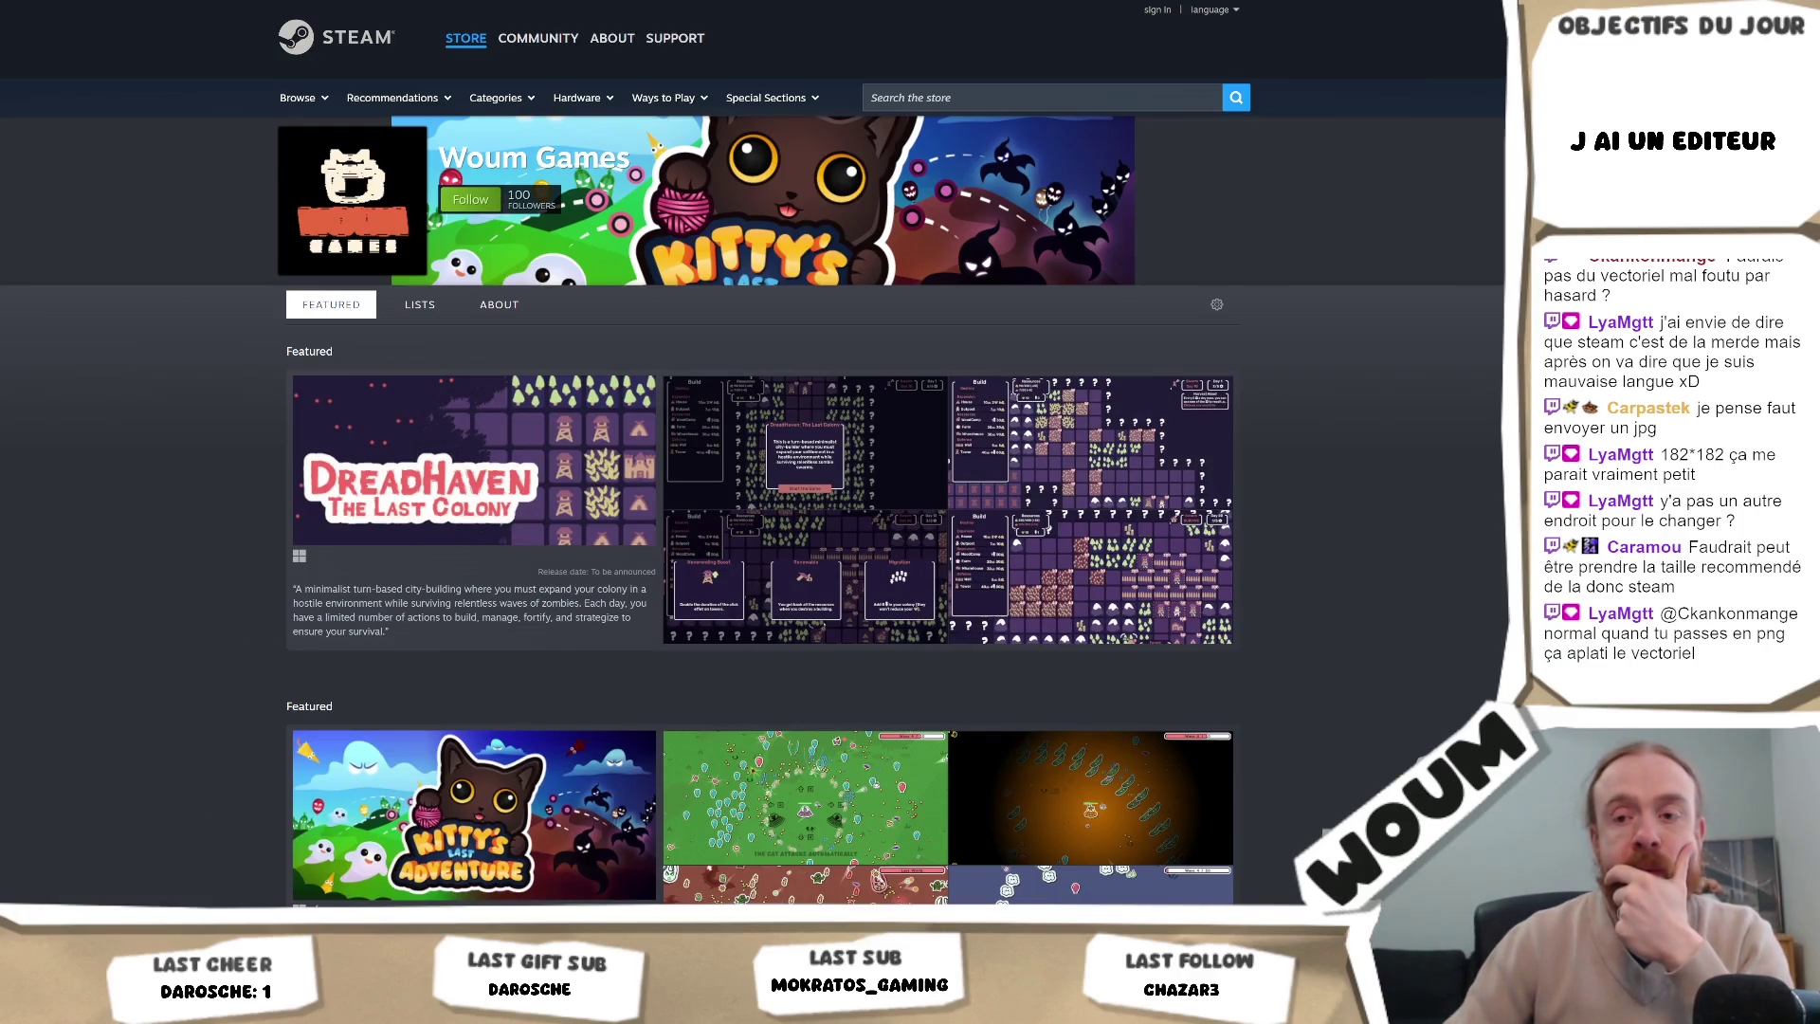
left_click(242, 823)
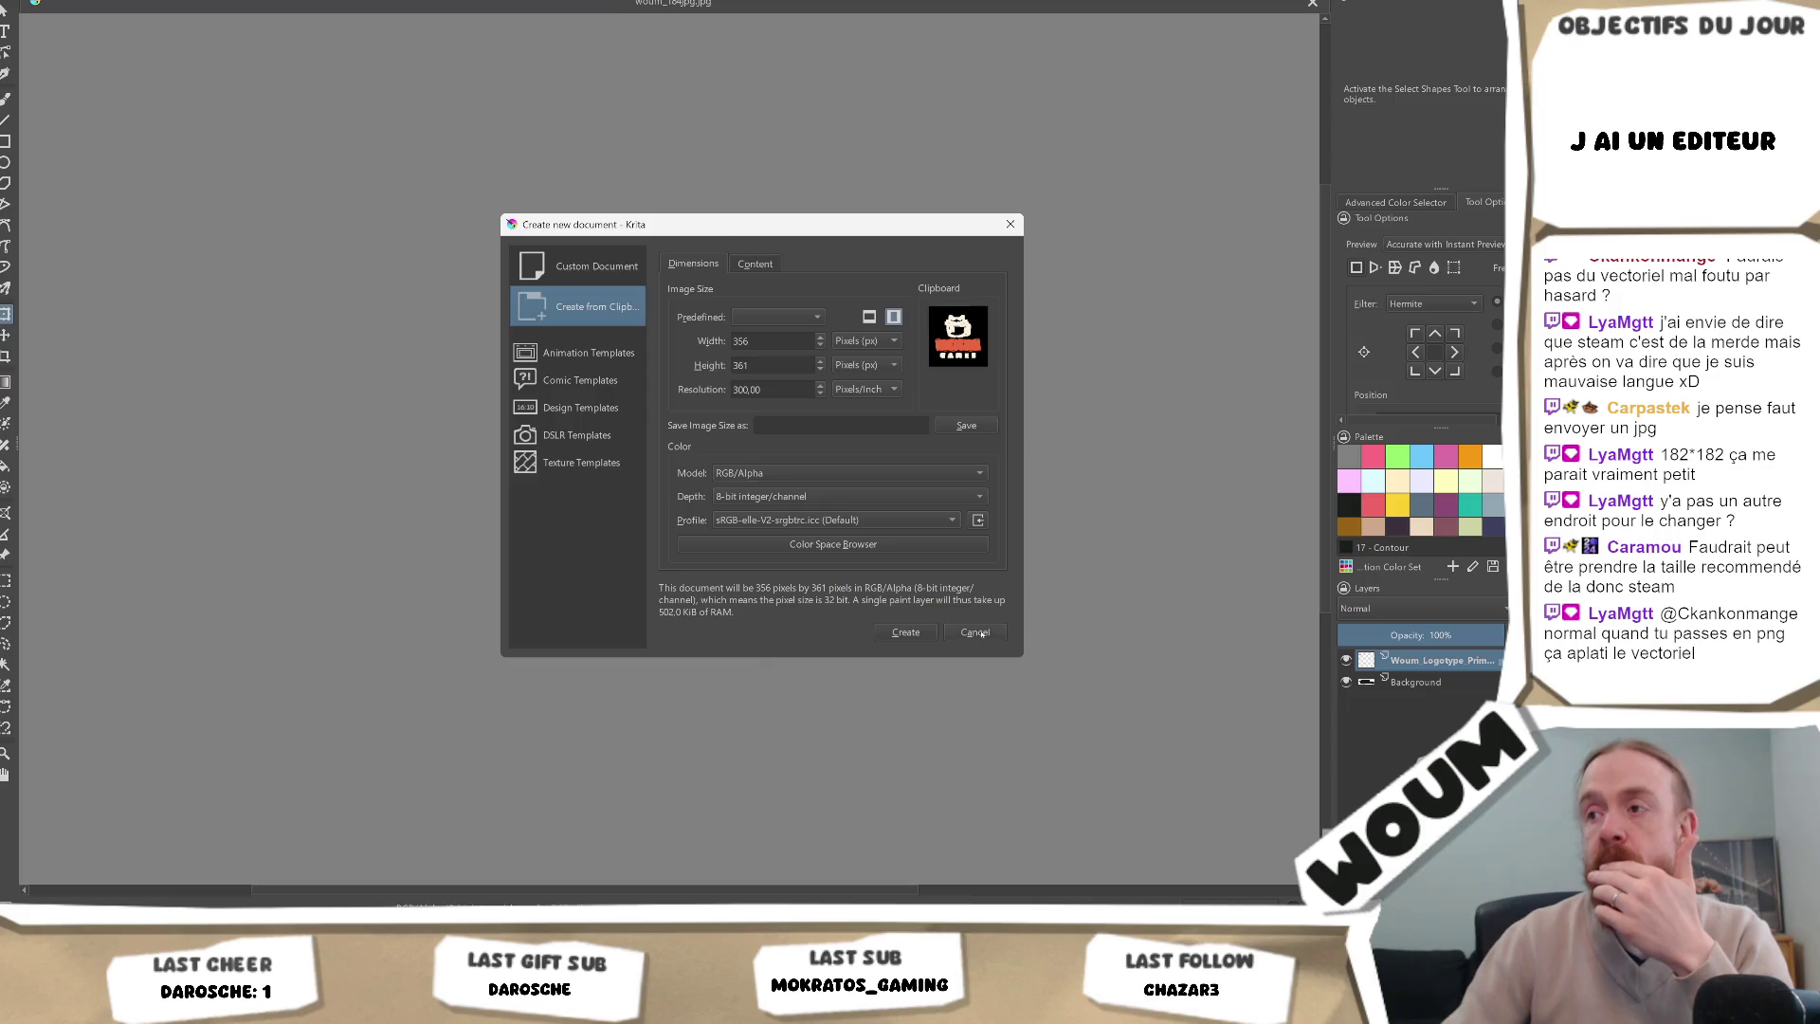
left_click(974, 633)
key("ctrl+plus")
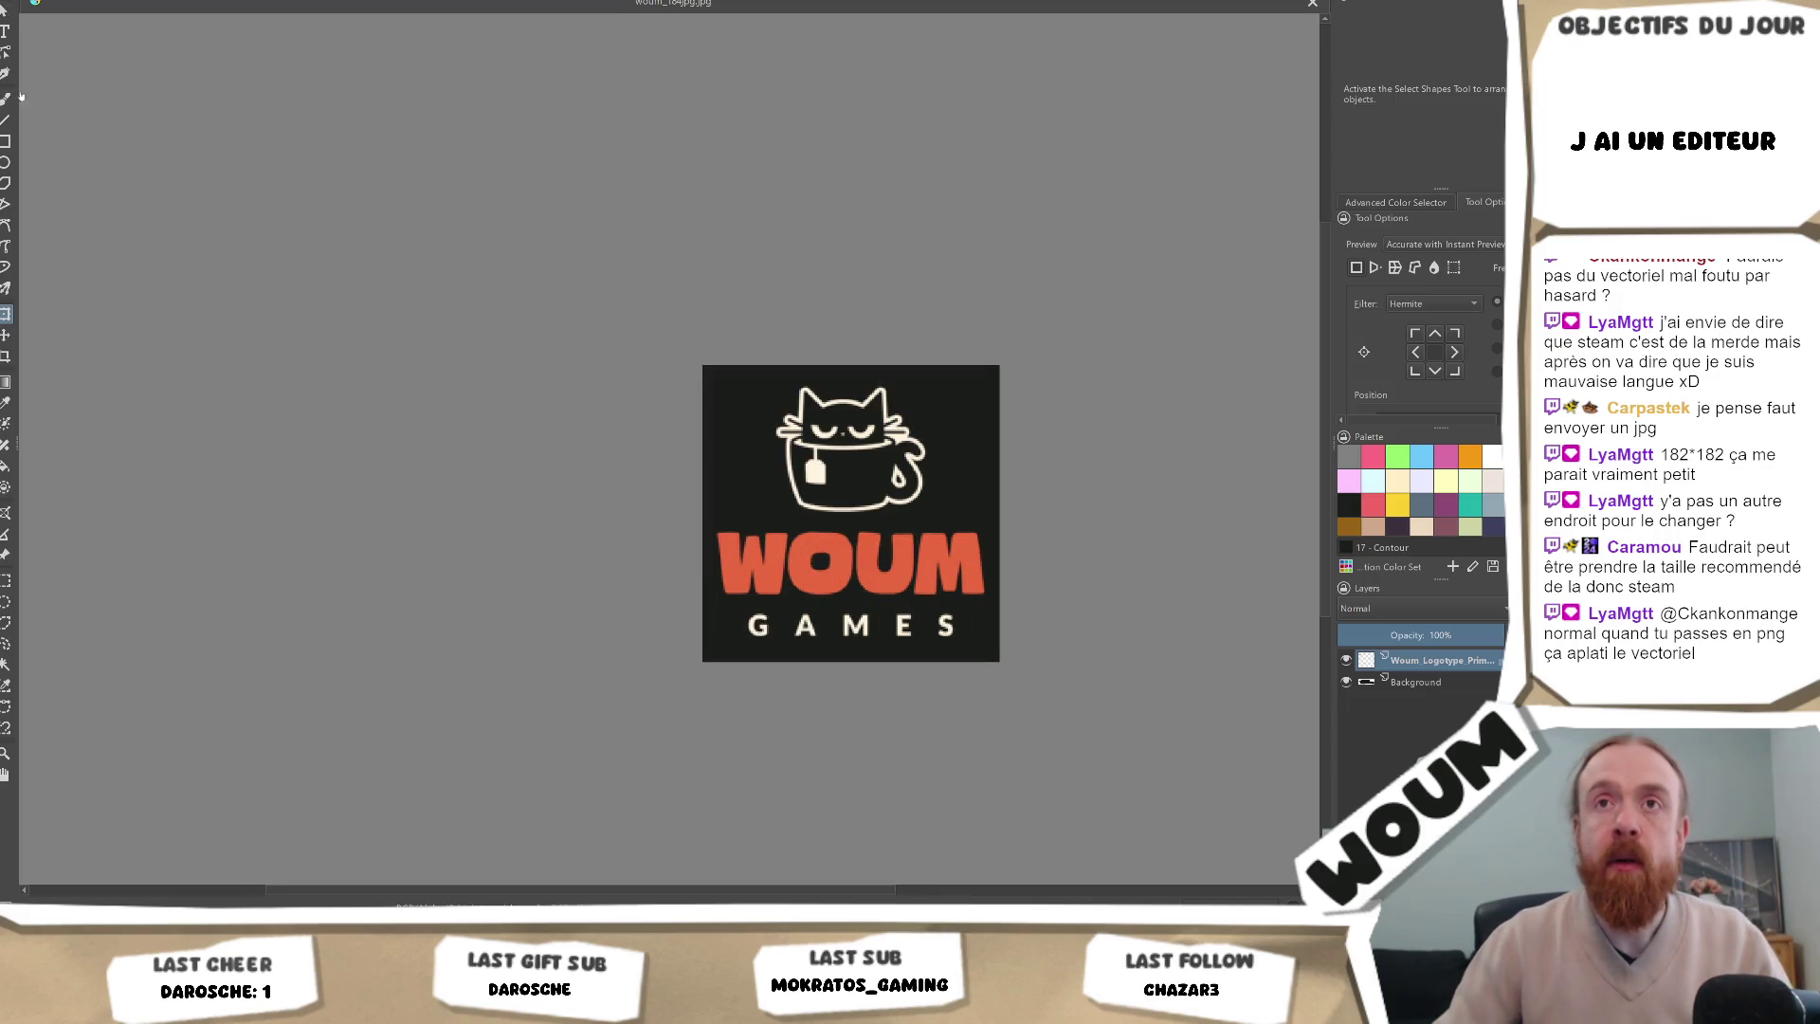
Paint over the GAMES lettering with a smaller dark brush, leaving the cat and WOUM
left_click(6, 98)
key("bracketleft")
key("bracketleft")
key("bracketleft")
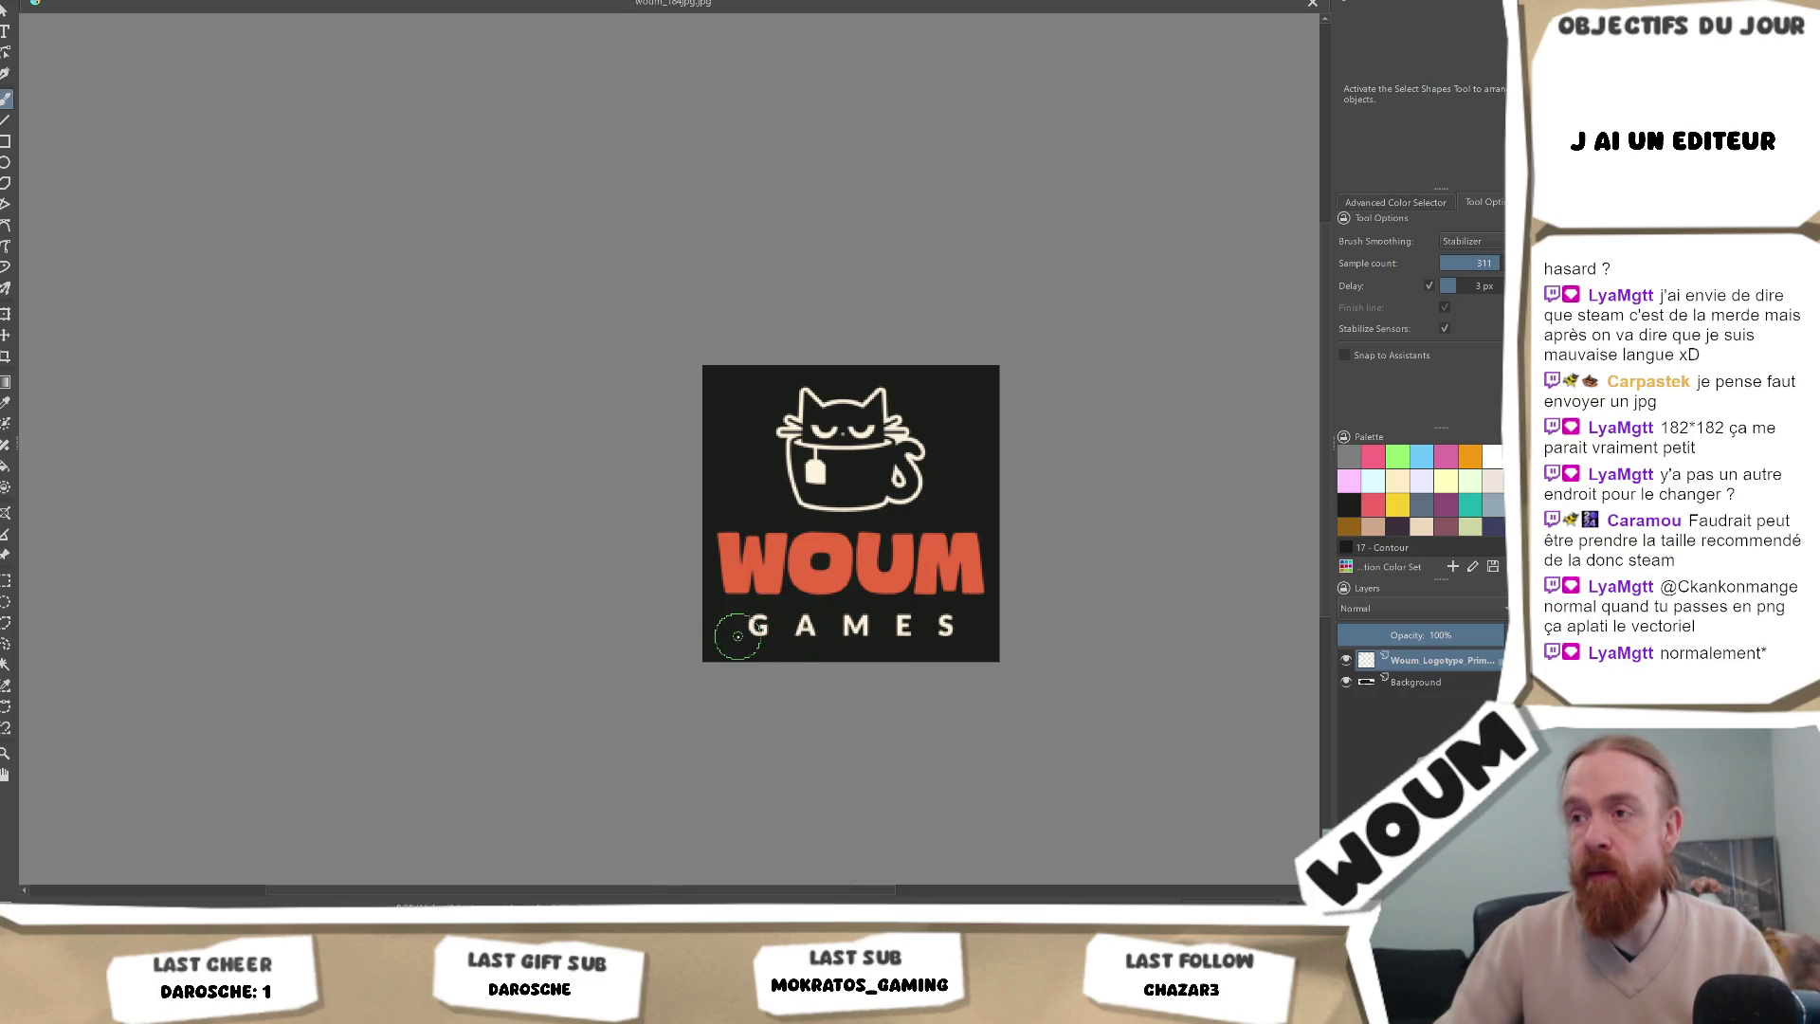
left_click_drag(706, 625, 1067, 618)
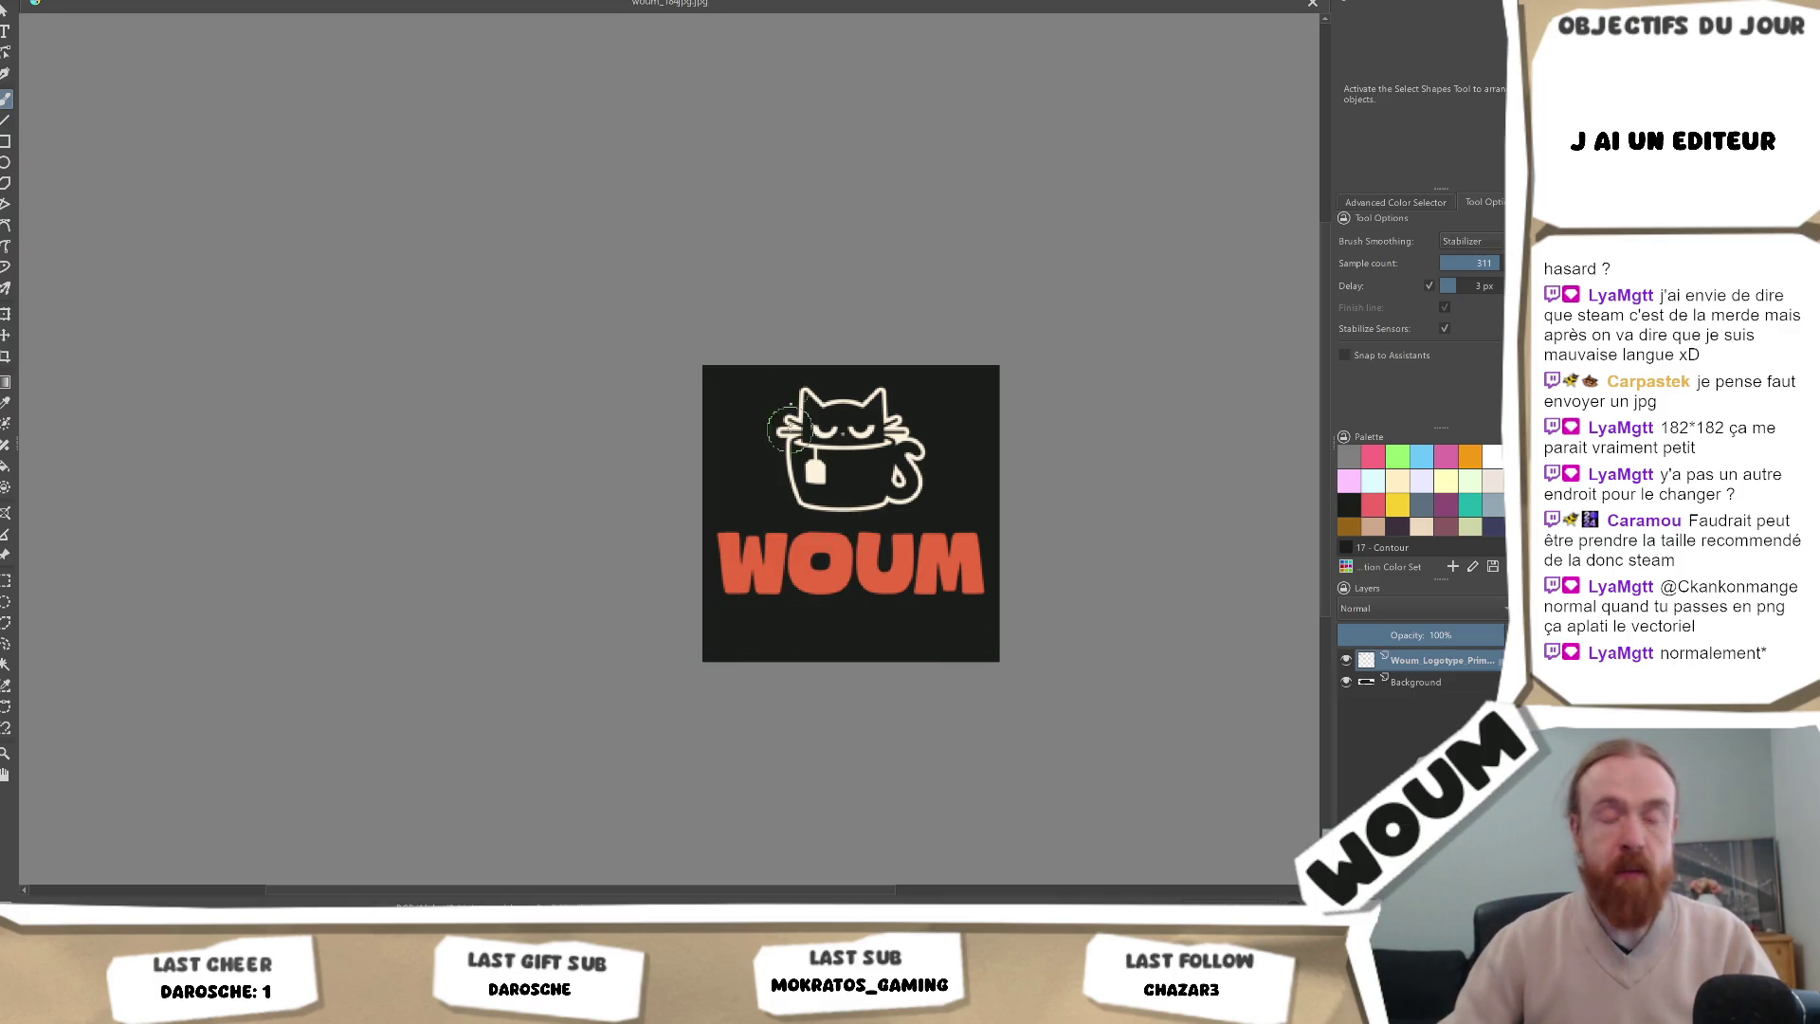
Save the edited logo again as the JPEG woum_184jpg.jpg
key("ctrl+shift+s")
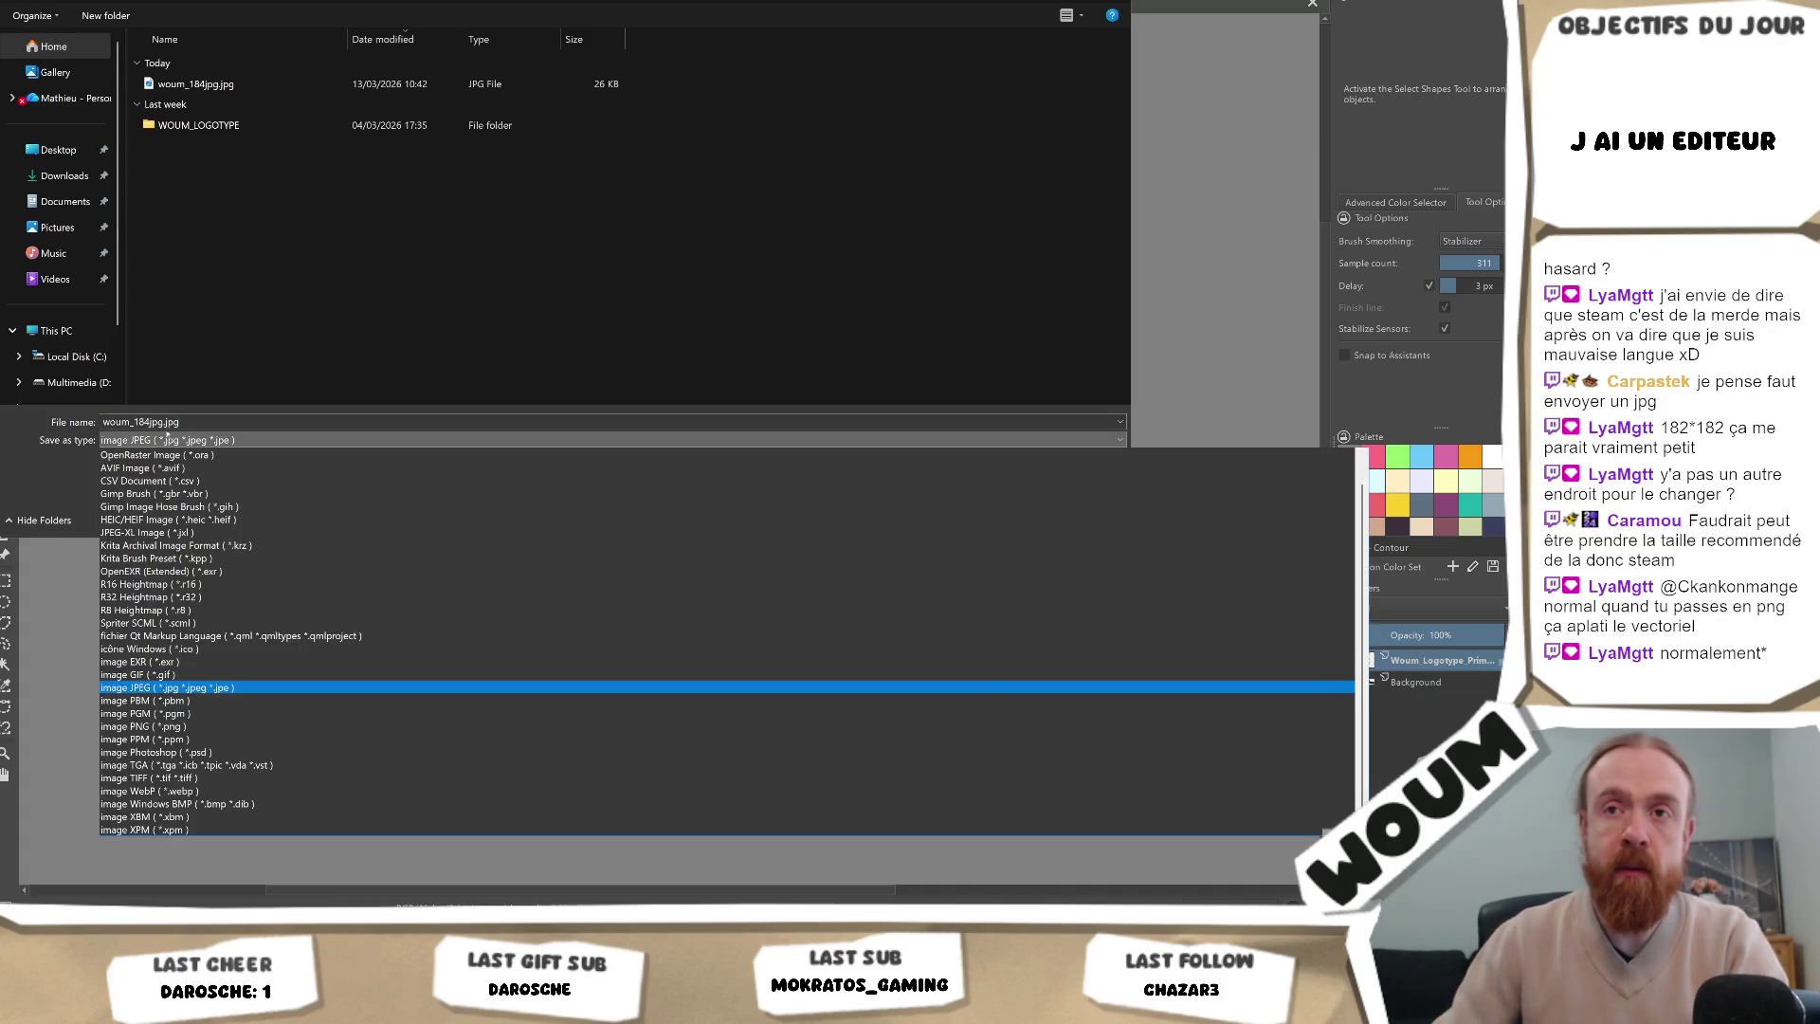
left_click(137, 421)
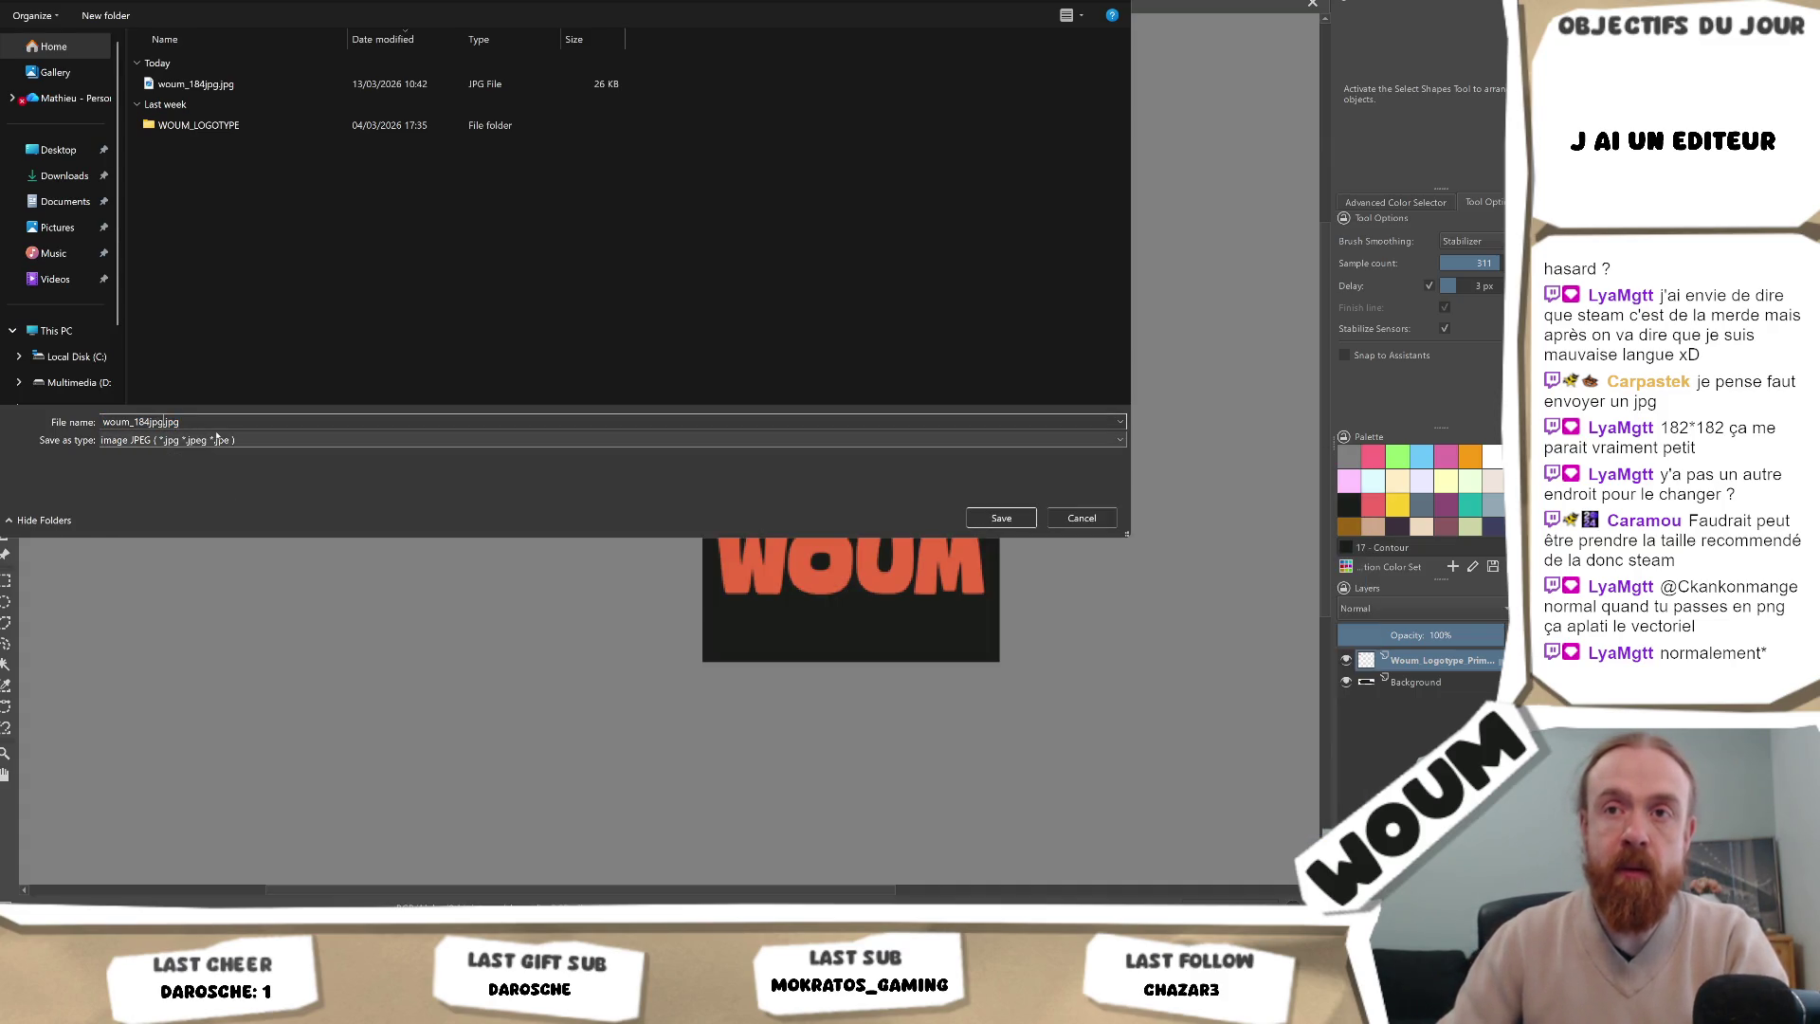
key("Return")
key("Return")
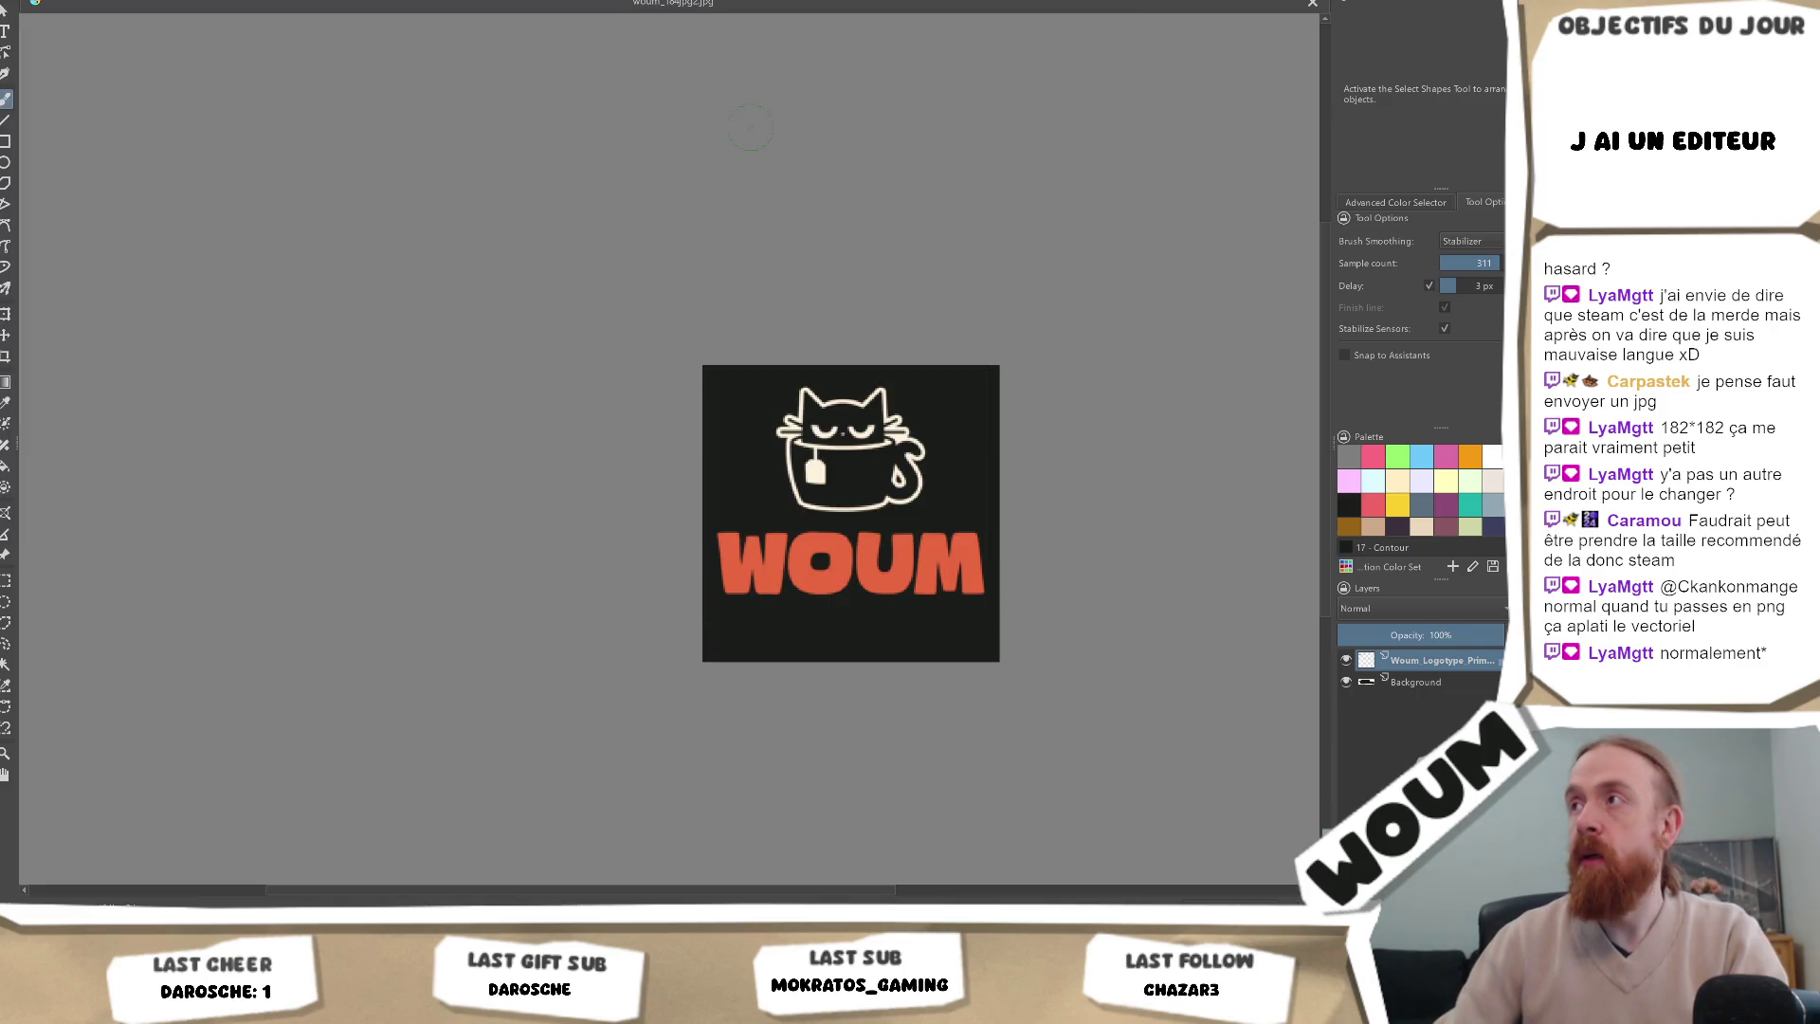
Upload woum_184jpg.jpg as the Woum Games logo on Steam and close the dialog
key("alt+Tab")
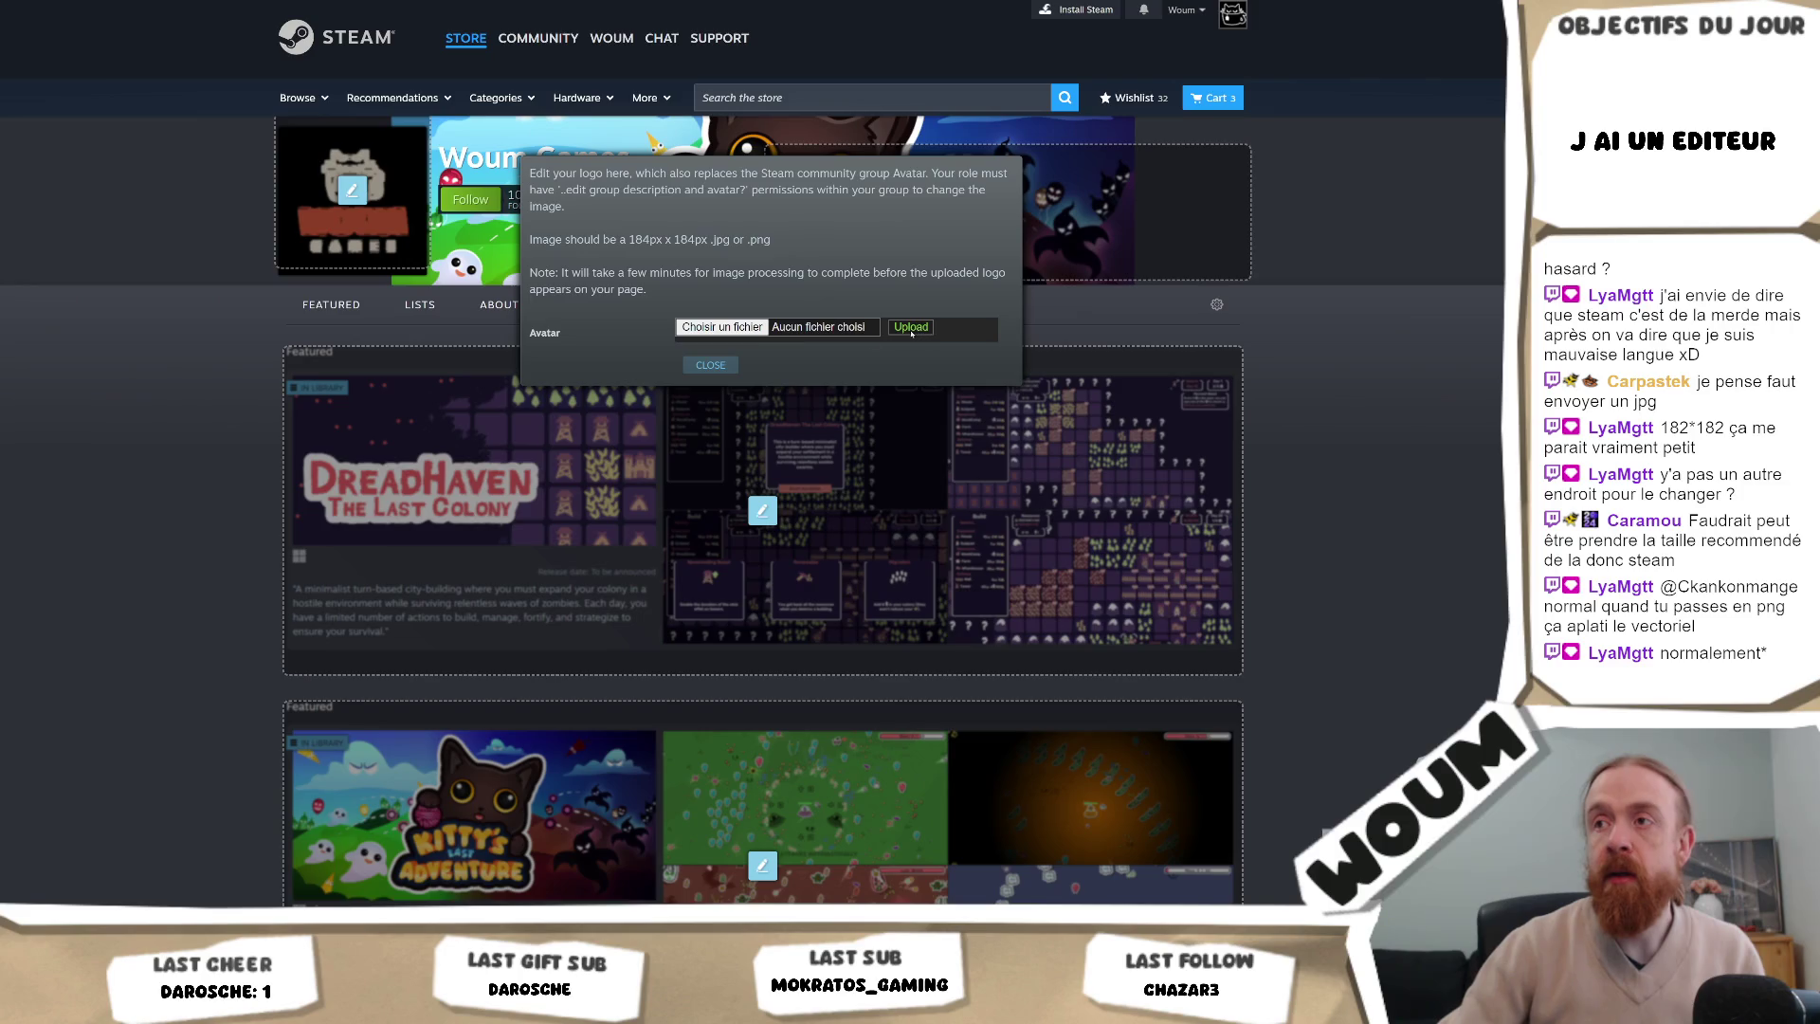
left_click(746, 330)
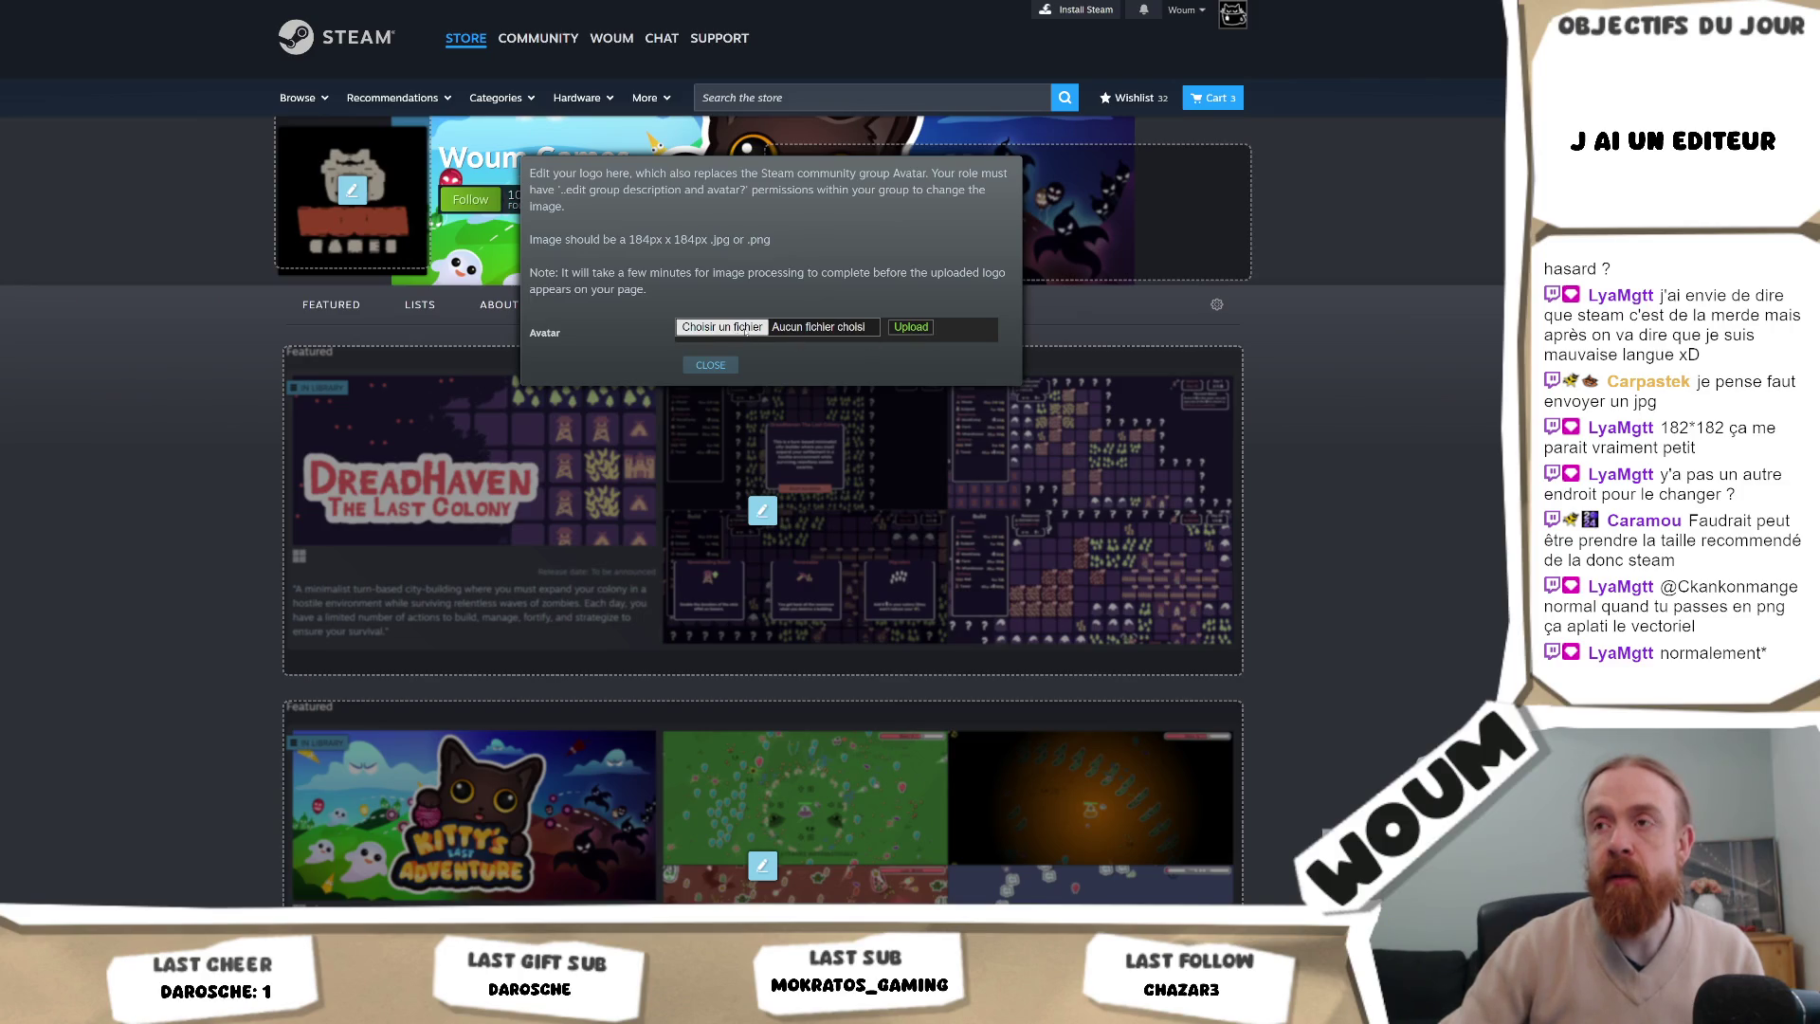
double_click(272, 91)
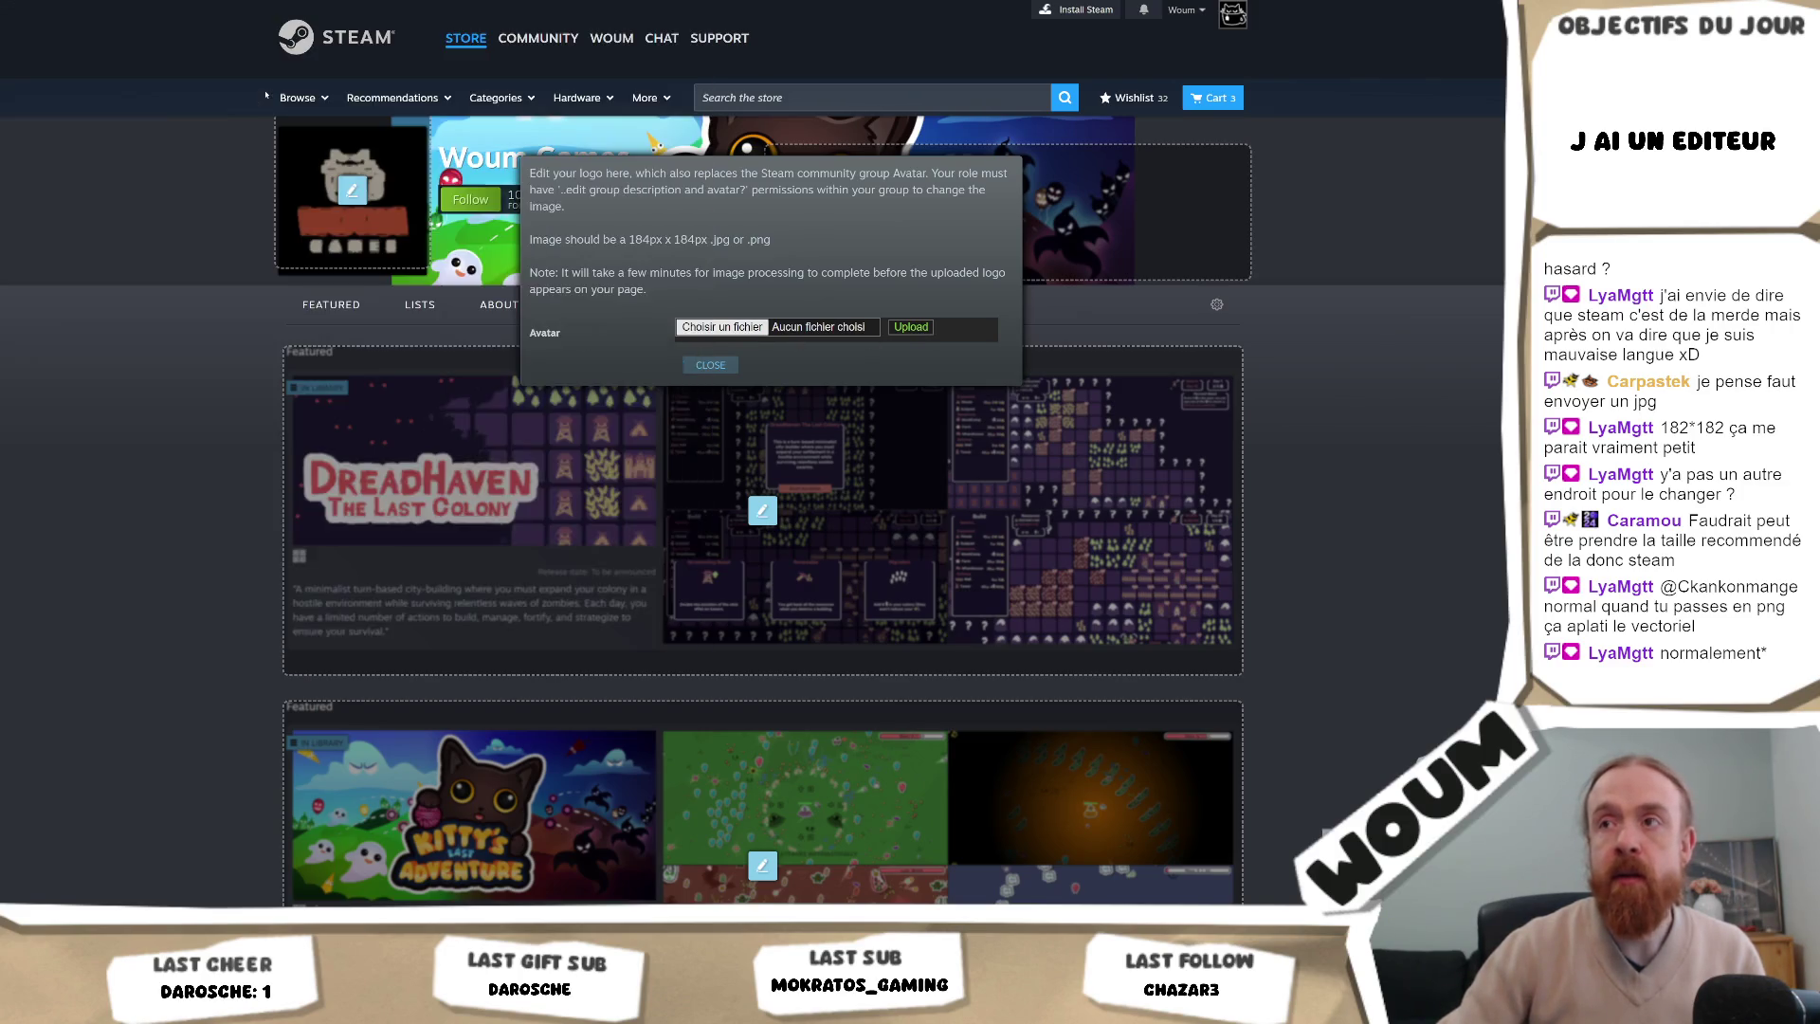
left_click(905, 327)
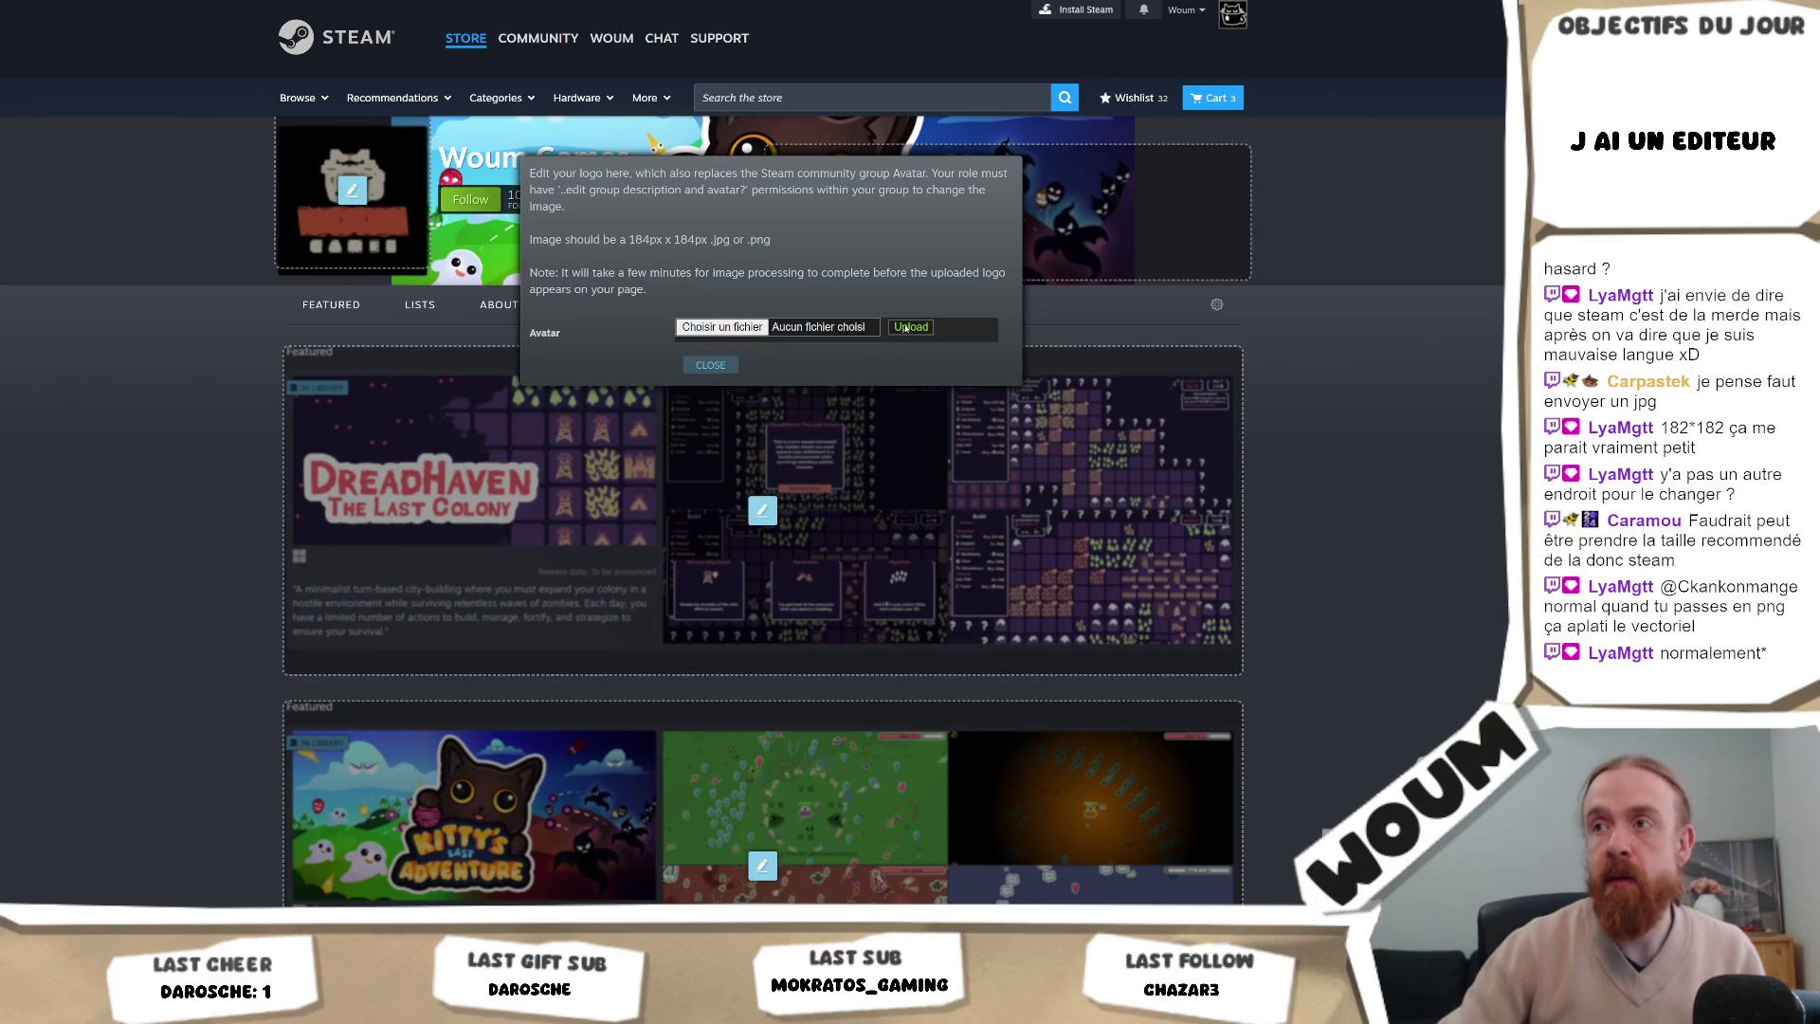
left_click(710, 365)
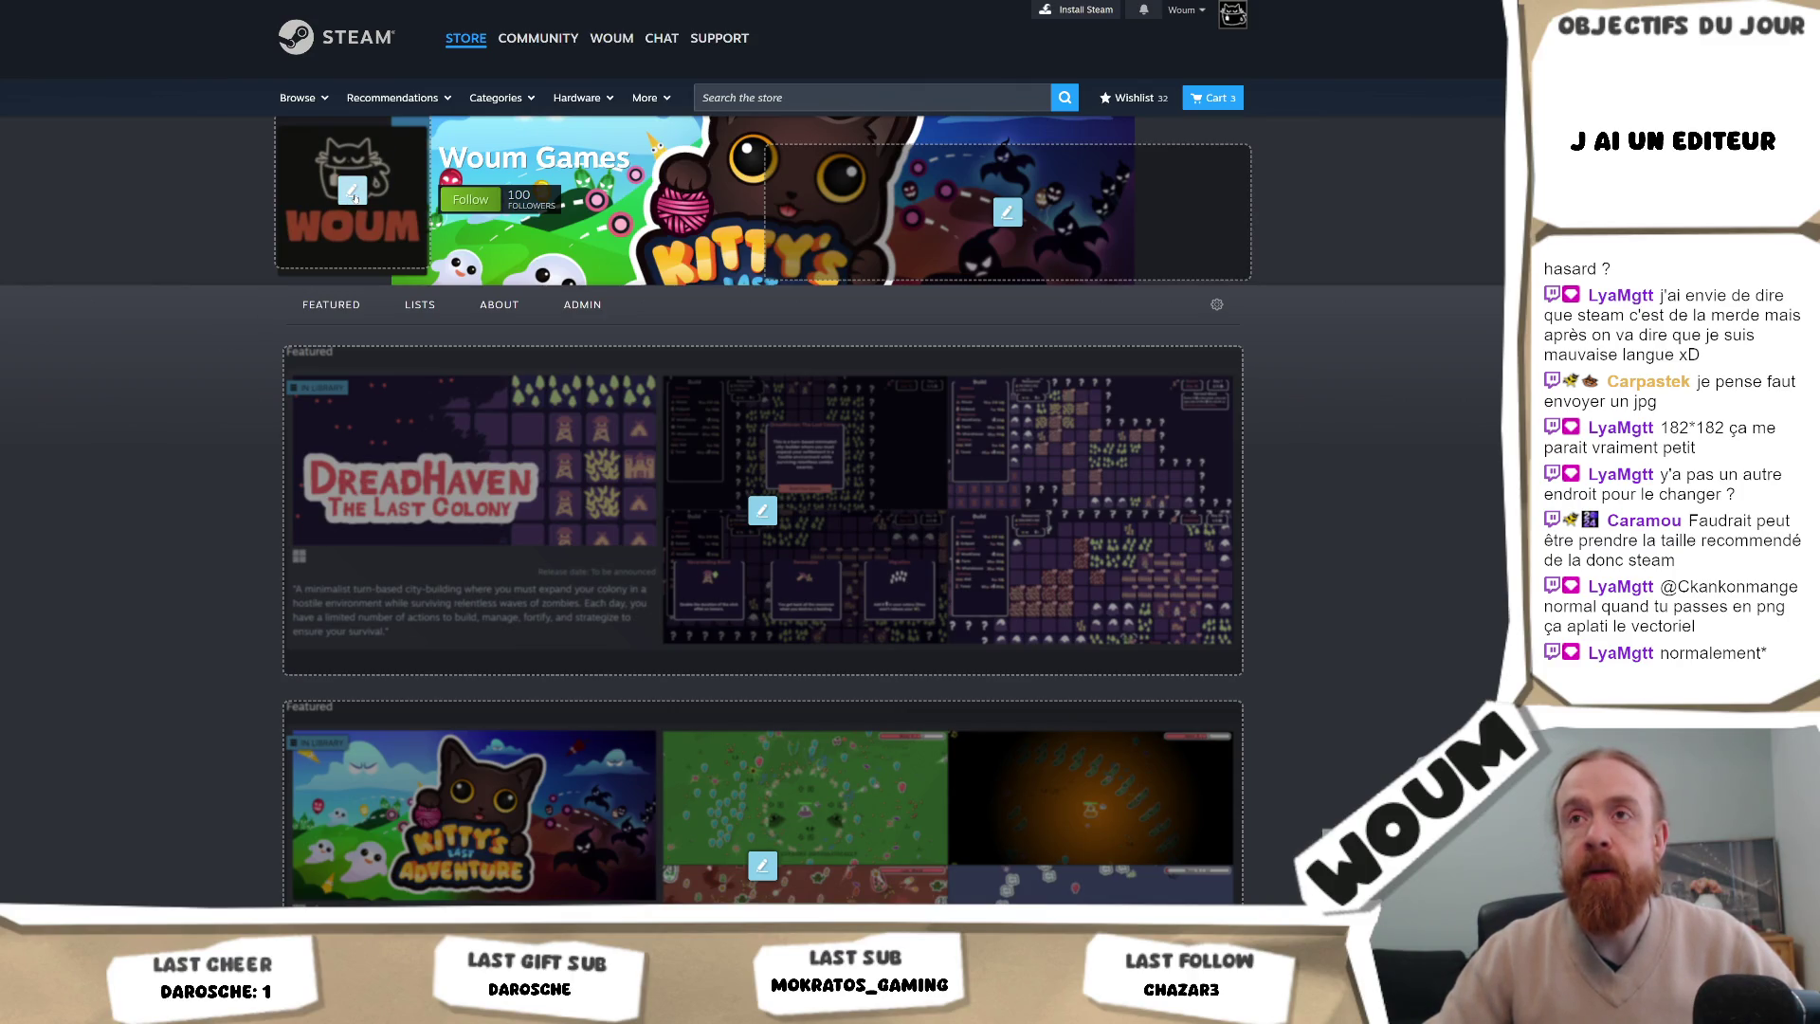
Reopen the logo editor and upload woum_184.png as the group logo
left_click(352, 193)
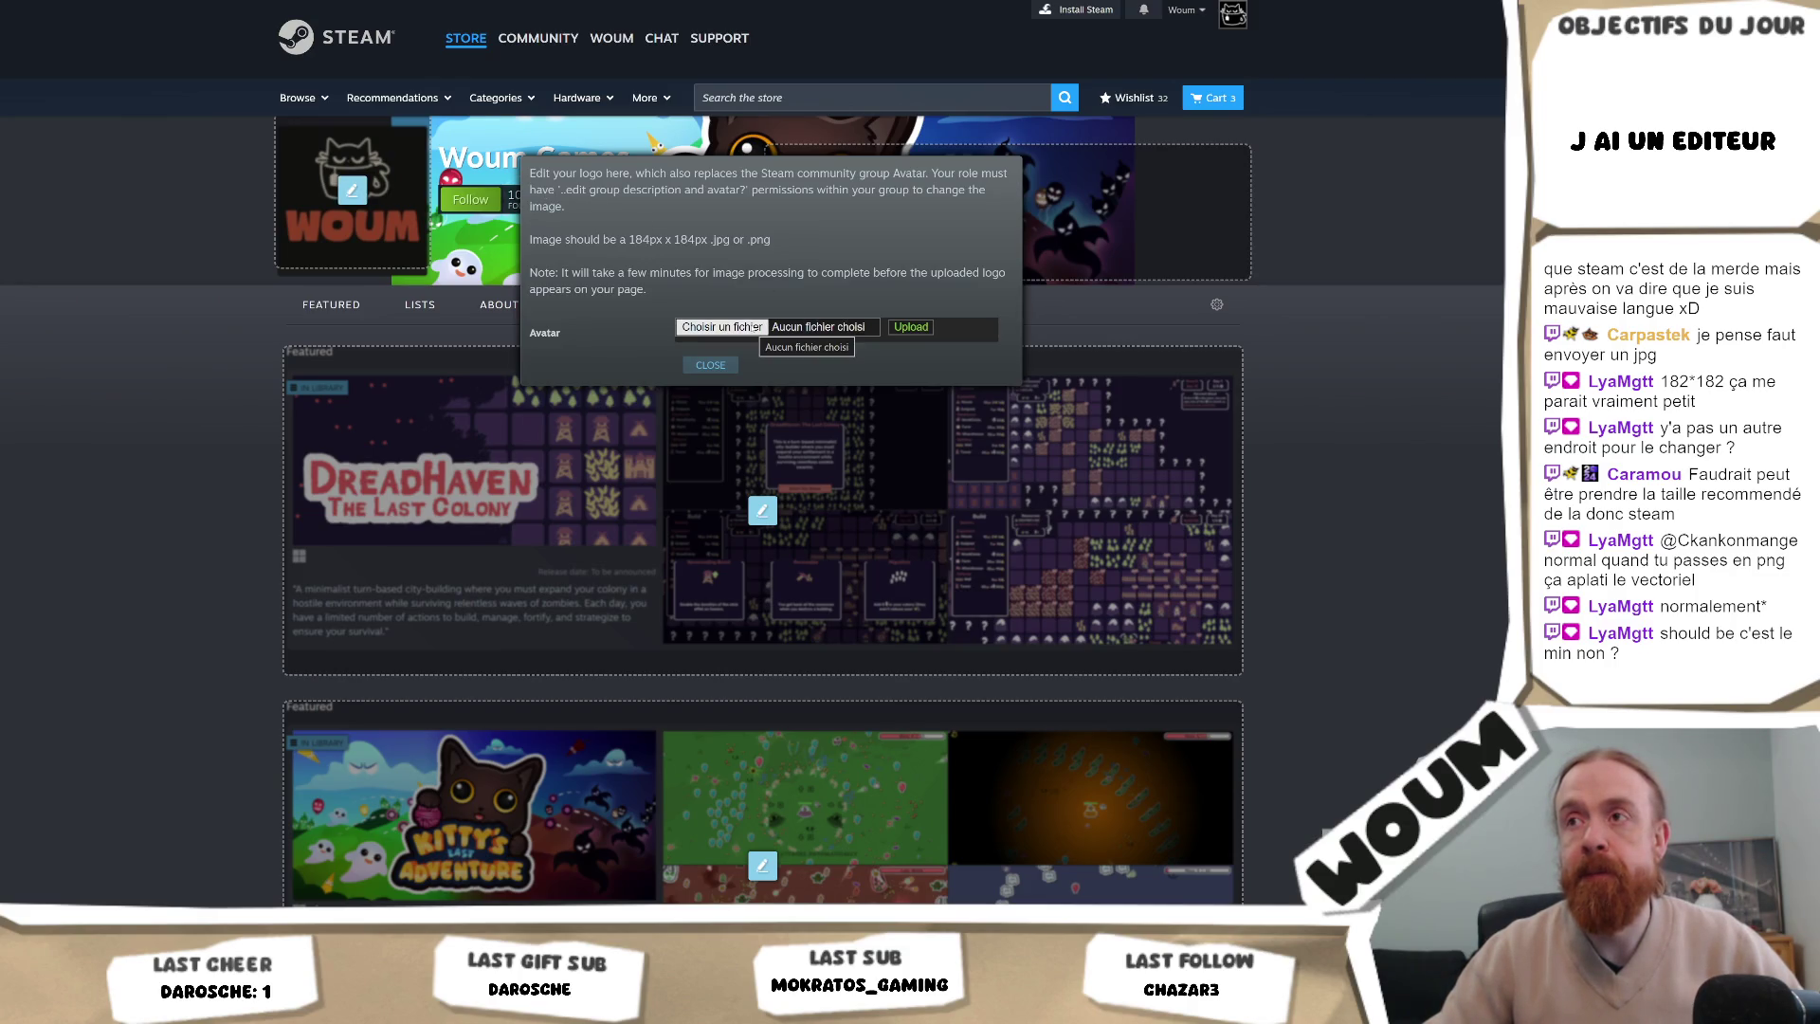
left_click(755, 327)
key("Escape")
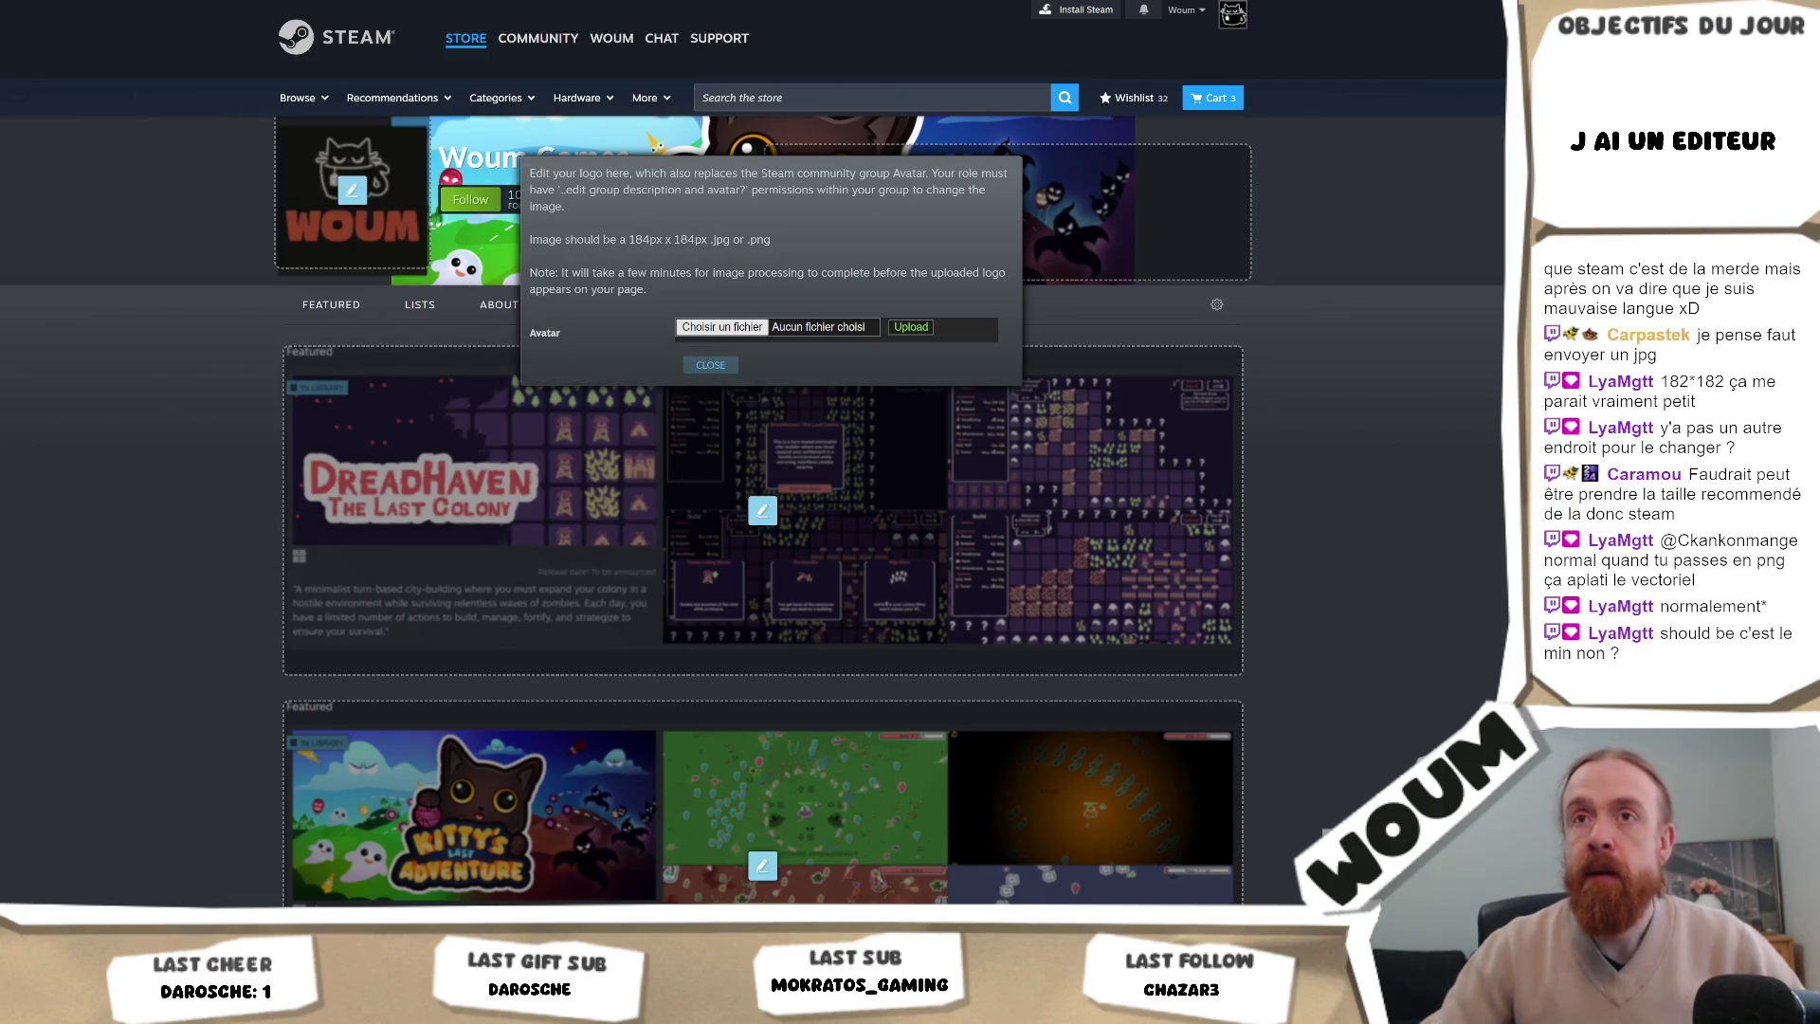
left_click(706, 364)
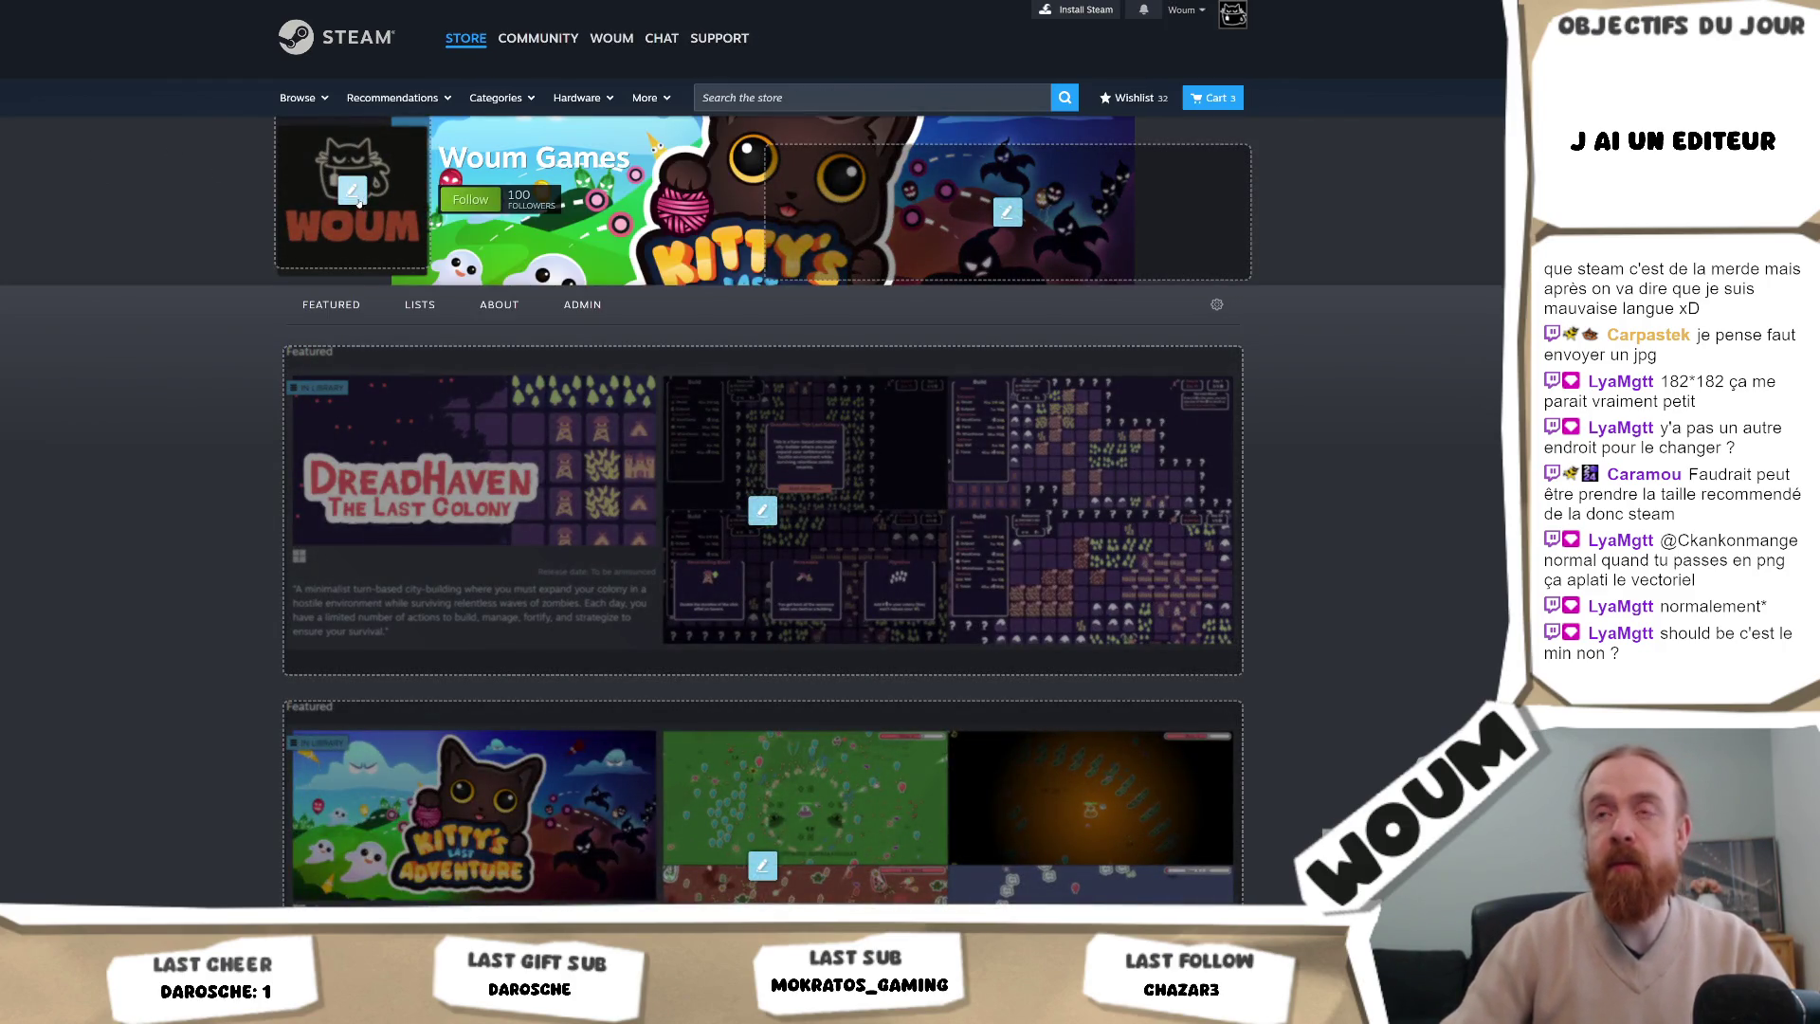
left_click(352, 189)
left_click(747, 327)
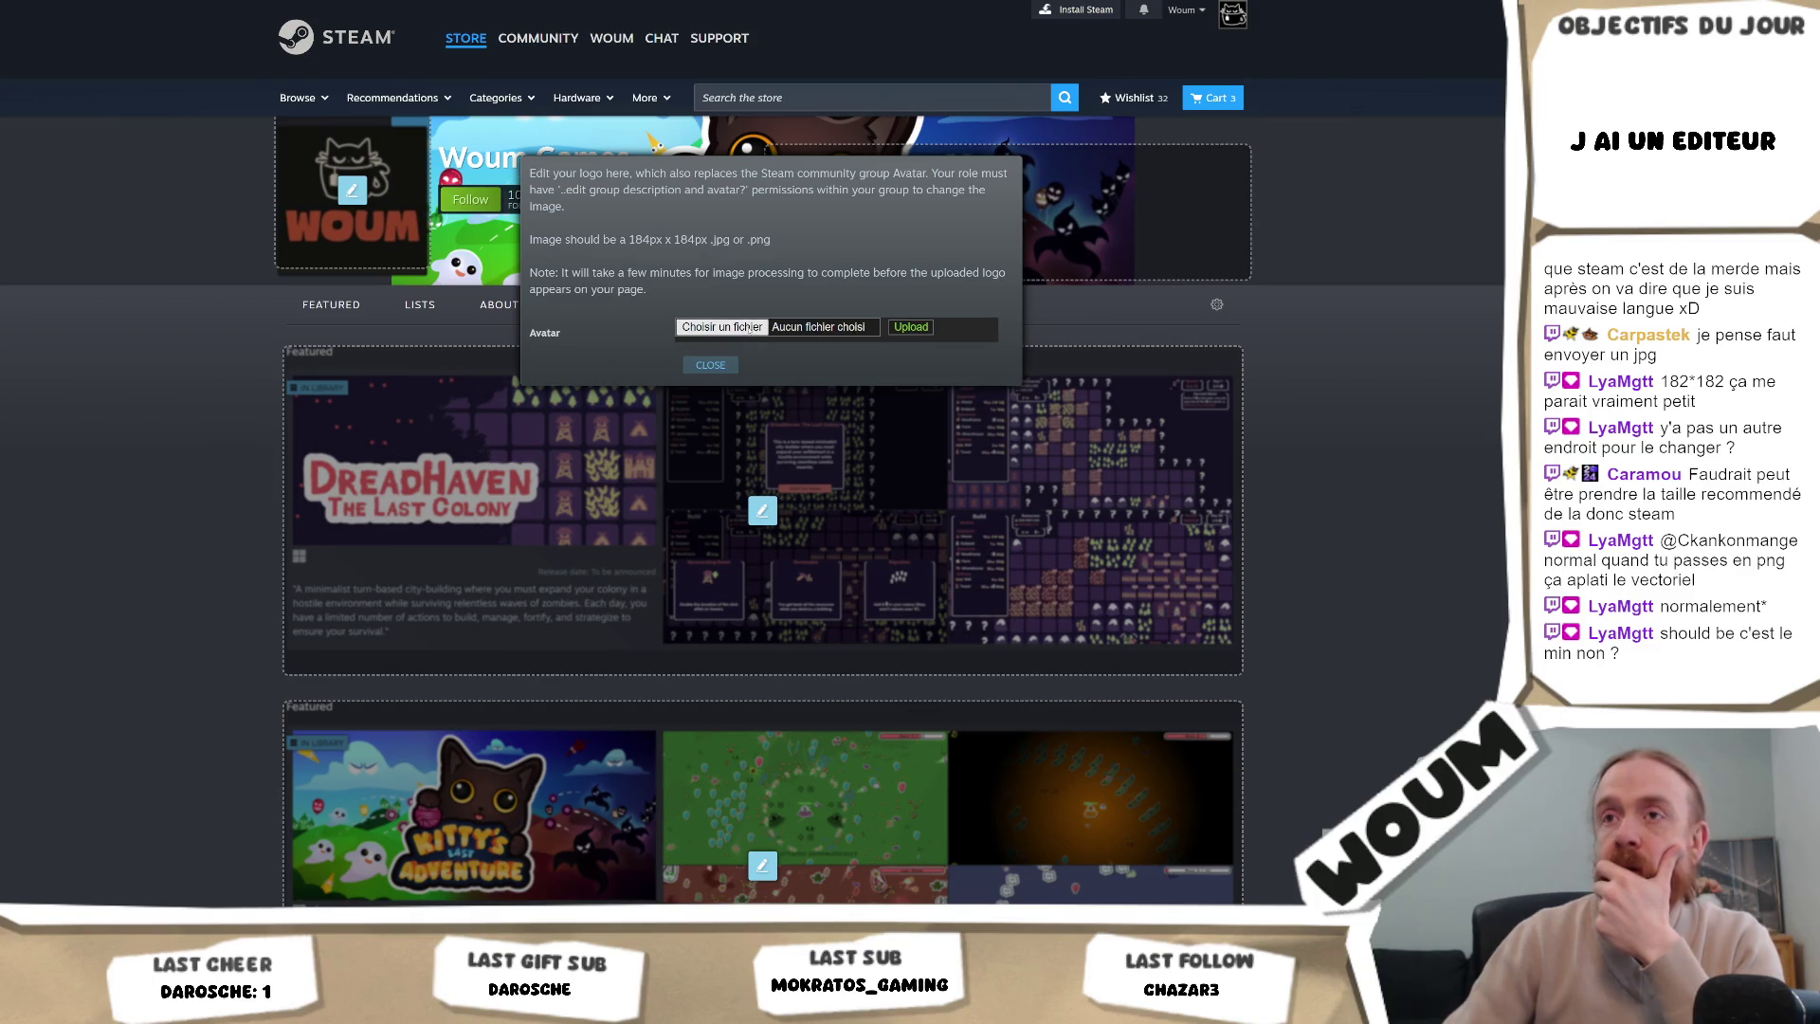
double_click(254, 112)
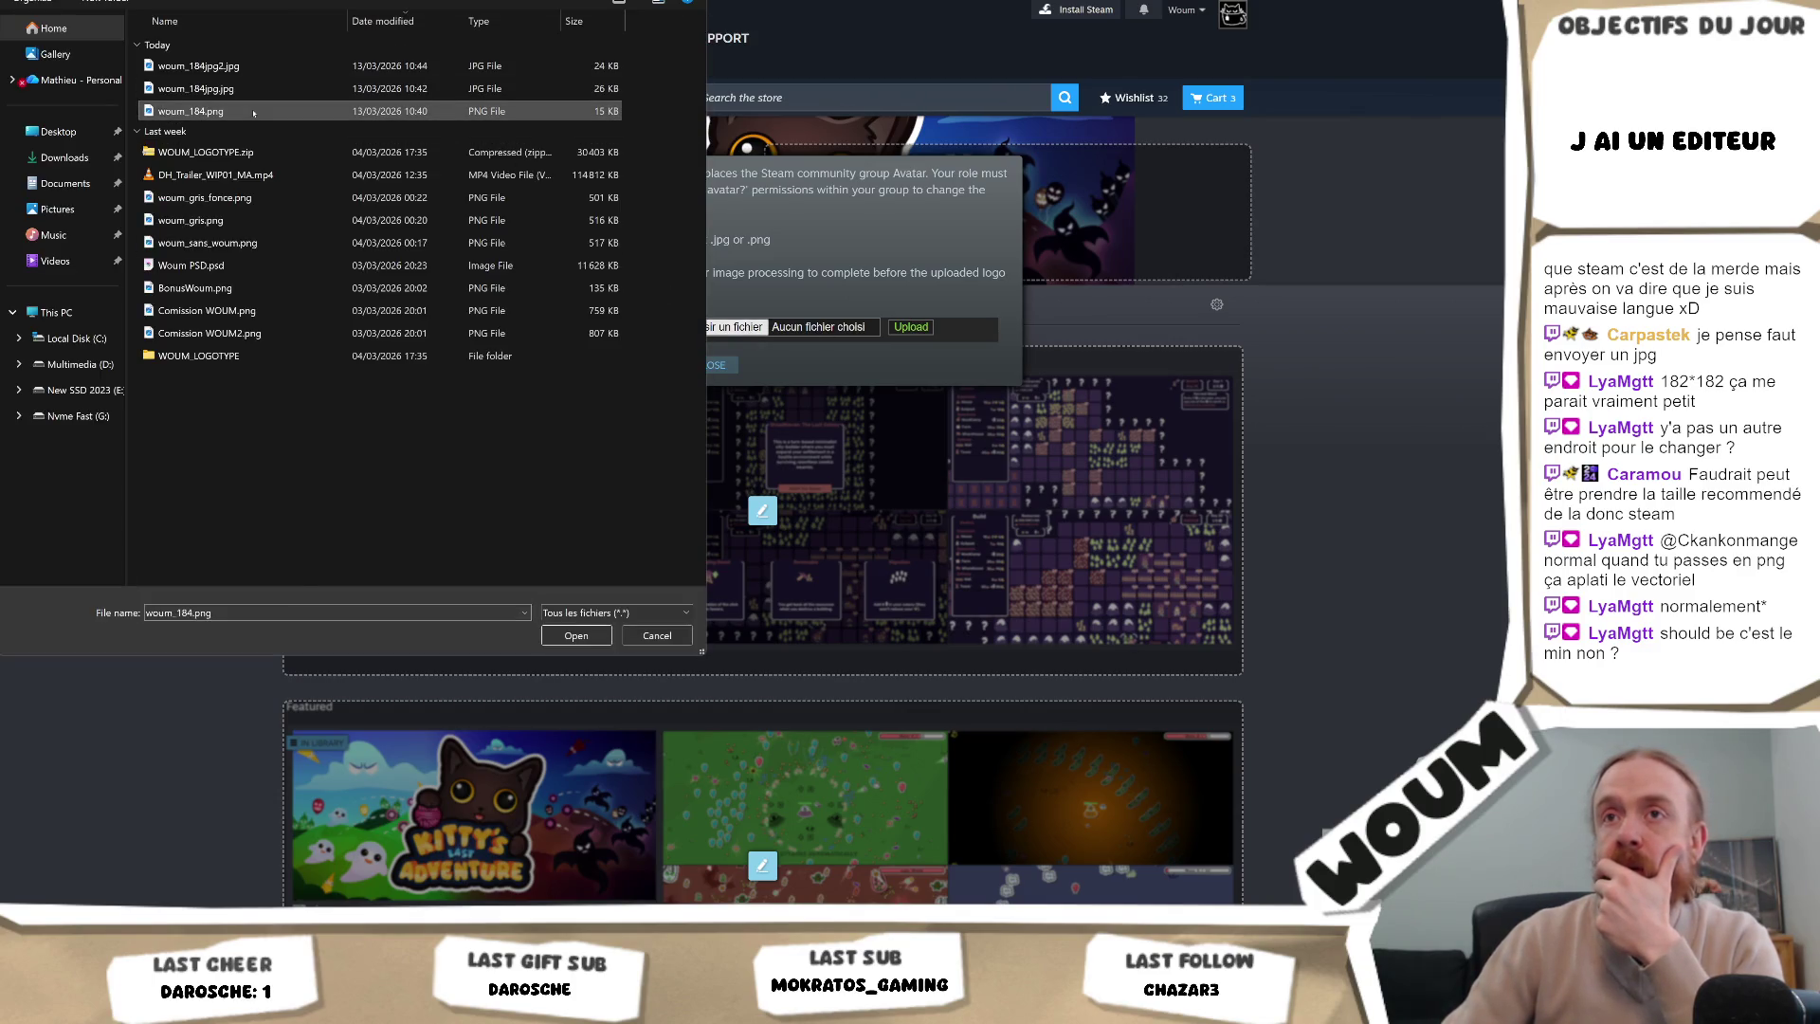
left_click(926, 327)
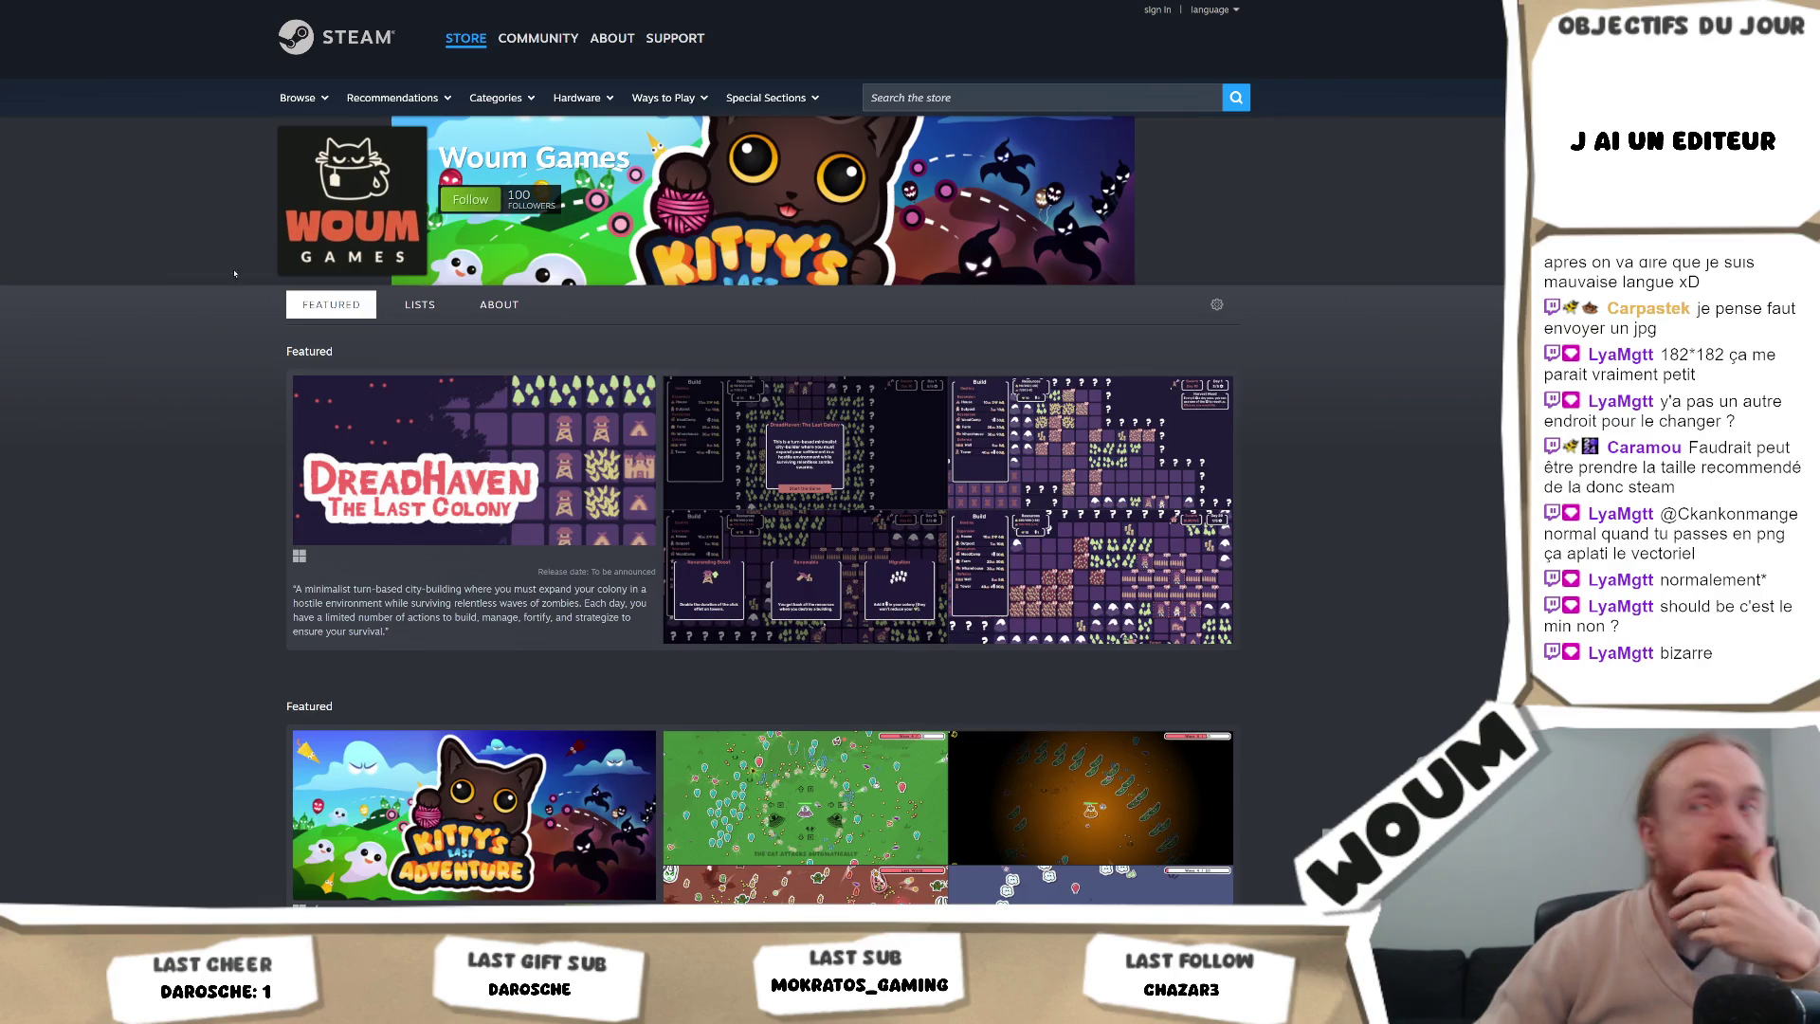
Go back to the DreadHaven: The Last Colony store page
key("alt+Left")
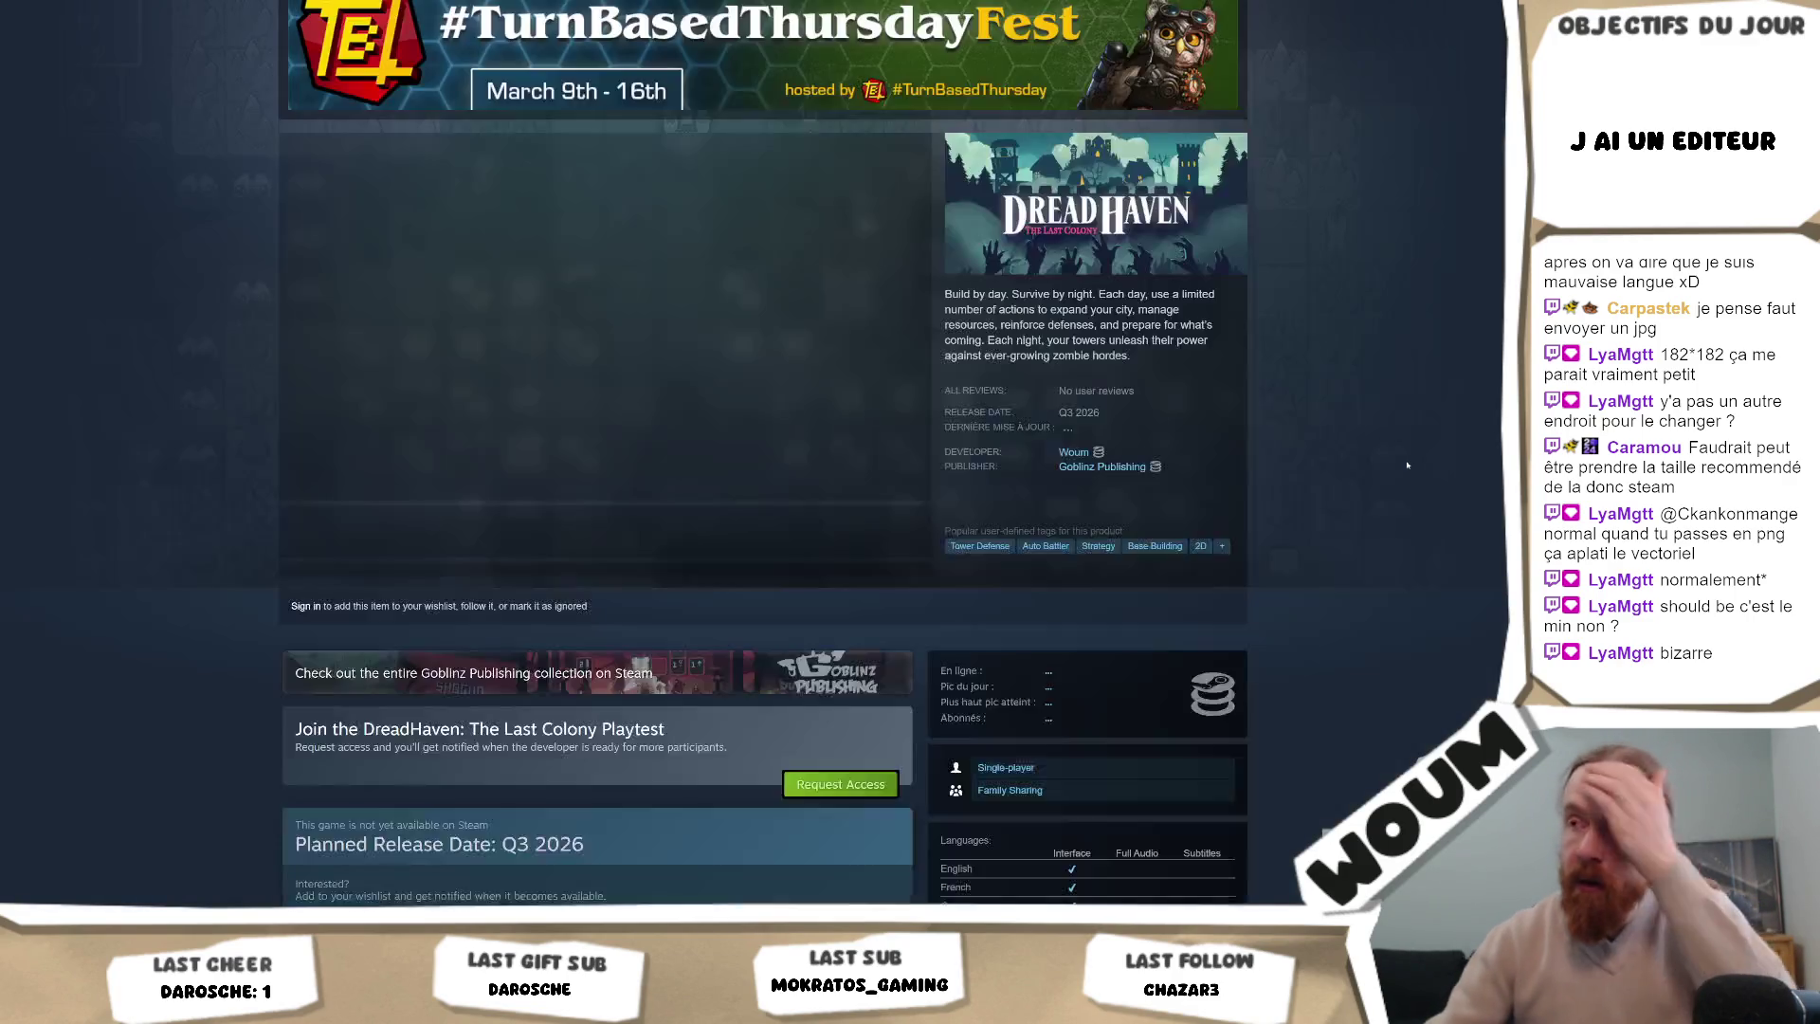
List the five games by developer Woum, return, then open the Woum Games developer page
left_click(1078, 441)
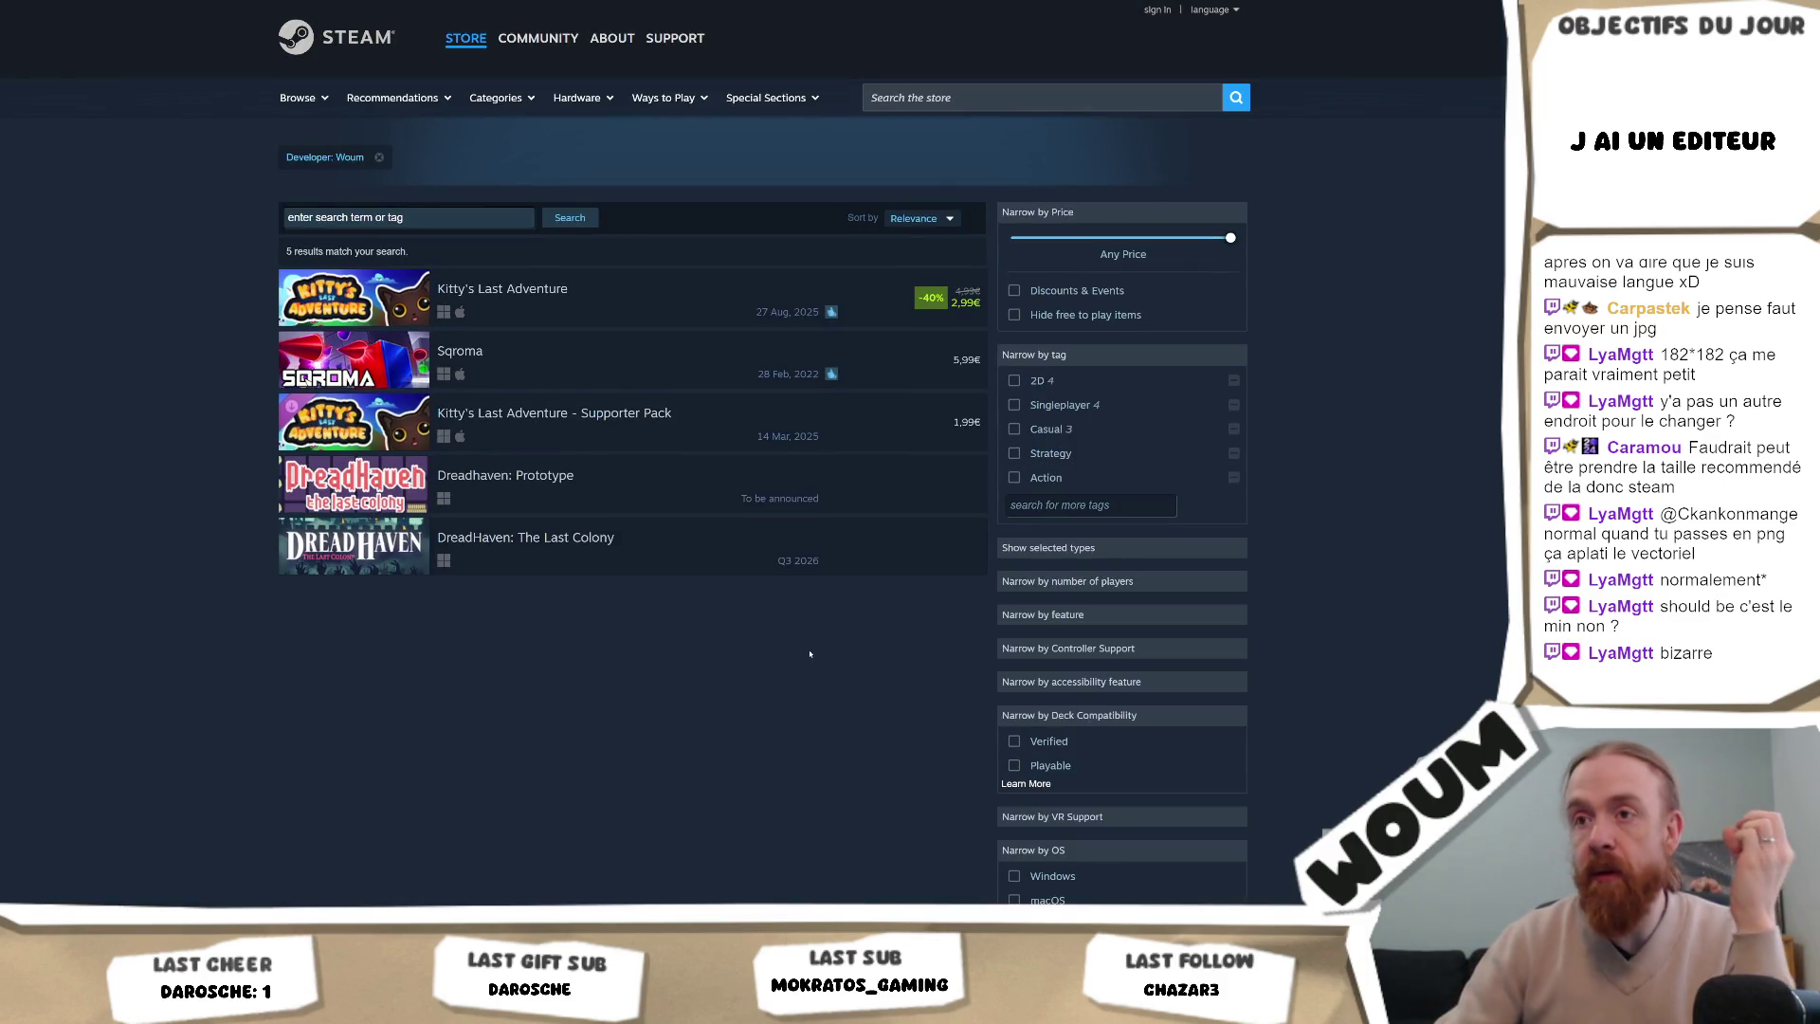
key("alt+Left")
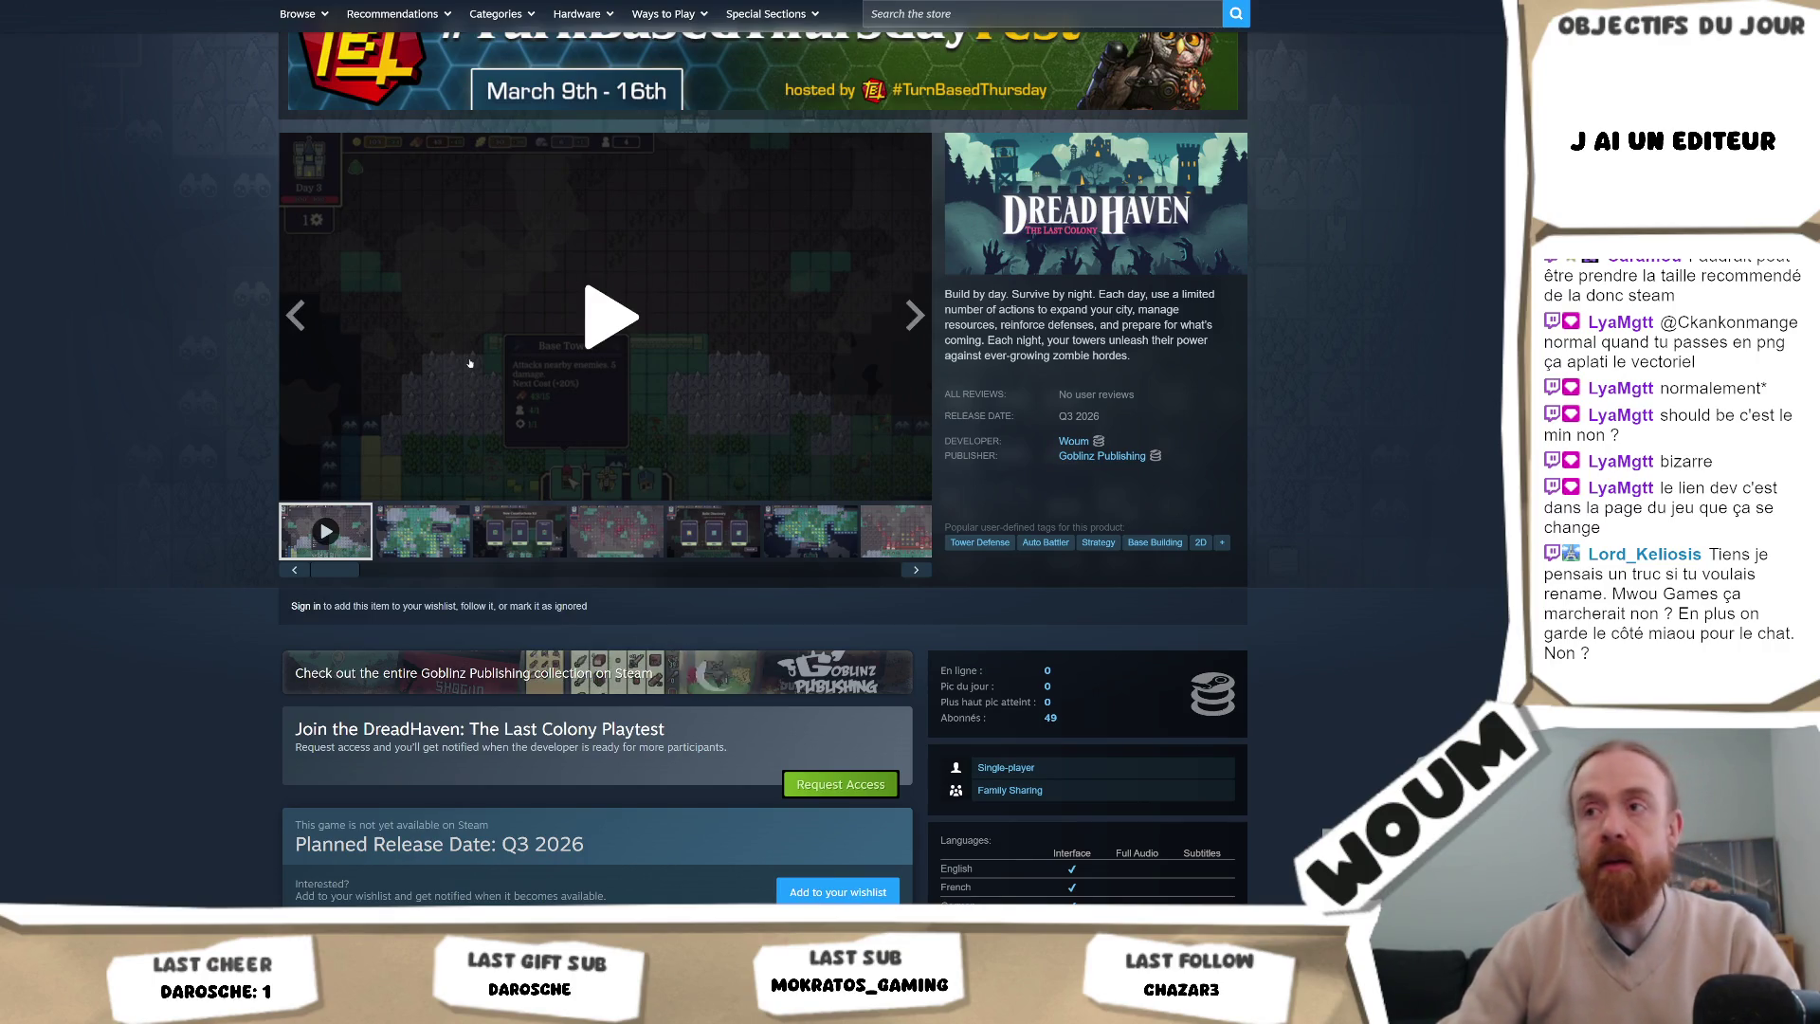
left_click(1073, 441)
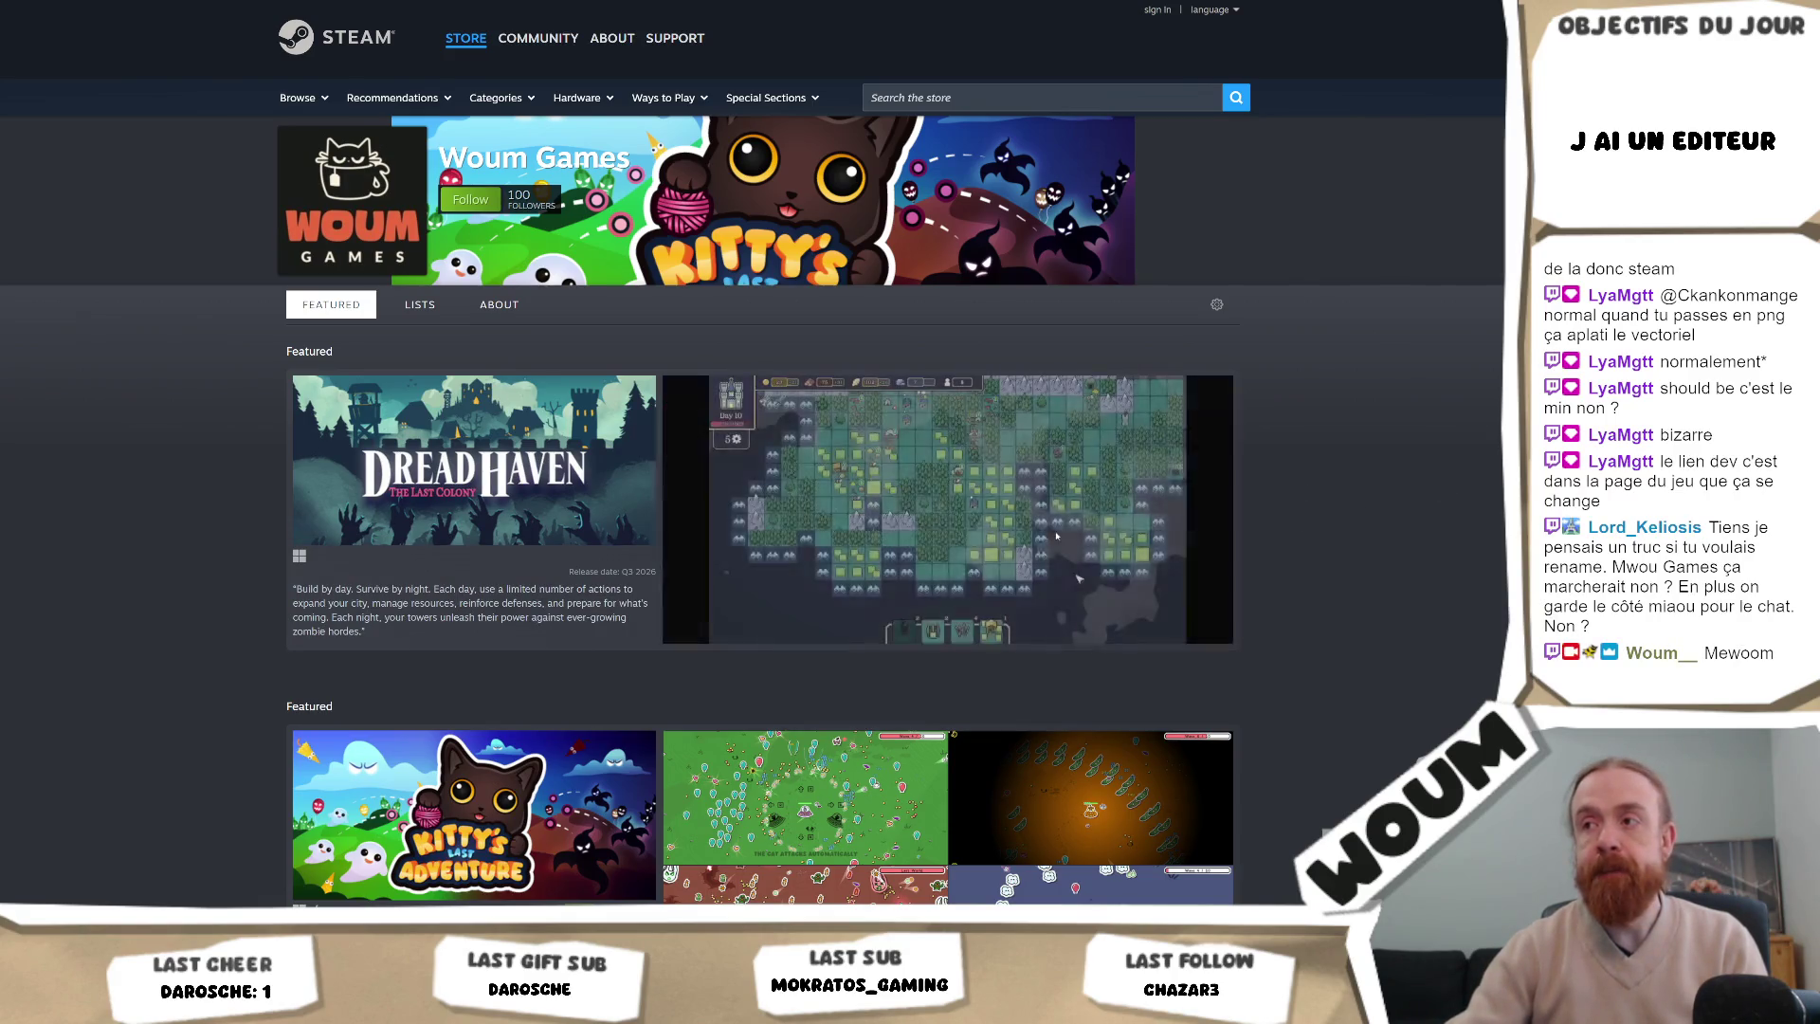
From the Woum Games page, open the DreadHaven: The Last Colony store page
scroll(1340, 516, "down", 4)
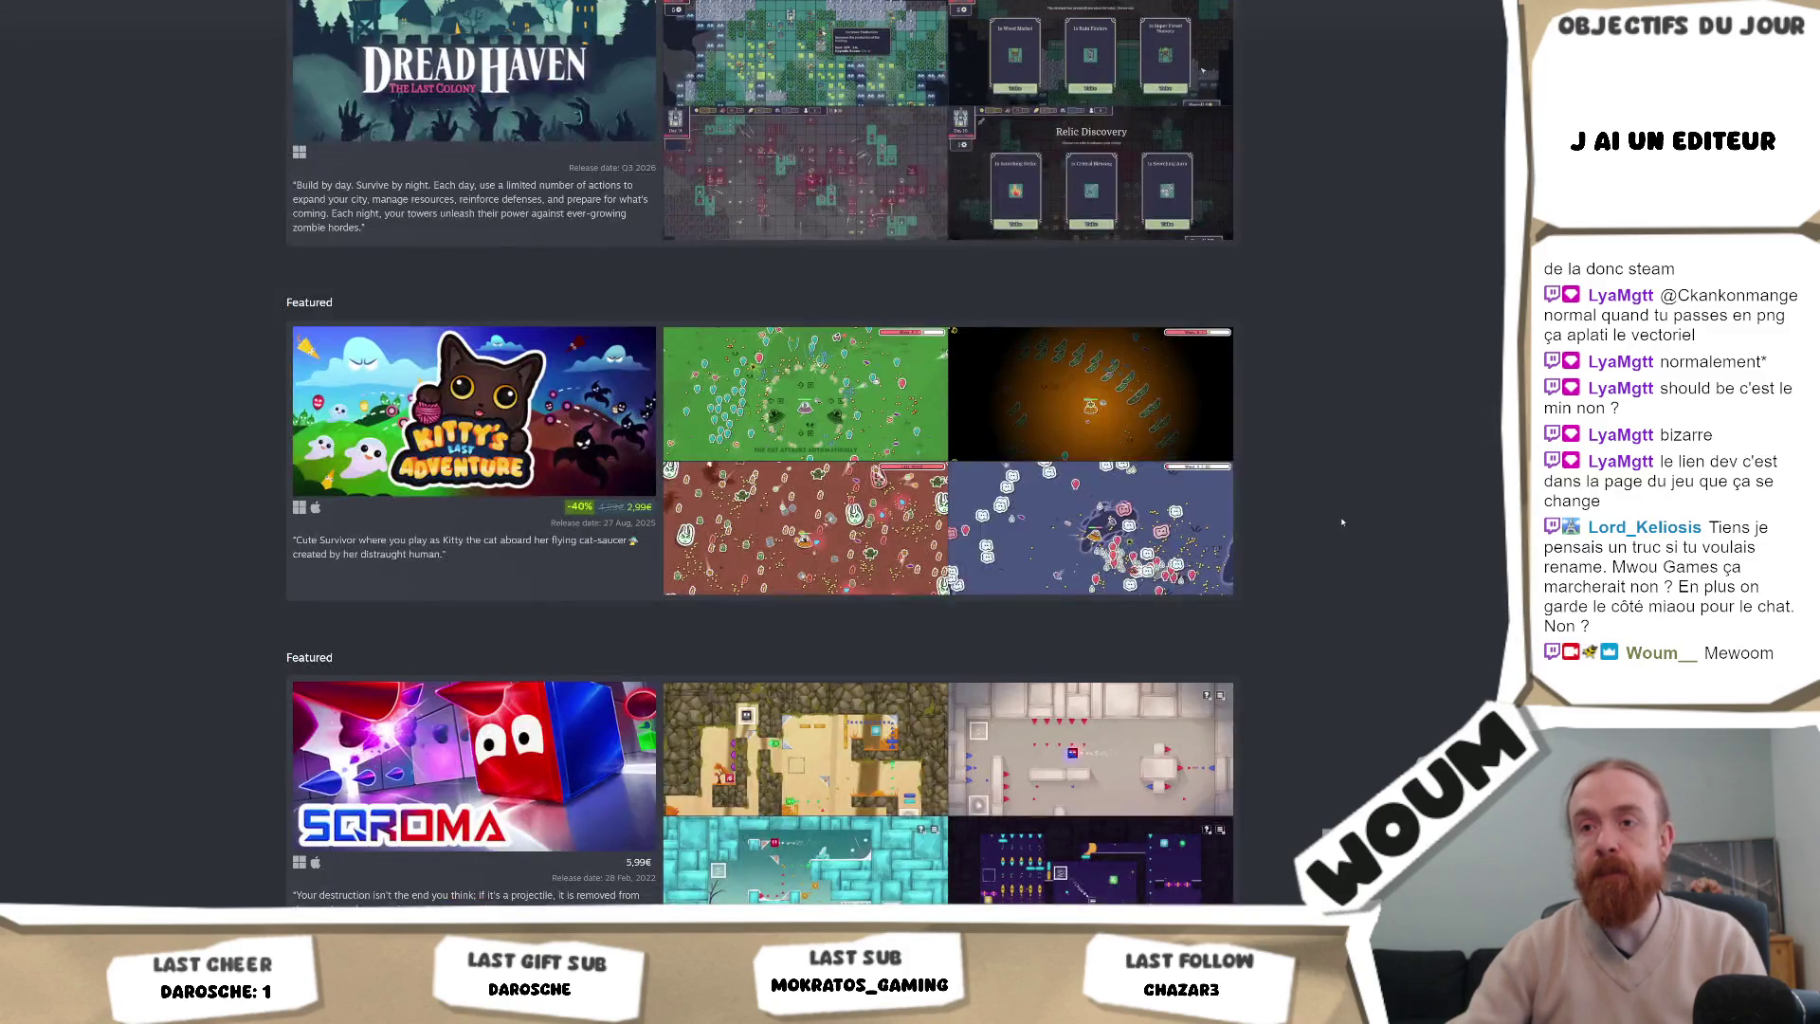
scroll(1342, 521, "up", 4)
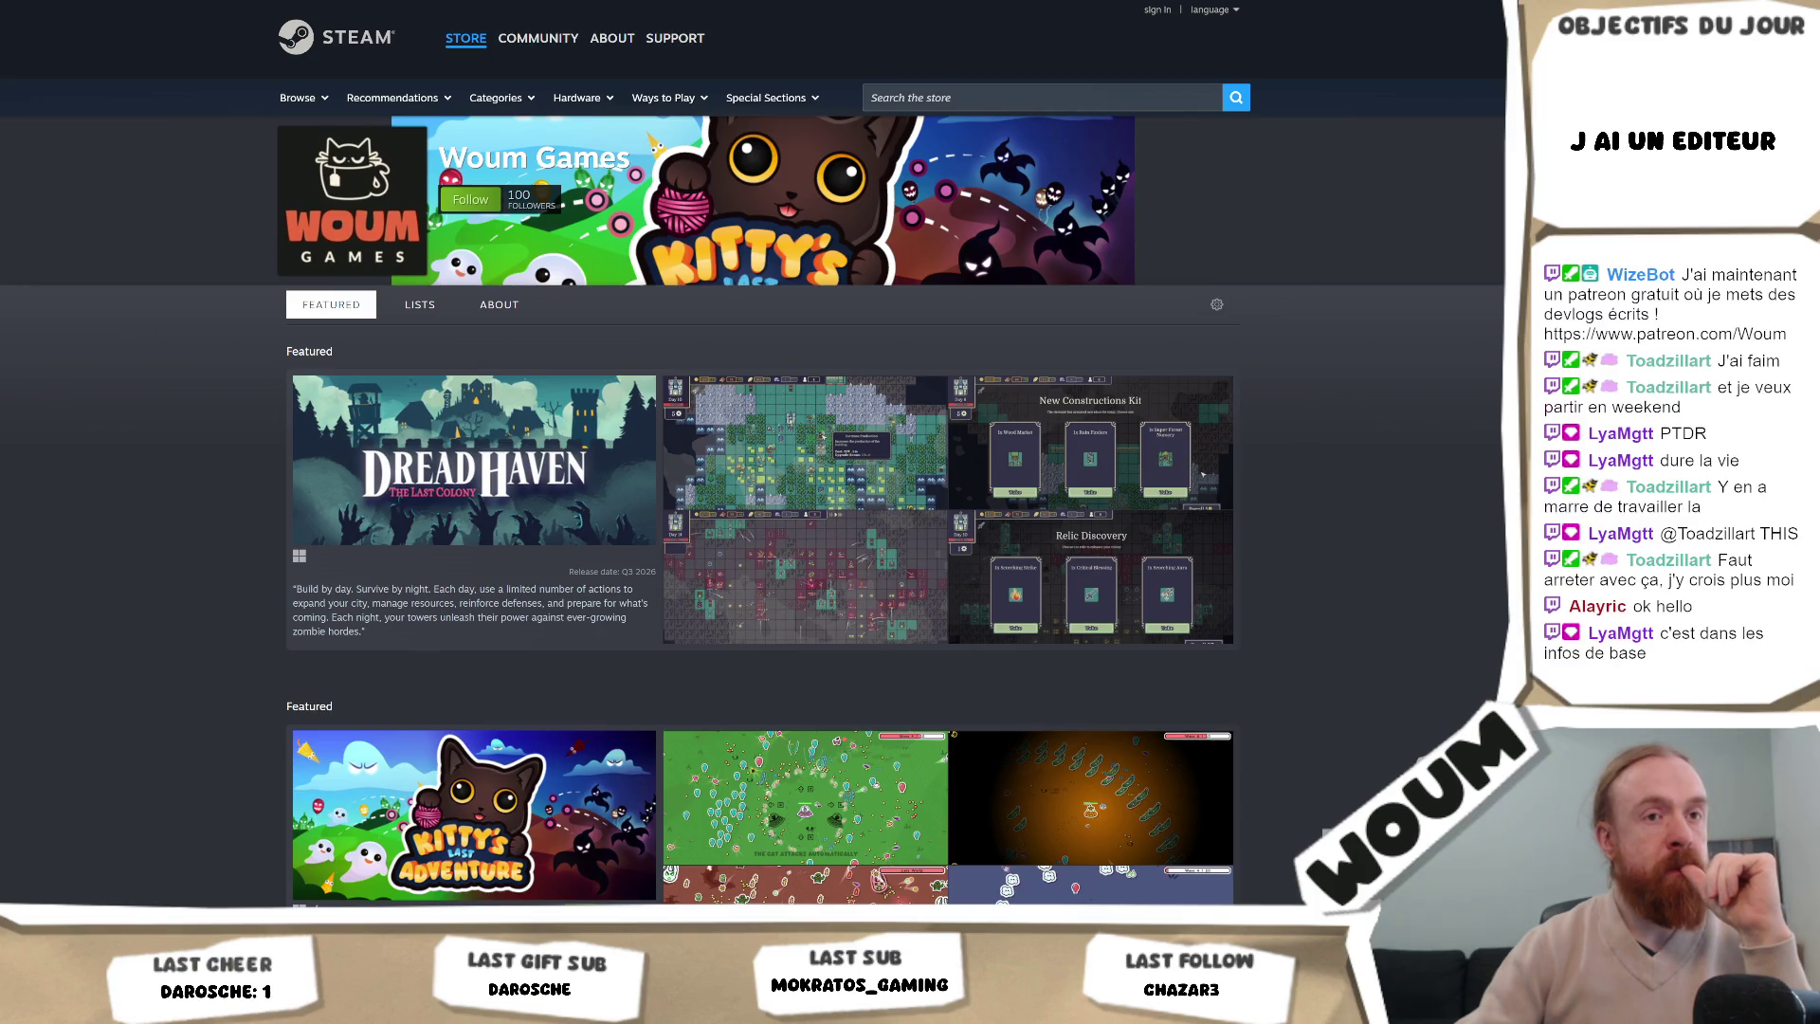
left_click(1202, 472)
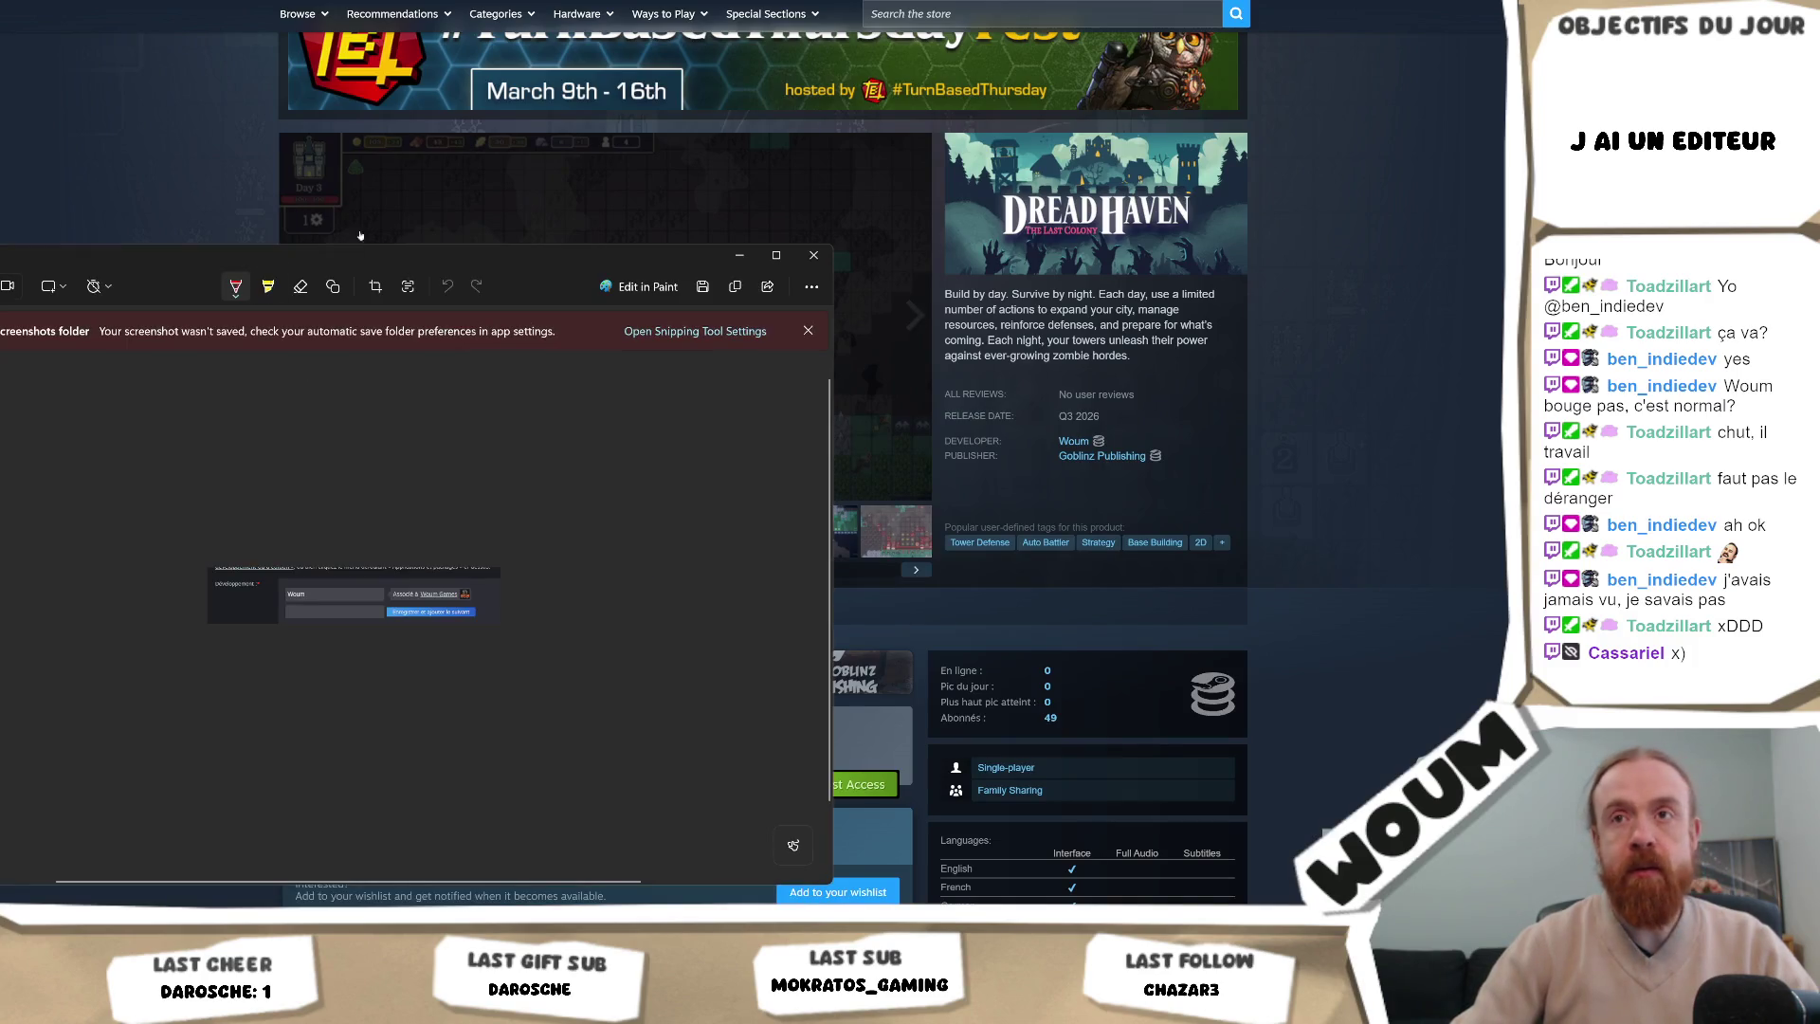
Centre the snip and zoom in on the Développement field, then close it
left_click_drag(507, 260, 1039, 180)
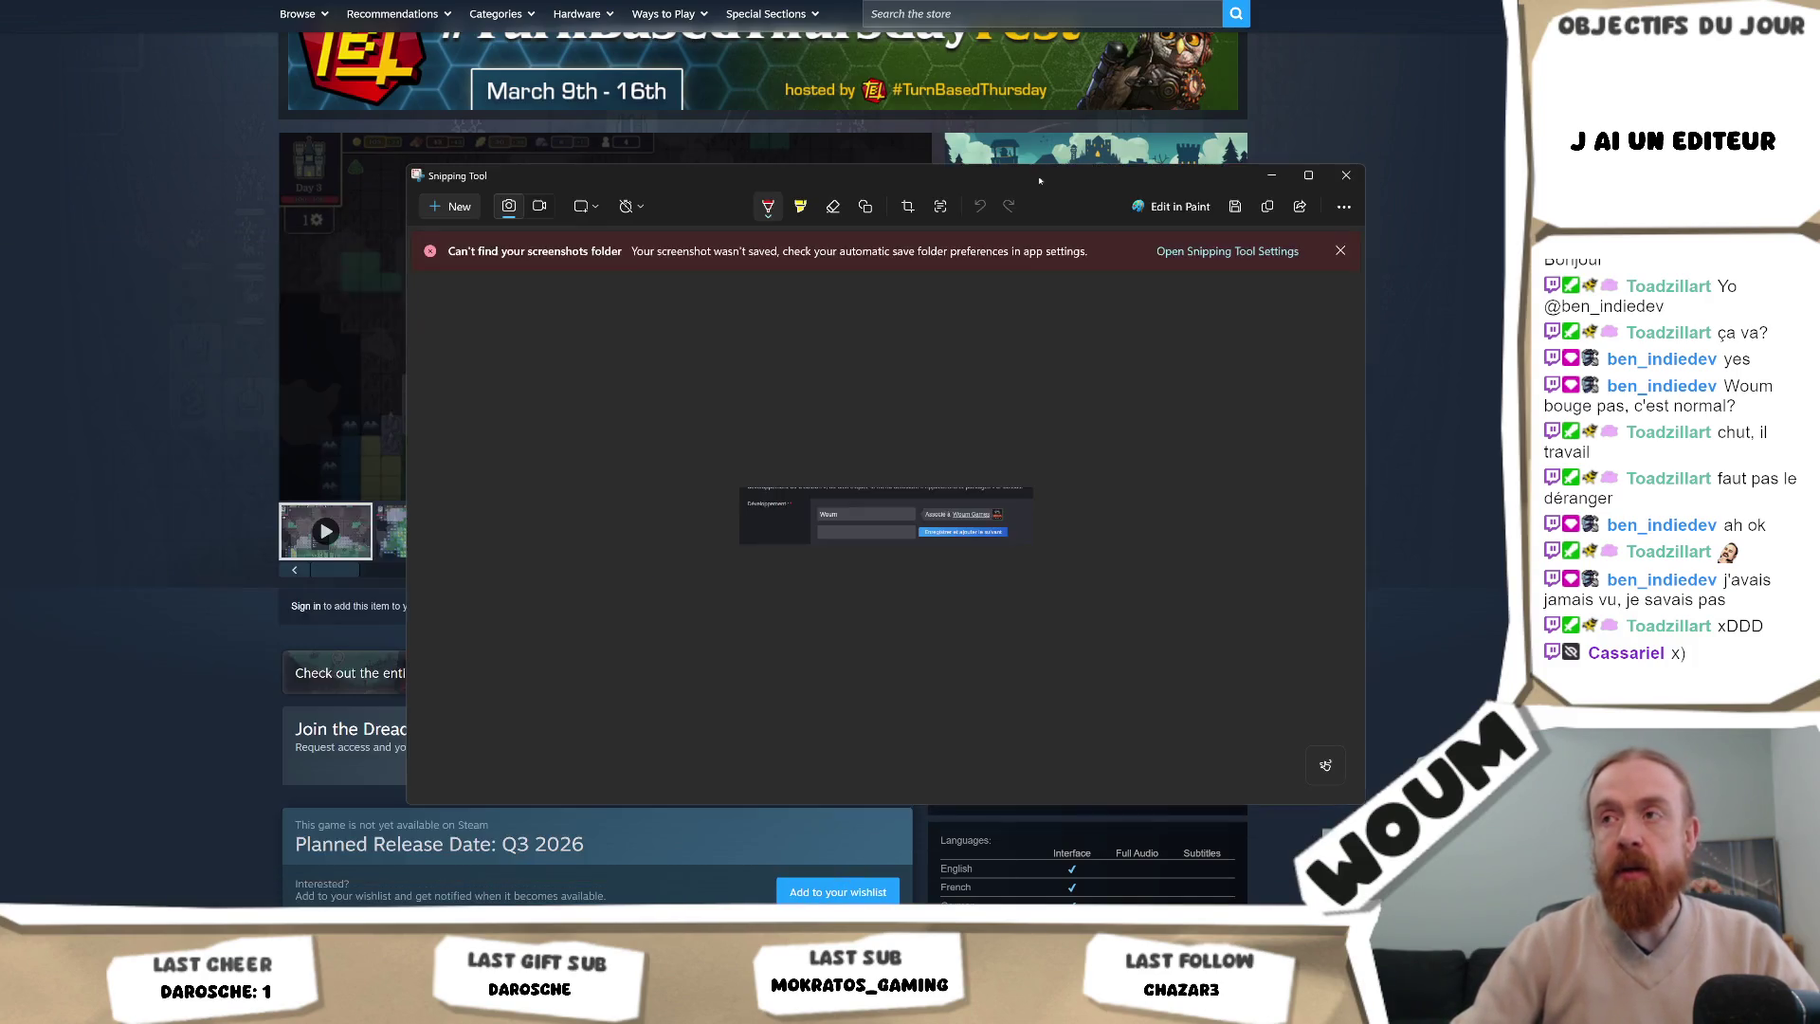
scroll(894, 600, "up", 3)
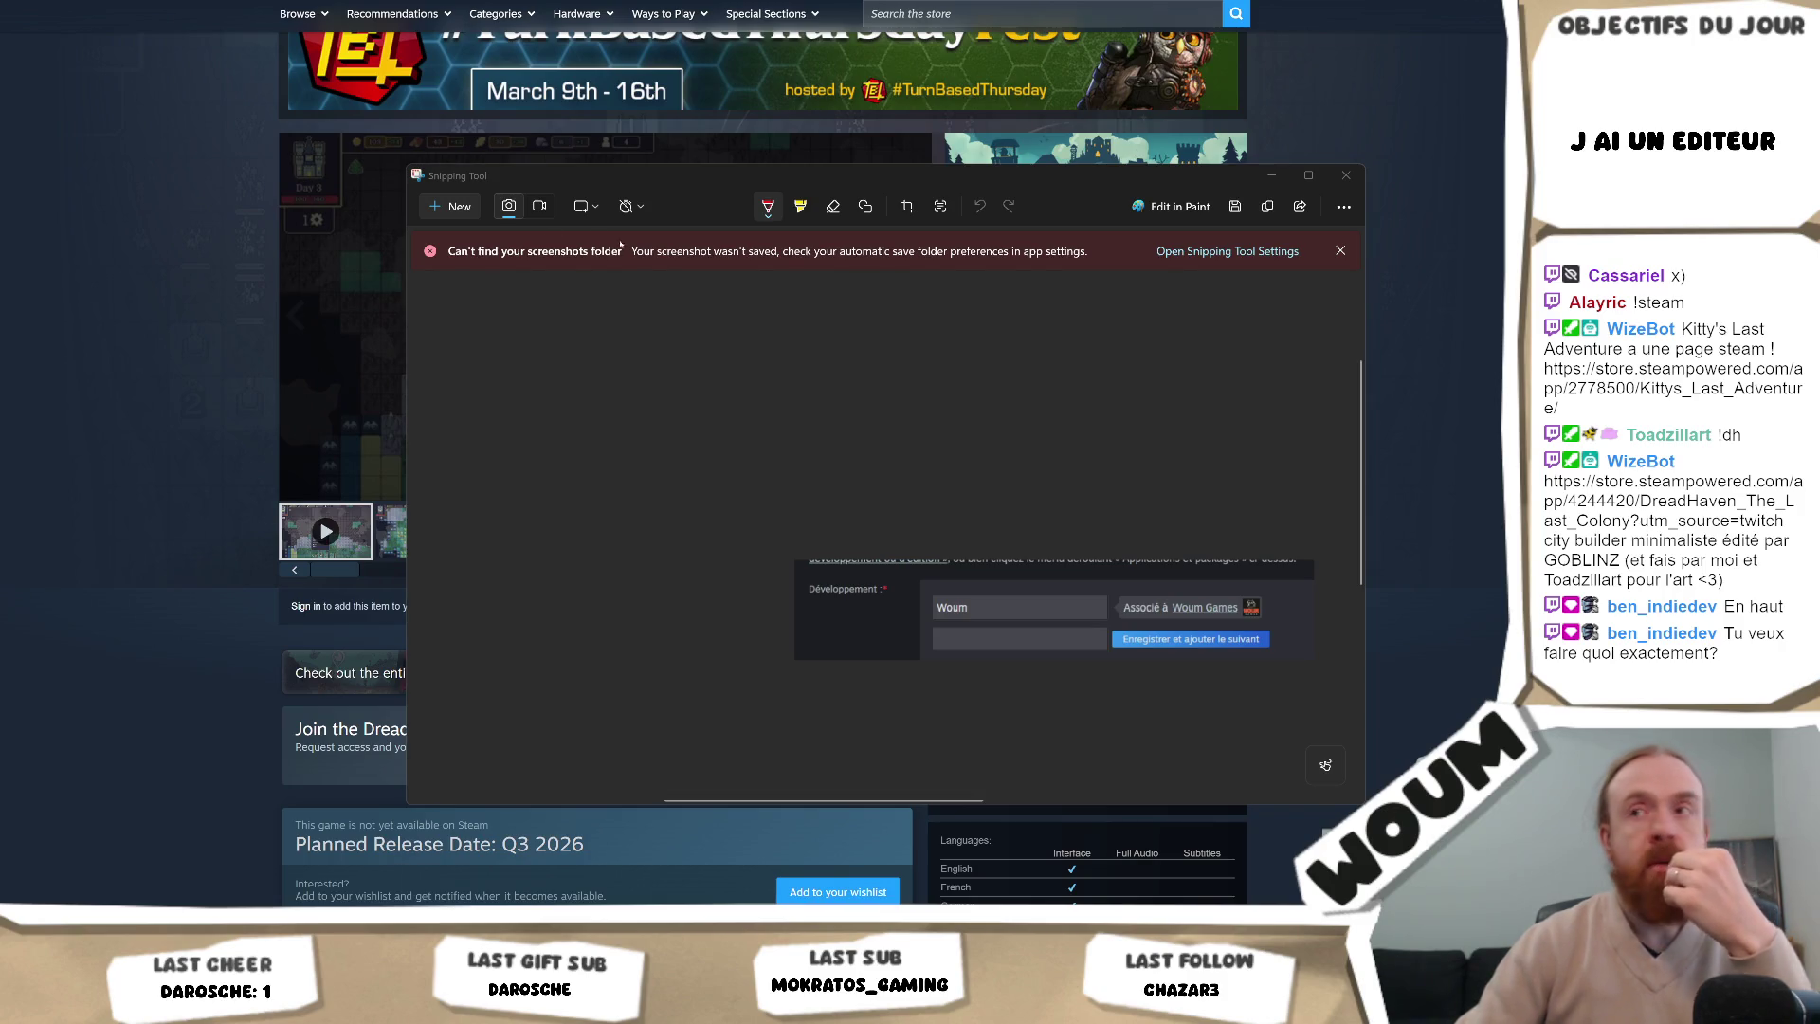
left_click(230, 304)
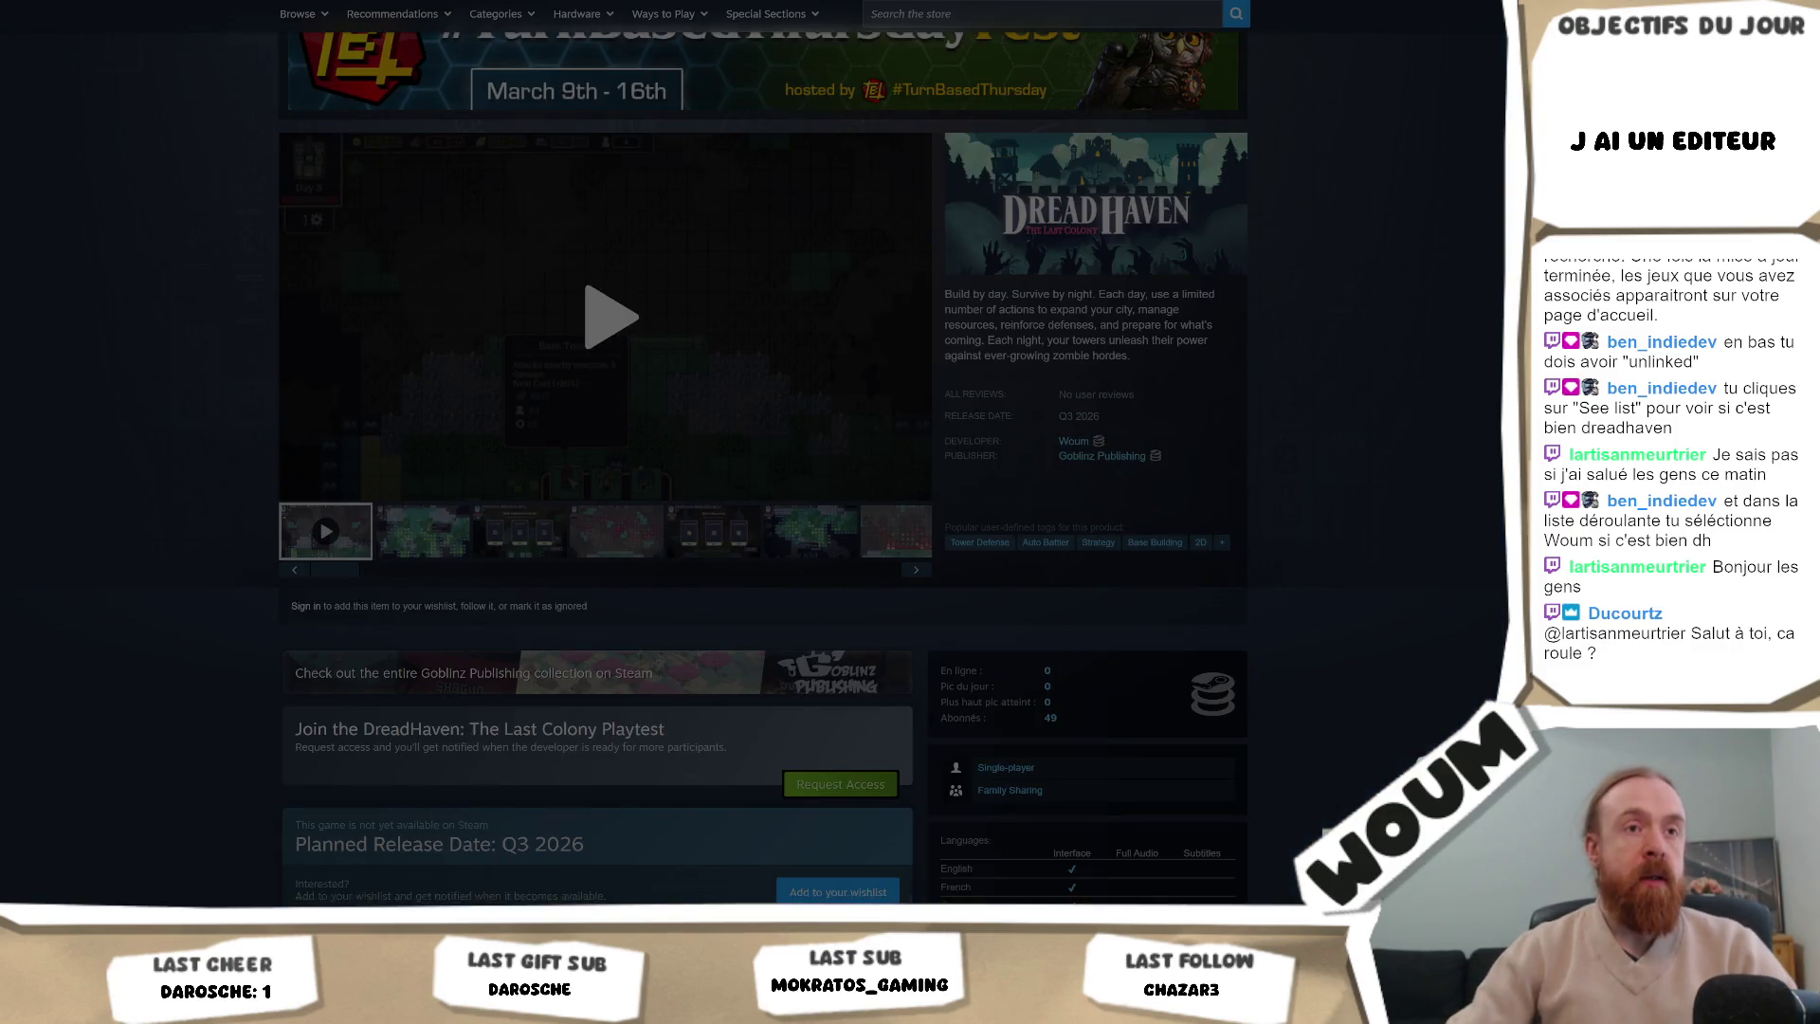
left_click(255, 758)
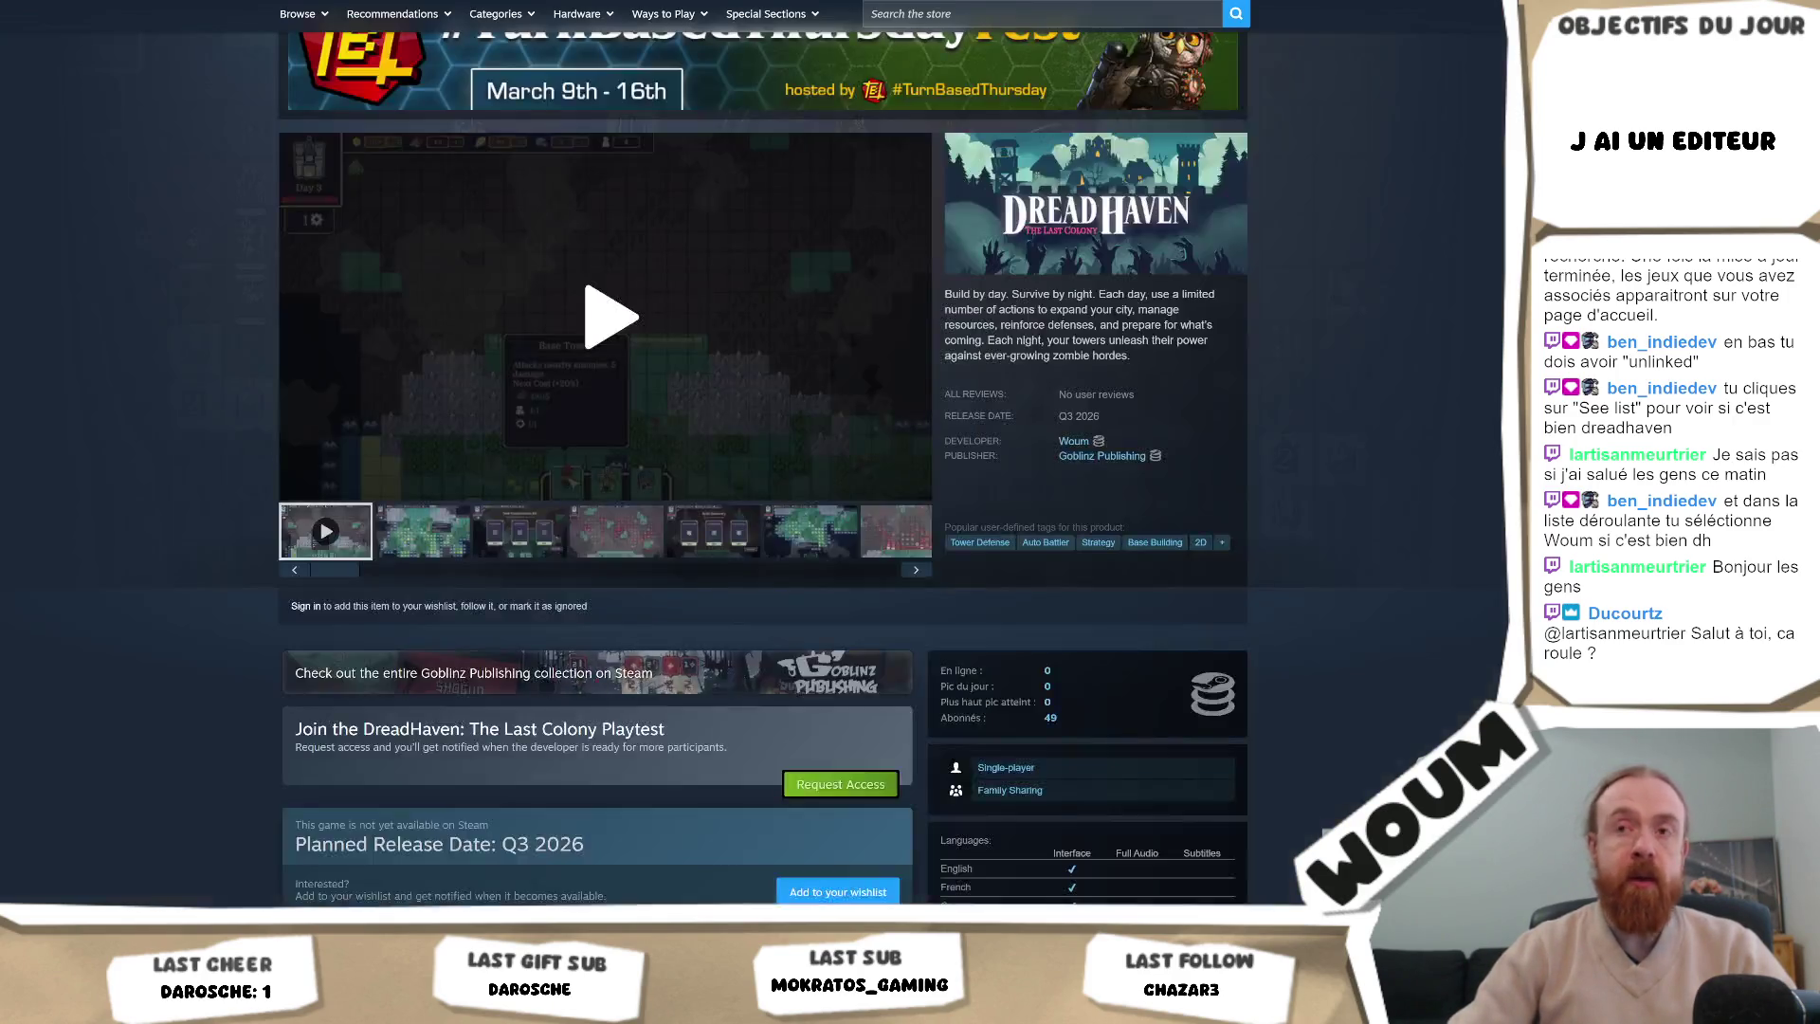
key("Escape")
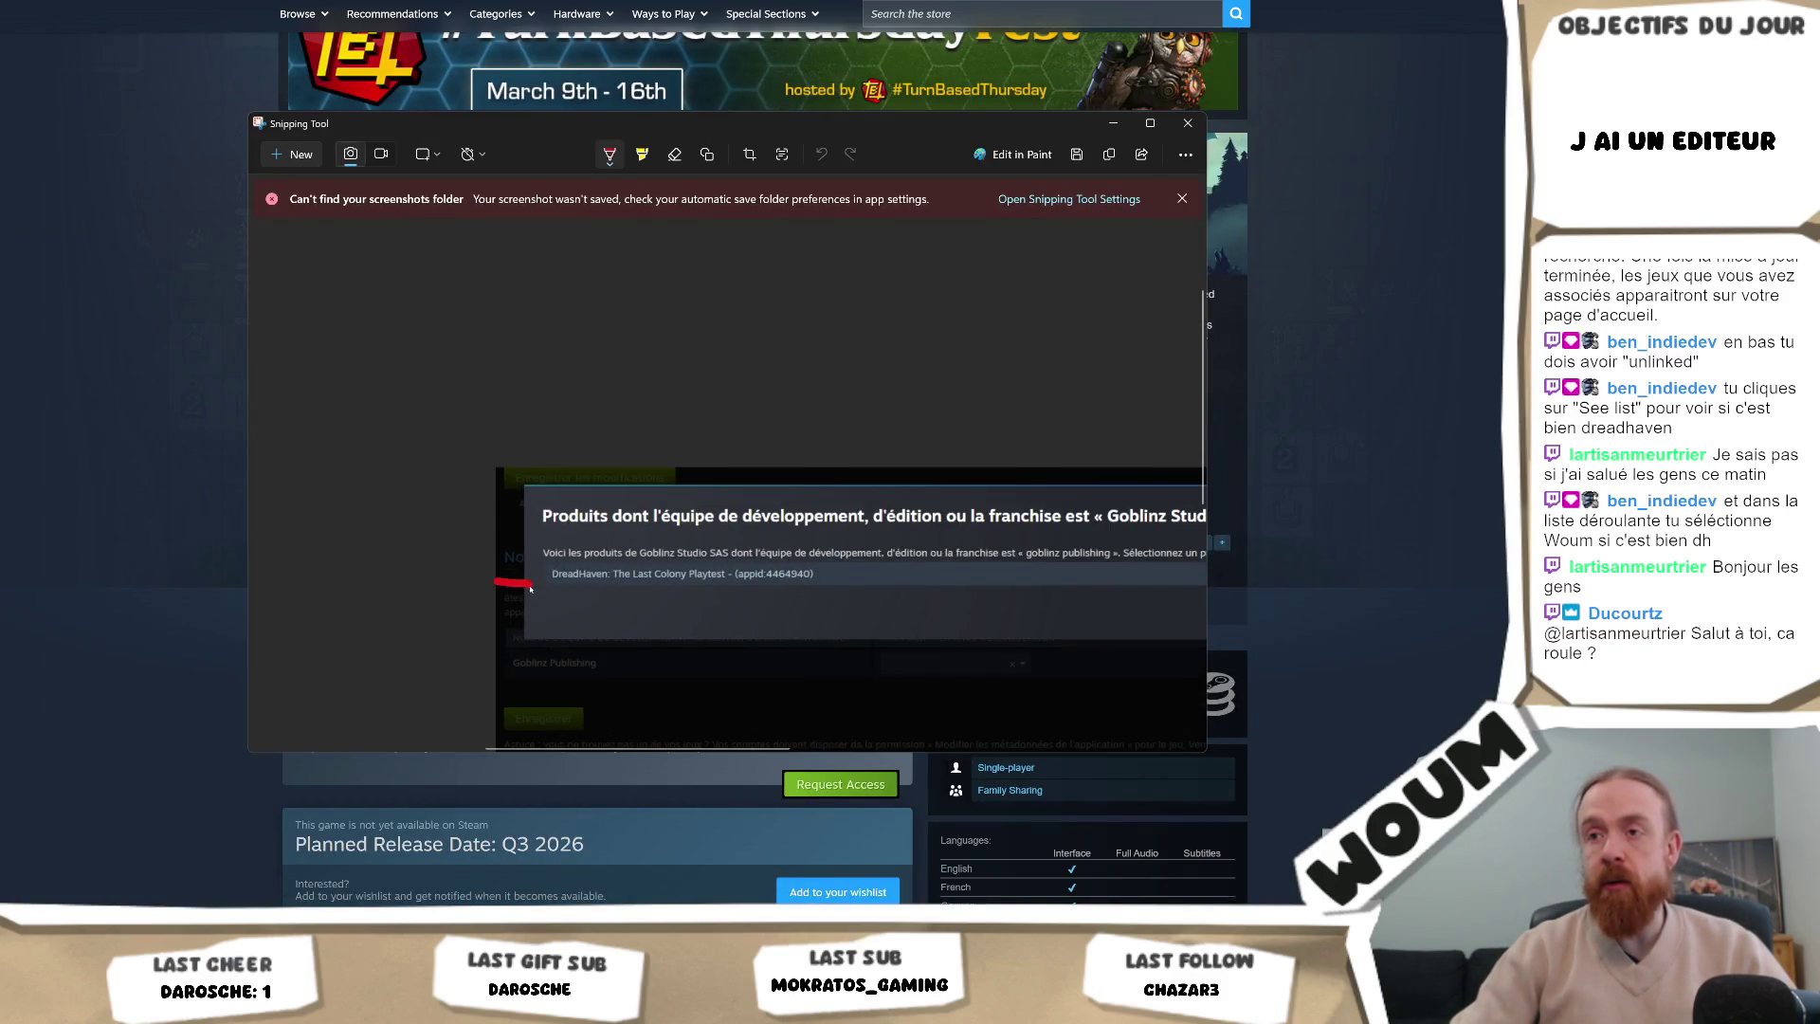
left_click(1345, 416)
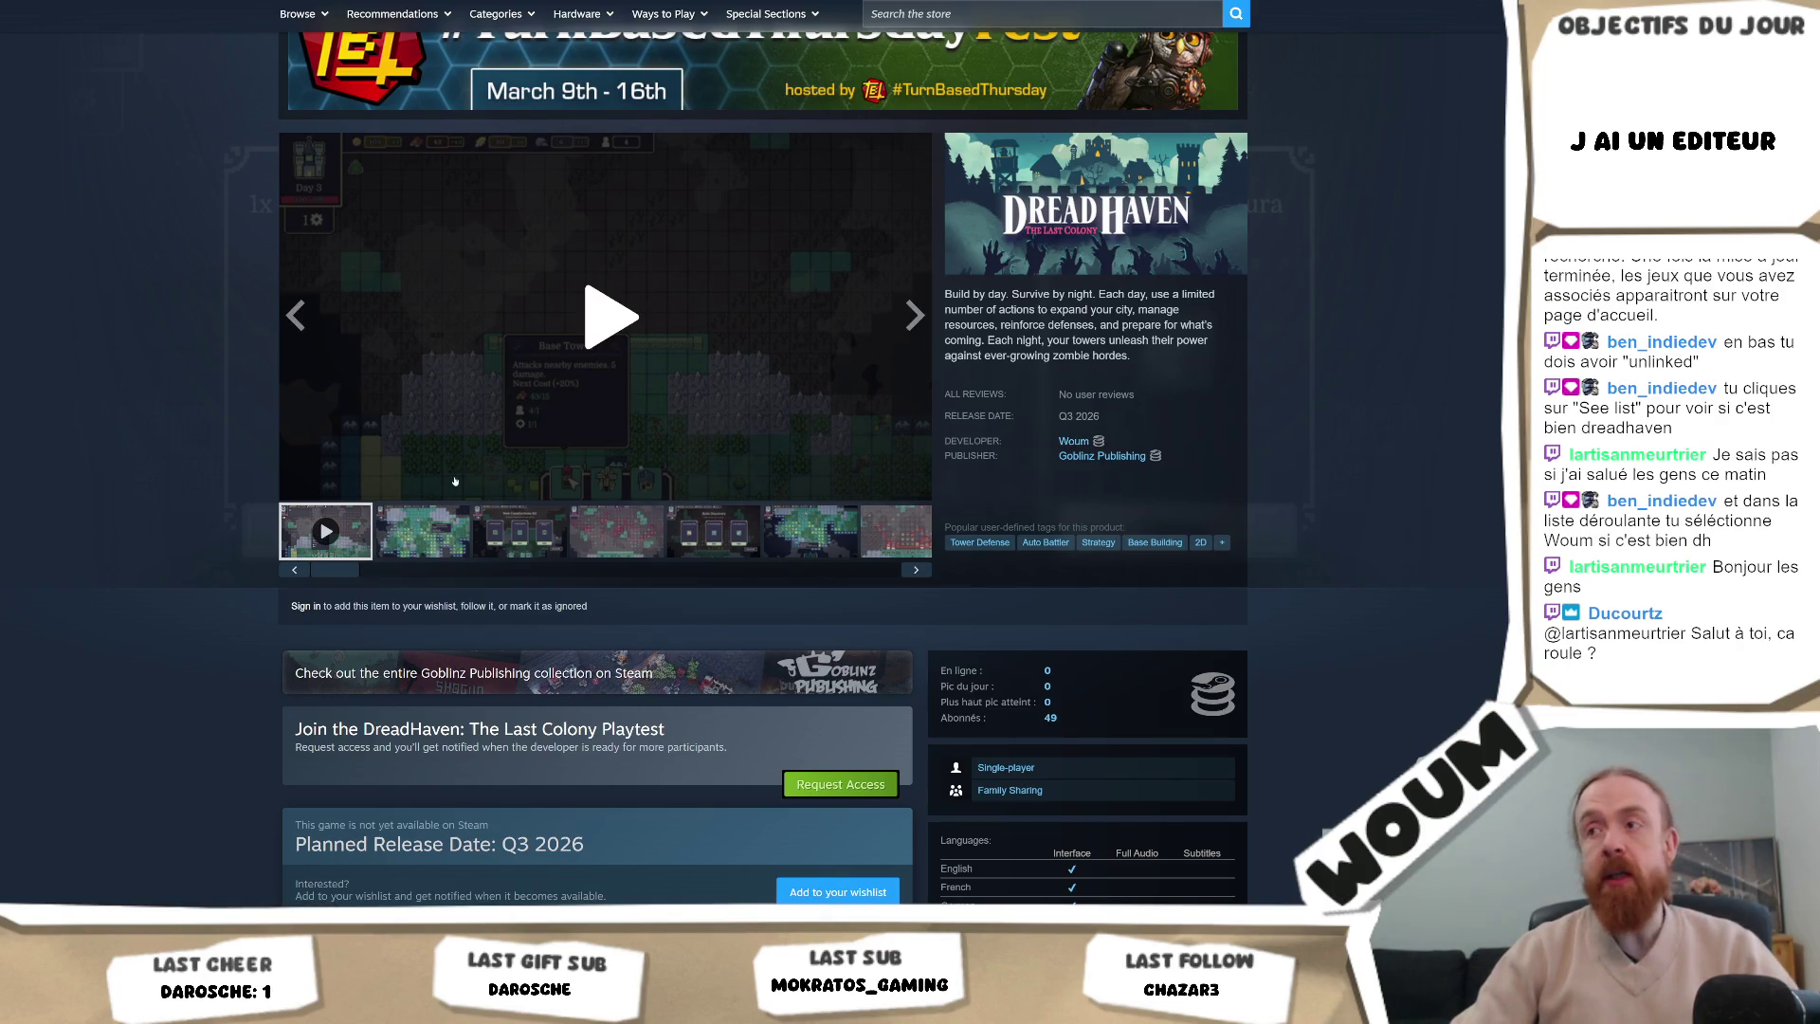
key("alt+Tab")
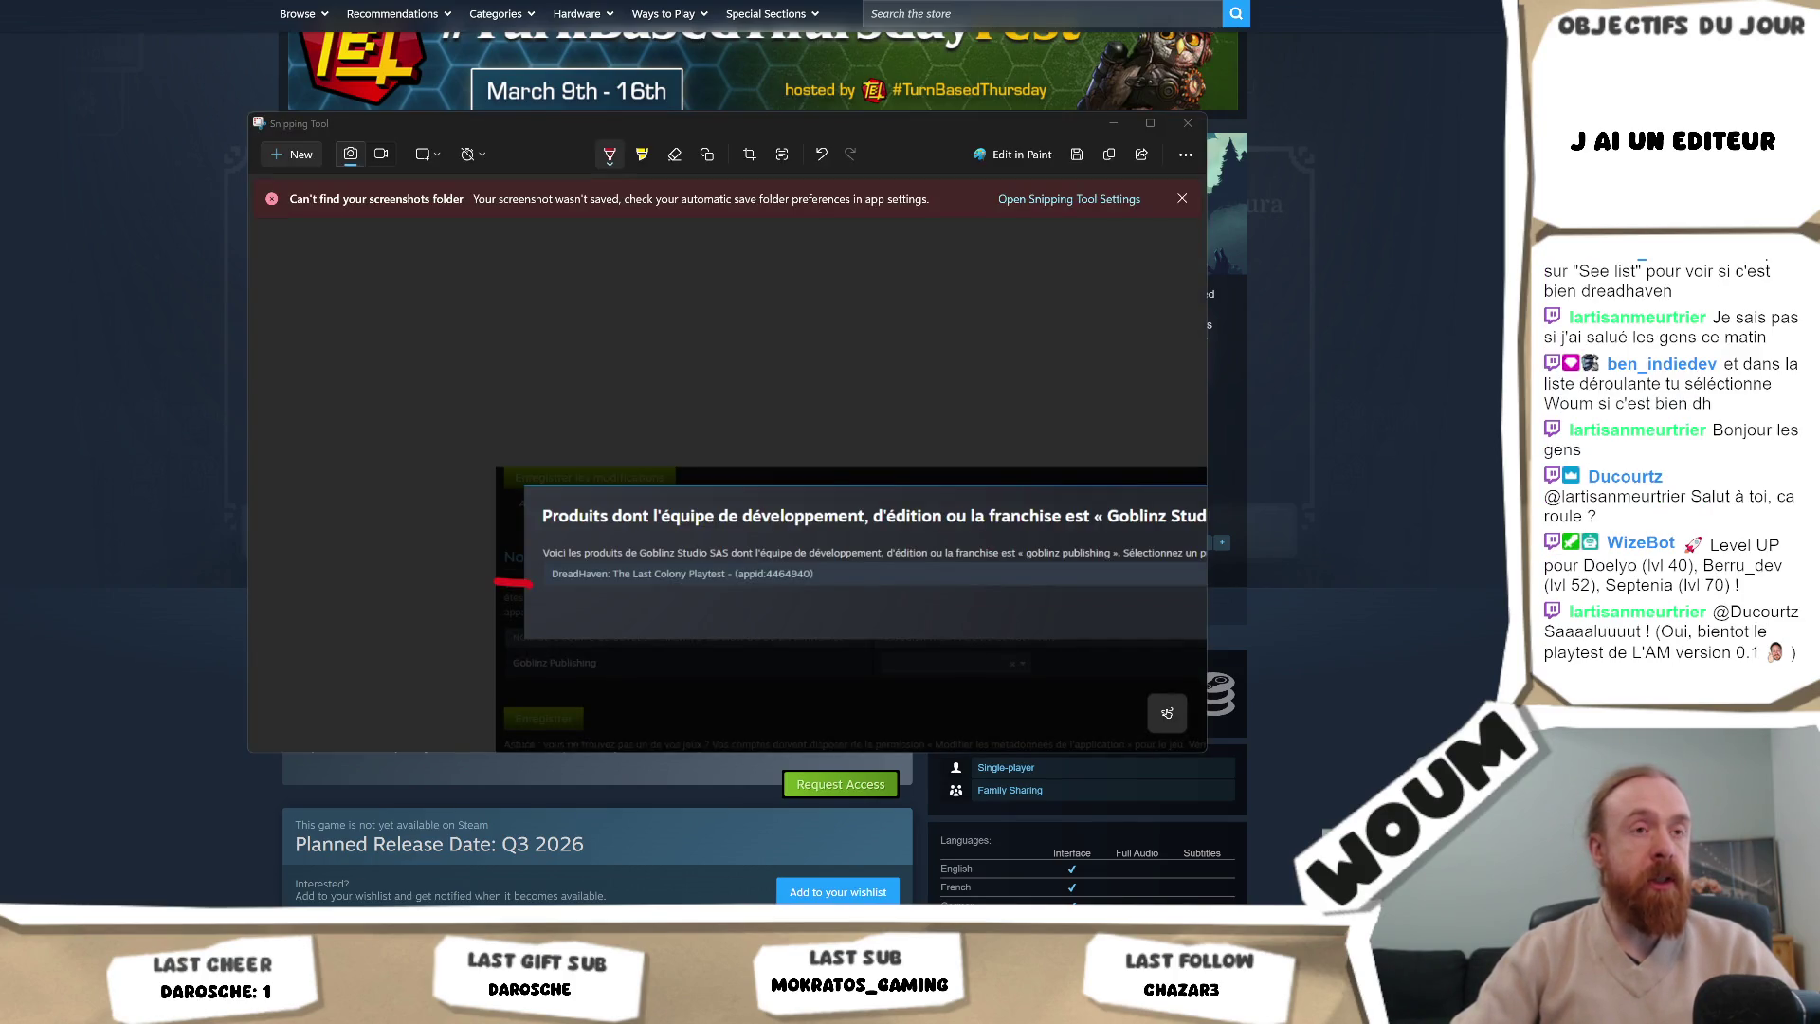
key("ctrl+n")
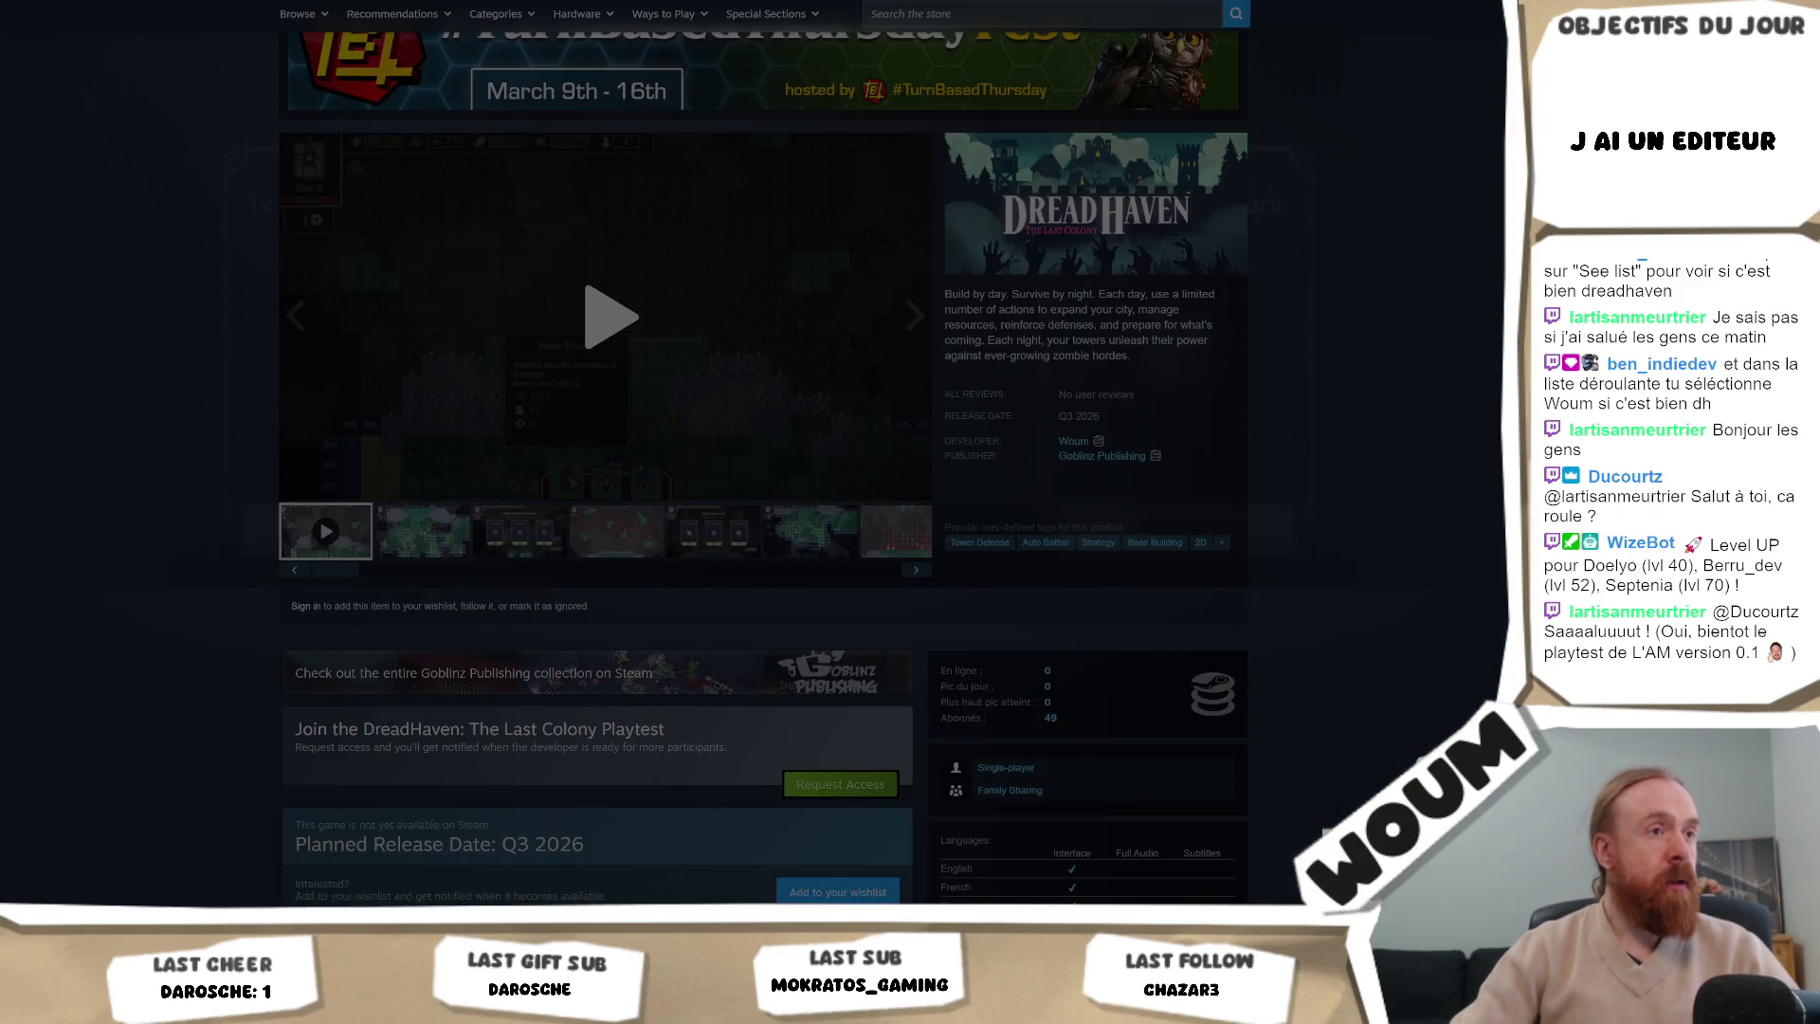
key("Escape")
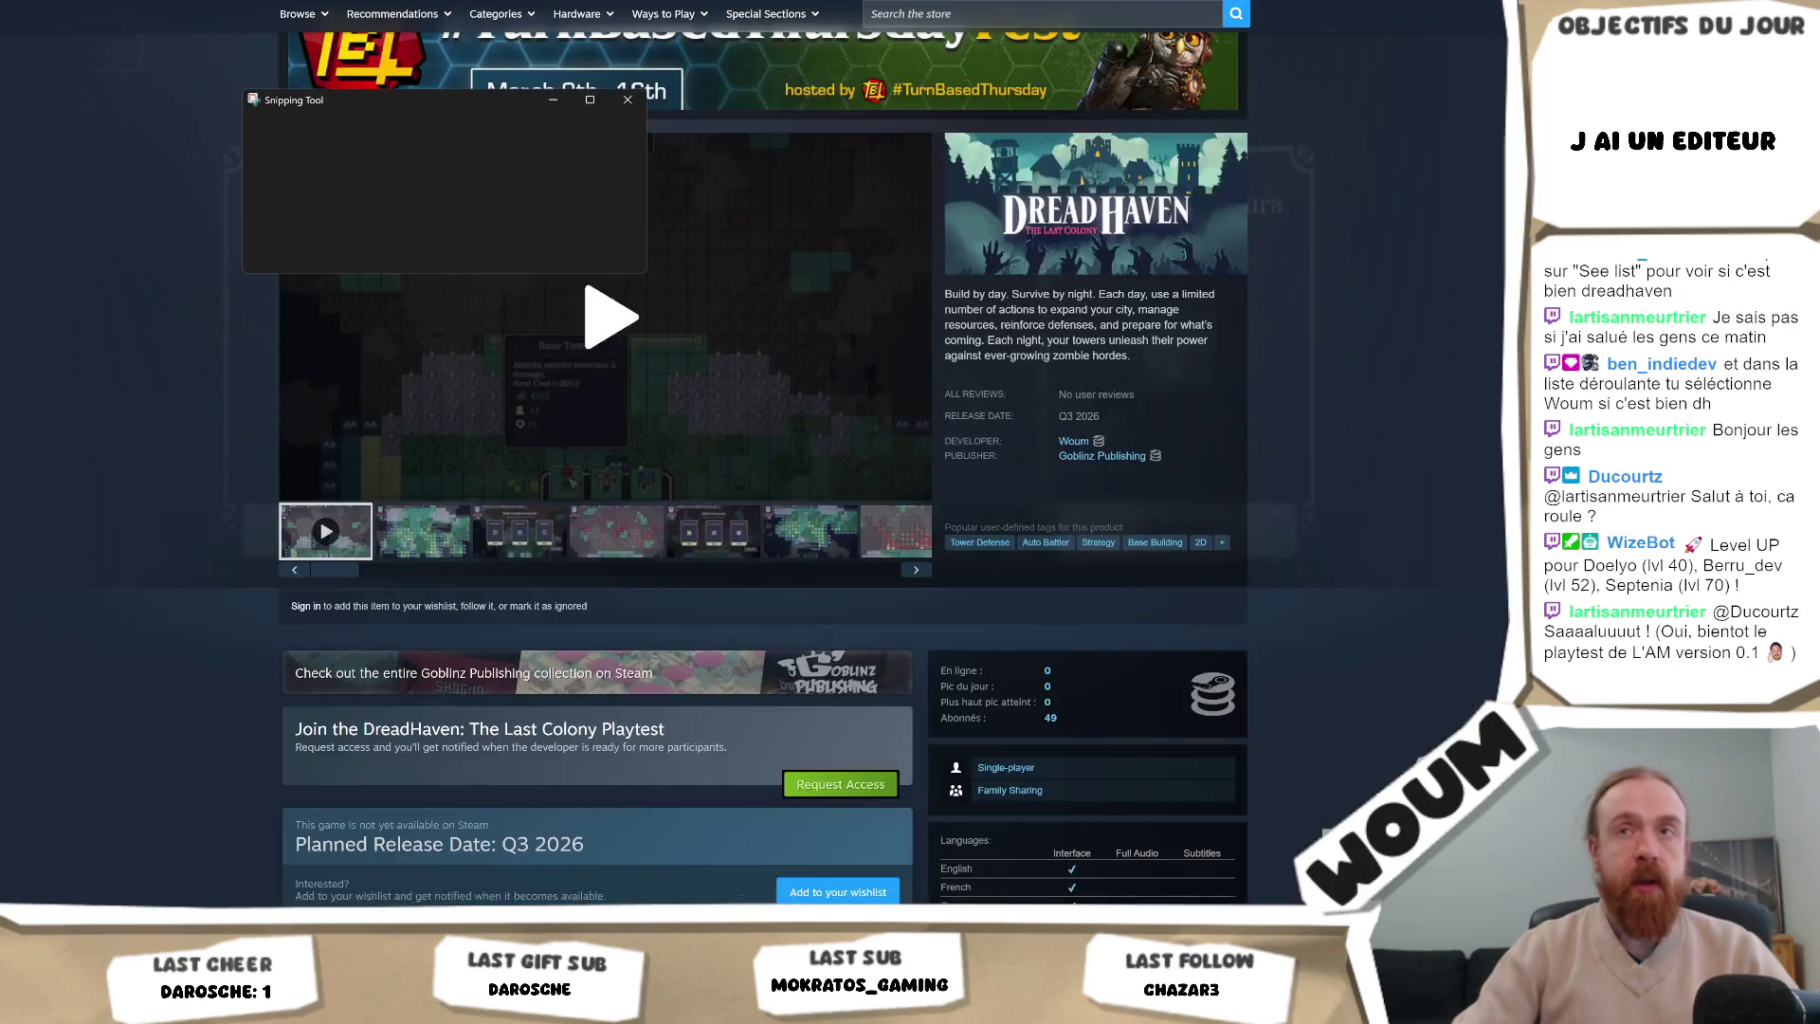
Enlarge the capture and draw, then undo, a red mark by the last DreadHaven entry
mouse_move(714, 381)
left_mouse_down()
mouse_move(784, 734)
mouse_move(1394, 839)
left_mouse_up()
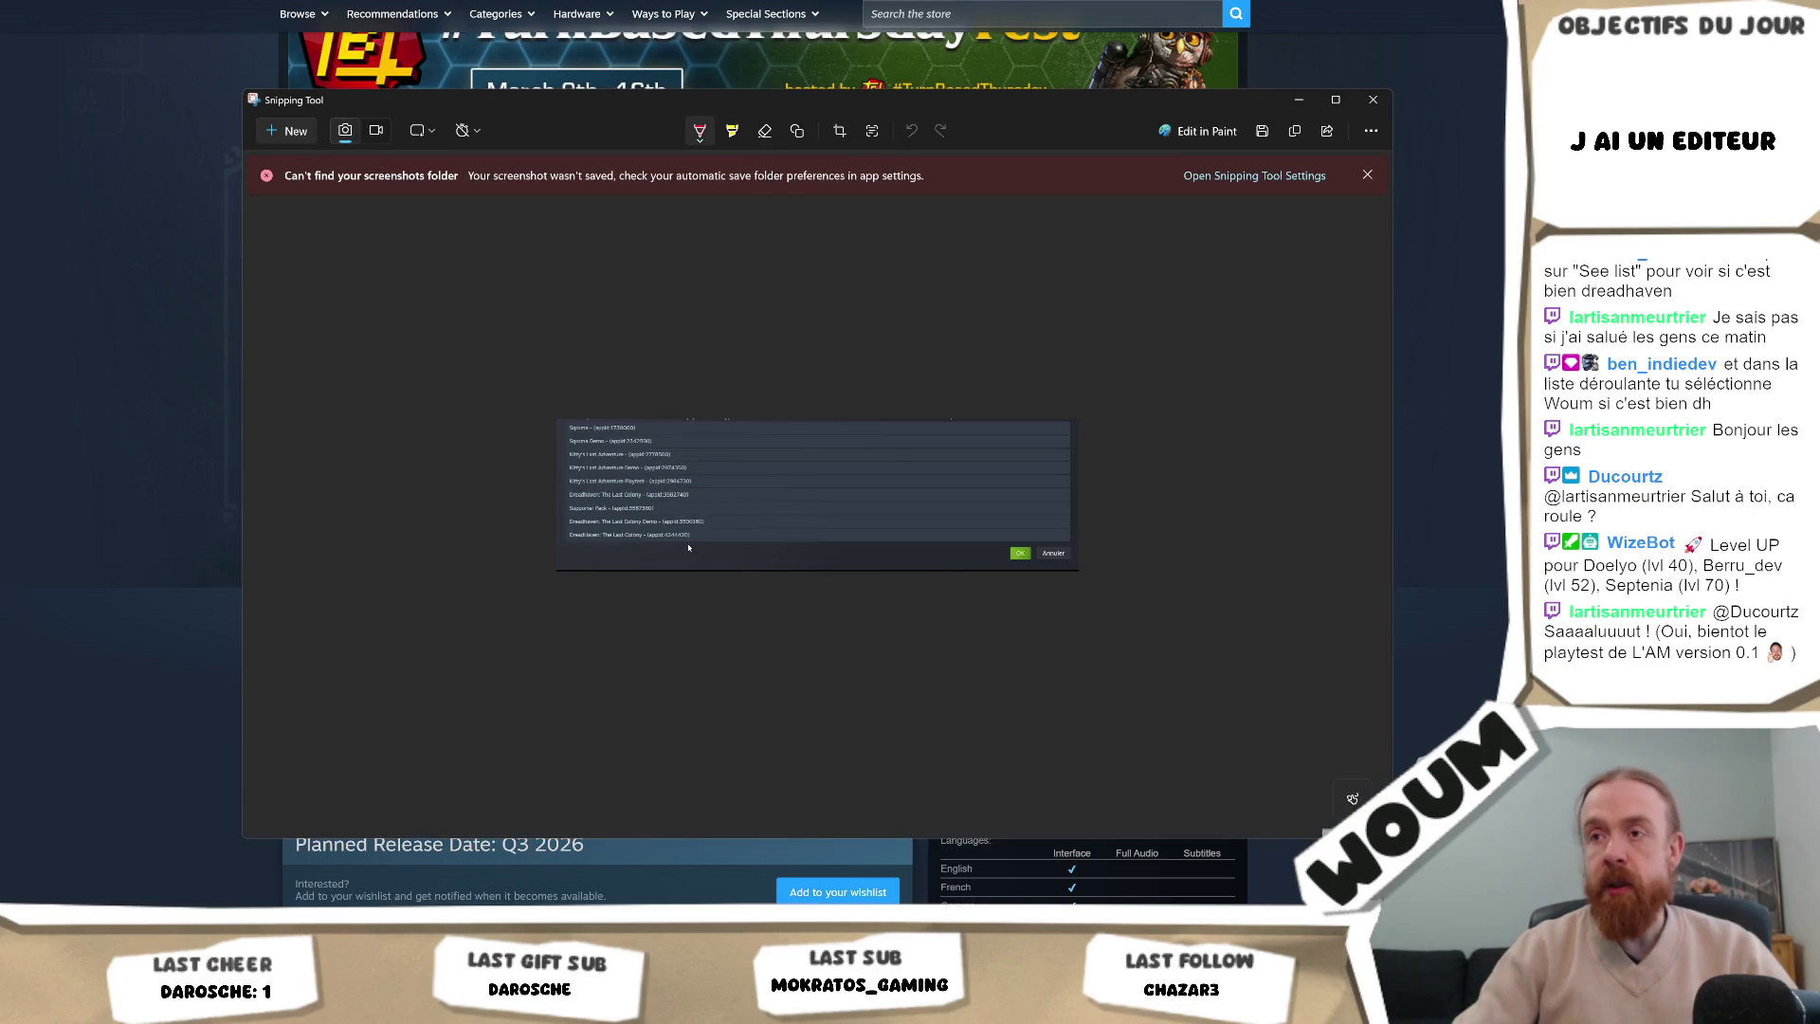
scroll(654, 625, "up", 3)
left_click_drag(621, 717, 668, 718)
key("ctrl+z")
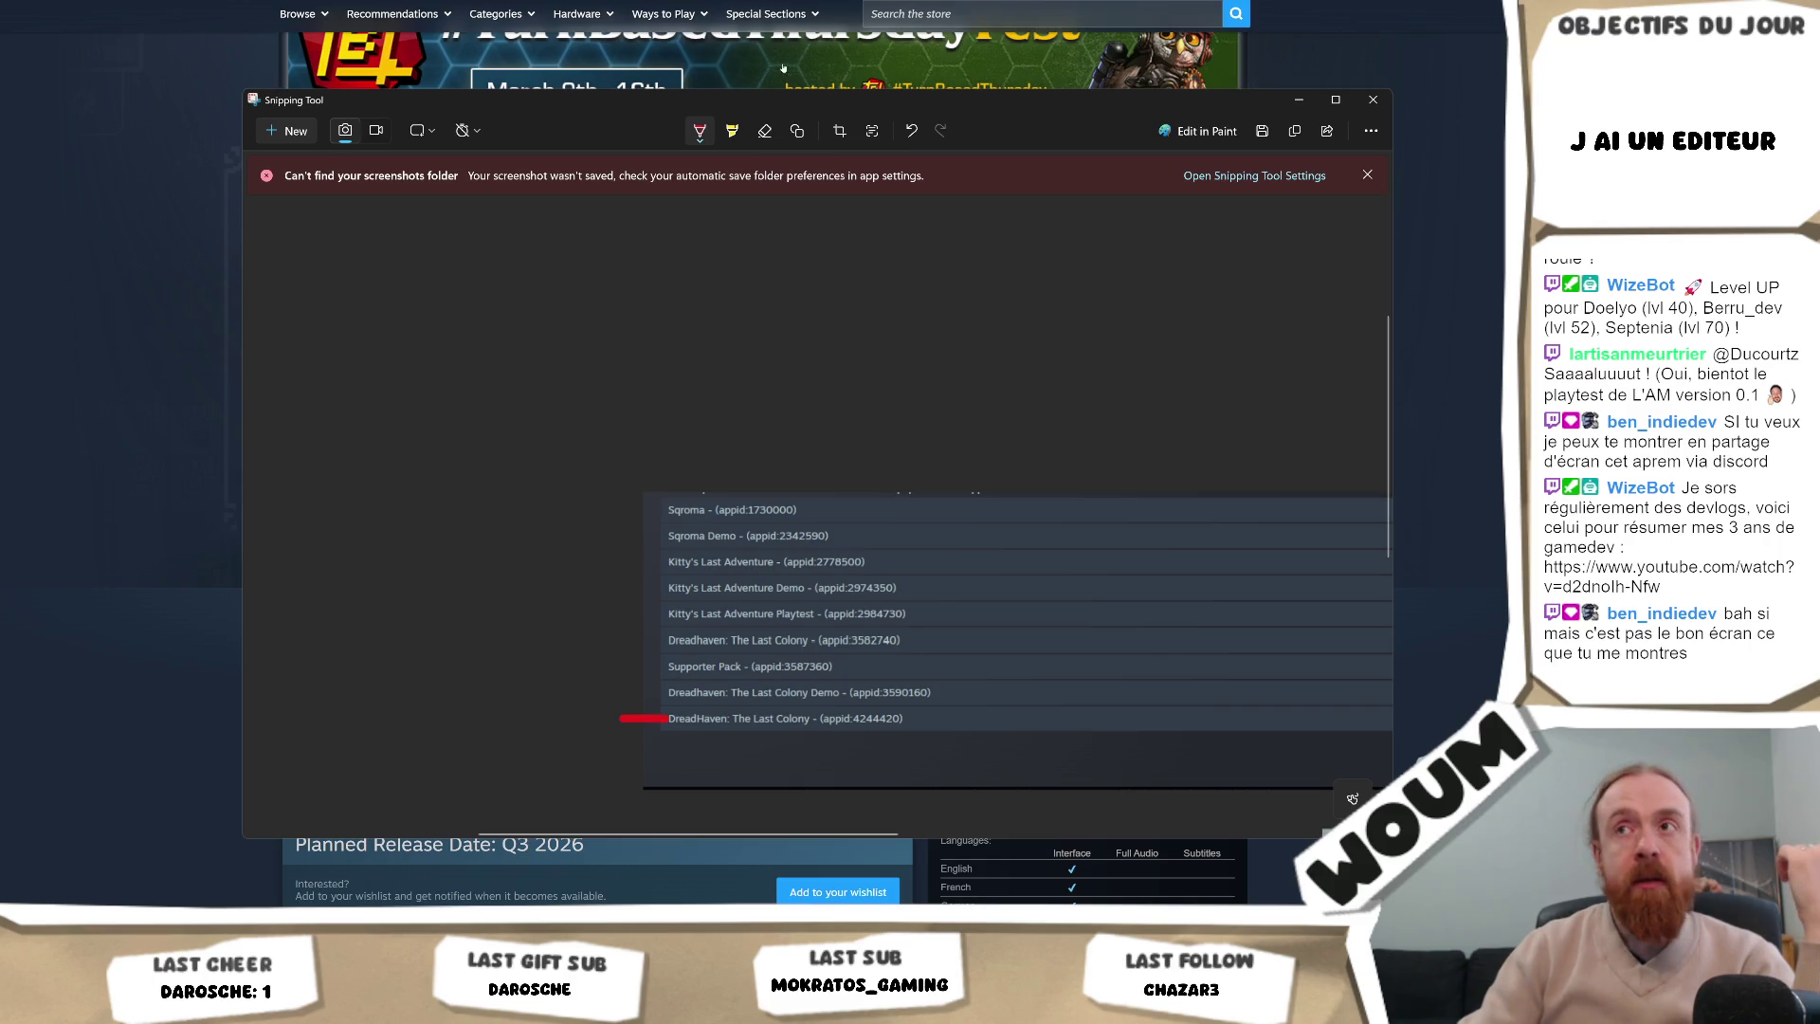
left_click_drag(749, 109, 723, 75)
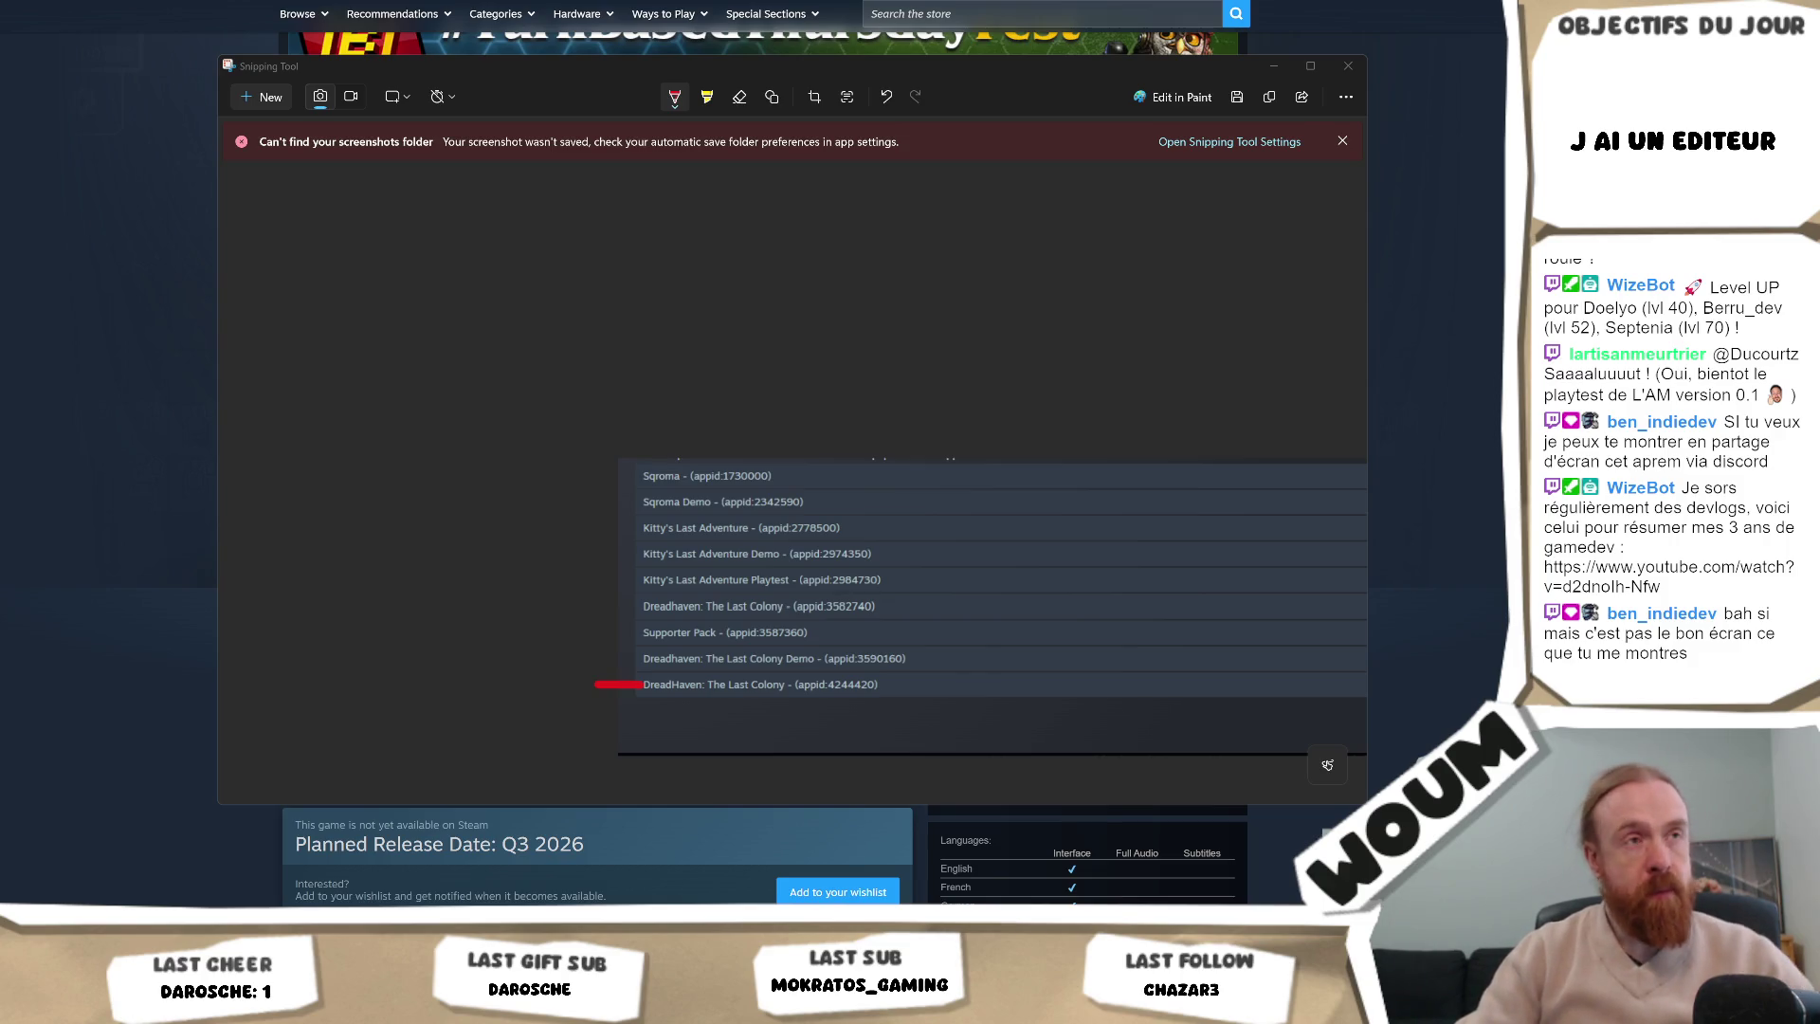
Snip the publisher linking page and draw red arrows at its 1 and 9 counts, then close it
left_click(262, 97)
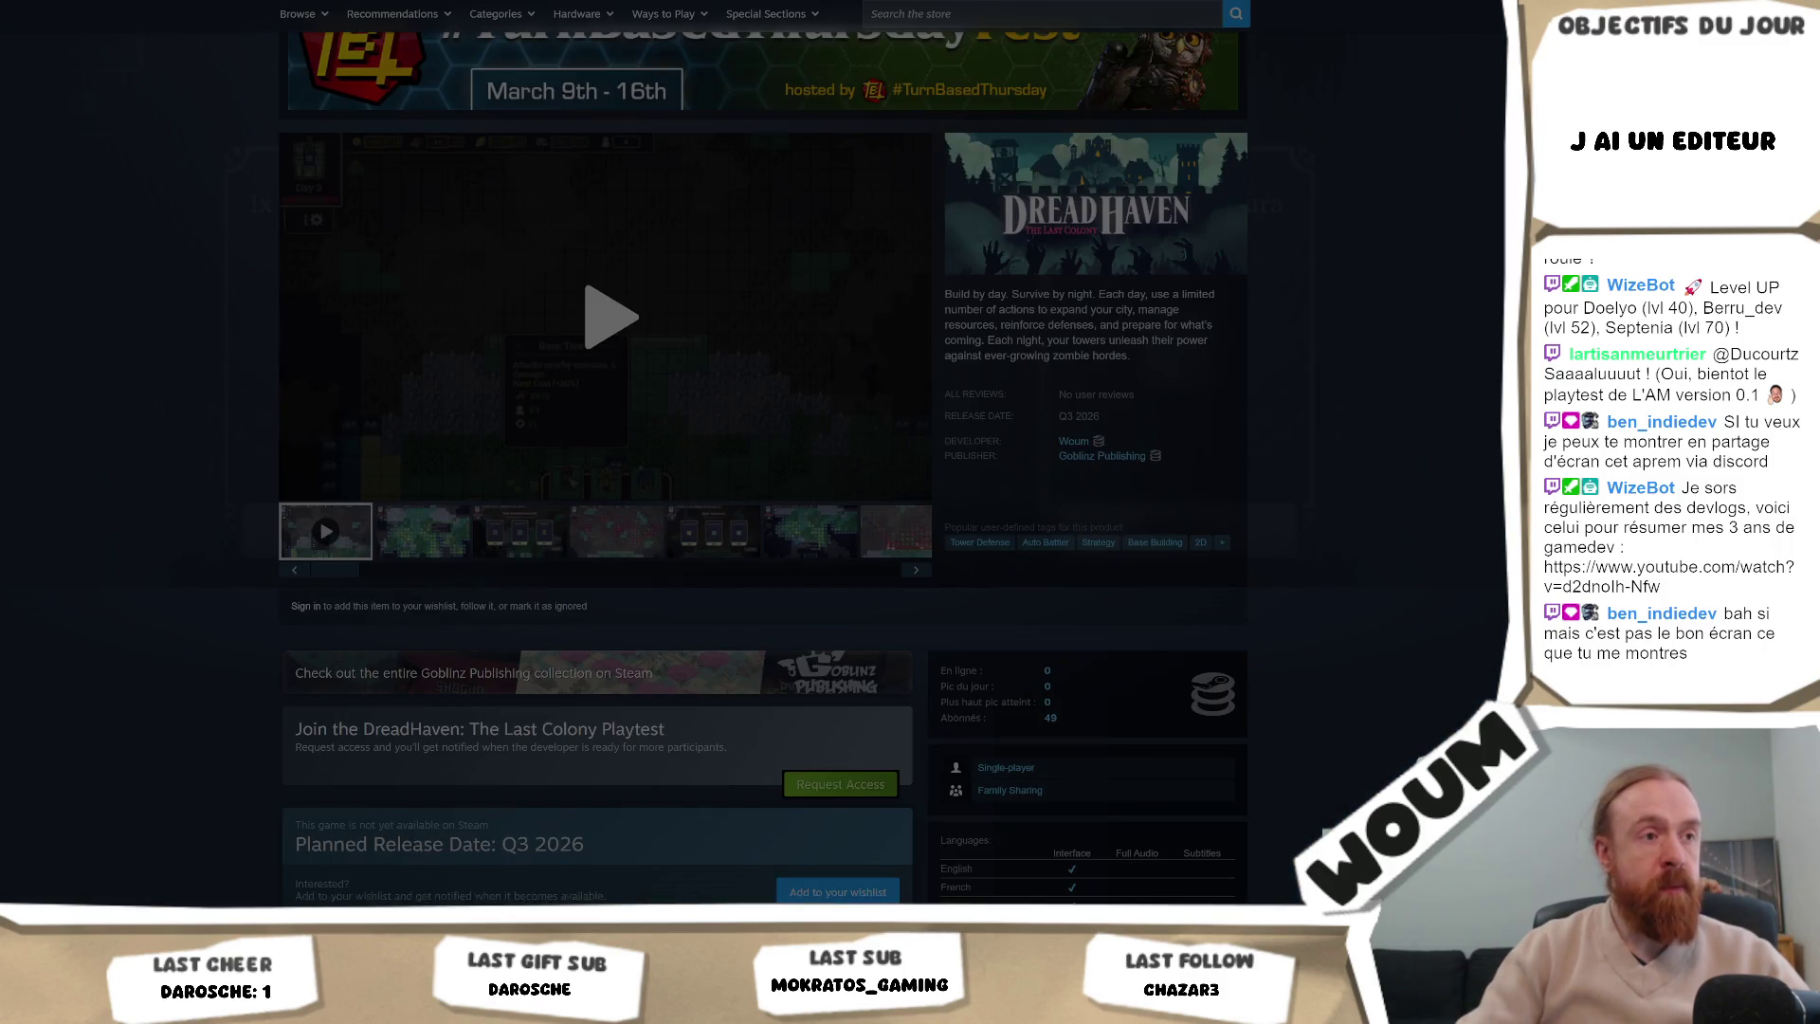
left_click(617, 43)
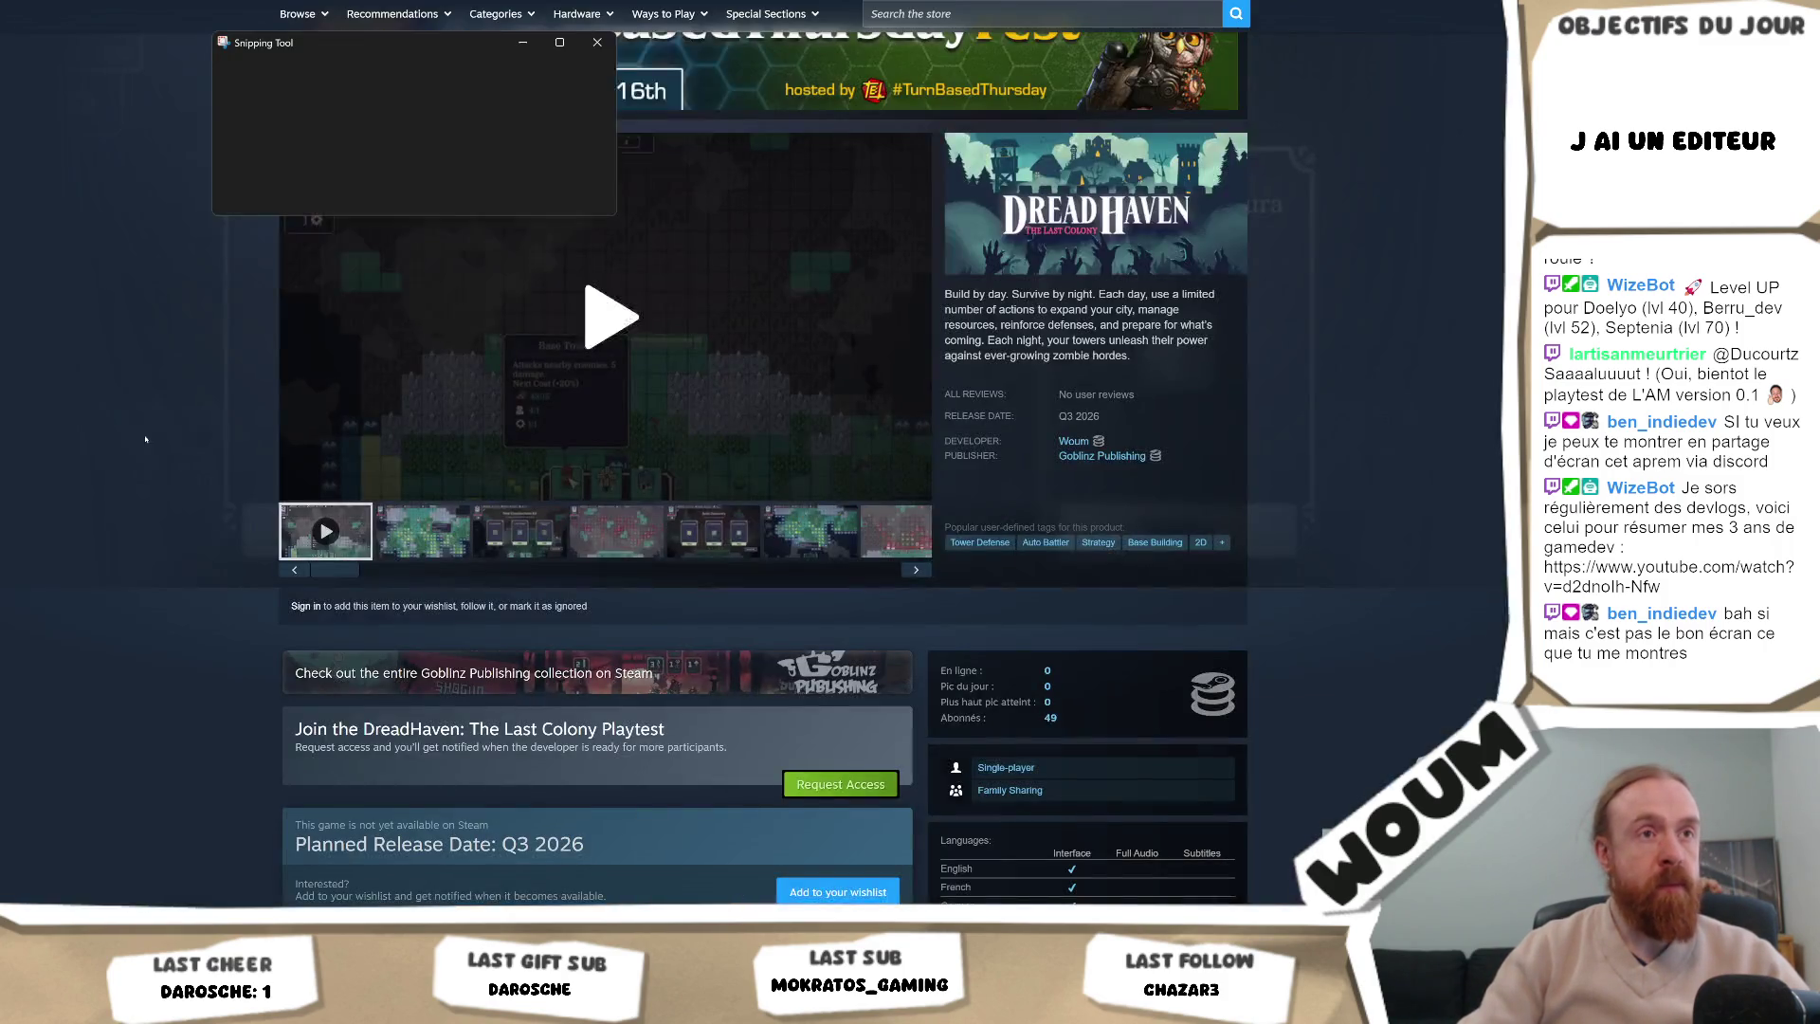
left_click(621, 43)
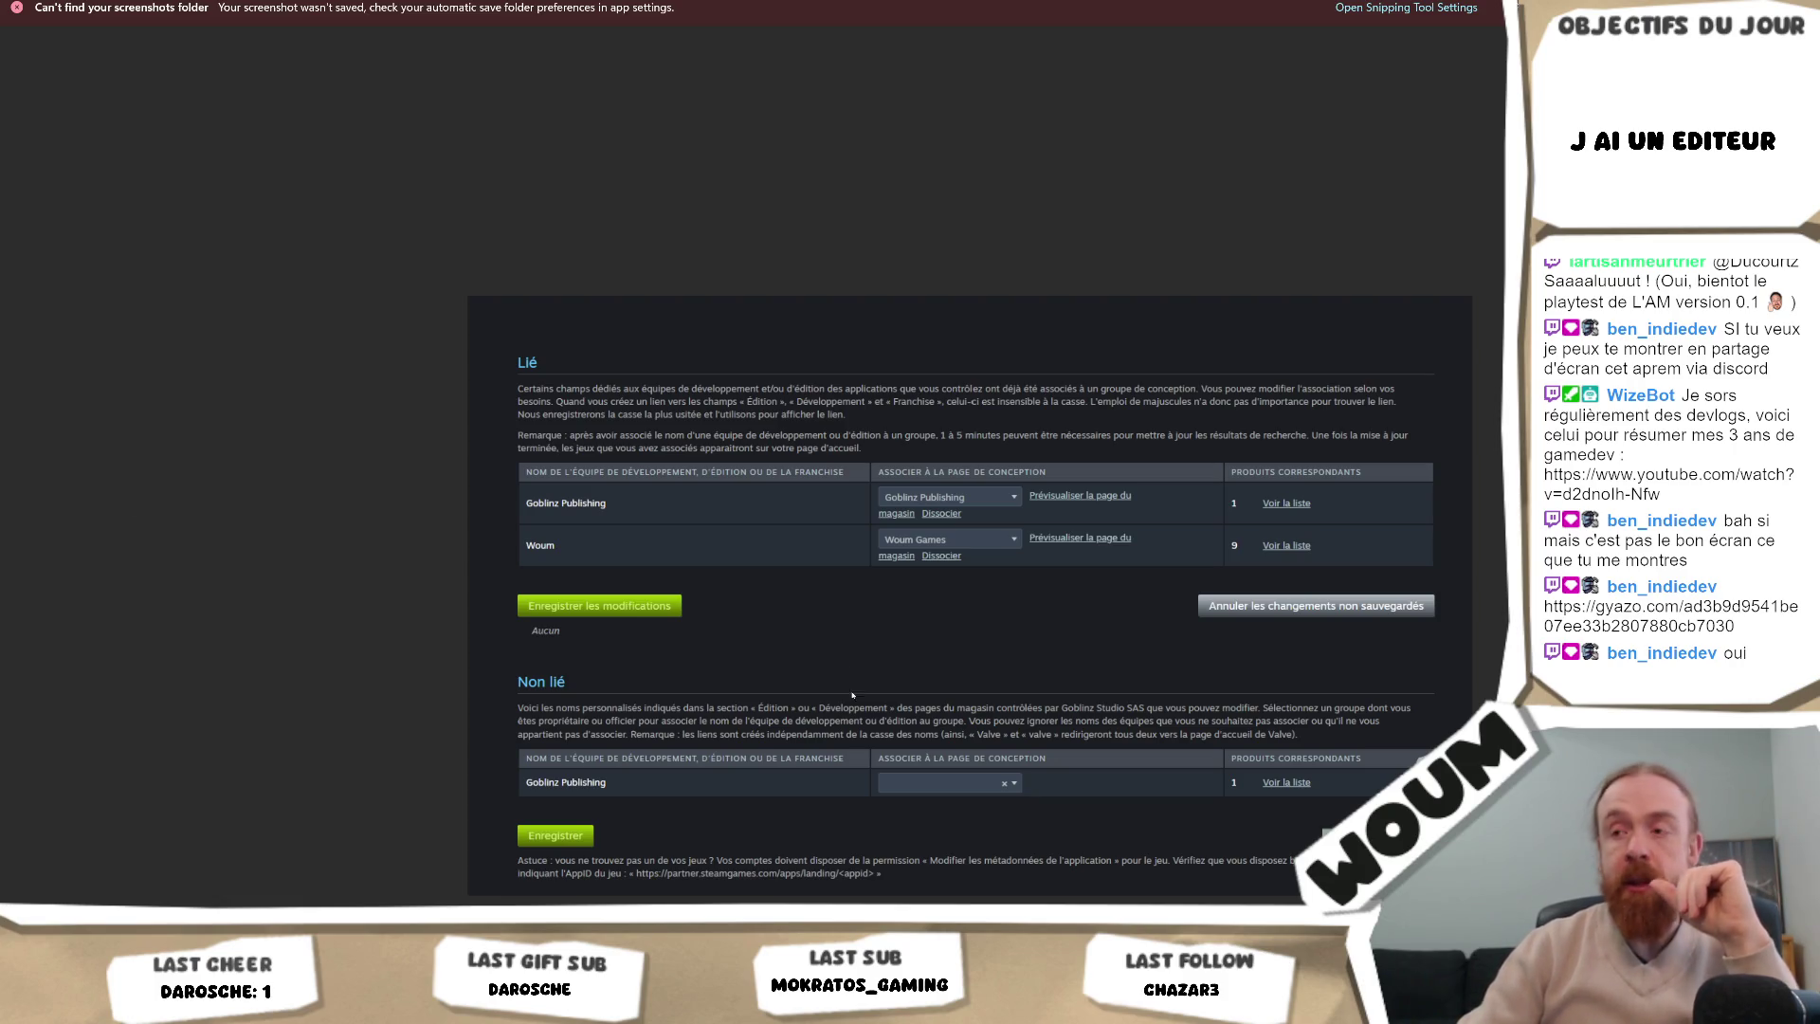
left_click_drag(1182, 787, 1201, 801)
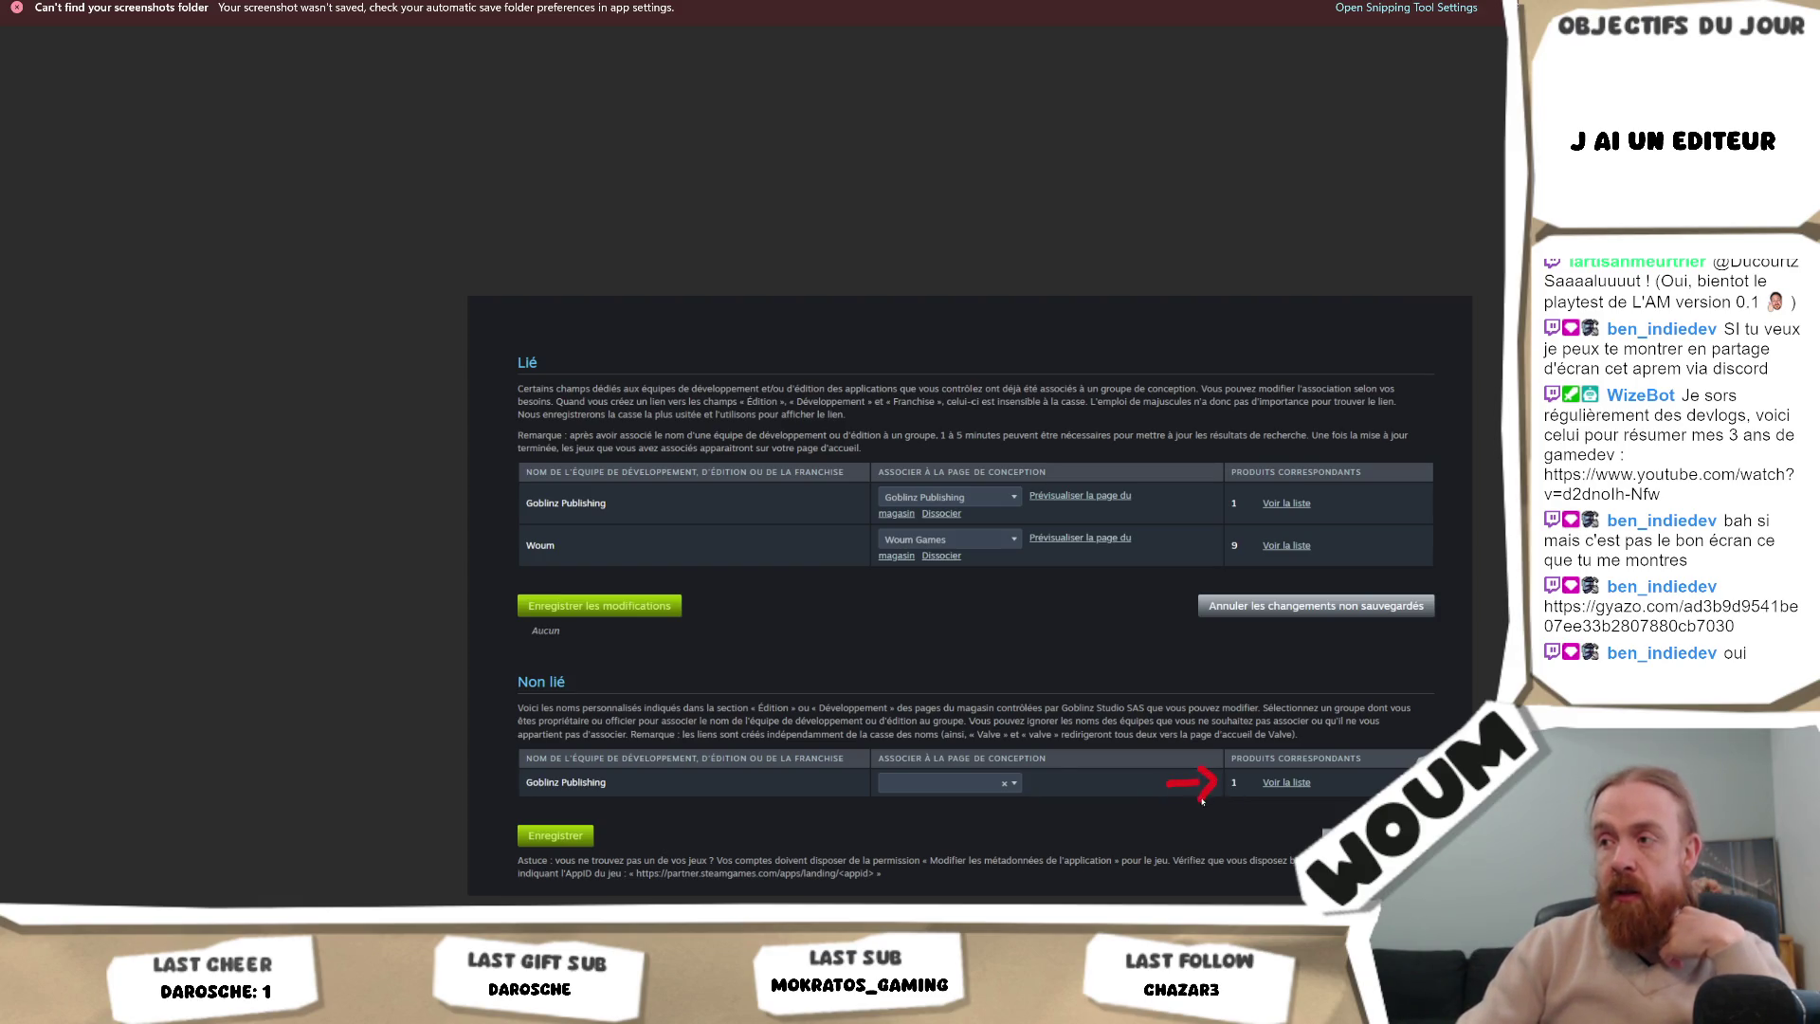
mouse_move(1175, 567)
left_mouse_down()
mouse_move(1204, 541)
mouse_move(1217, 561)
left_mouse_up()
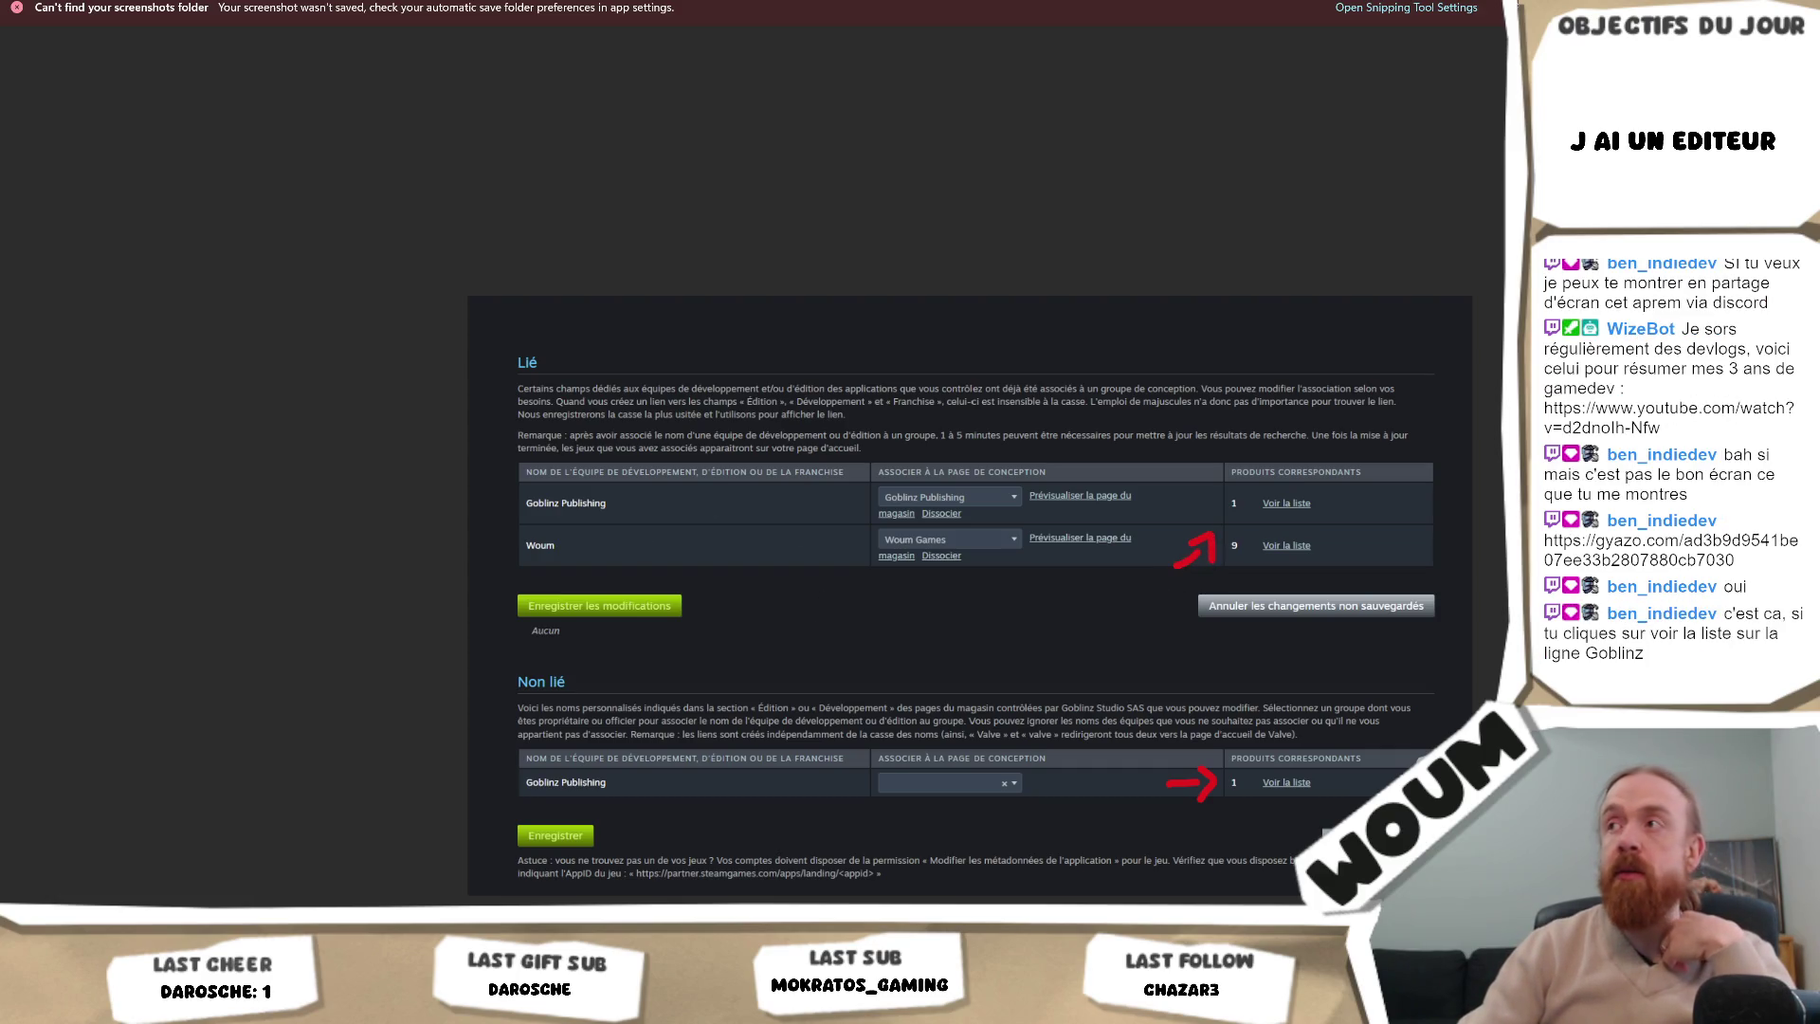
key("Escape")
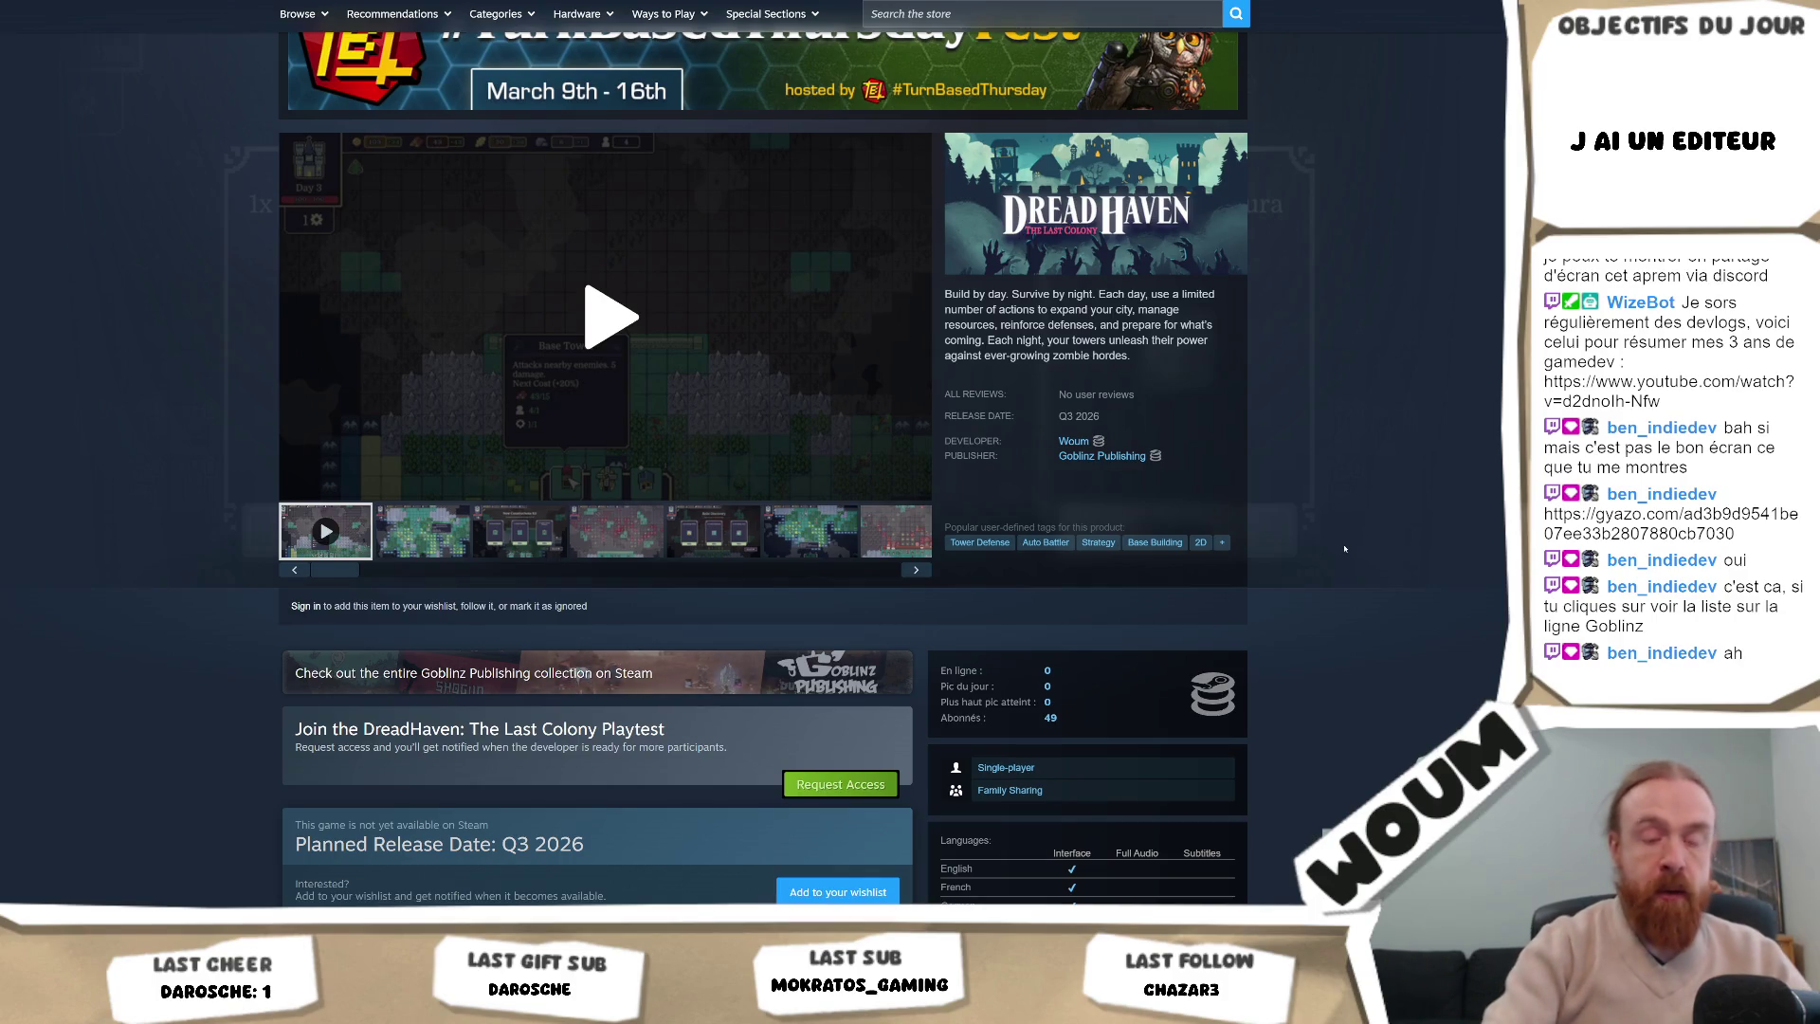
Reload the DreadHaven: The Last Colony page and list the five games by developer Woum
key("alt+Left")
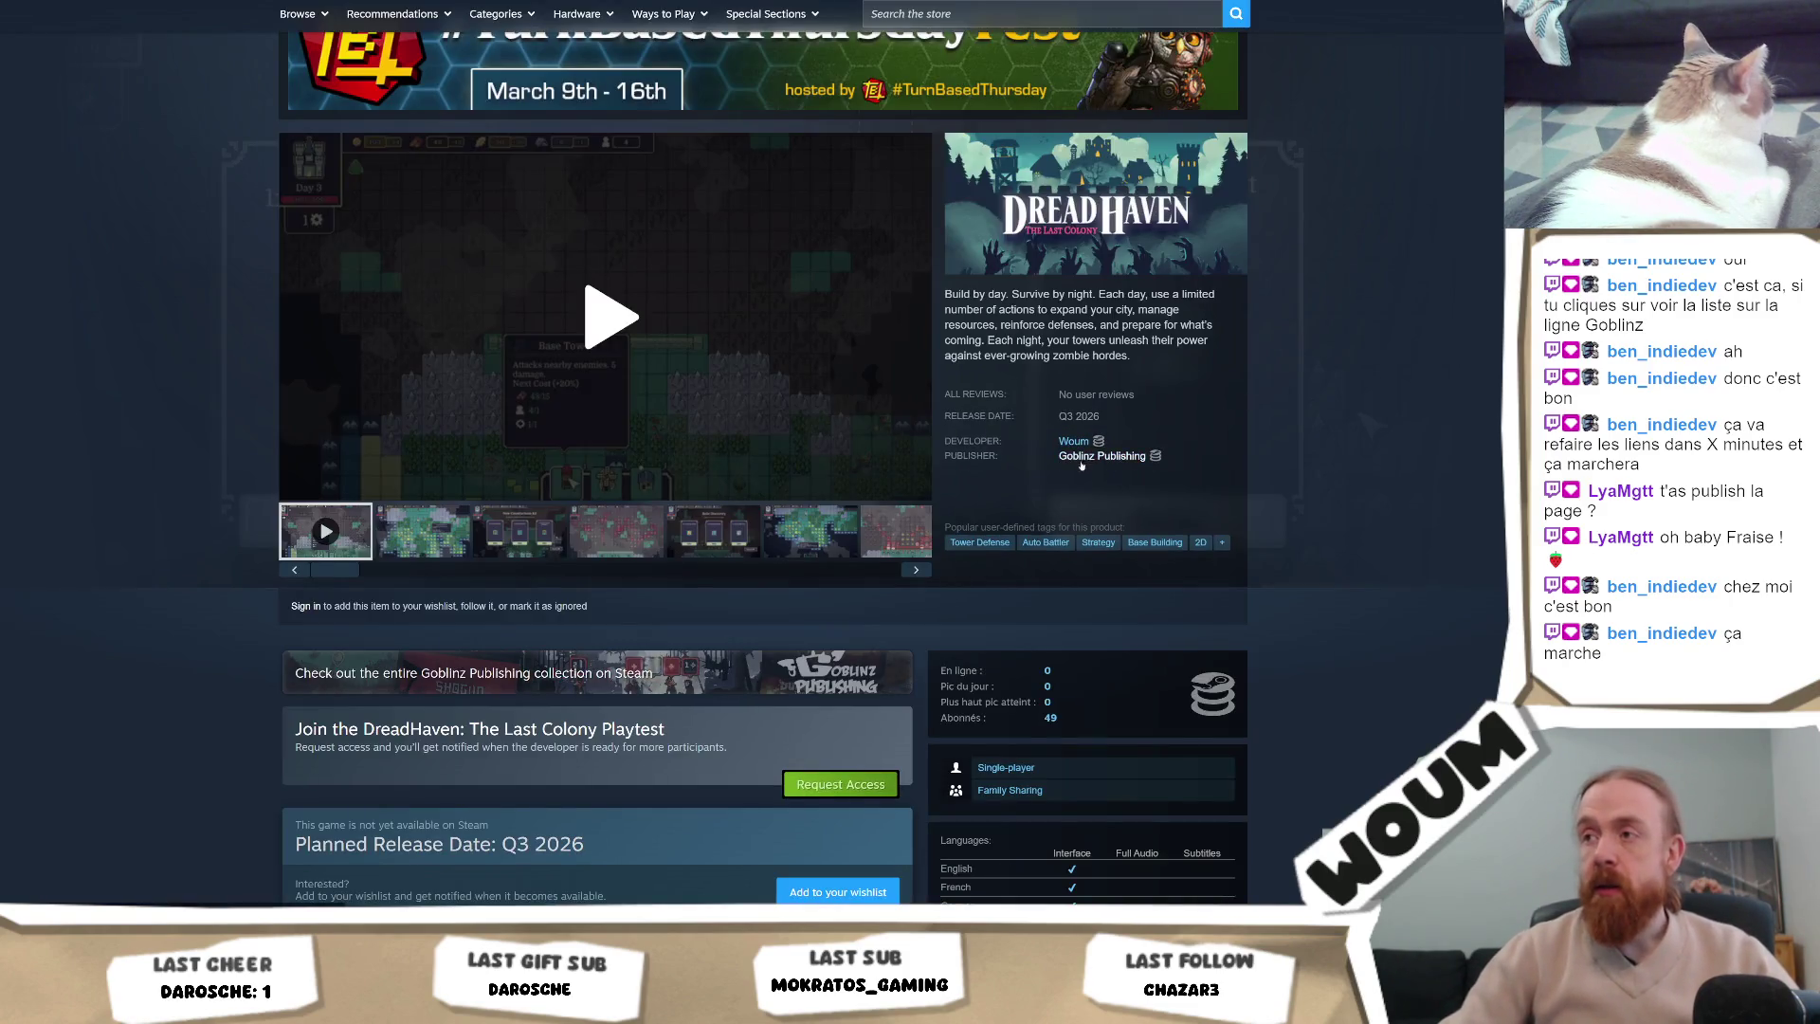
left_click(1081, 442)
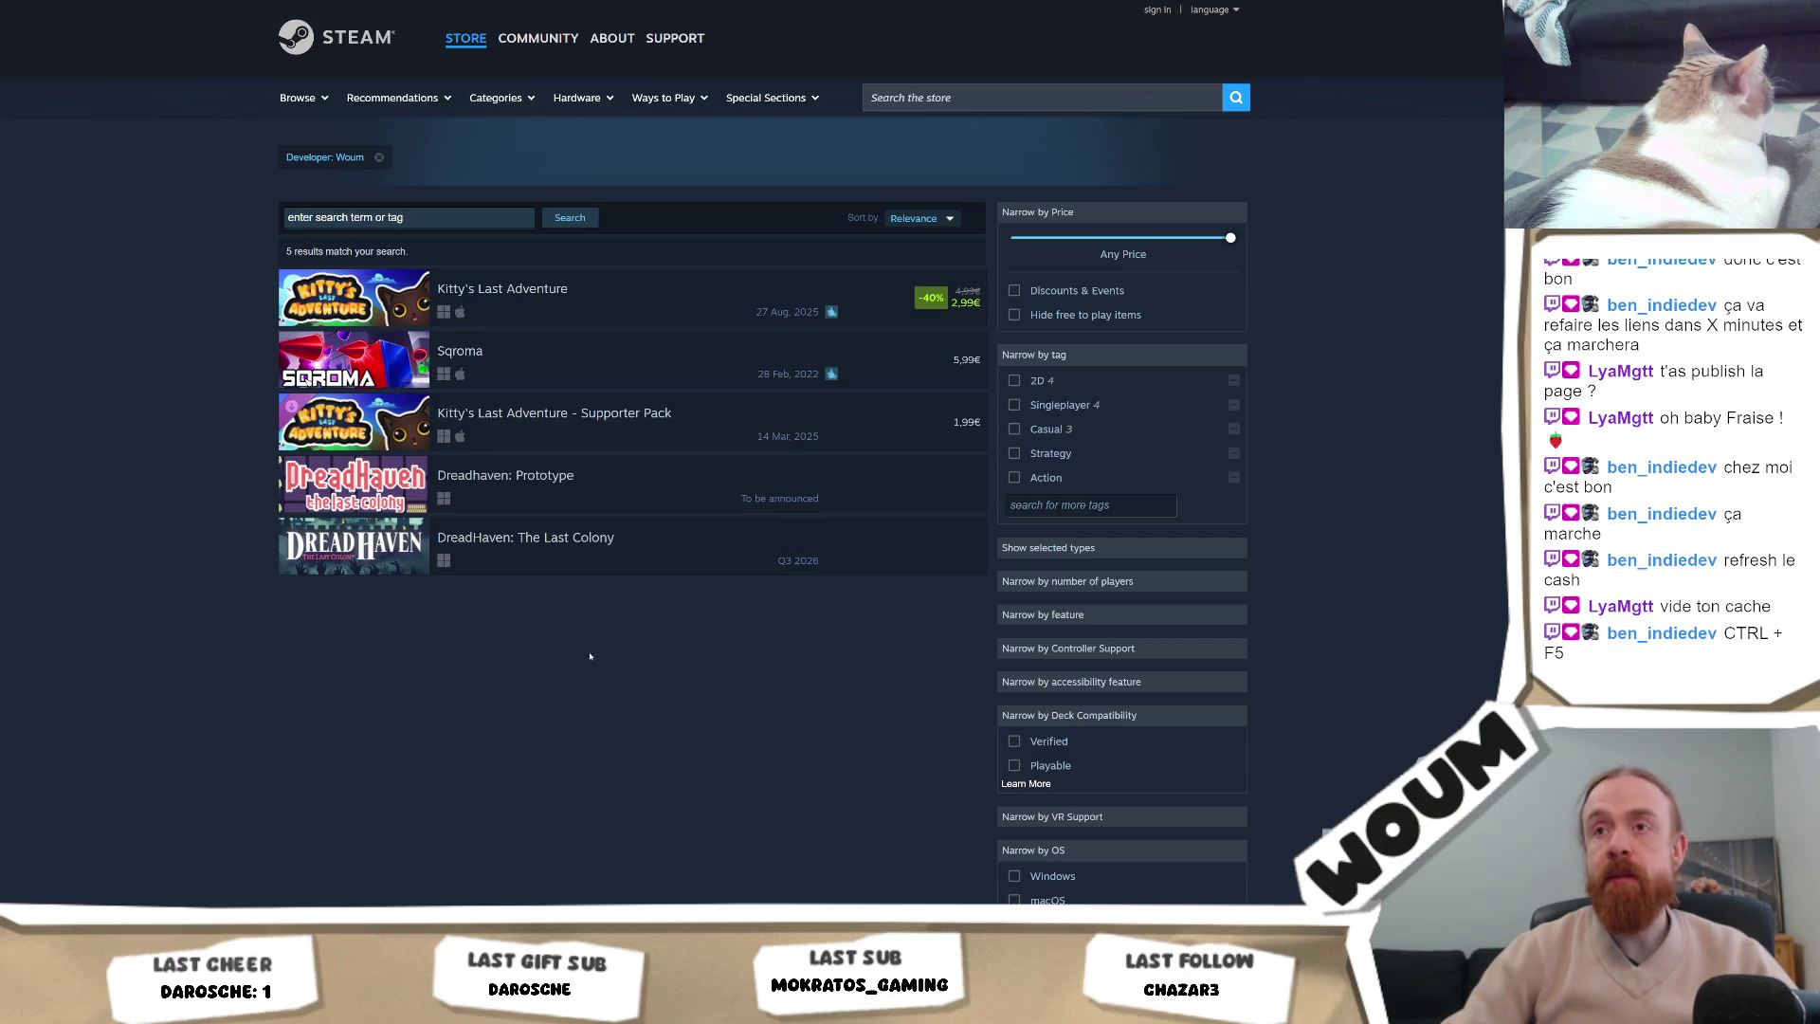
Go back and hard-refresh with Ctrl+F5 until the Woum Games developer page loads
key("alt+Left")
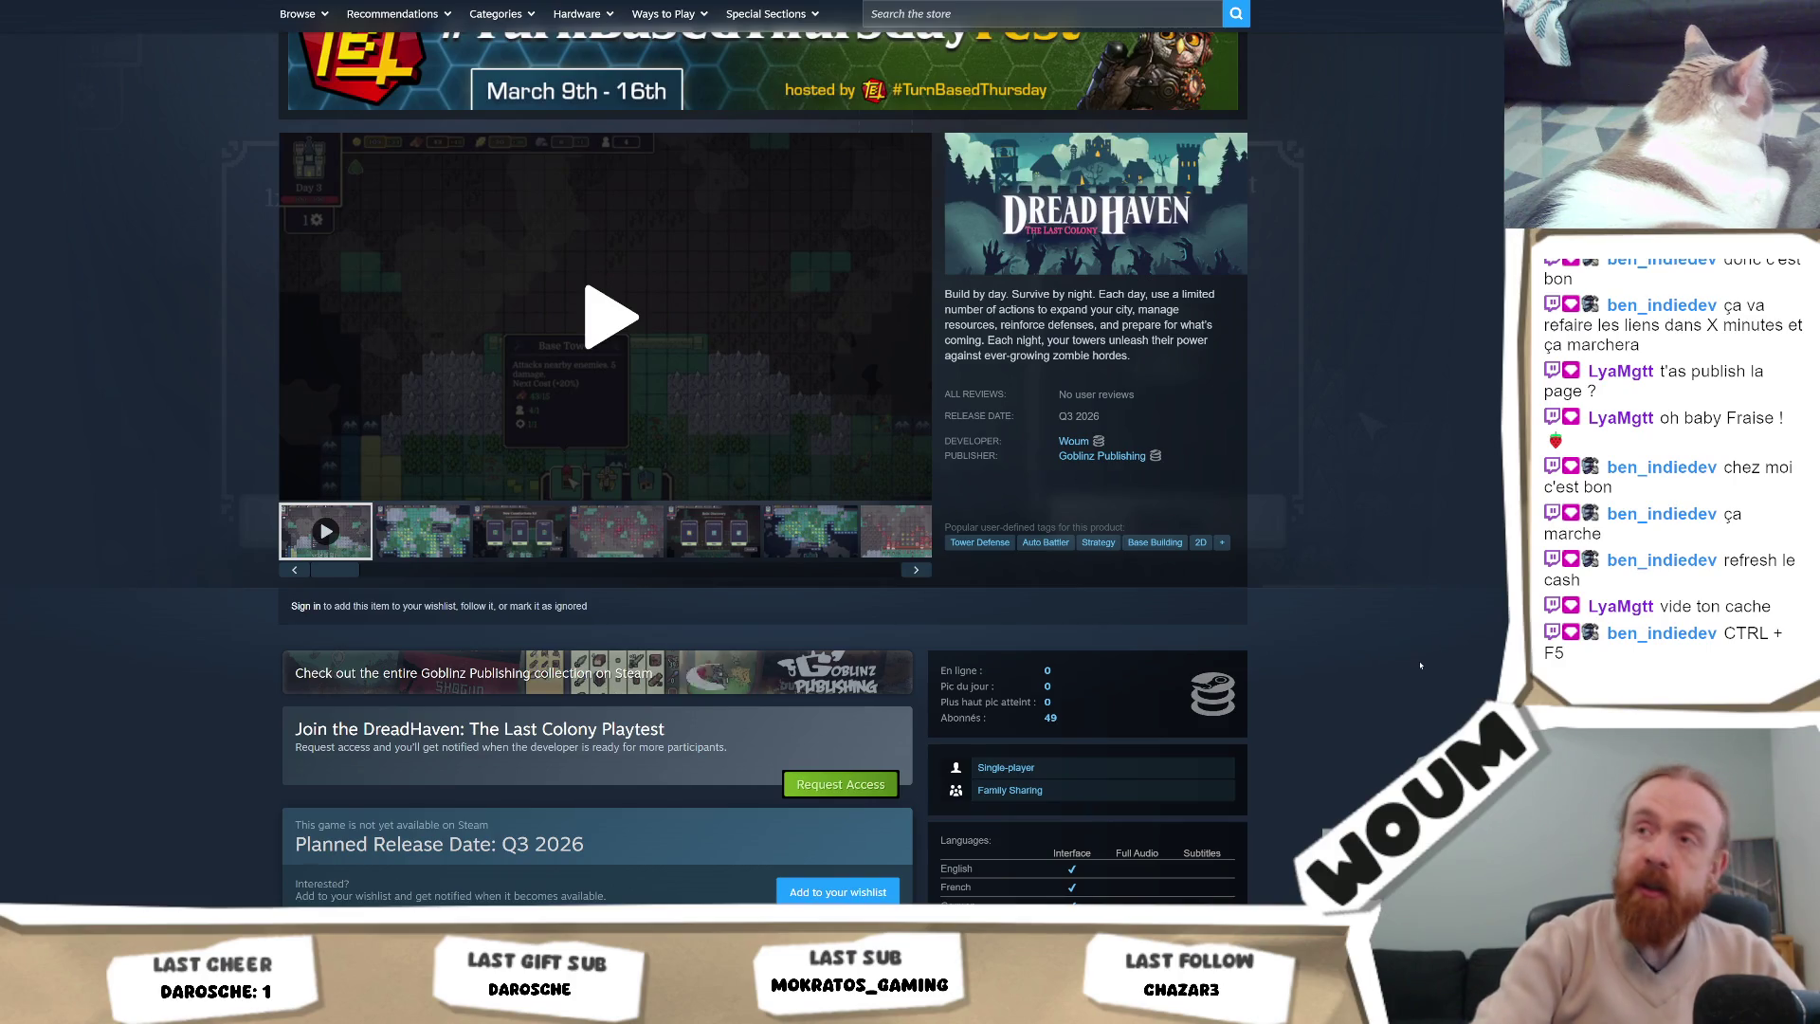
key("ctrl+F5")
key("ctrl+F5")
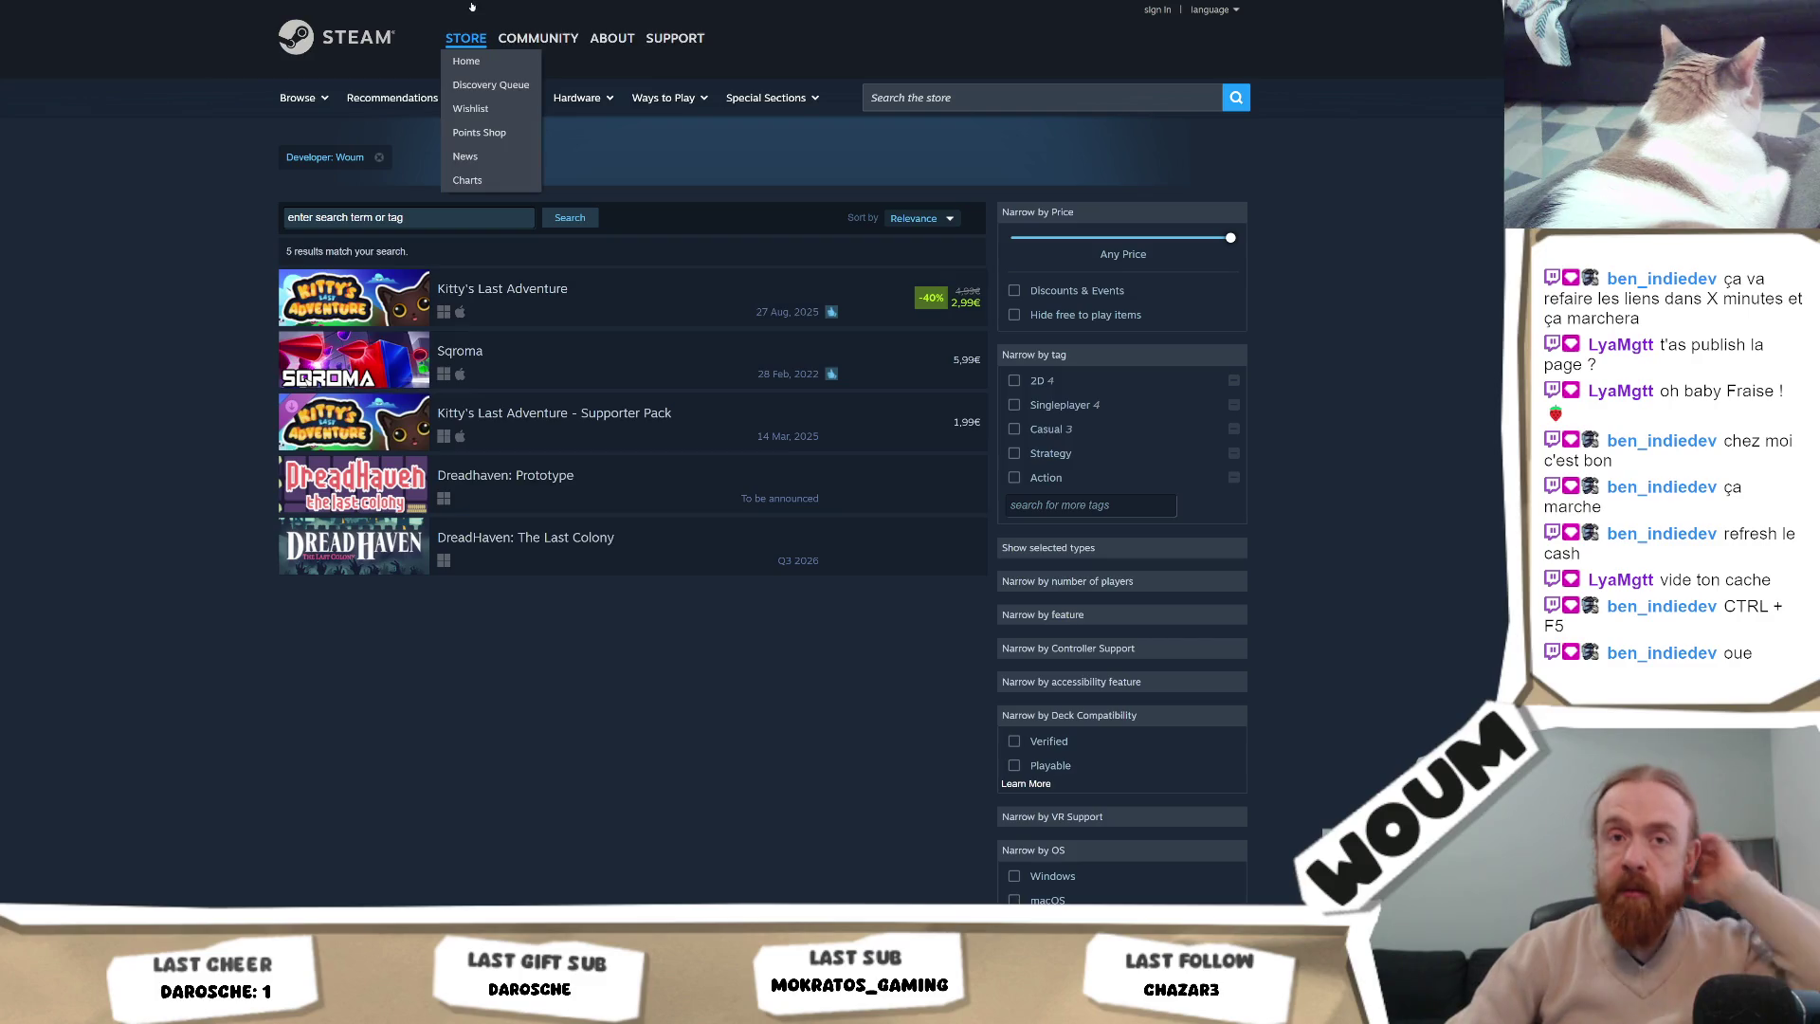
key("ctrl+F5")
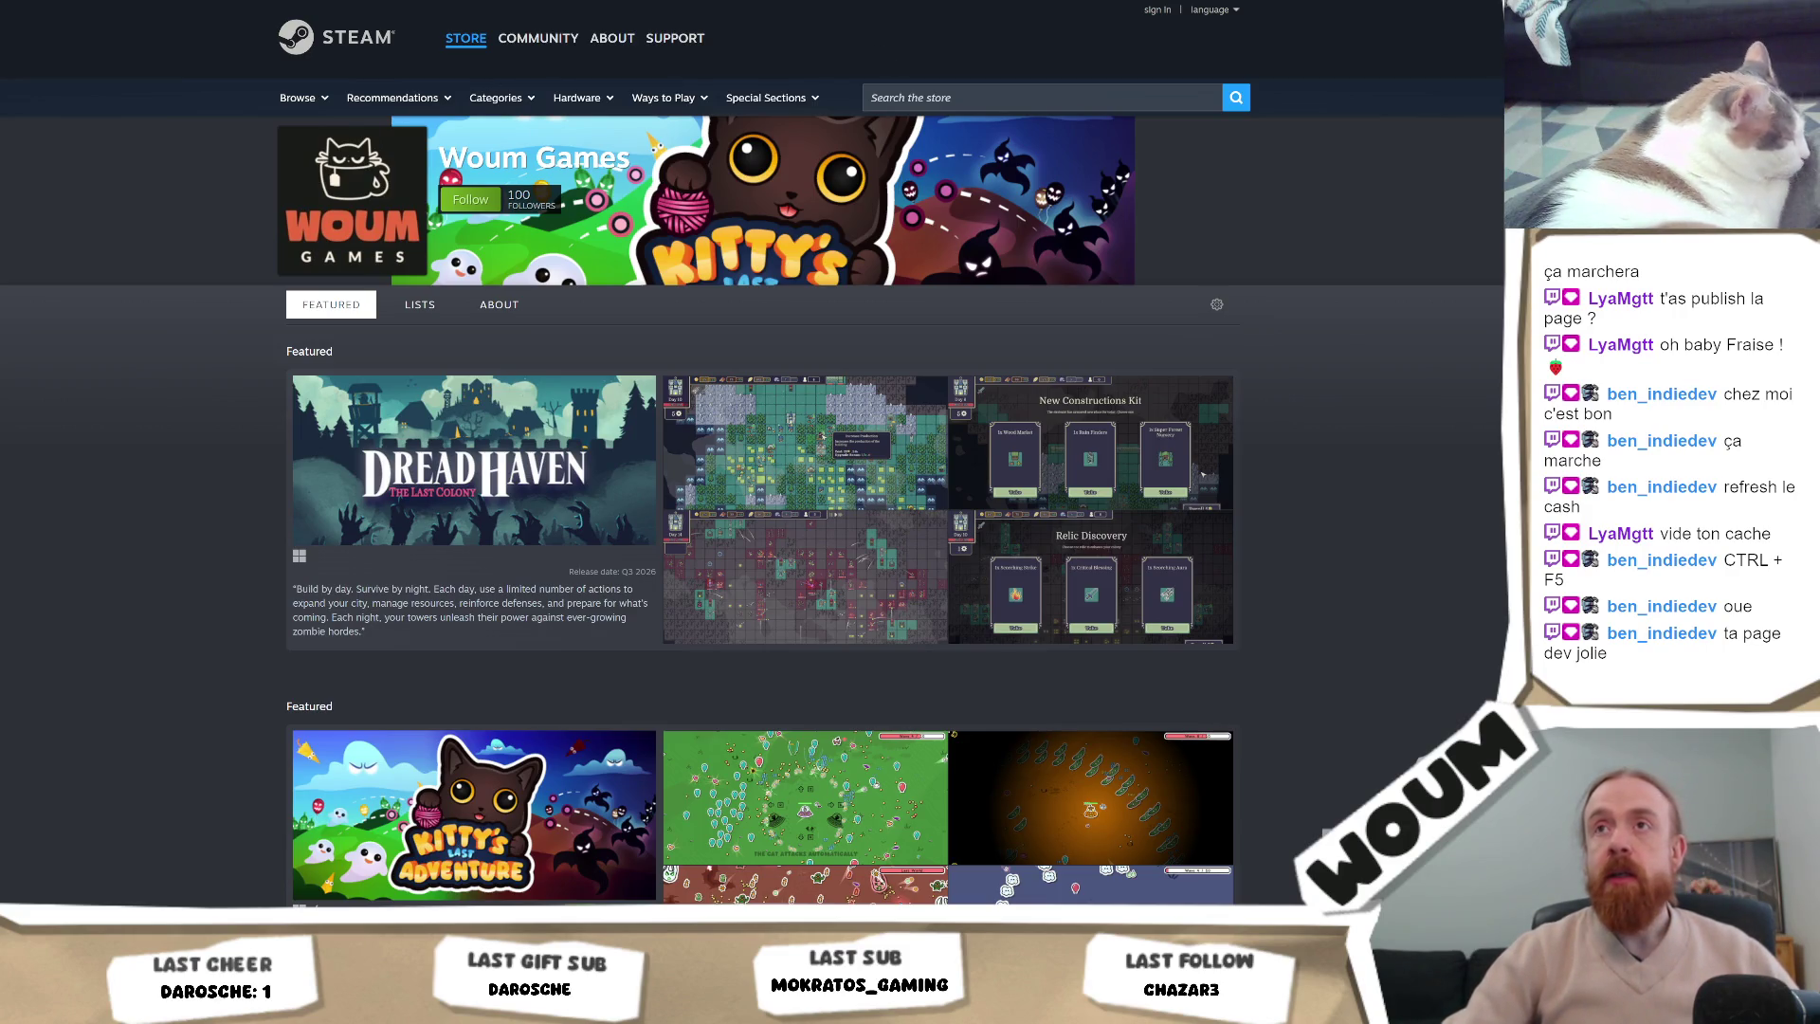
From DreadHaven: The Last Colony, follow the Woum developer link and refresh to reach Woum Games
left_click(1202, 472)
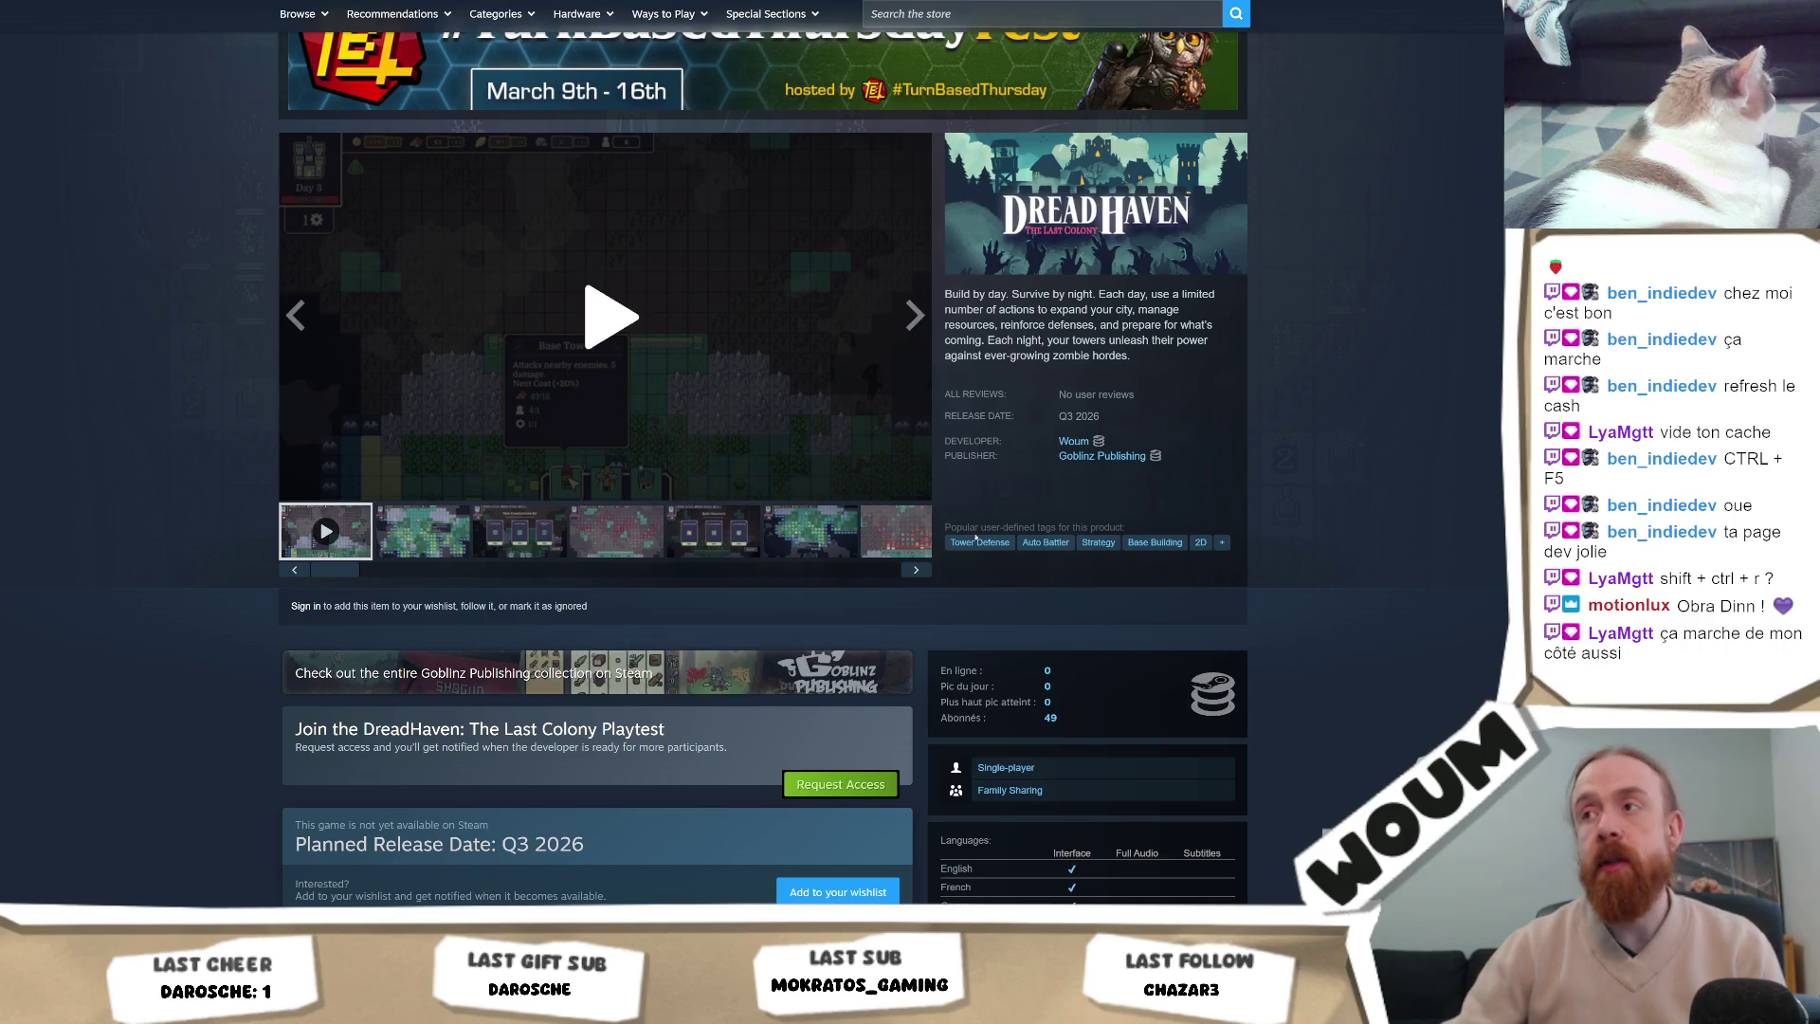
left_click(1073, 441)
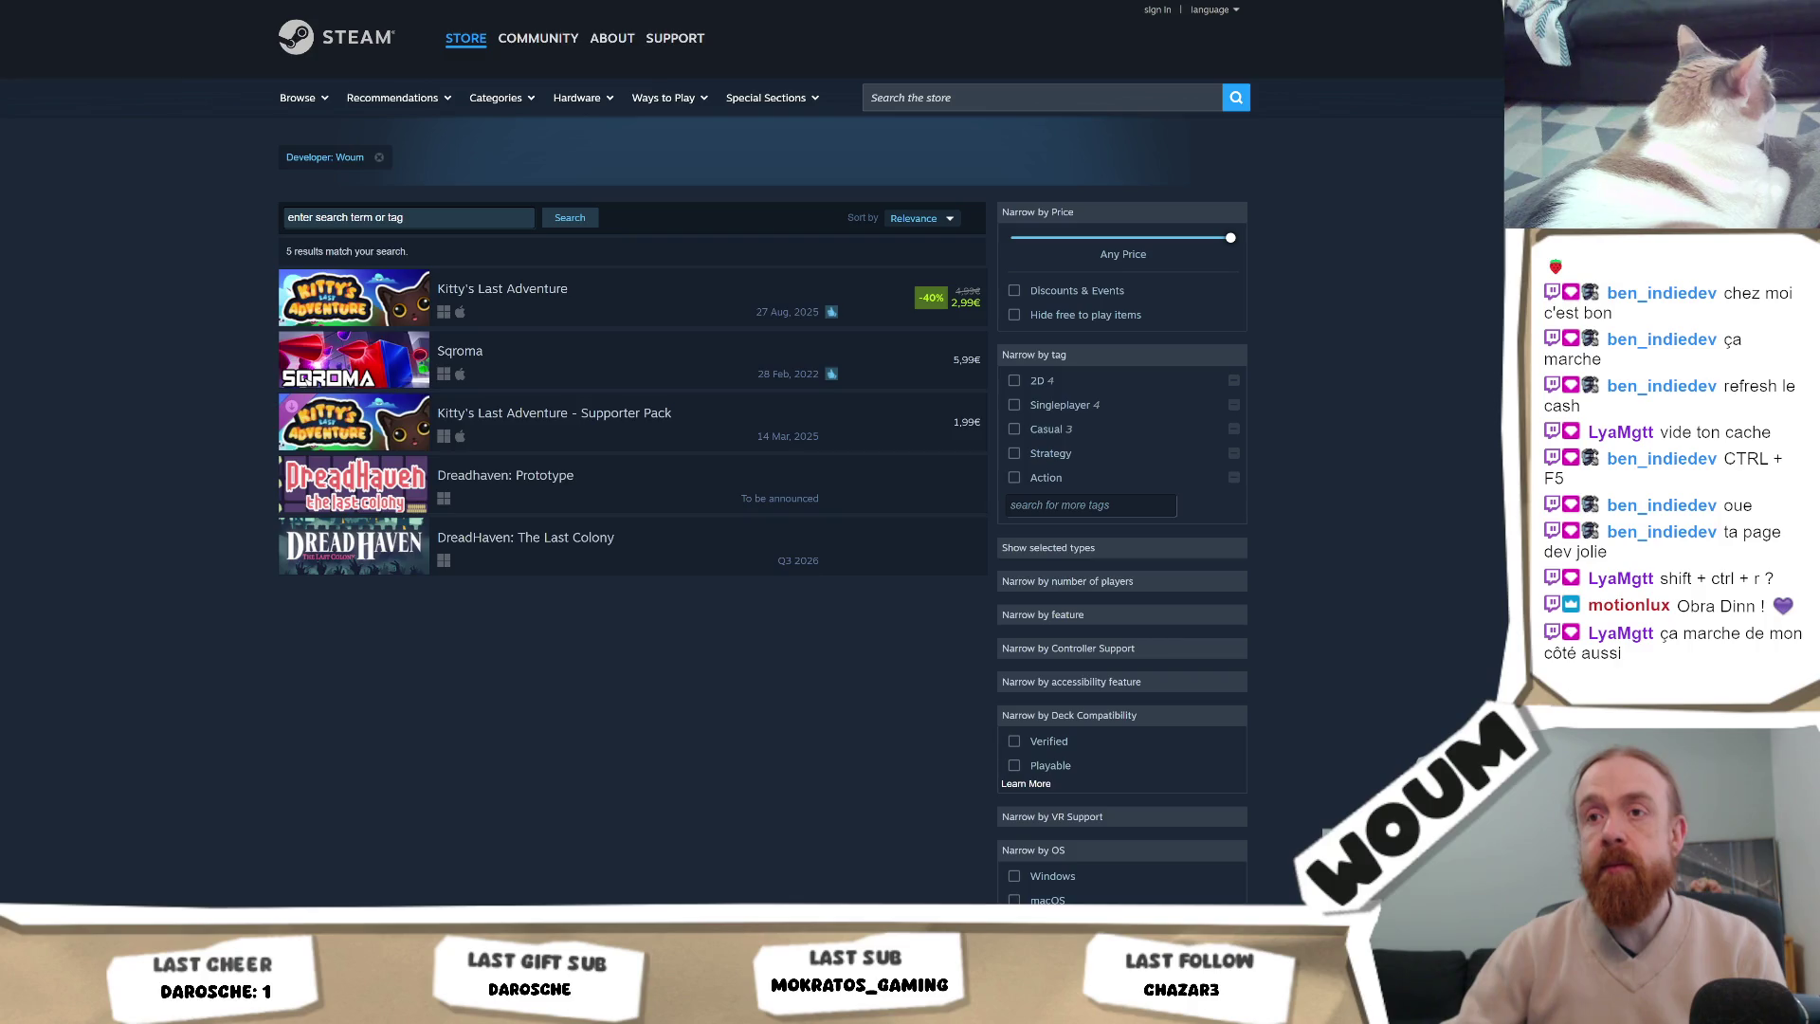
key("ctrl+F5")
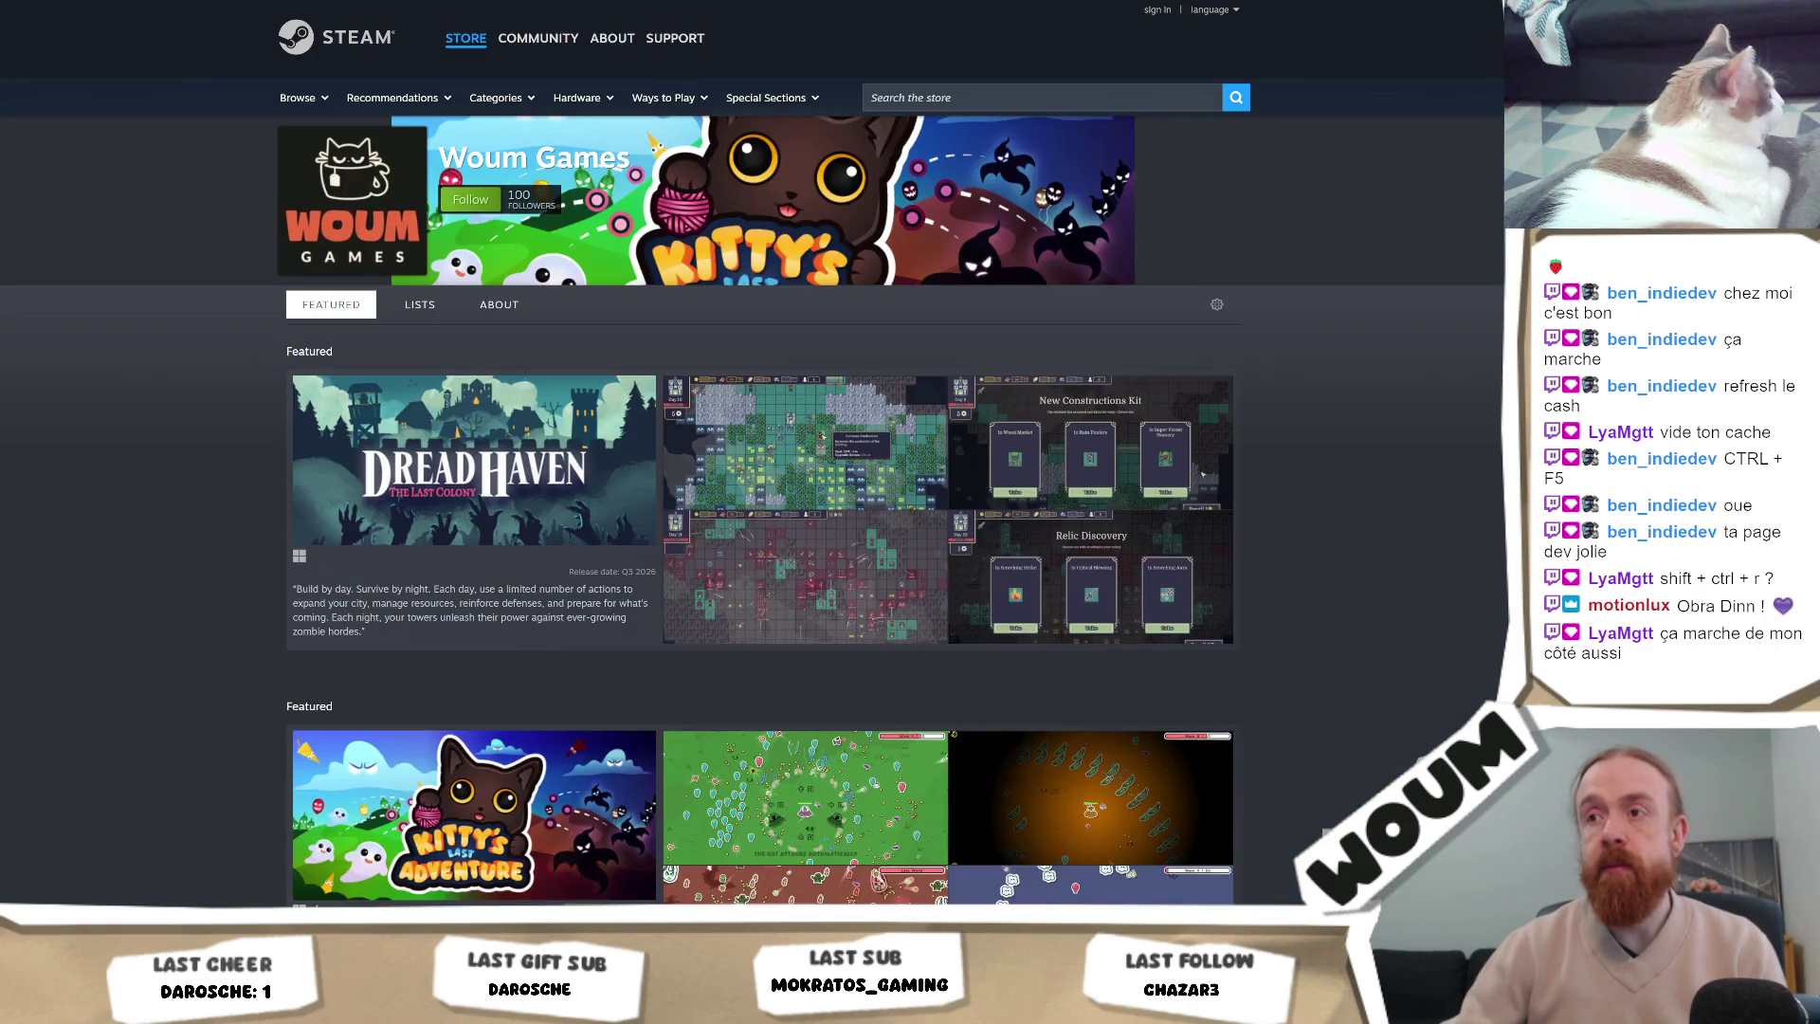
scroll(759, 455, "down", 5)
scroll(758, 455, "up", 4)
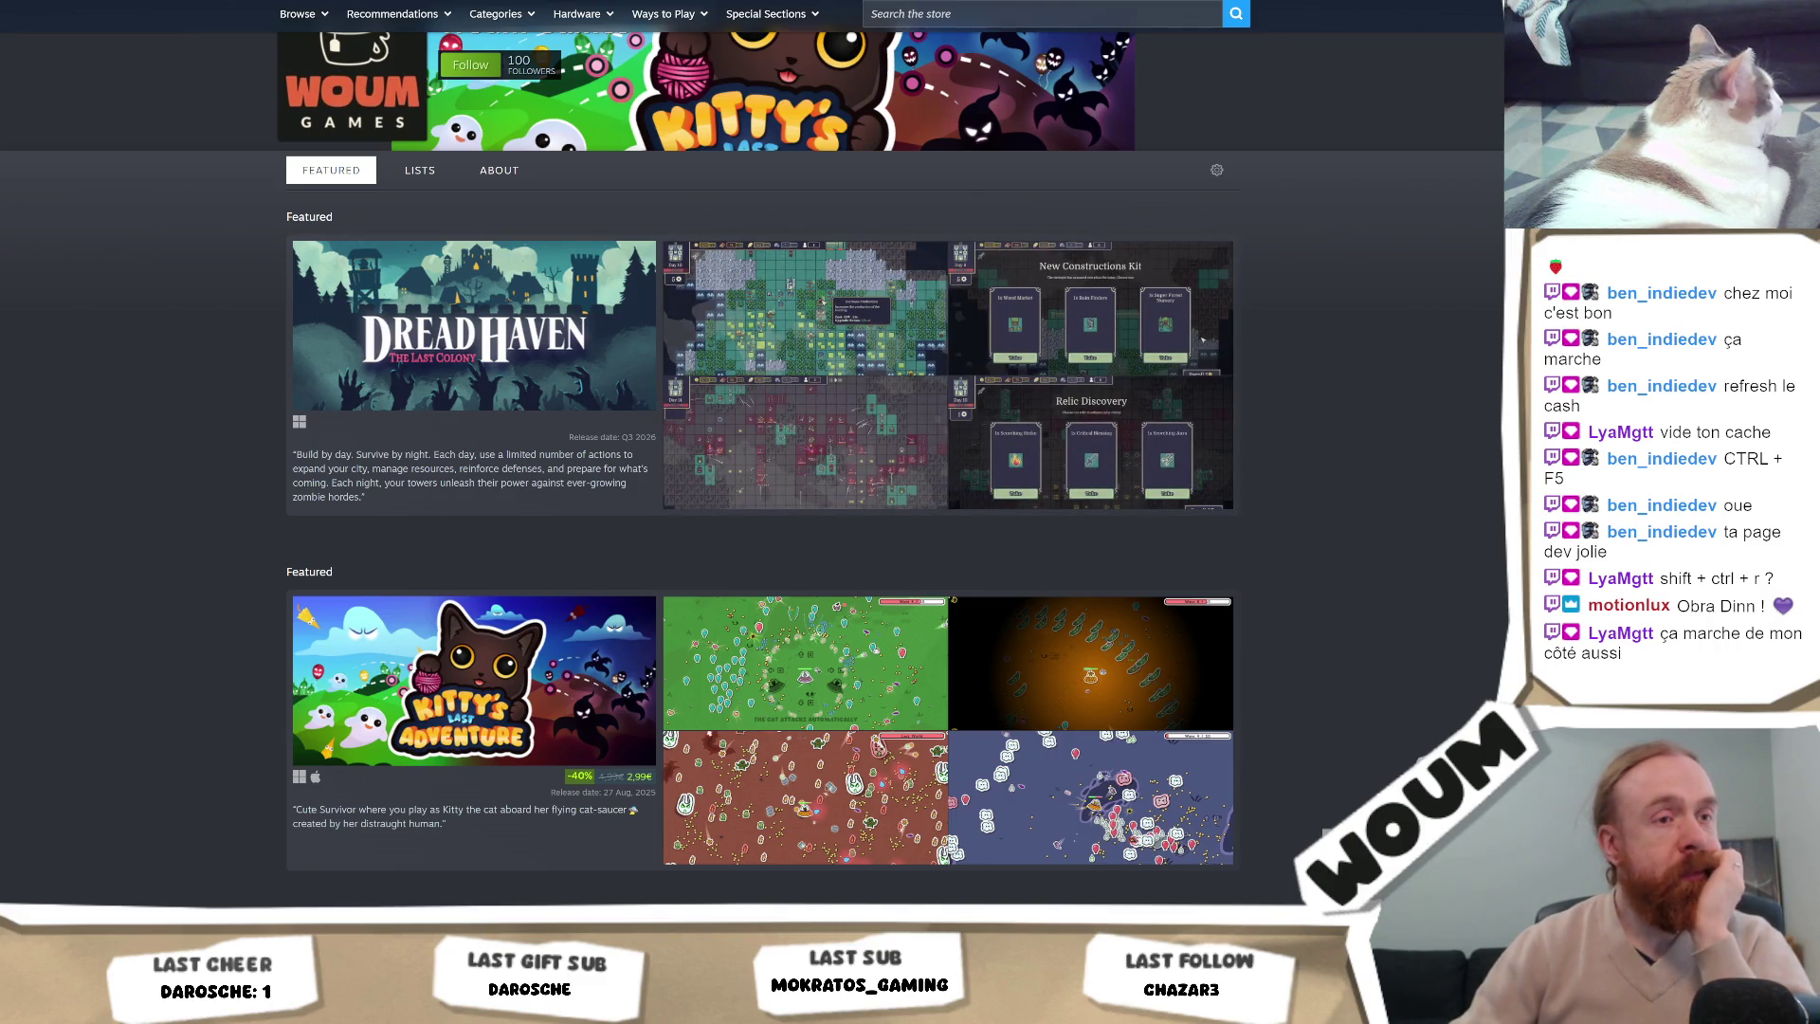
Snip the Woum Games developer page area, then return to the Steam store home page
key("Print")
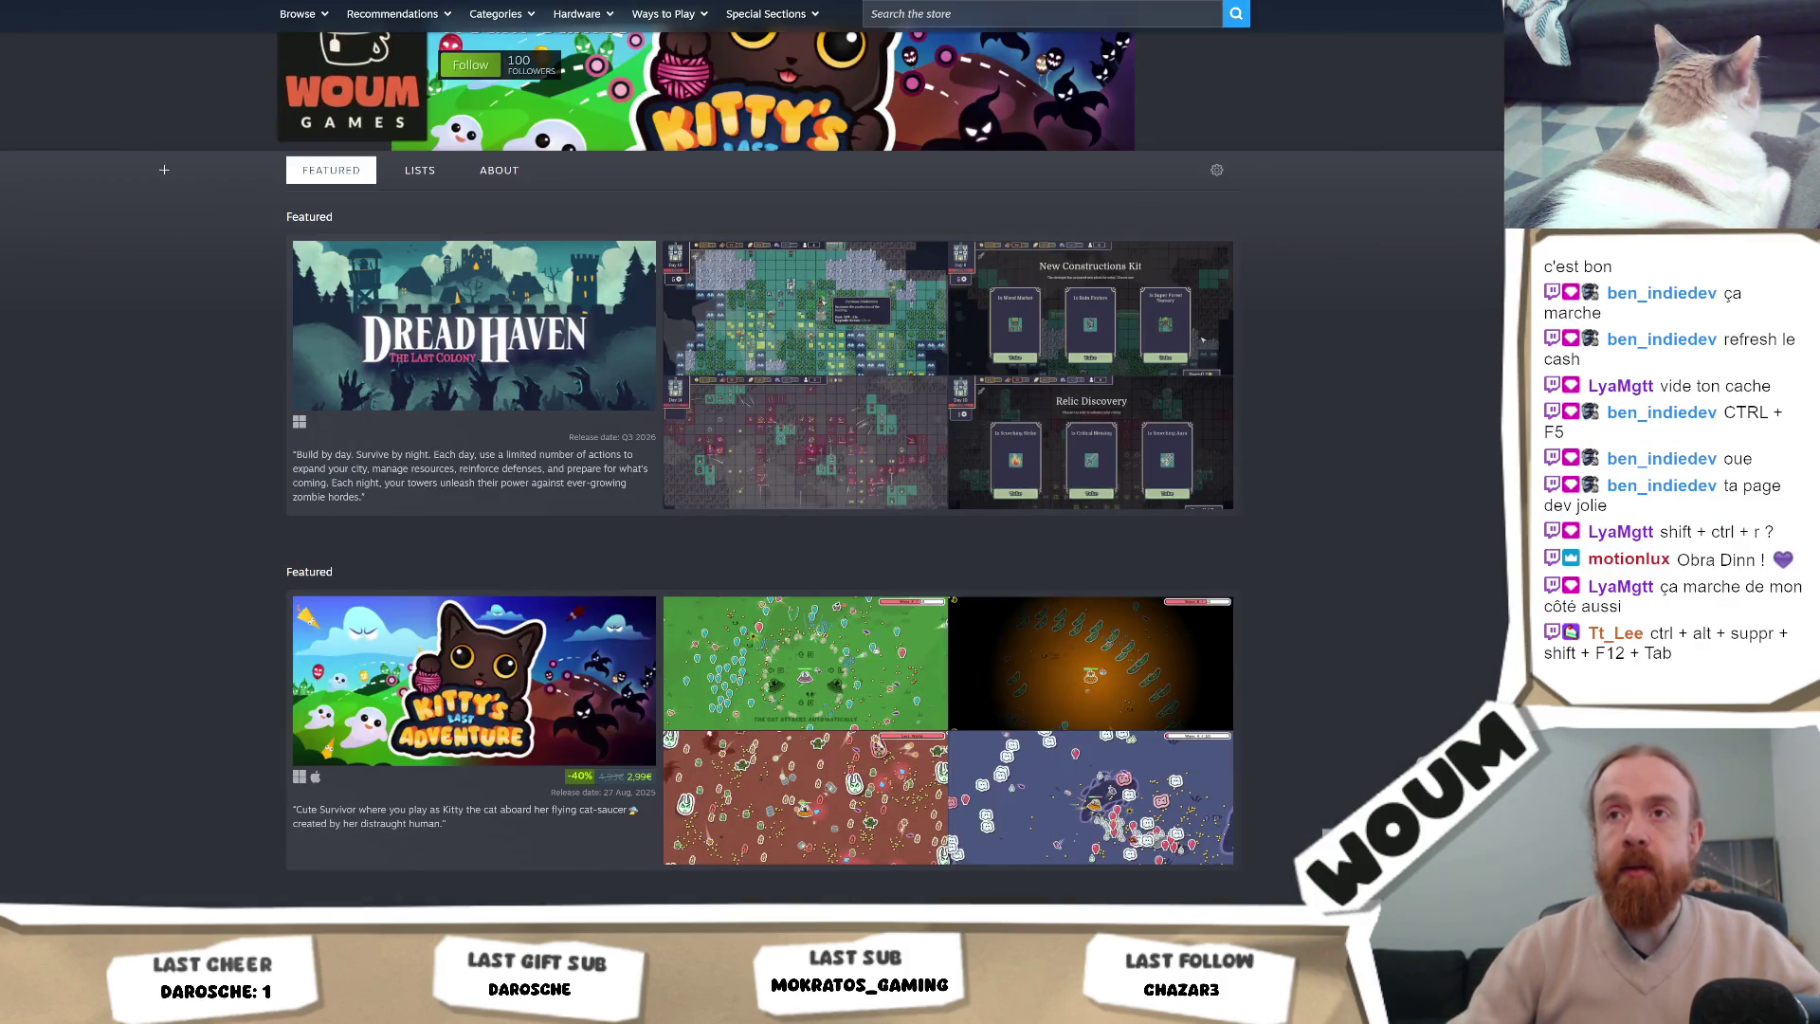
key("Print")
mouse_move(267, 186)
left_mouse_down()
mouse_move(1228, 901)
mouse_move(1258, 889)
left_mouse_up()
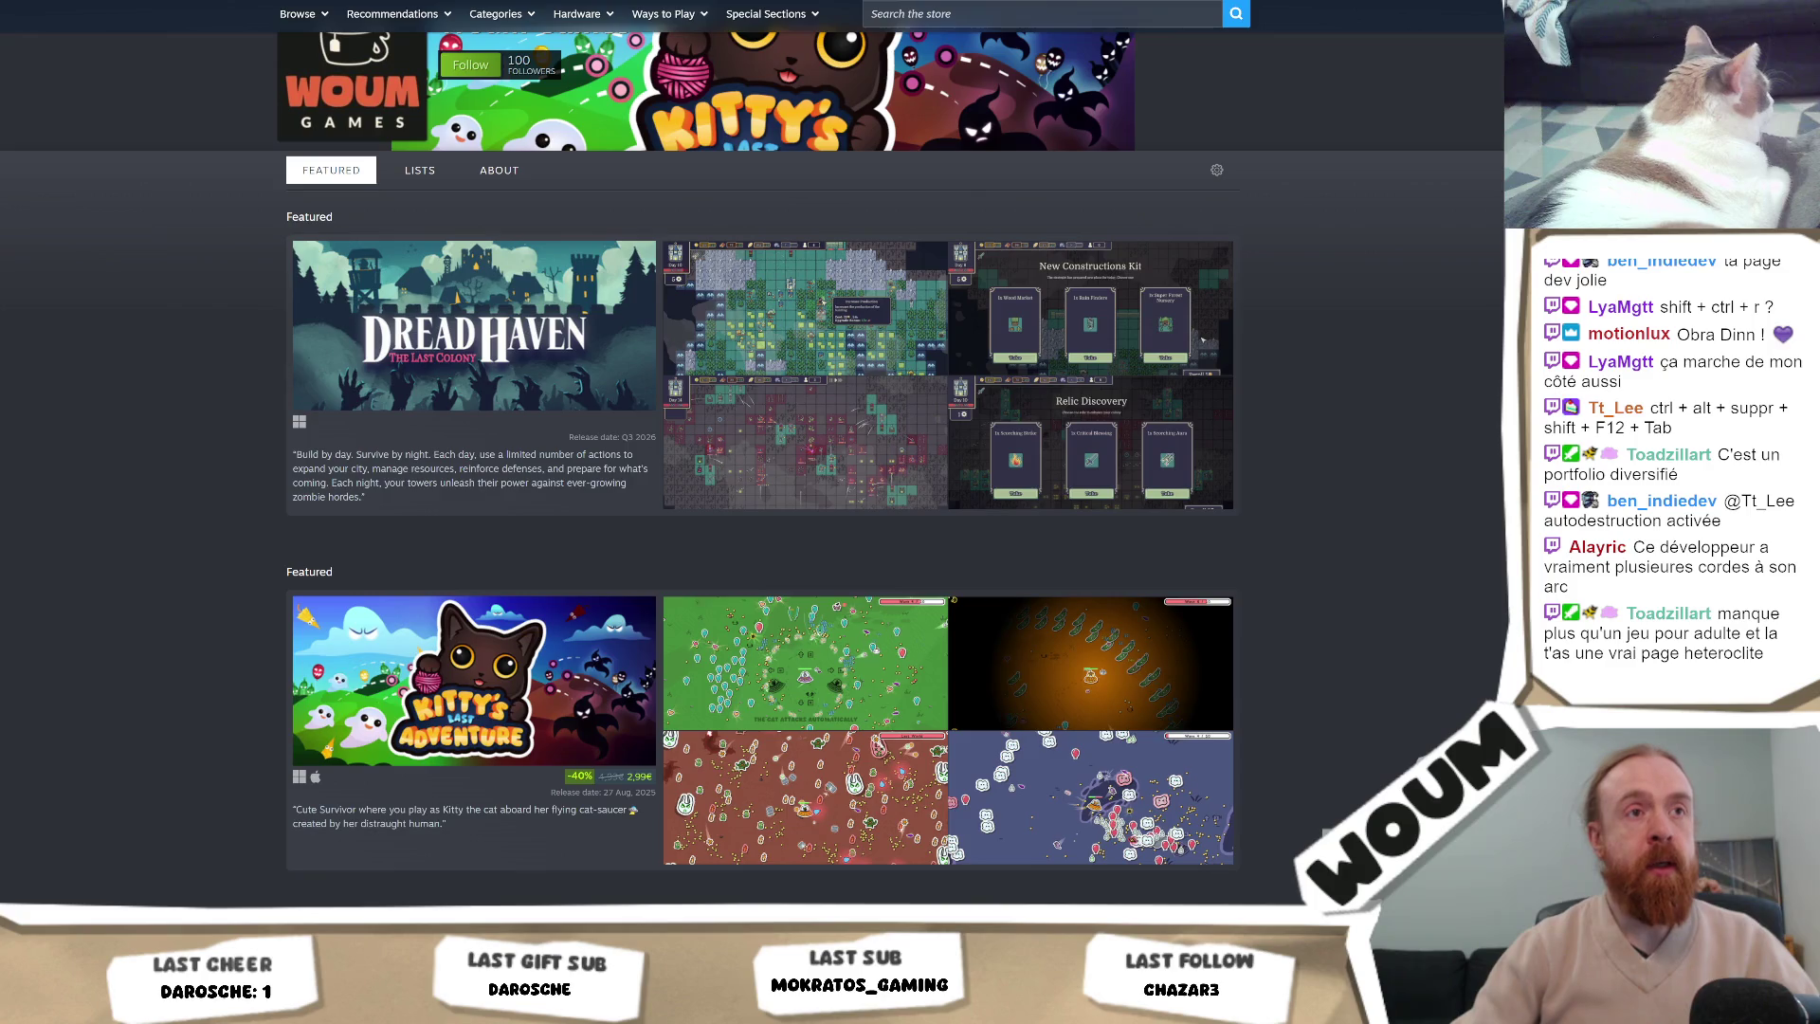
scroll(751, 453, "up", 2)
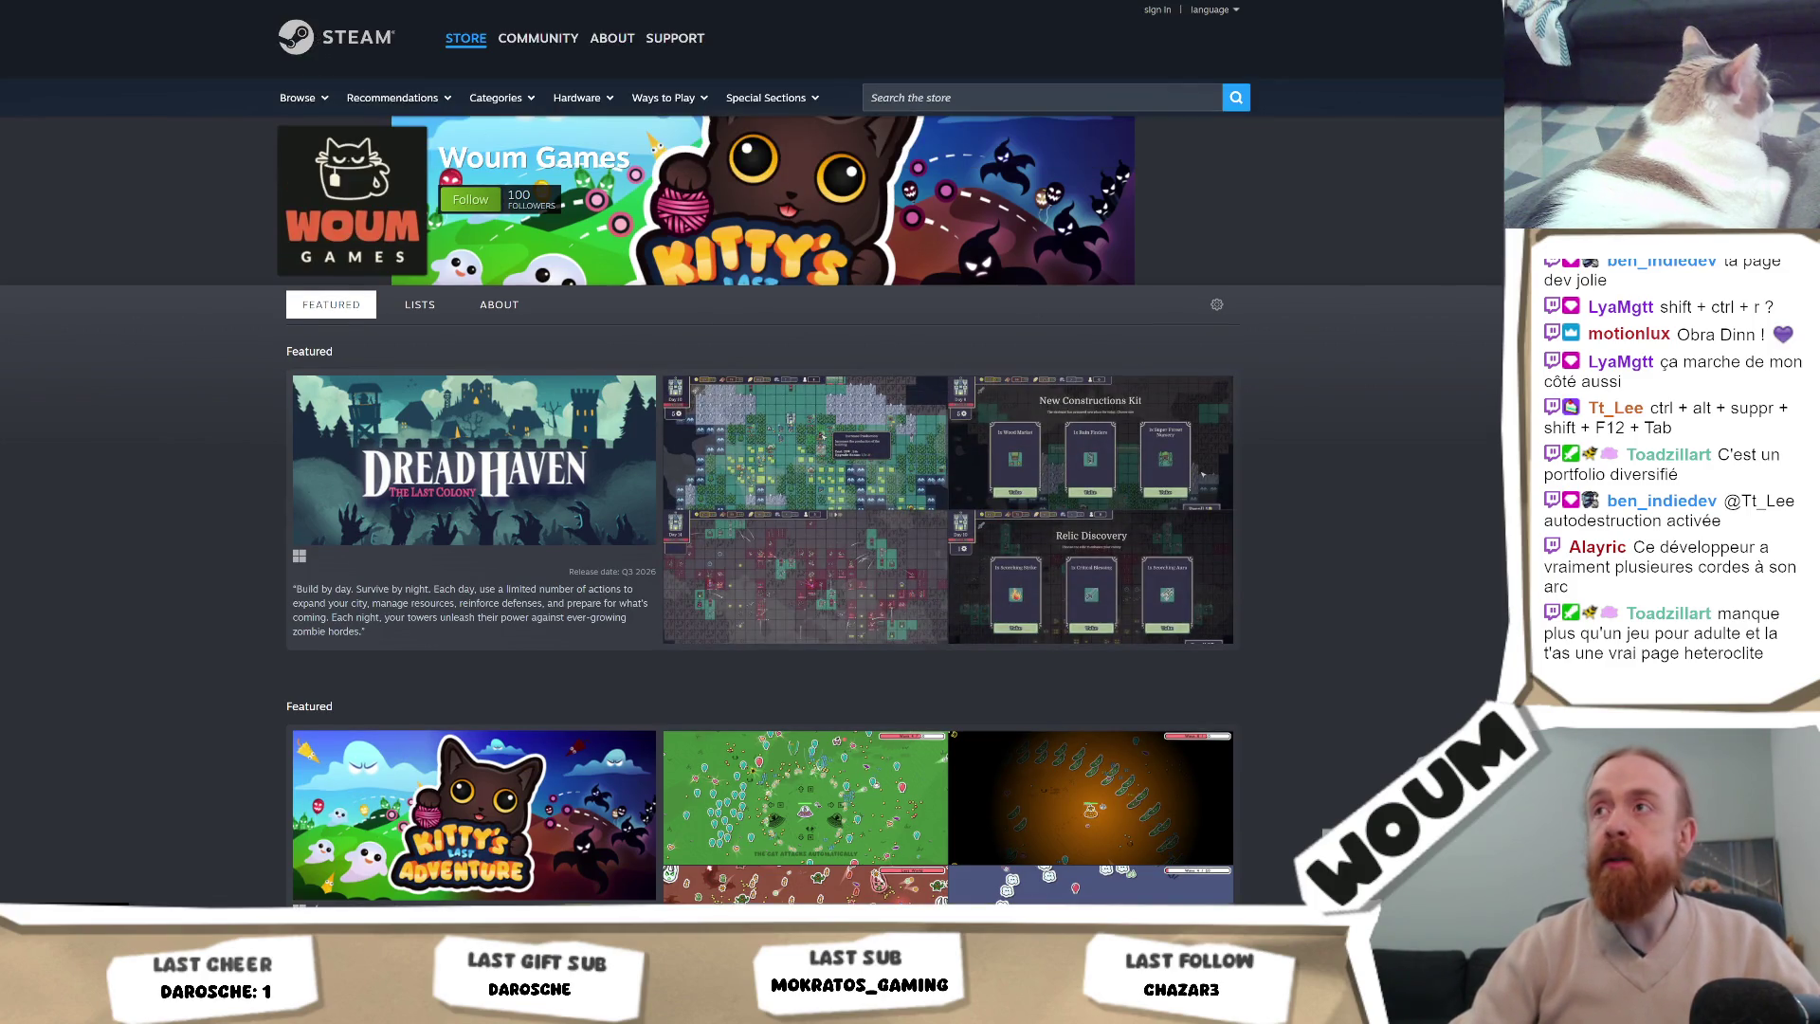
key("alt+Left")
scroll(1319, 409, "down", 4)
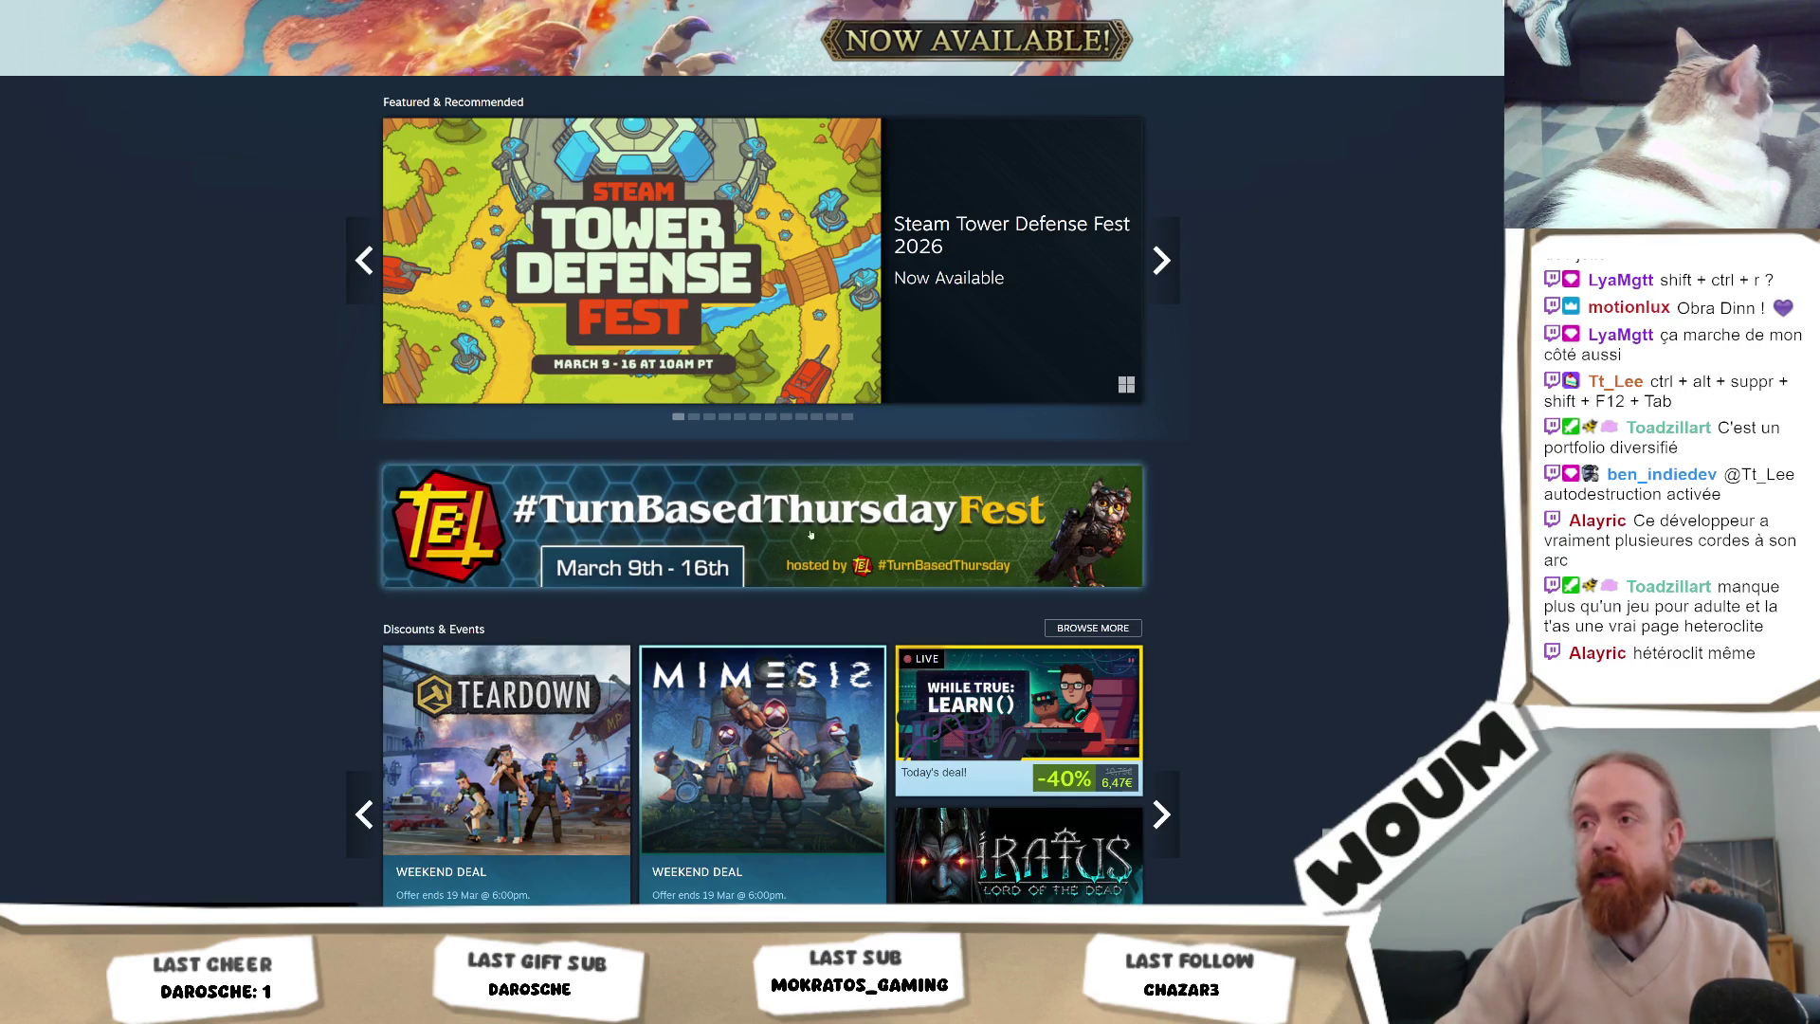
Open the TurnBasedThursday Fest event page and pause its live broadcast
left_click(843, 550)
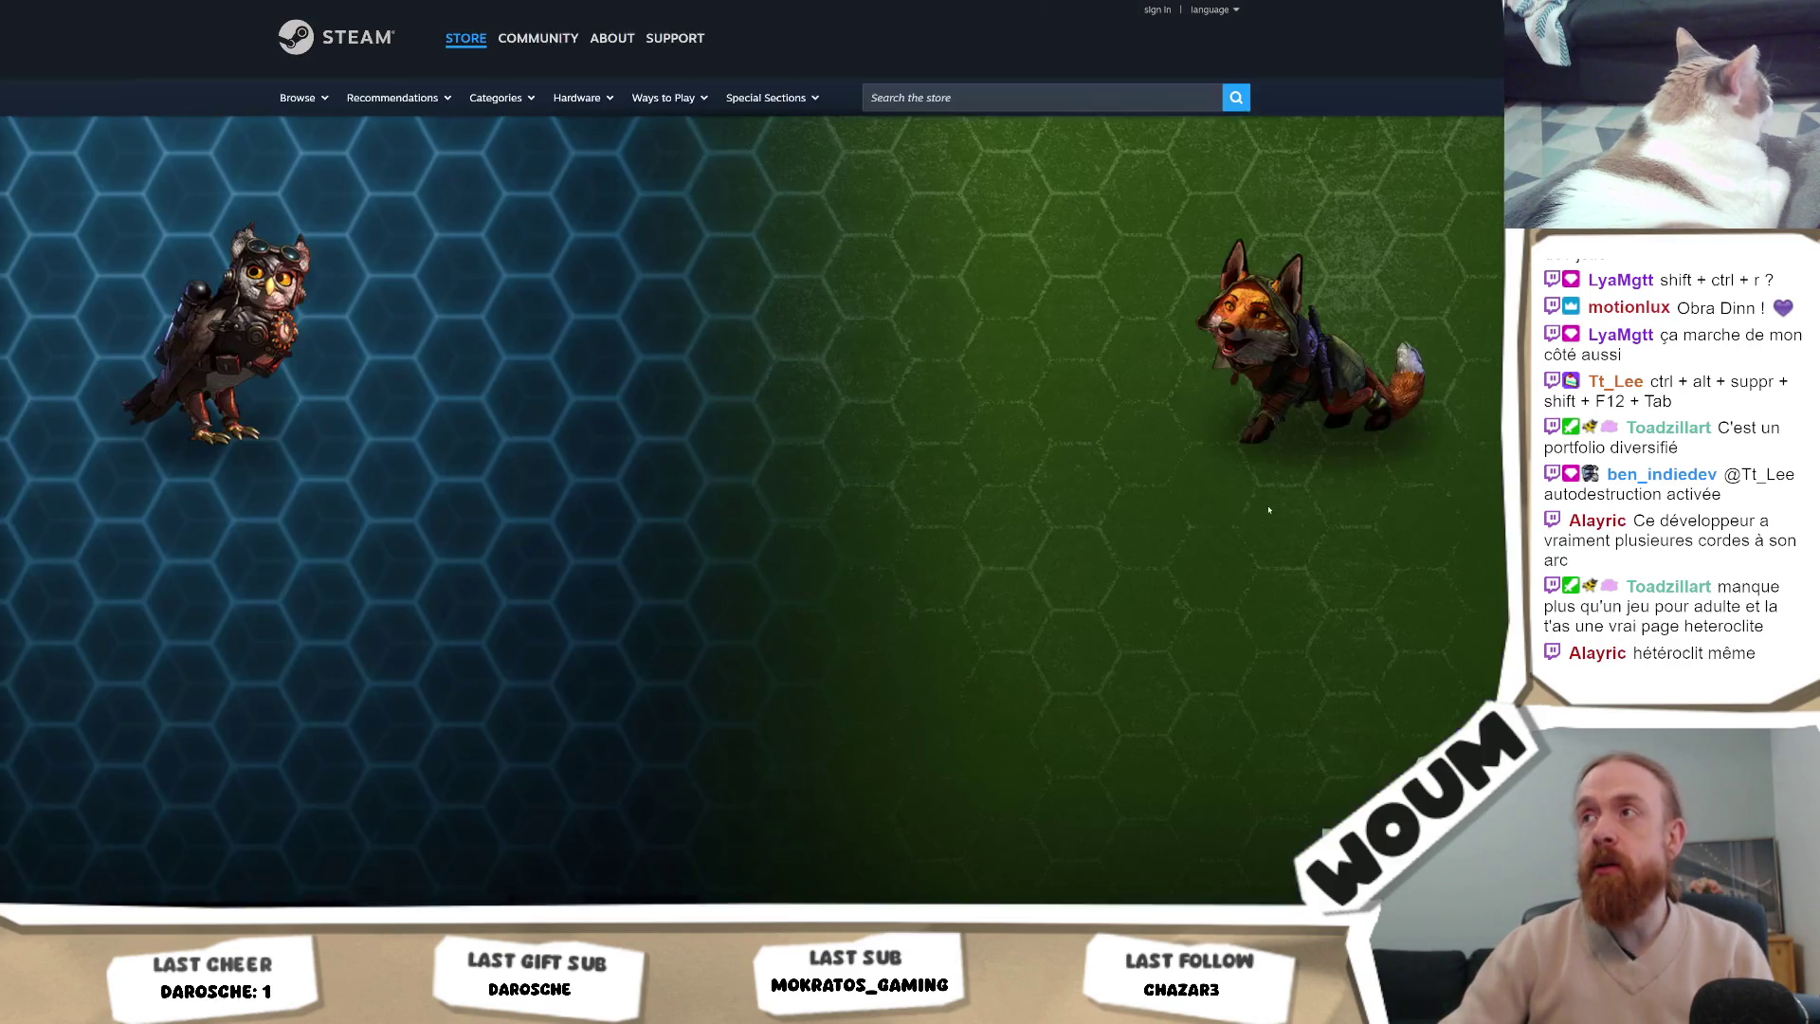
scroll(1248, 454, "down", 4)
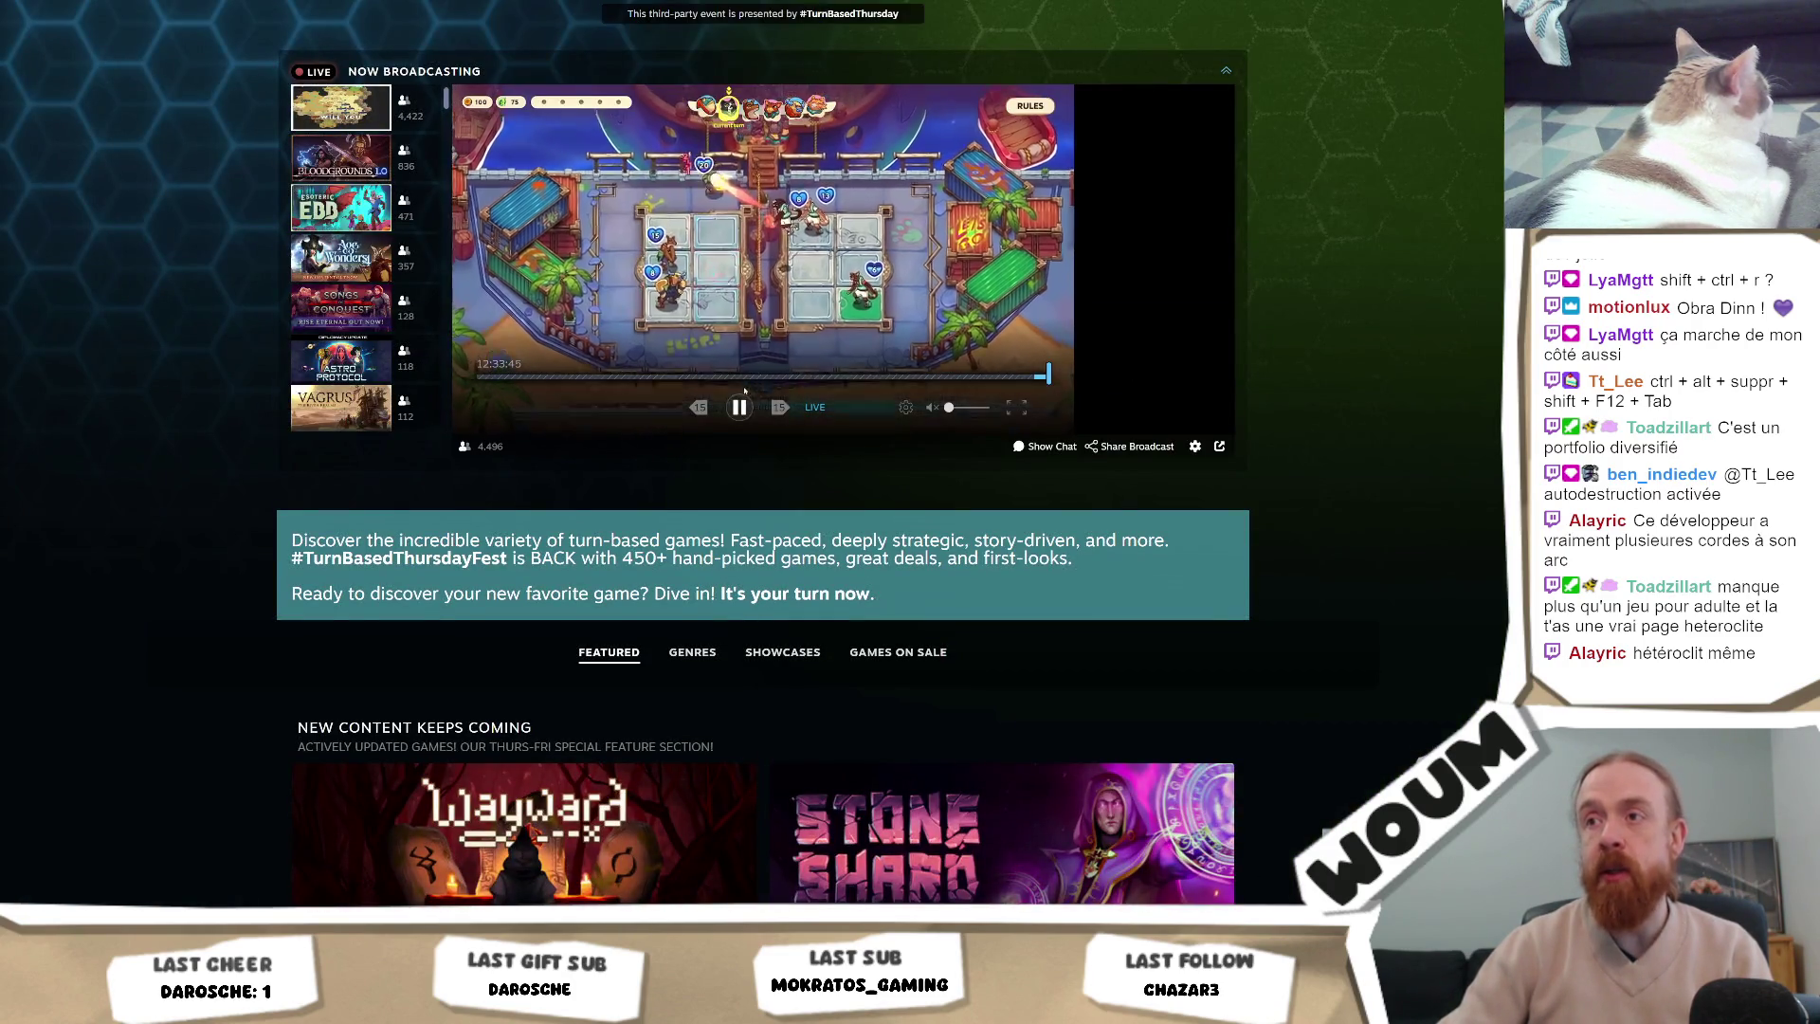
left_click(738, 408)
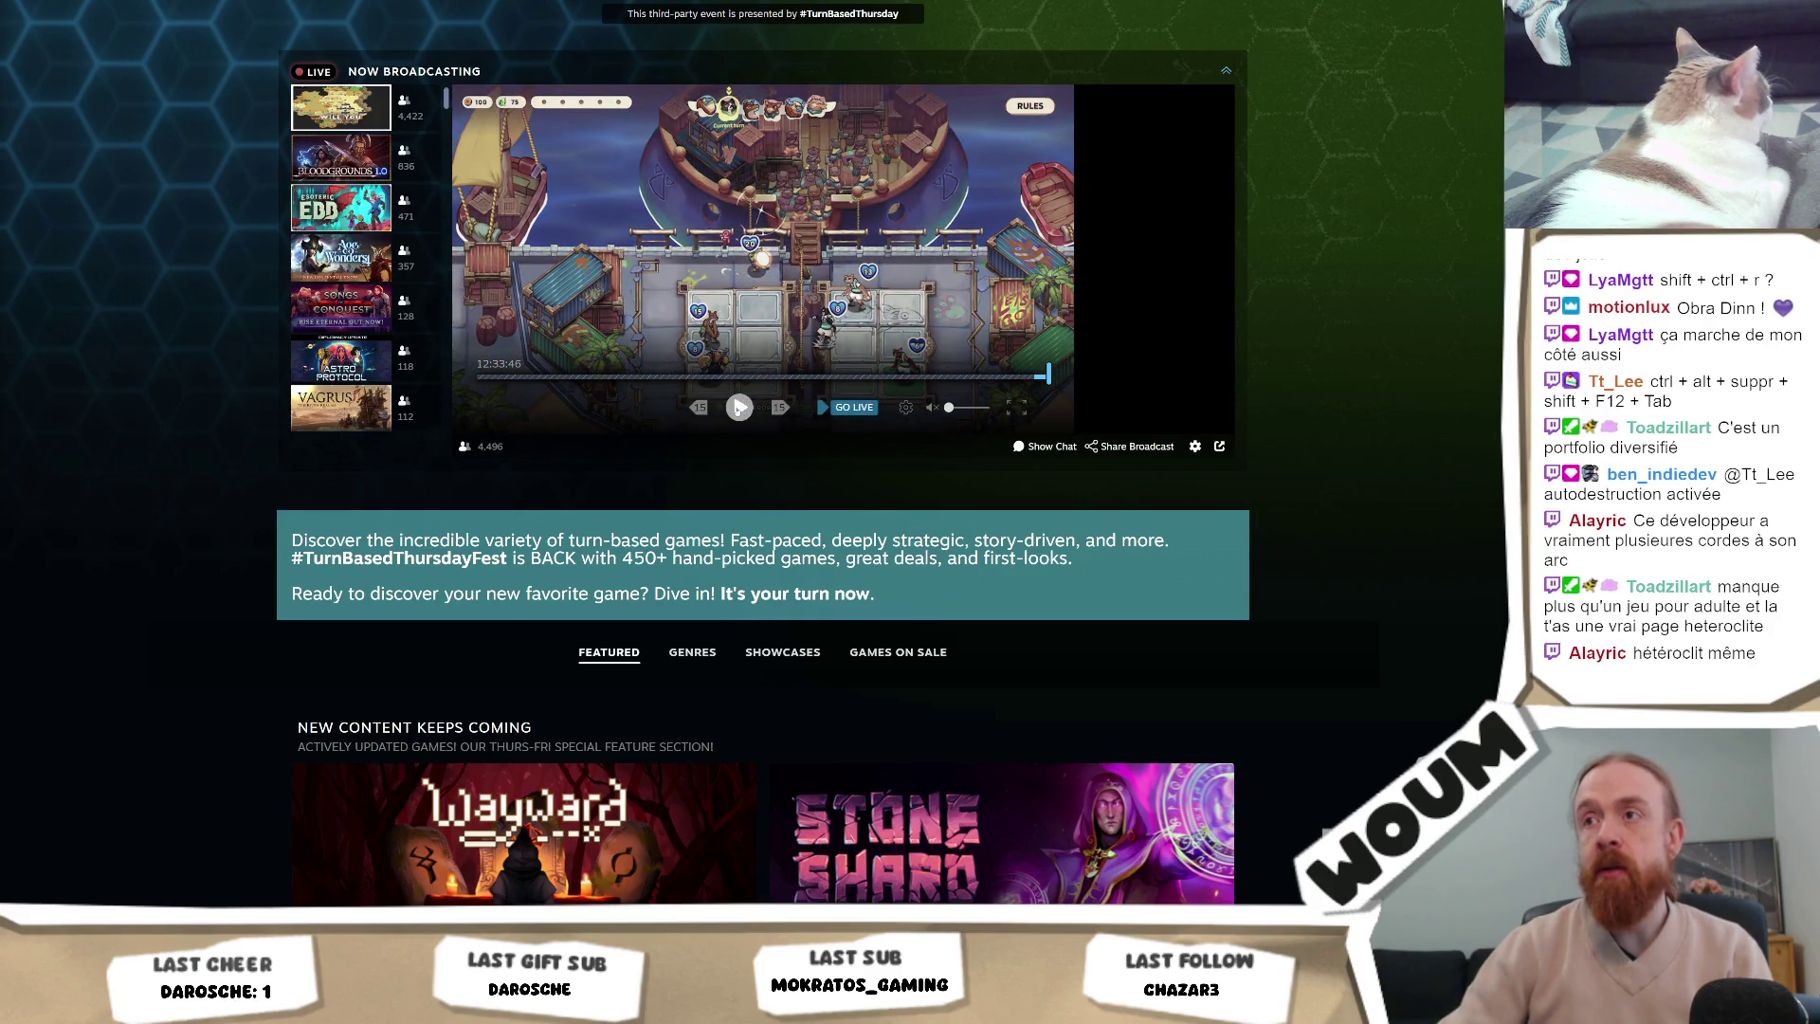
left_click(738, 408)
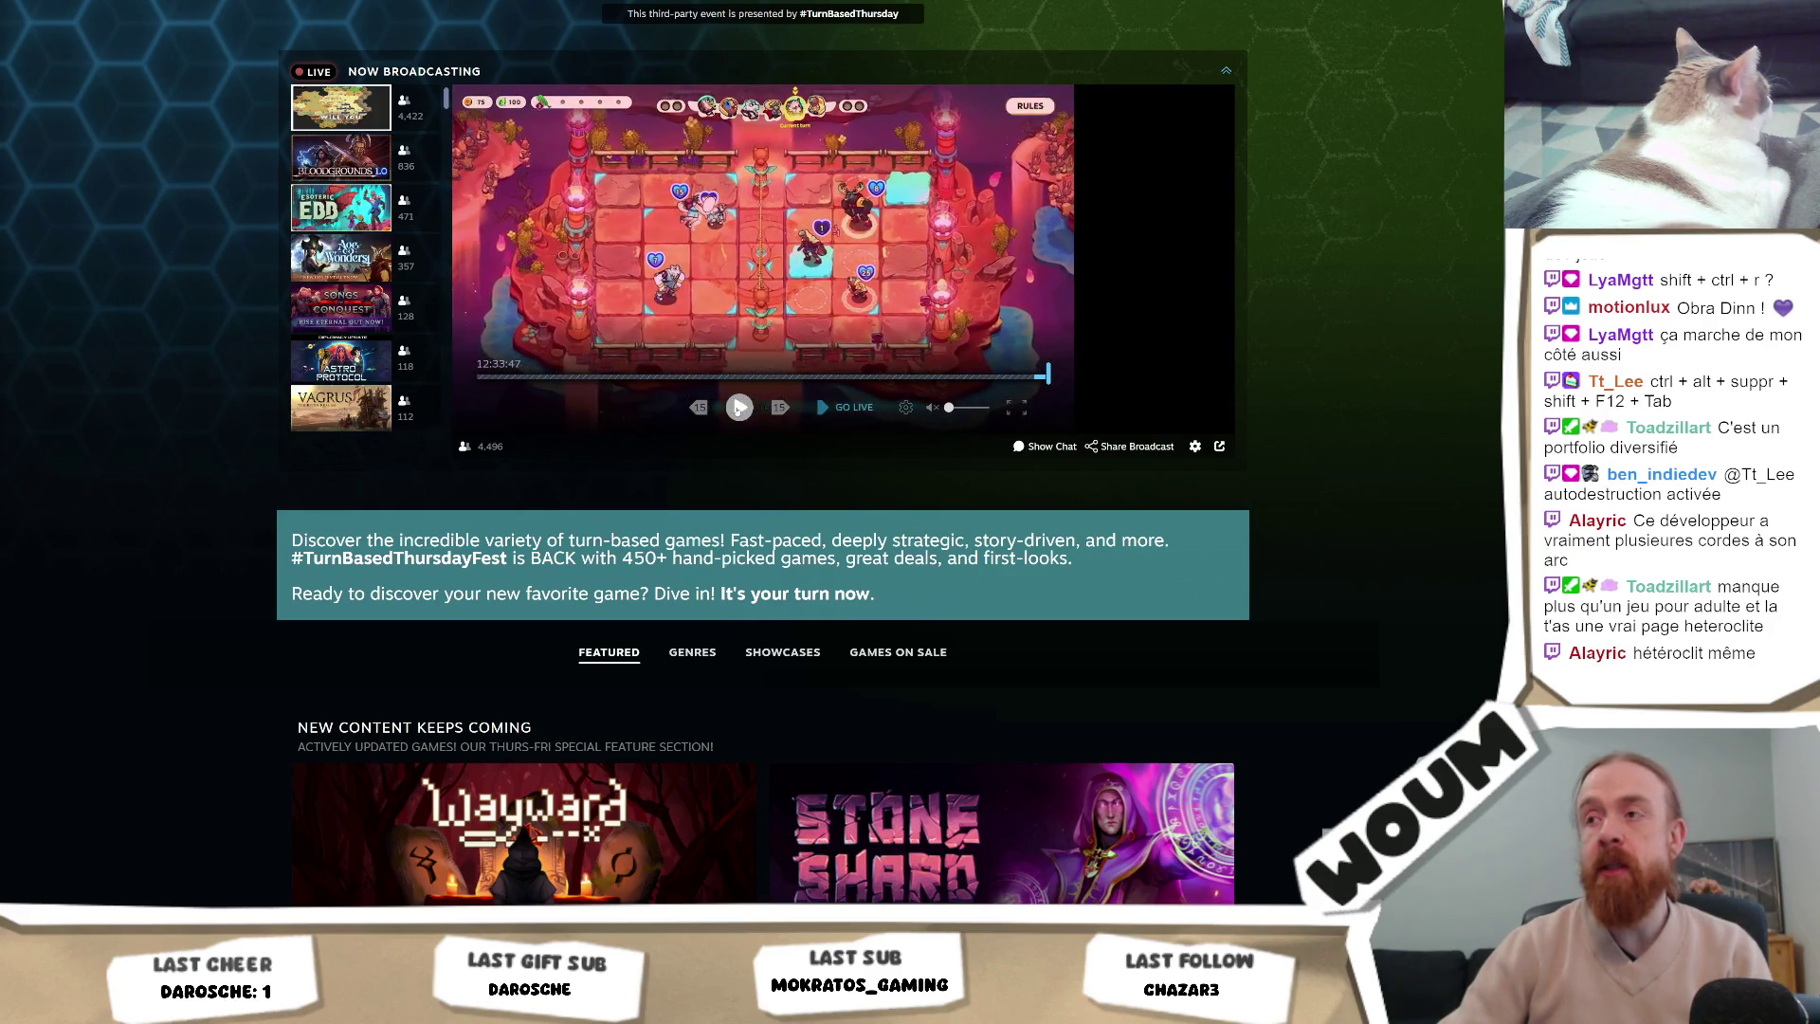
left_click(739, 407)
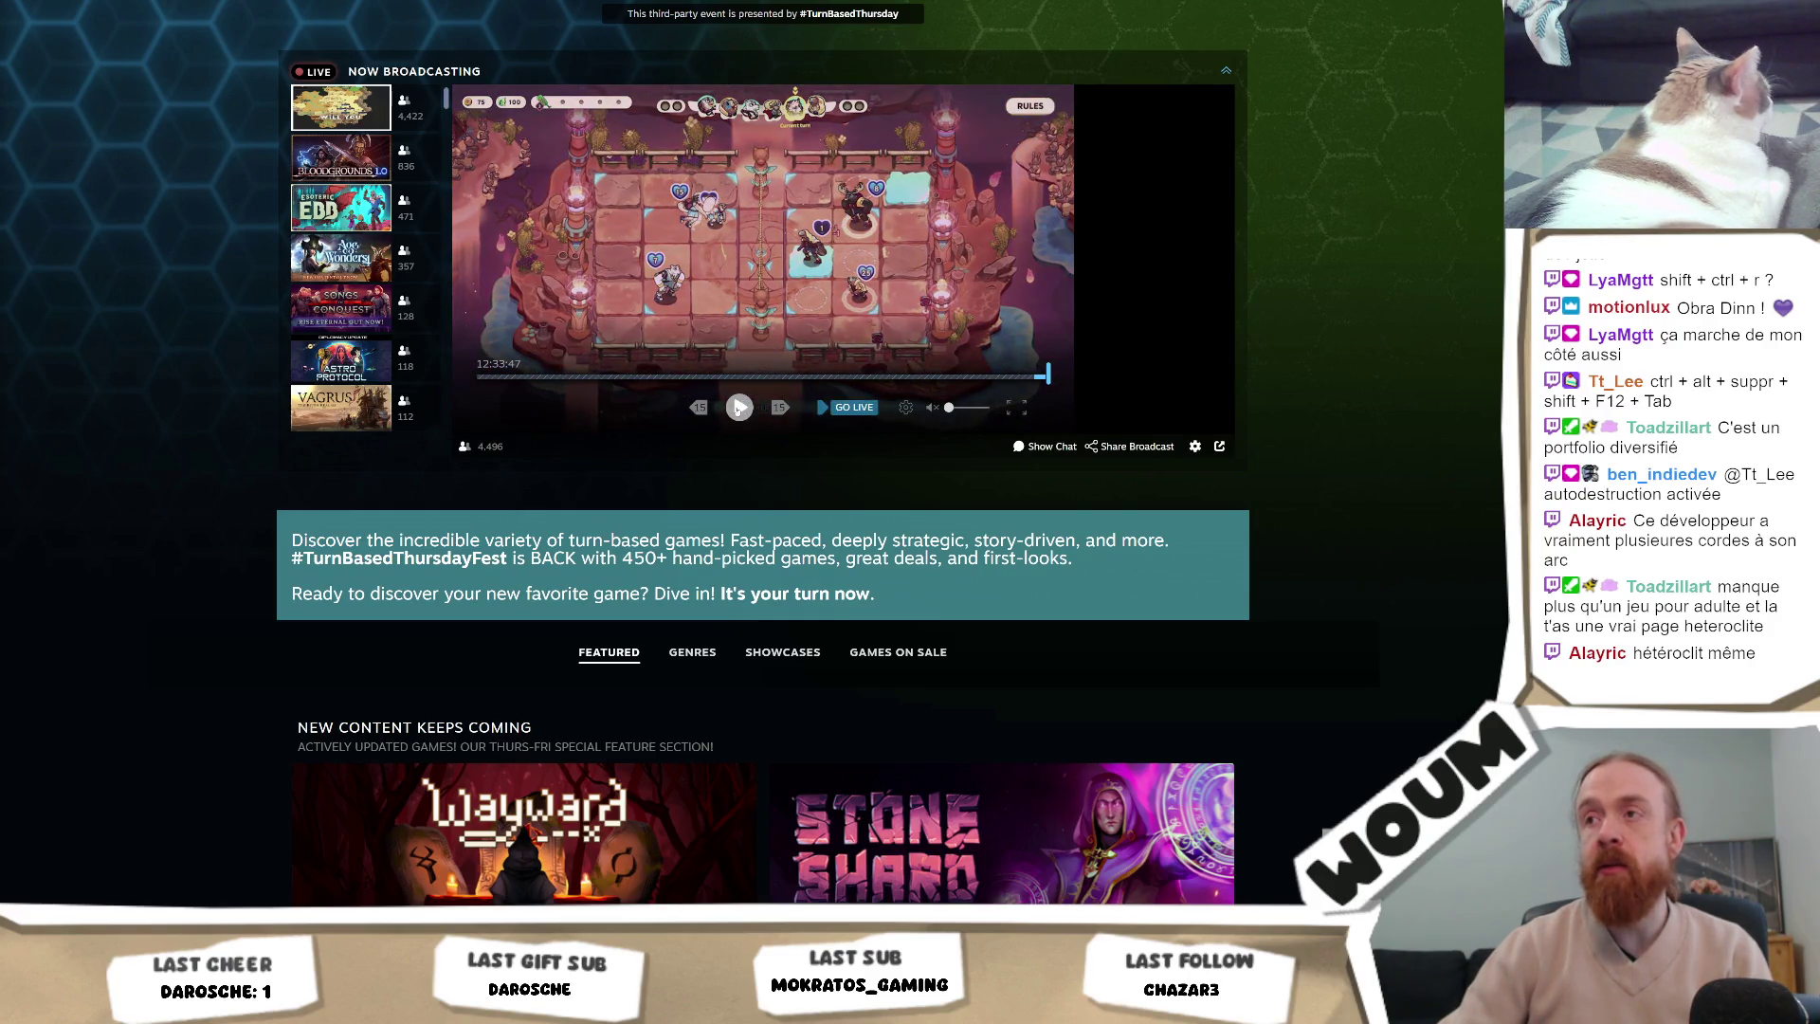
Page through Promising Unknowns, past Tinker Shot, back to Dice Vaders and Crux Diaries
scroll(535, 429, "down", 4)
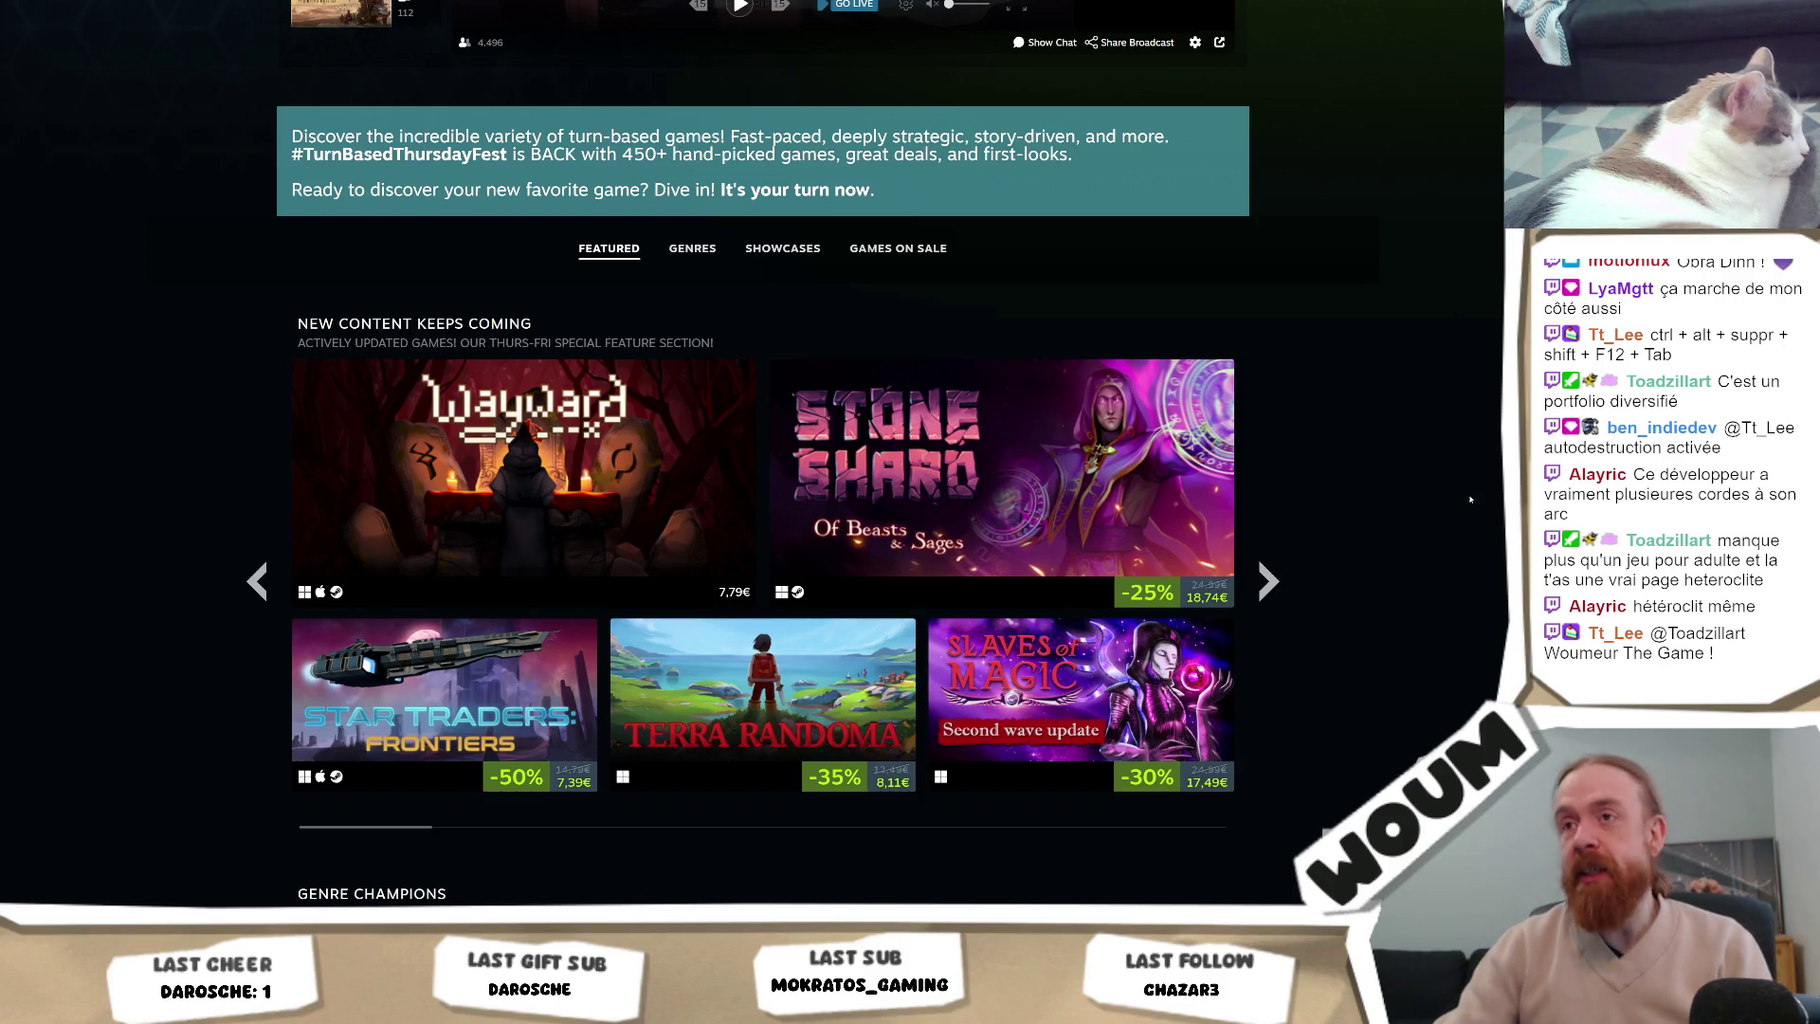
scroll(1426, 497, "down", 4)
scroll(1425, 496, "down", 14)
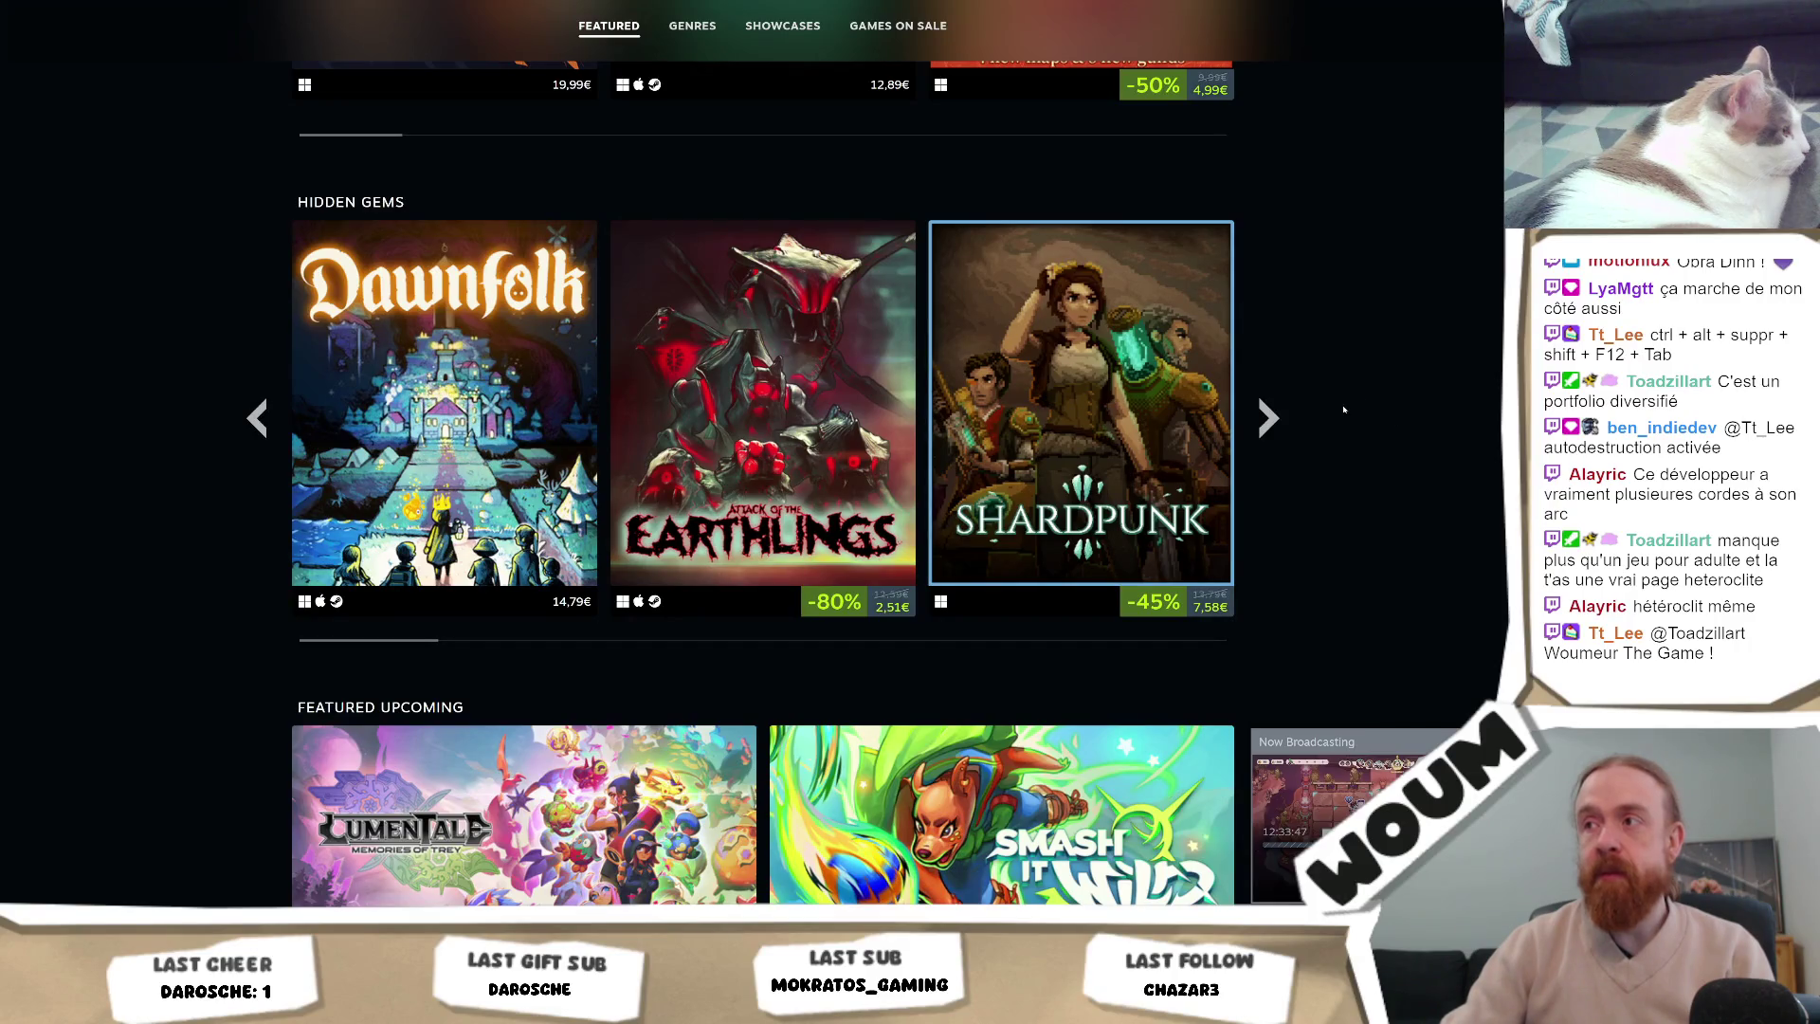
scroll(1376, 461, "down", 4)
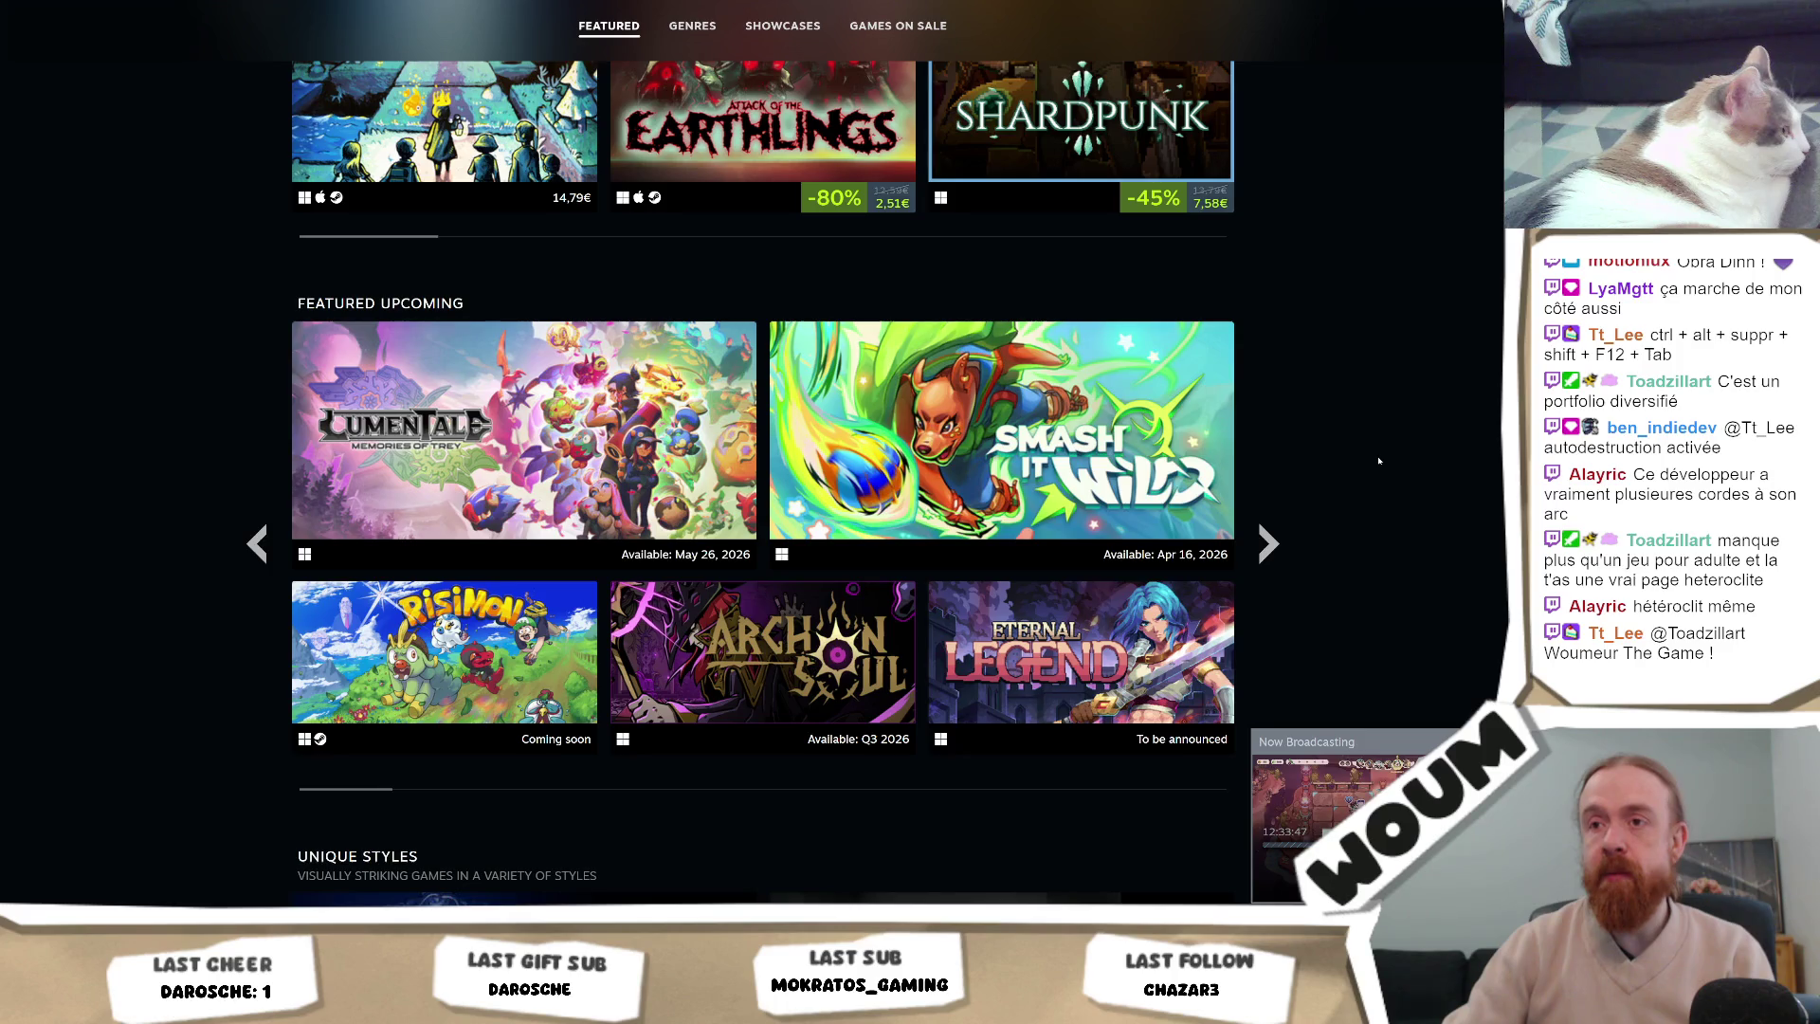
scroll(1379, 461, "down", 14)
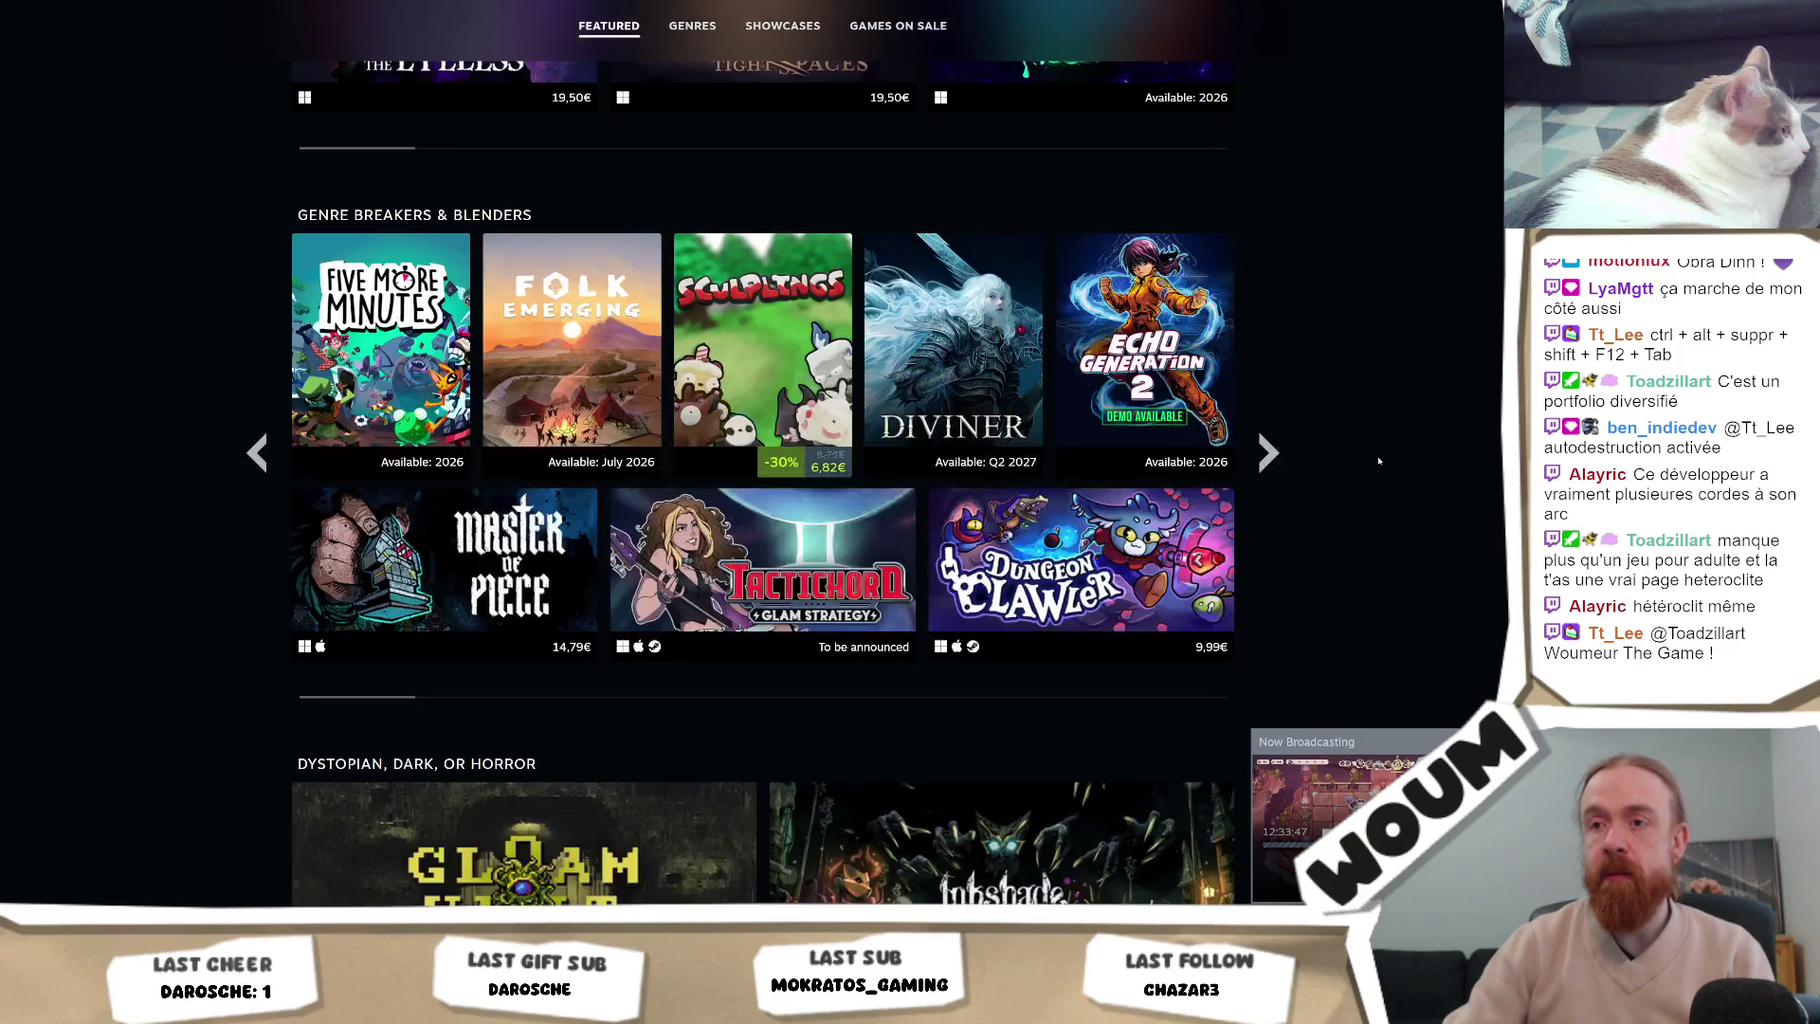
scroll(1379, 461, "down", 13)
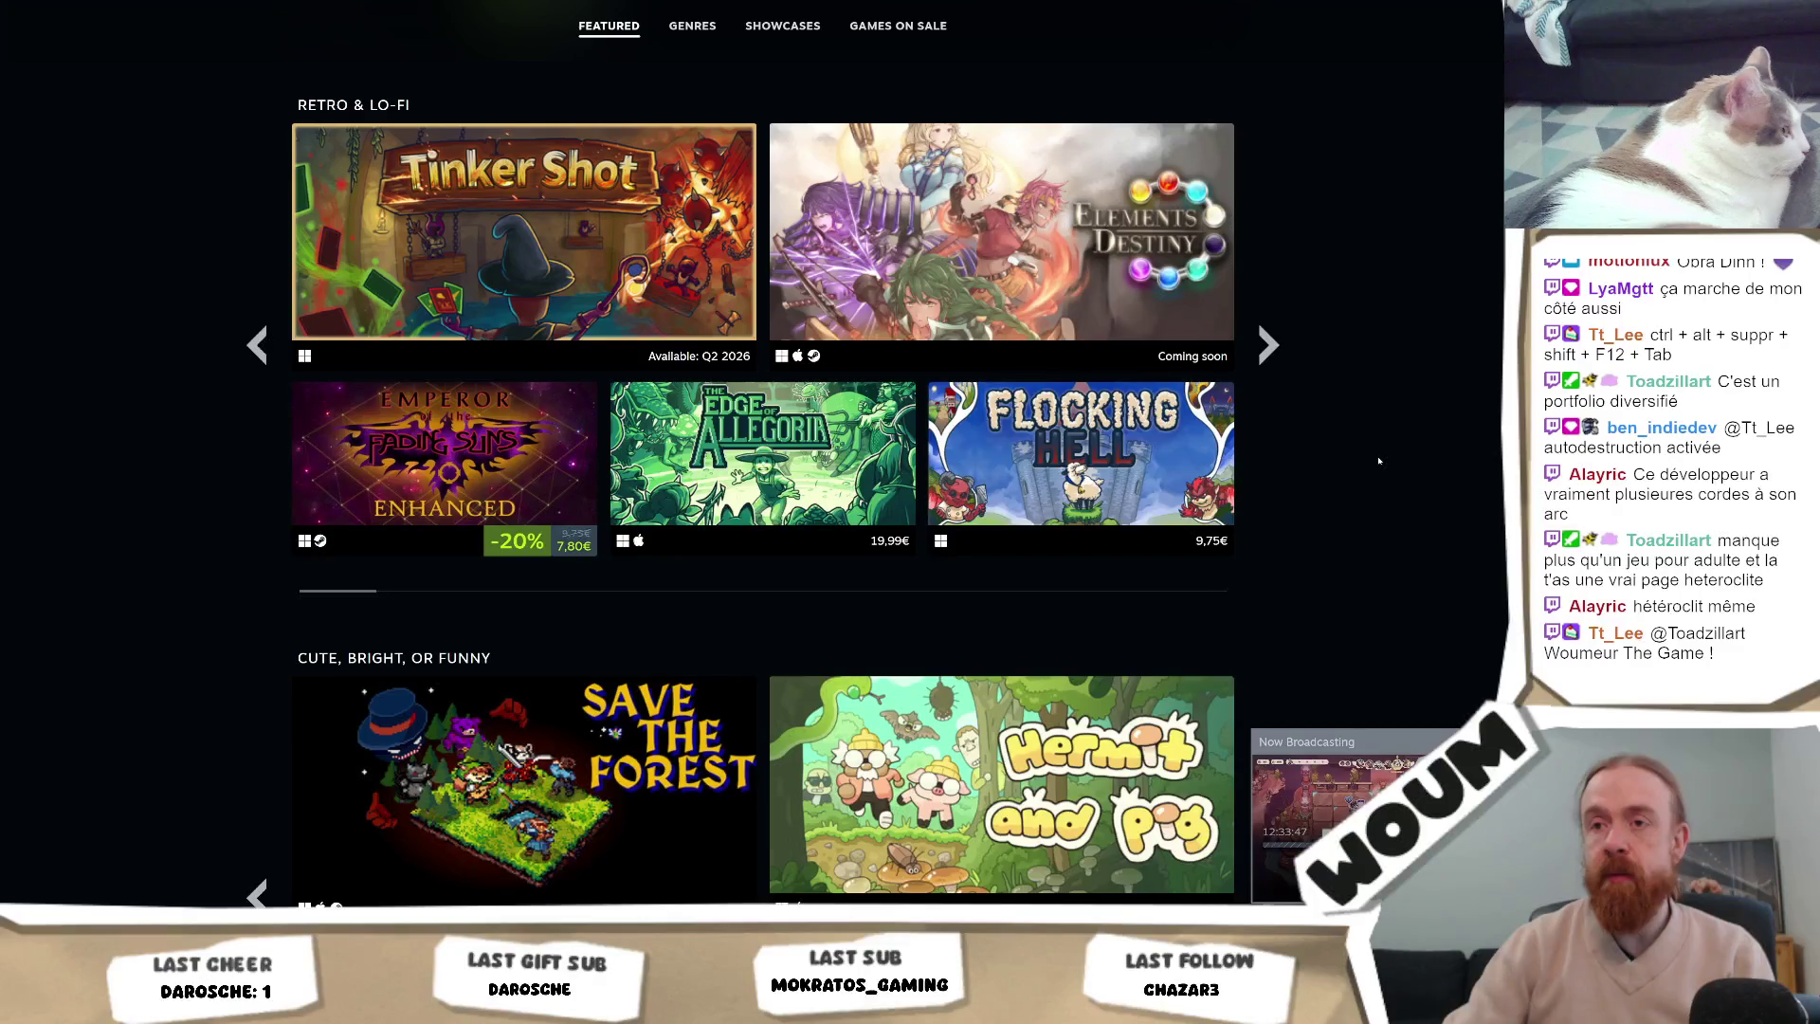
scroll(1380, 460, "down", 11)
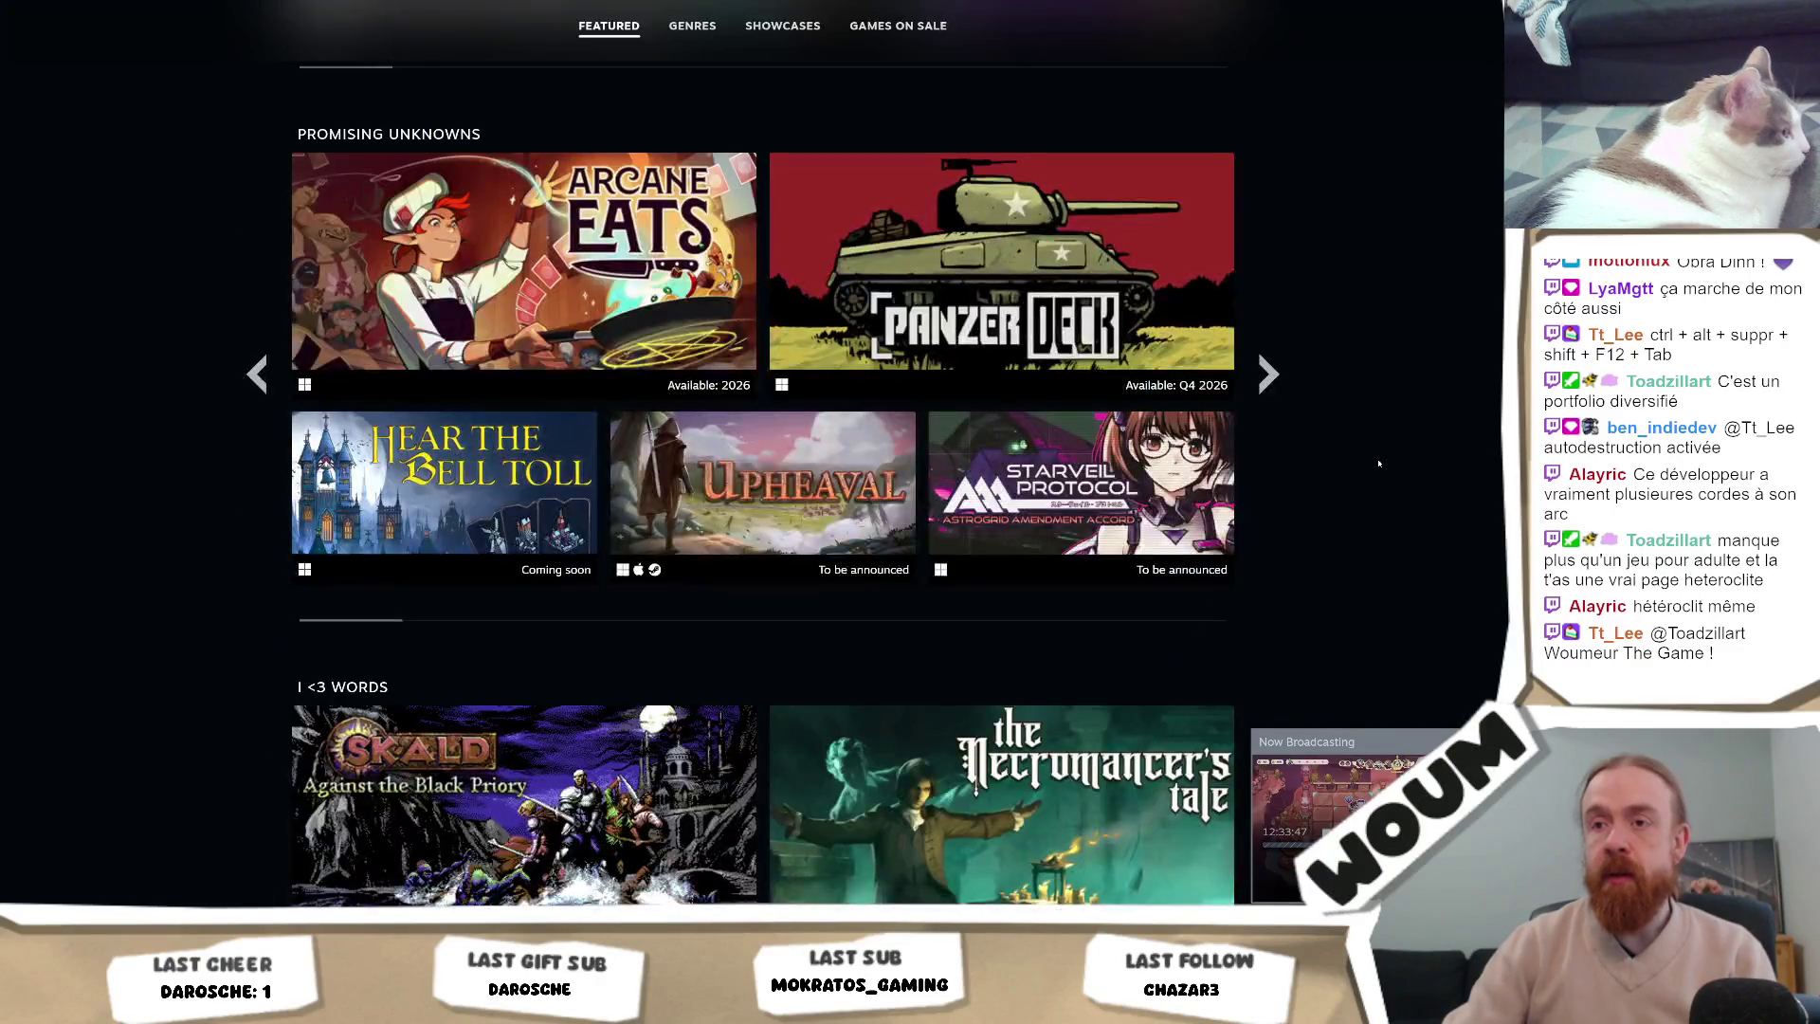
left_click(1266, 373)
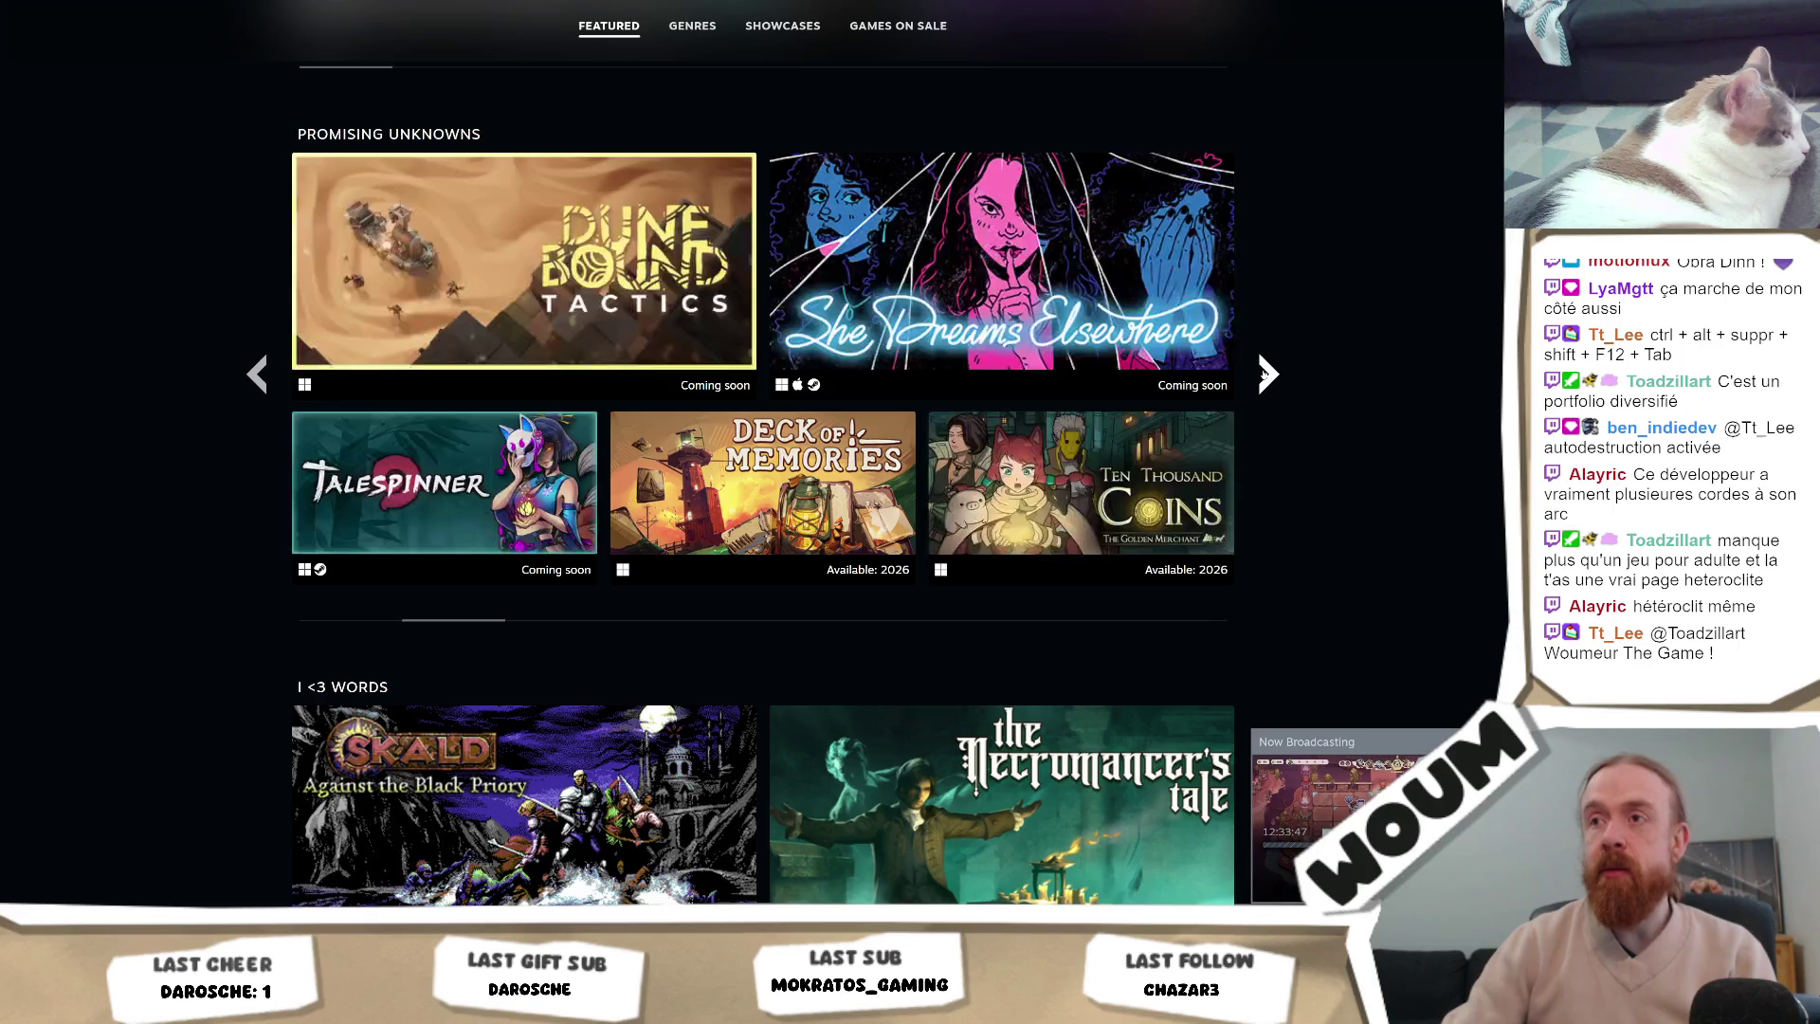
left_click(1267, 374)
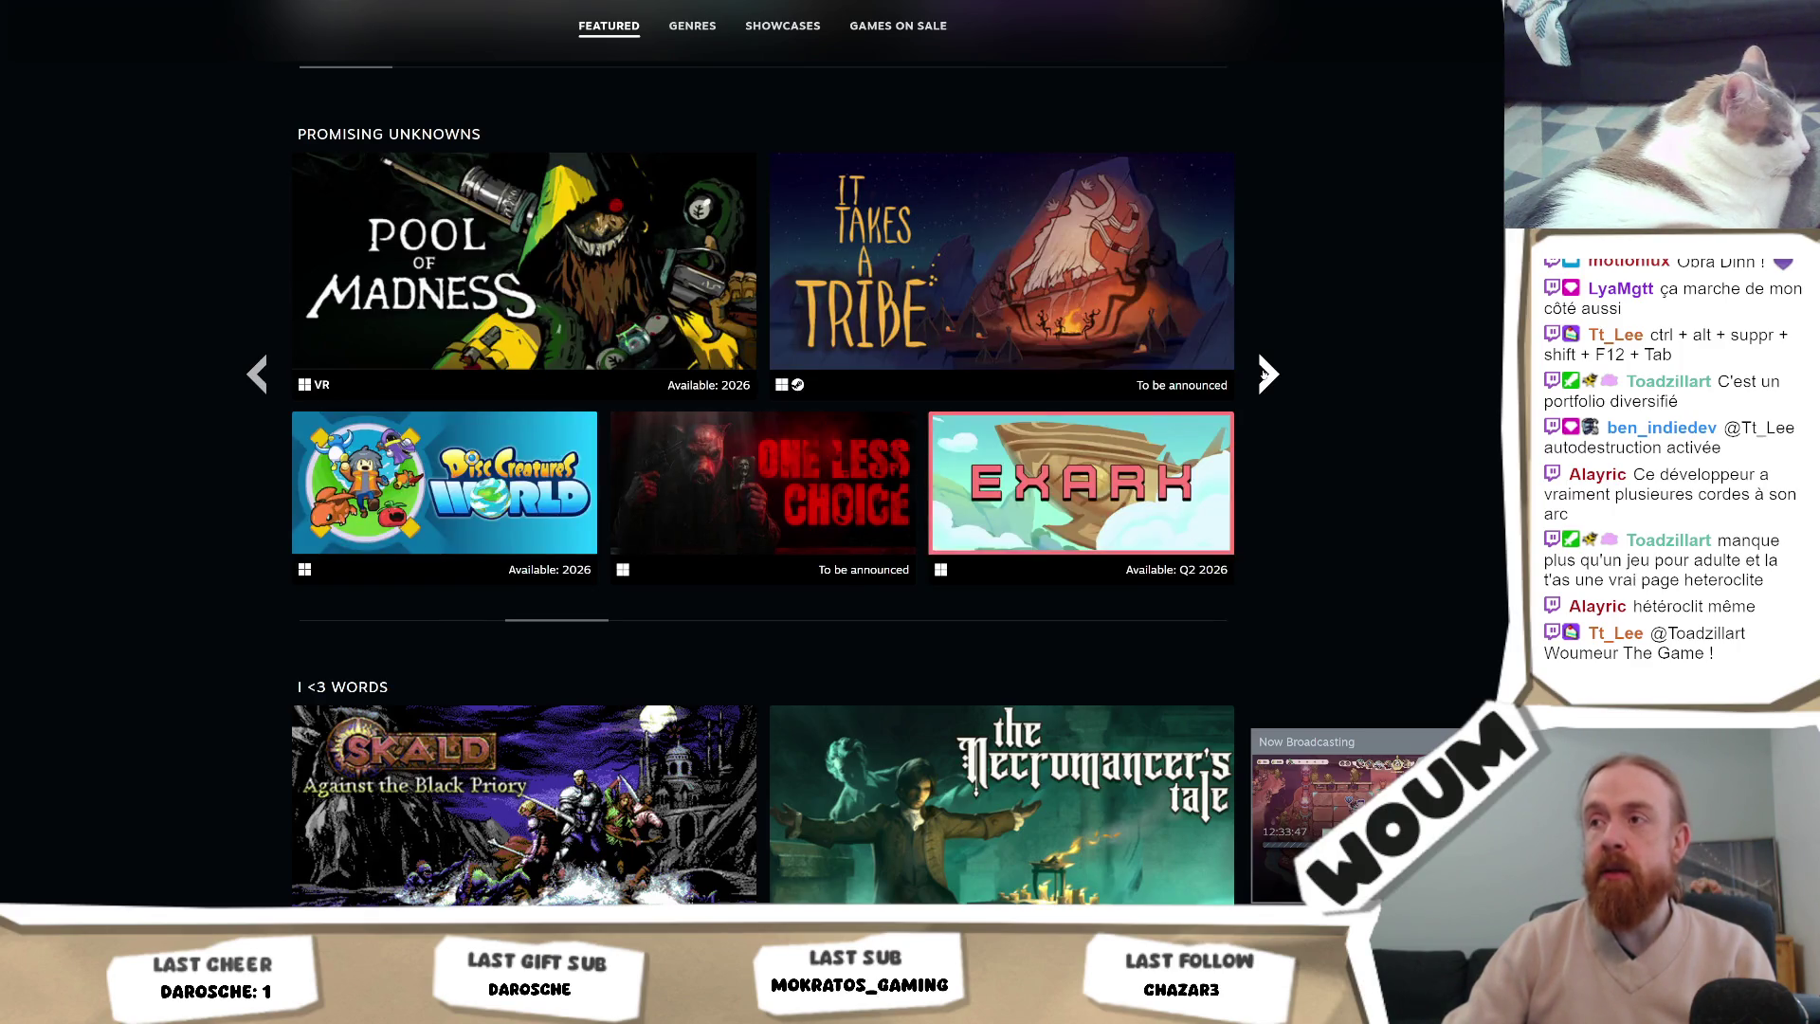
left_click(1266, 374)
left_click(1266, 374)
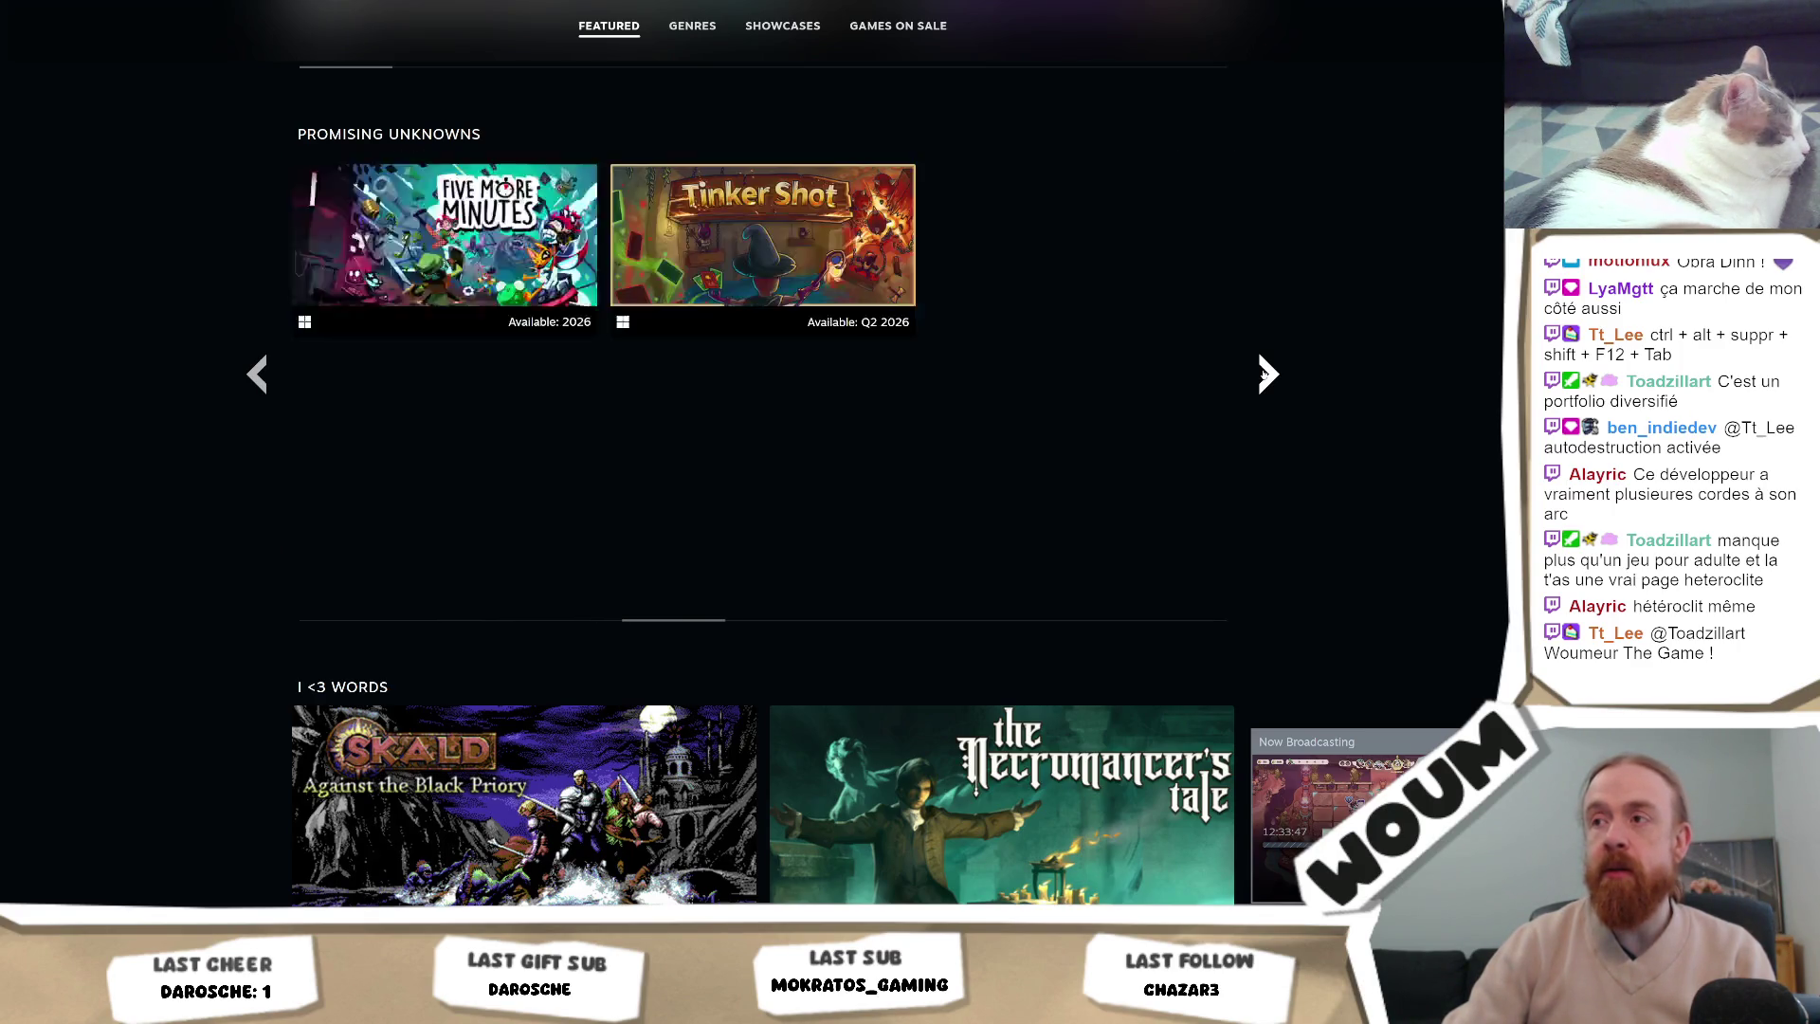
left_click(257, 374)
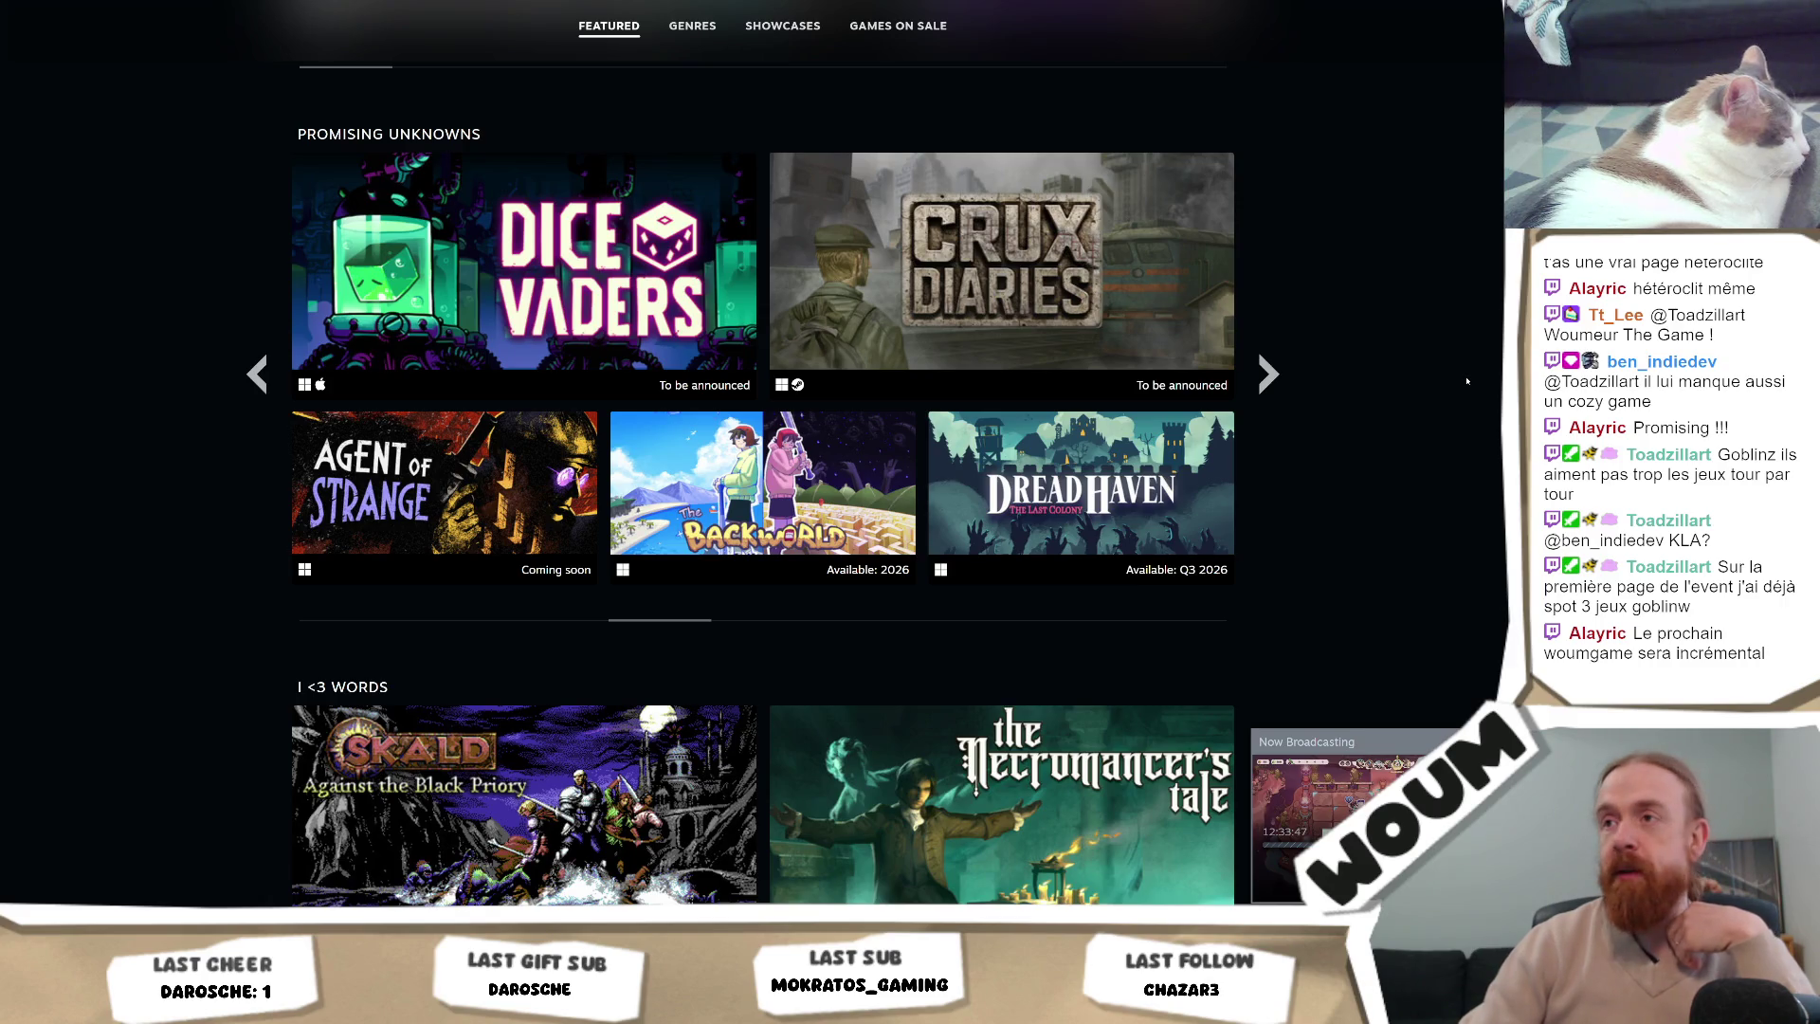
Browse the fest's Retro & Lo-Fi shelf and open The Edge of Allegoria's store page
scroll(1467, 380, "up", 4)
scroll(1459, 331, "up", 3)
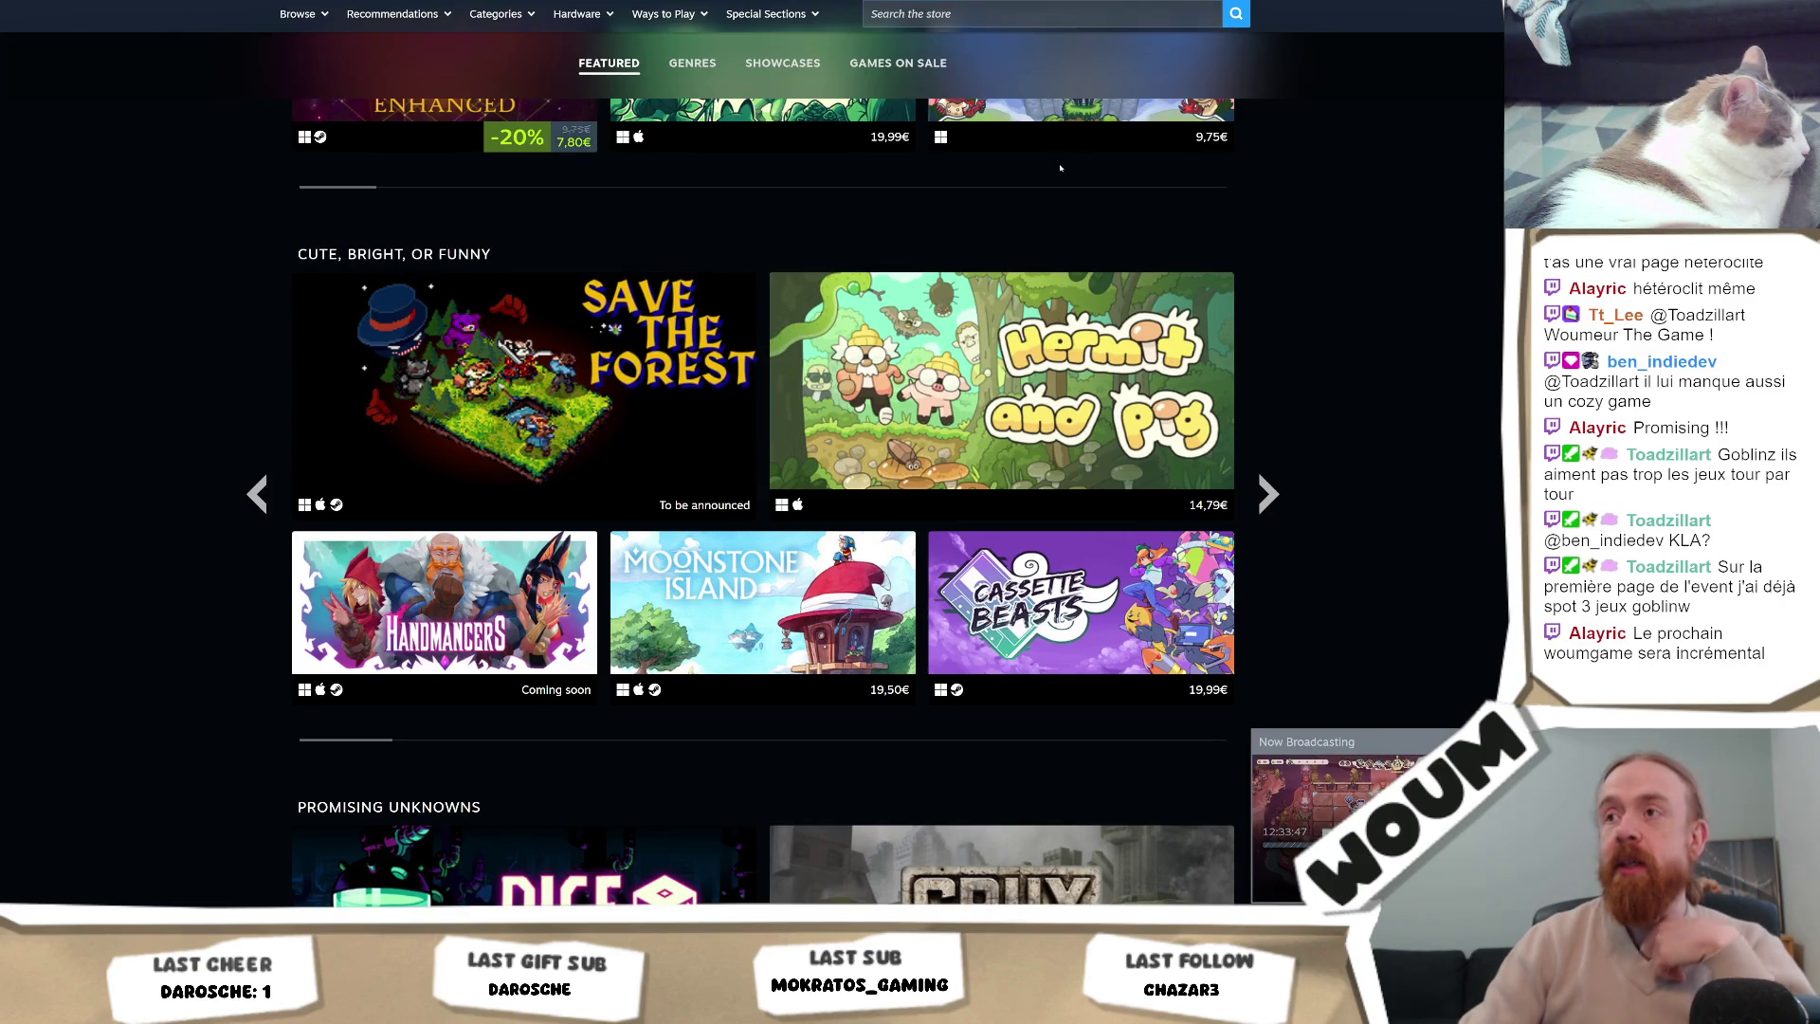
scroll(1237, 319, "down", 20)
scroll(1237, 319, "up", 20)
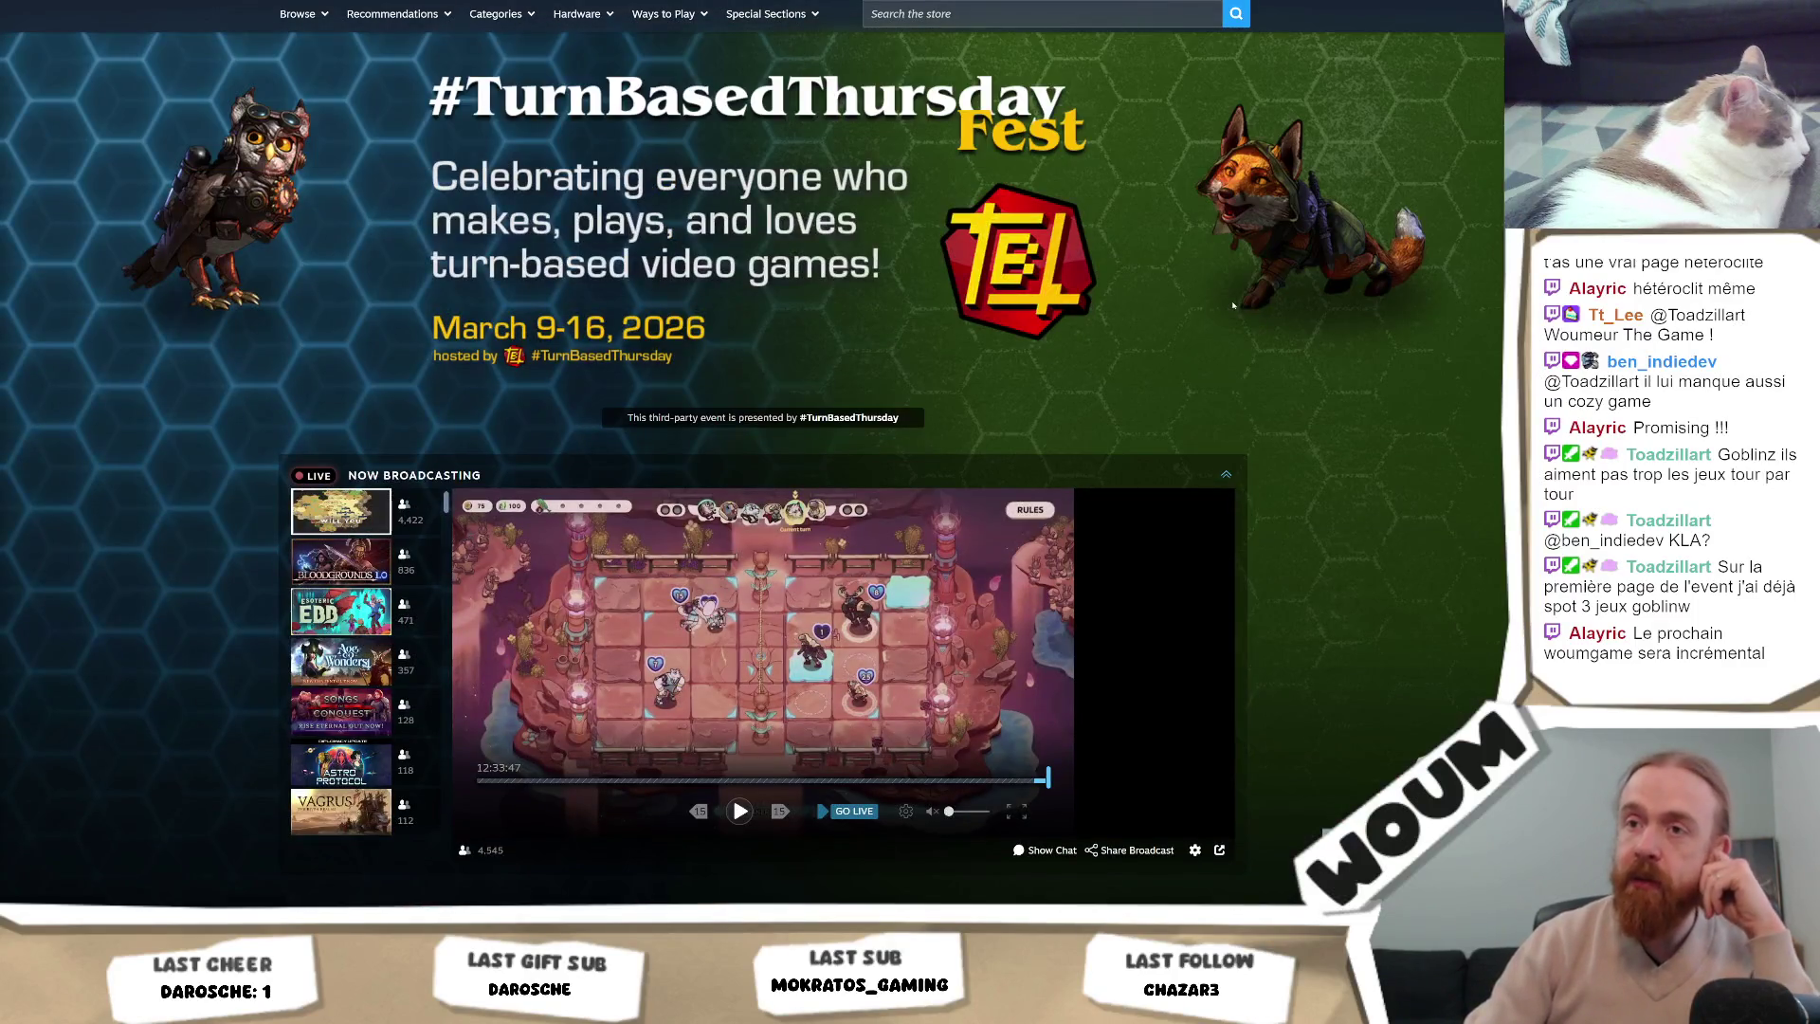
scroll(1234, 305, "down", 8)
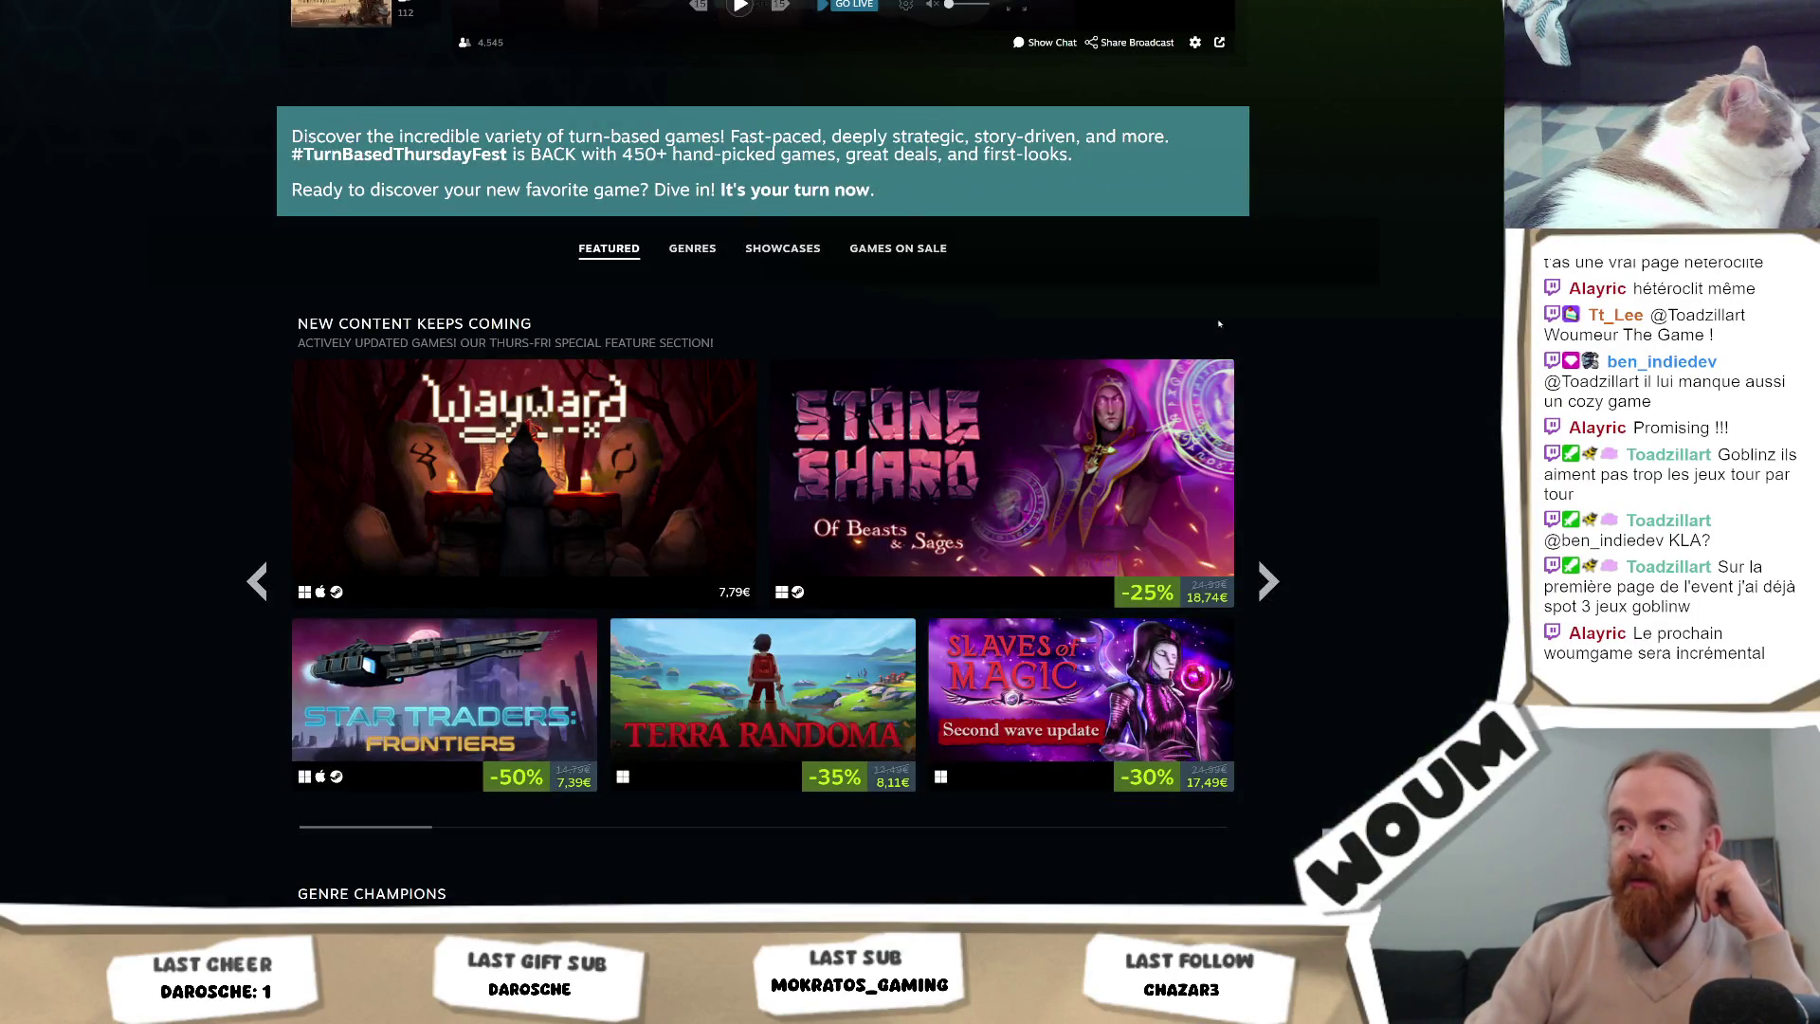
scroll(1274, 651, "down", 5)
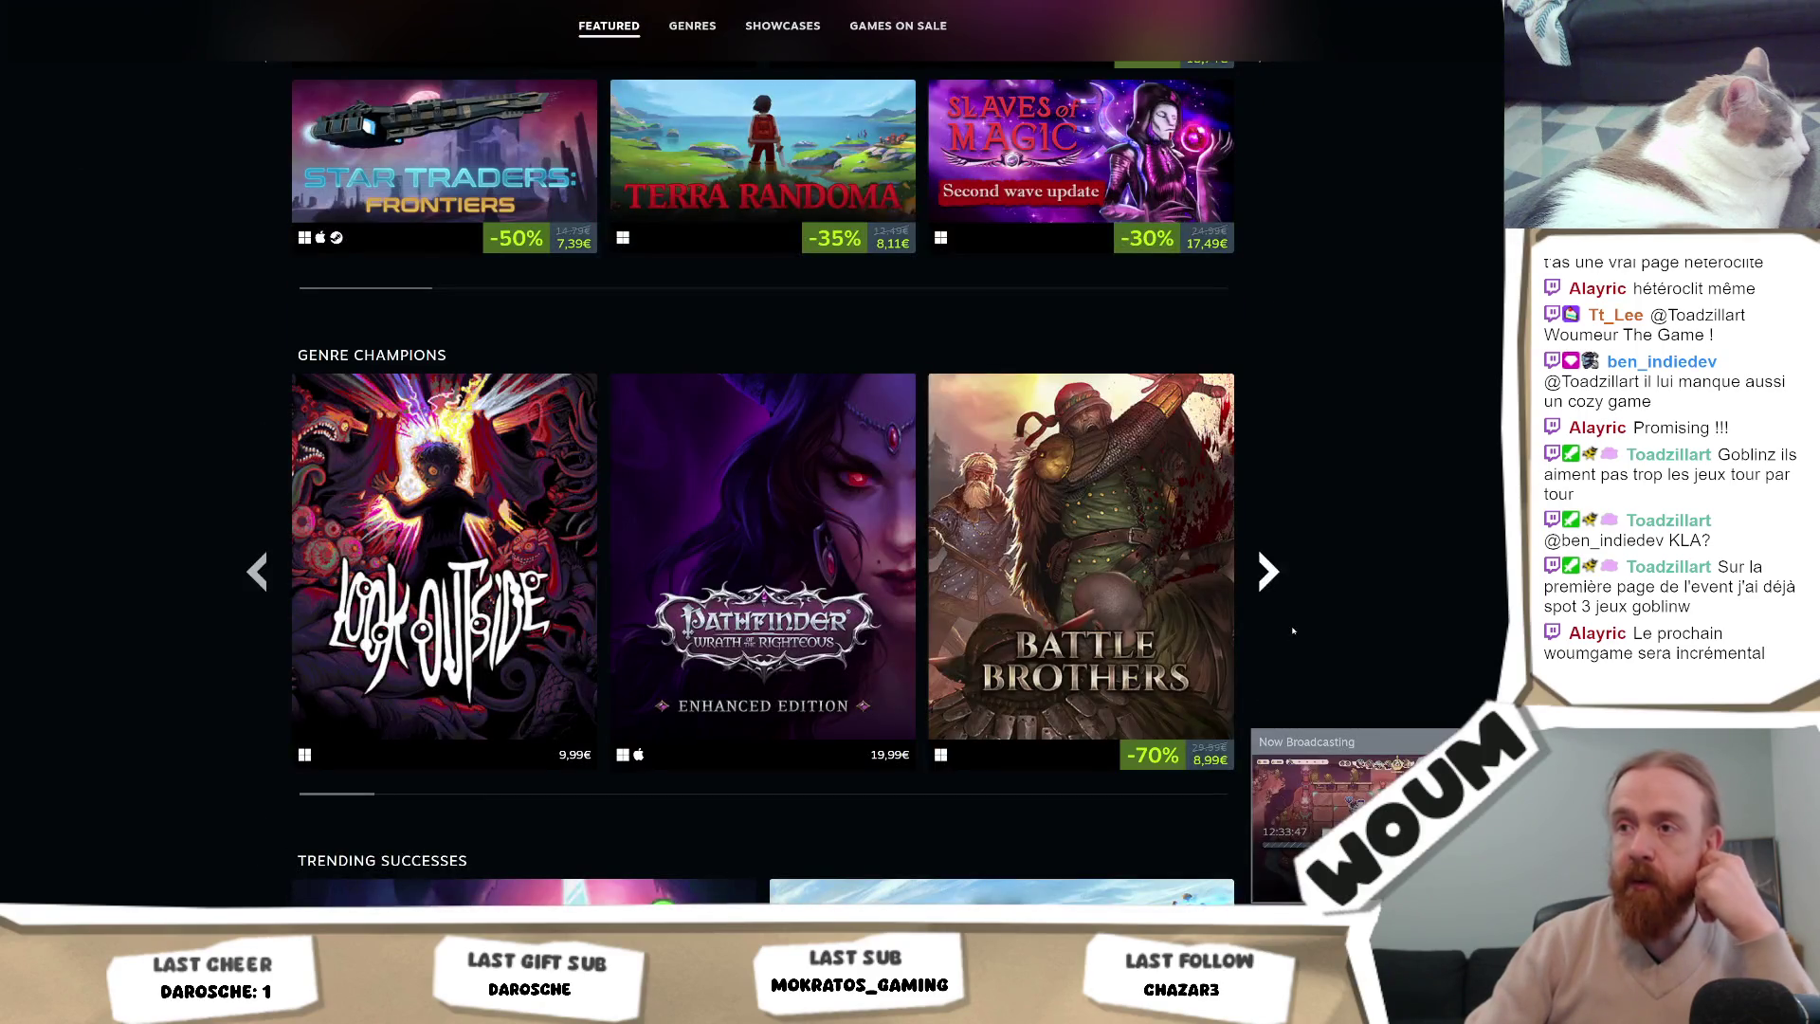
scroll(1274, 456, "up", 3)
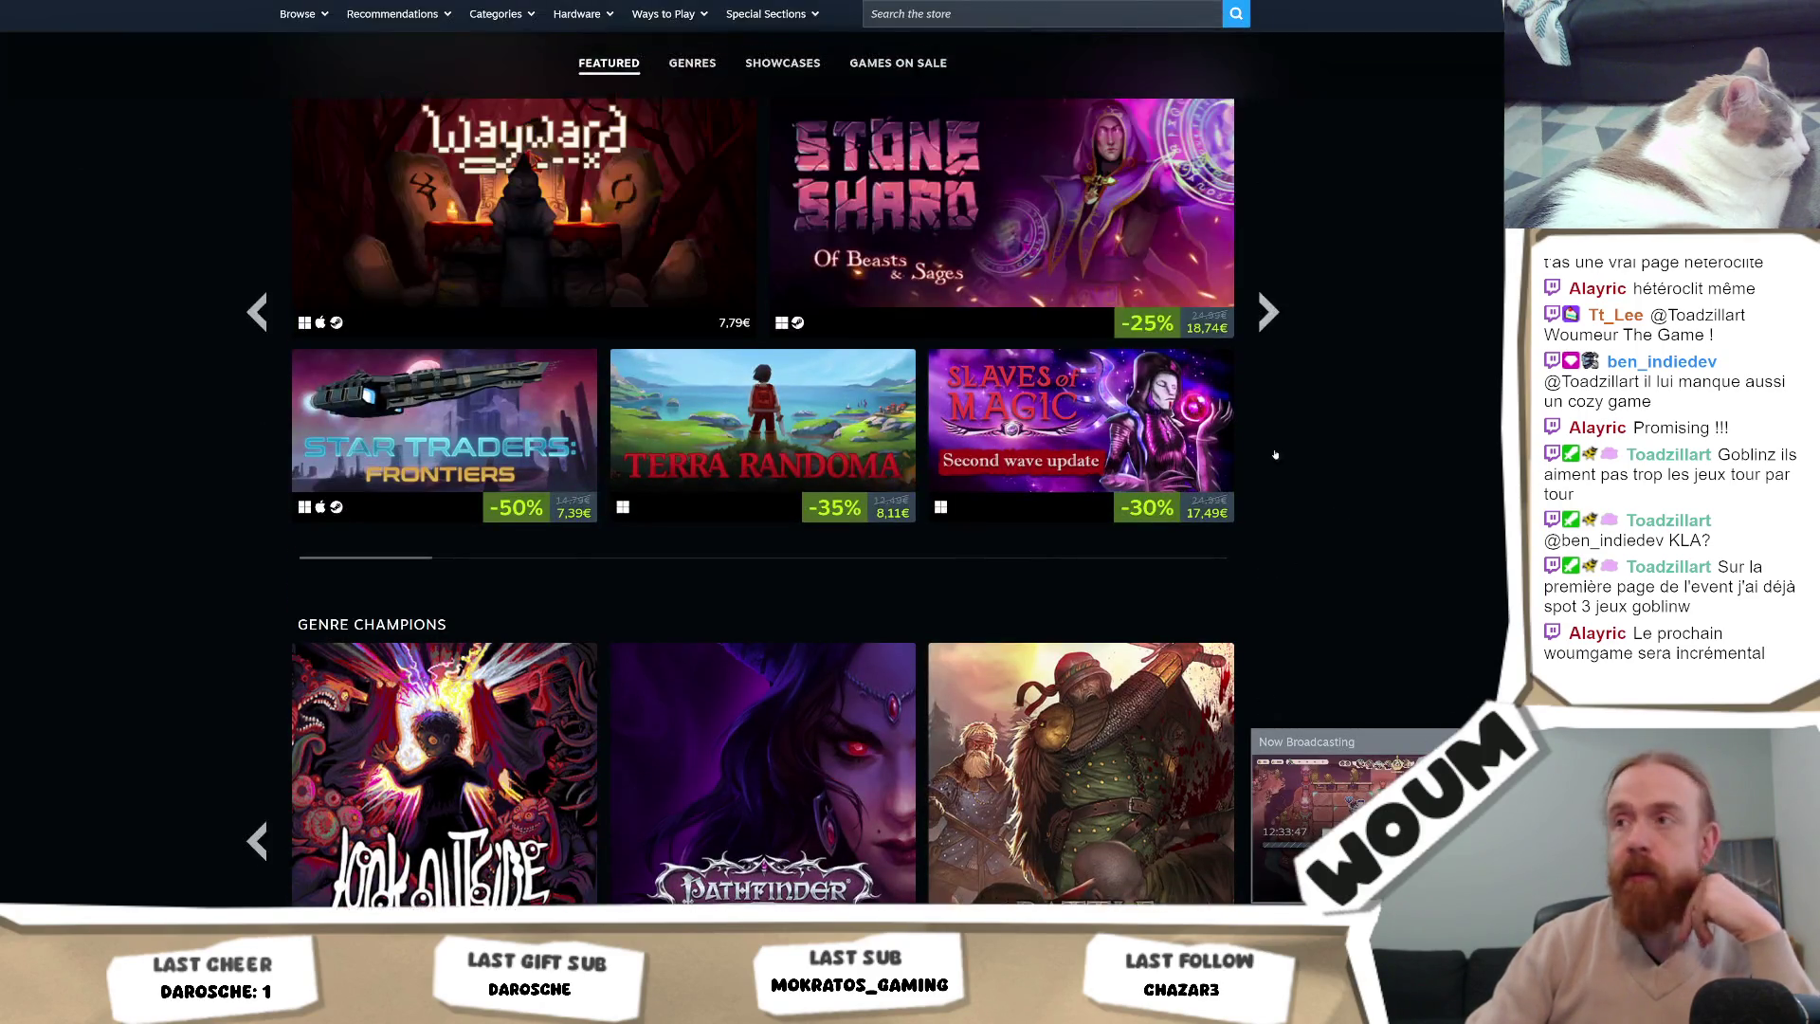
scroll(1275, 456, "down", 10)
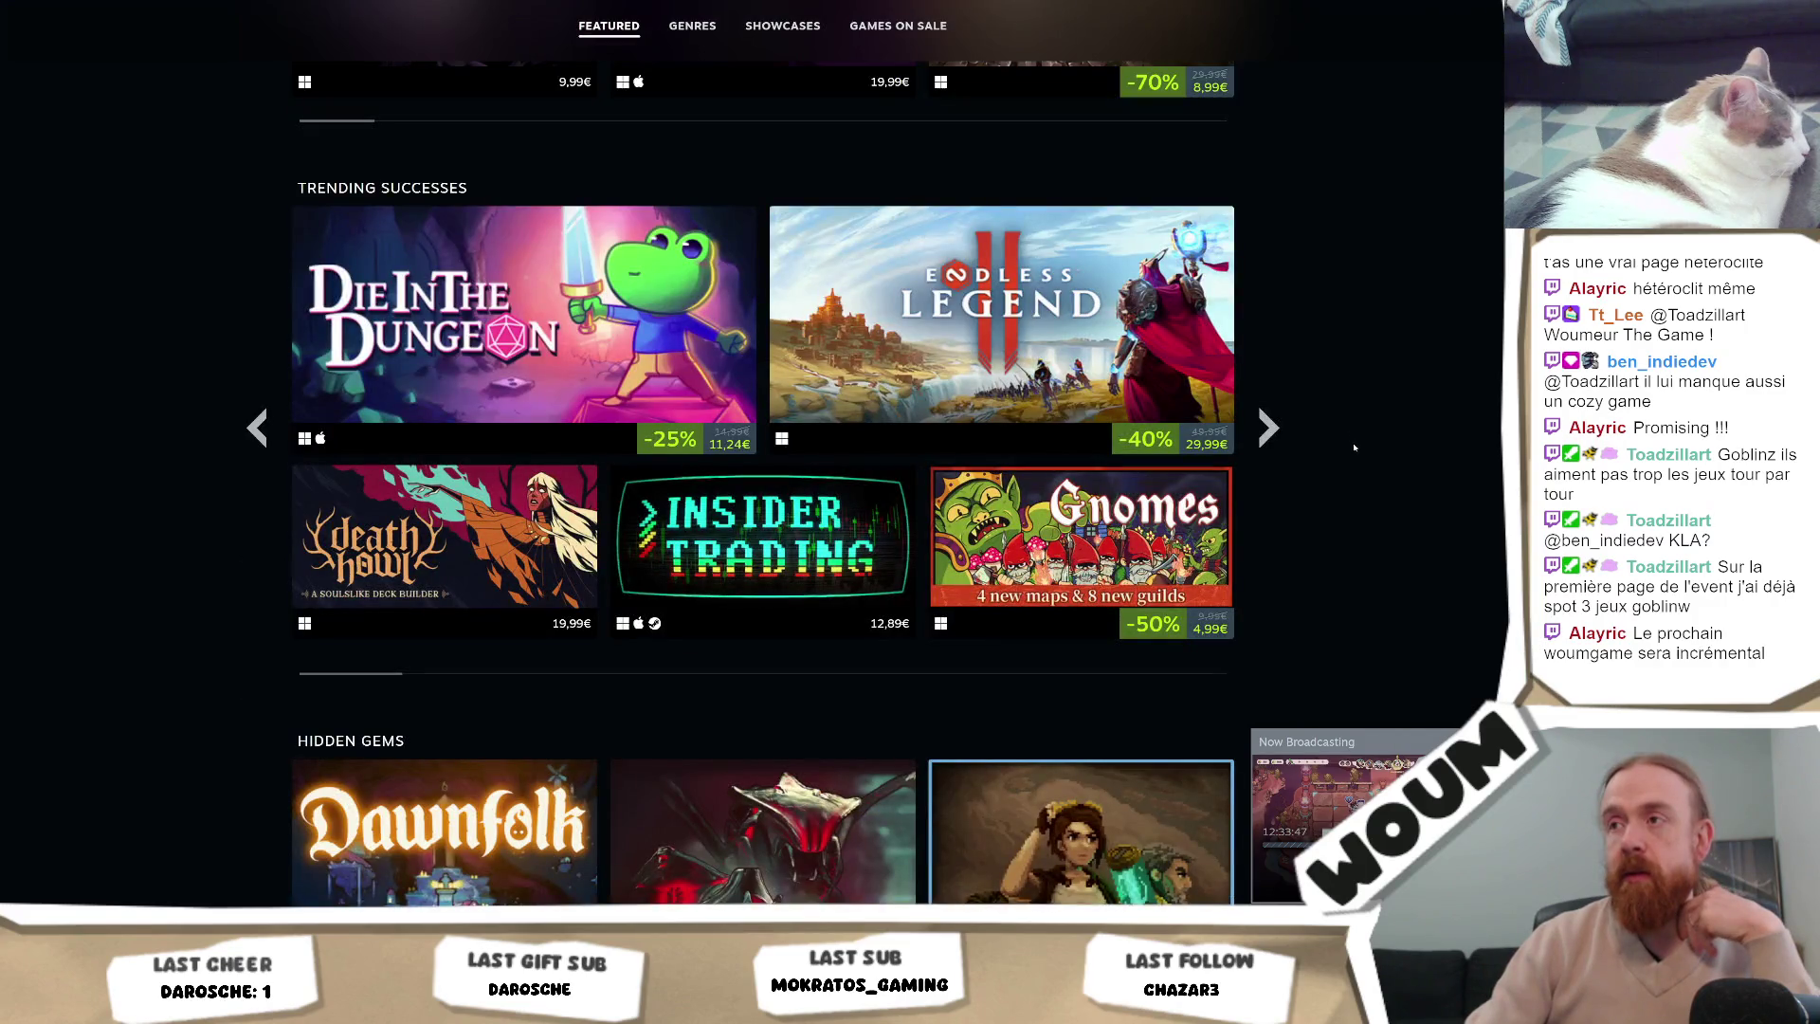
scroll(1354, 446, "down", 3)
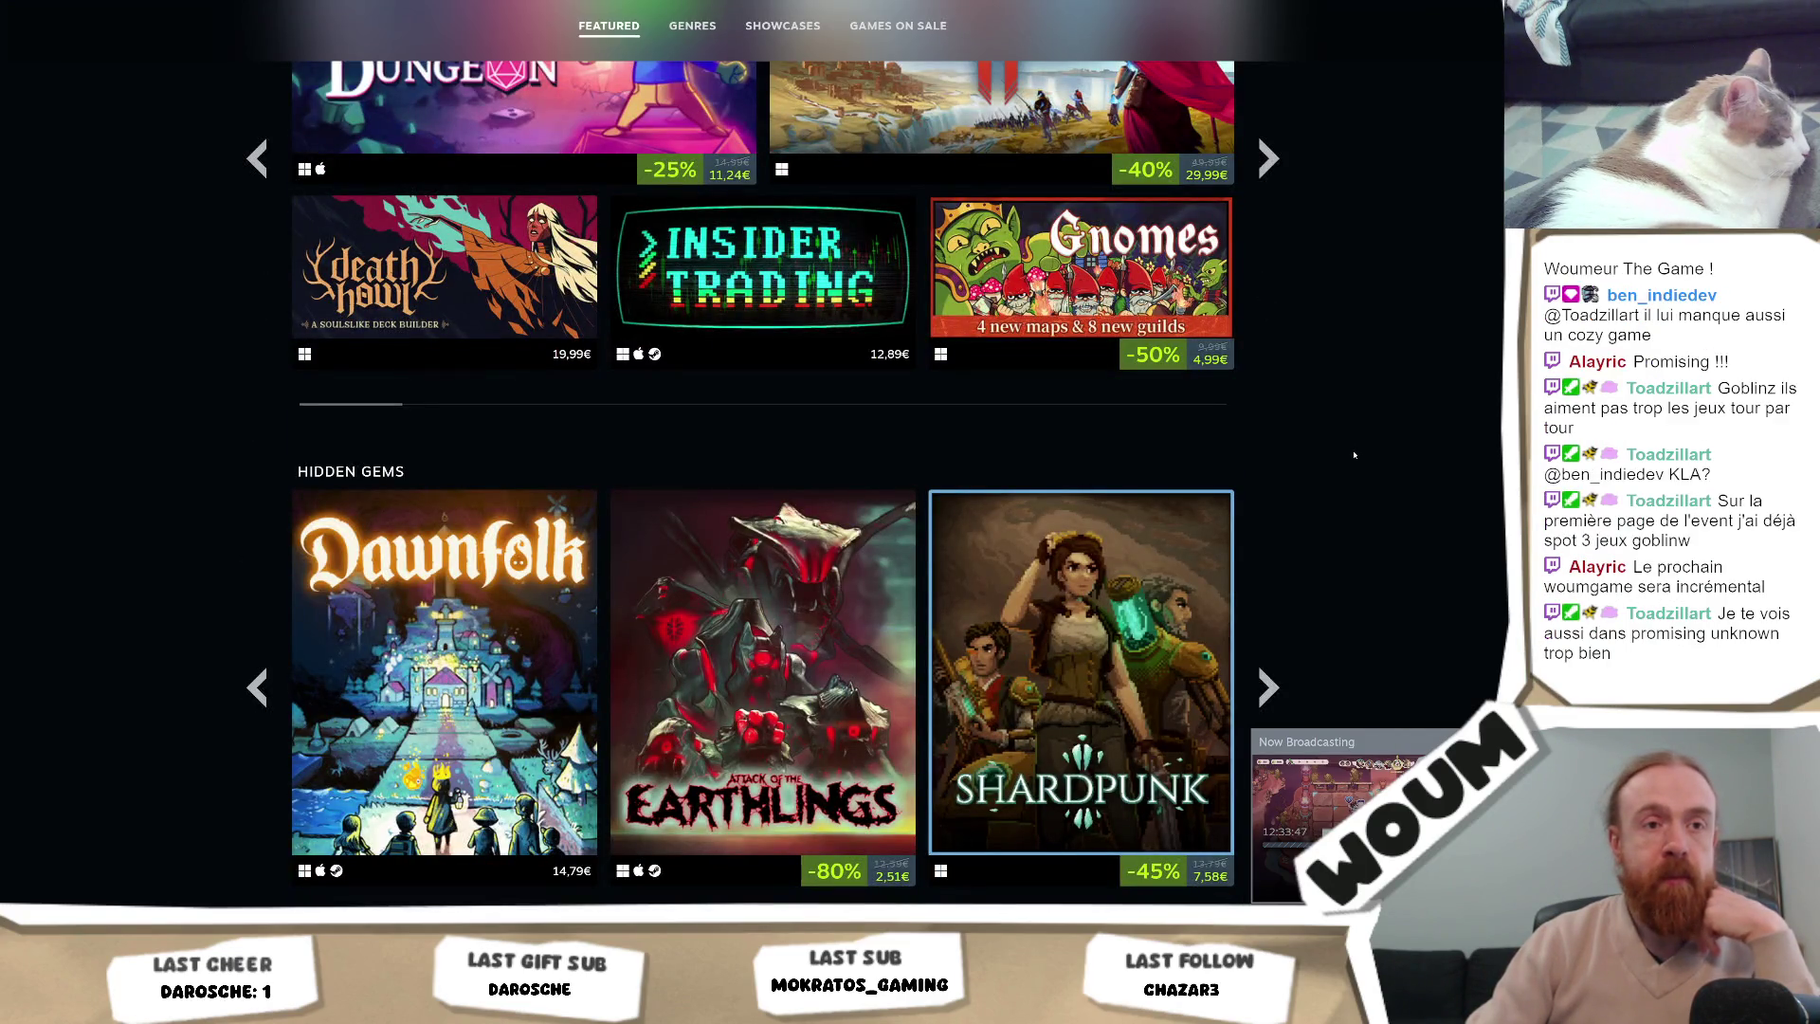
scroll(1354, 455, "down", 13)
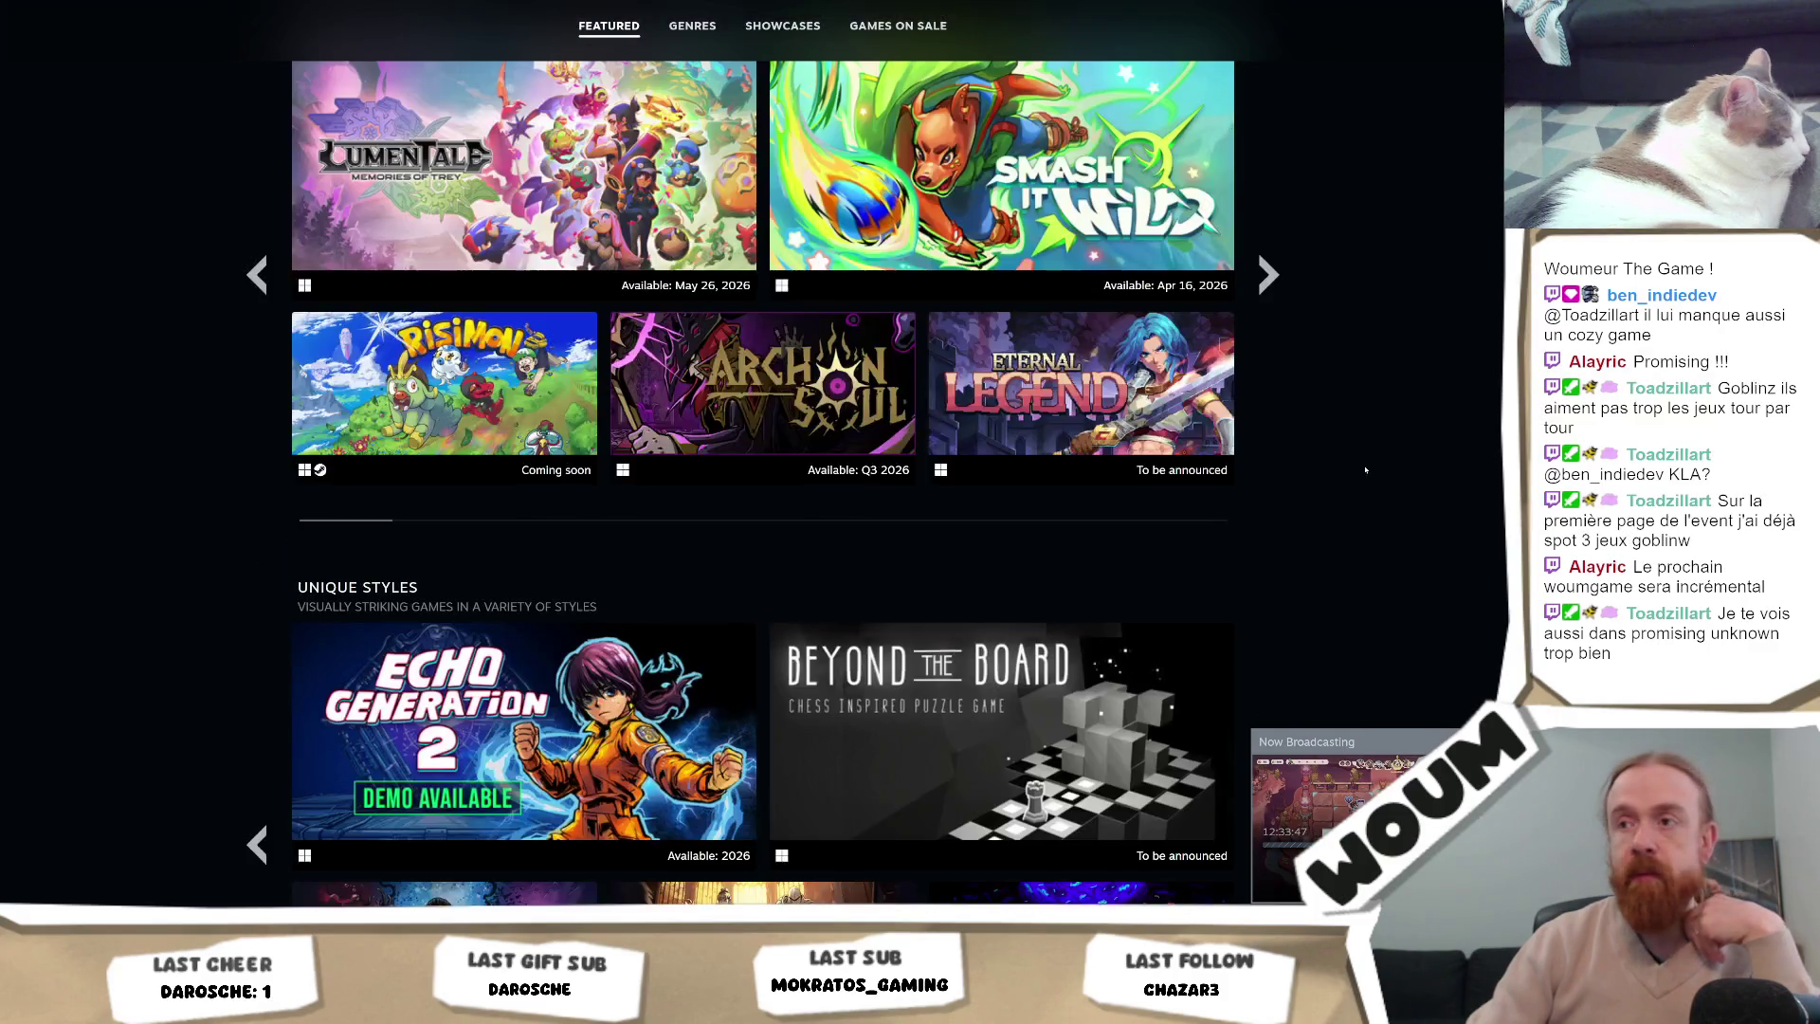
scroll(1366, 471, "down", 7)
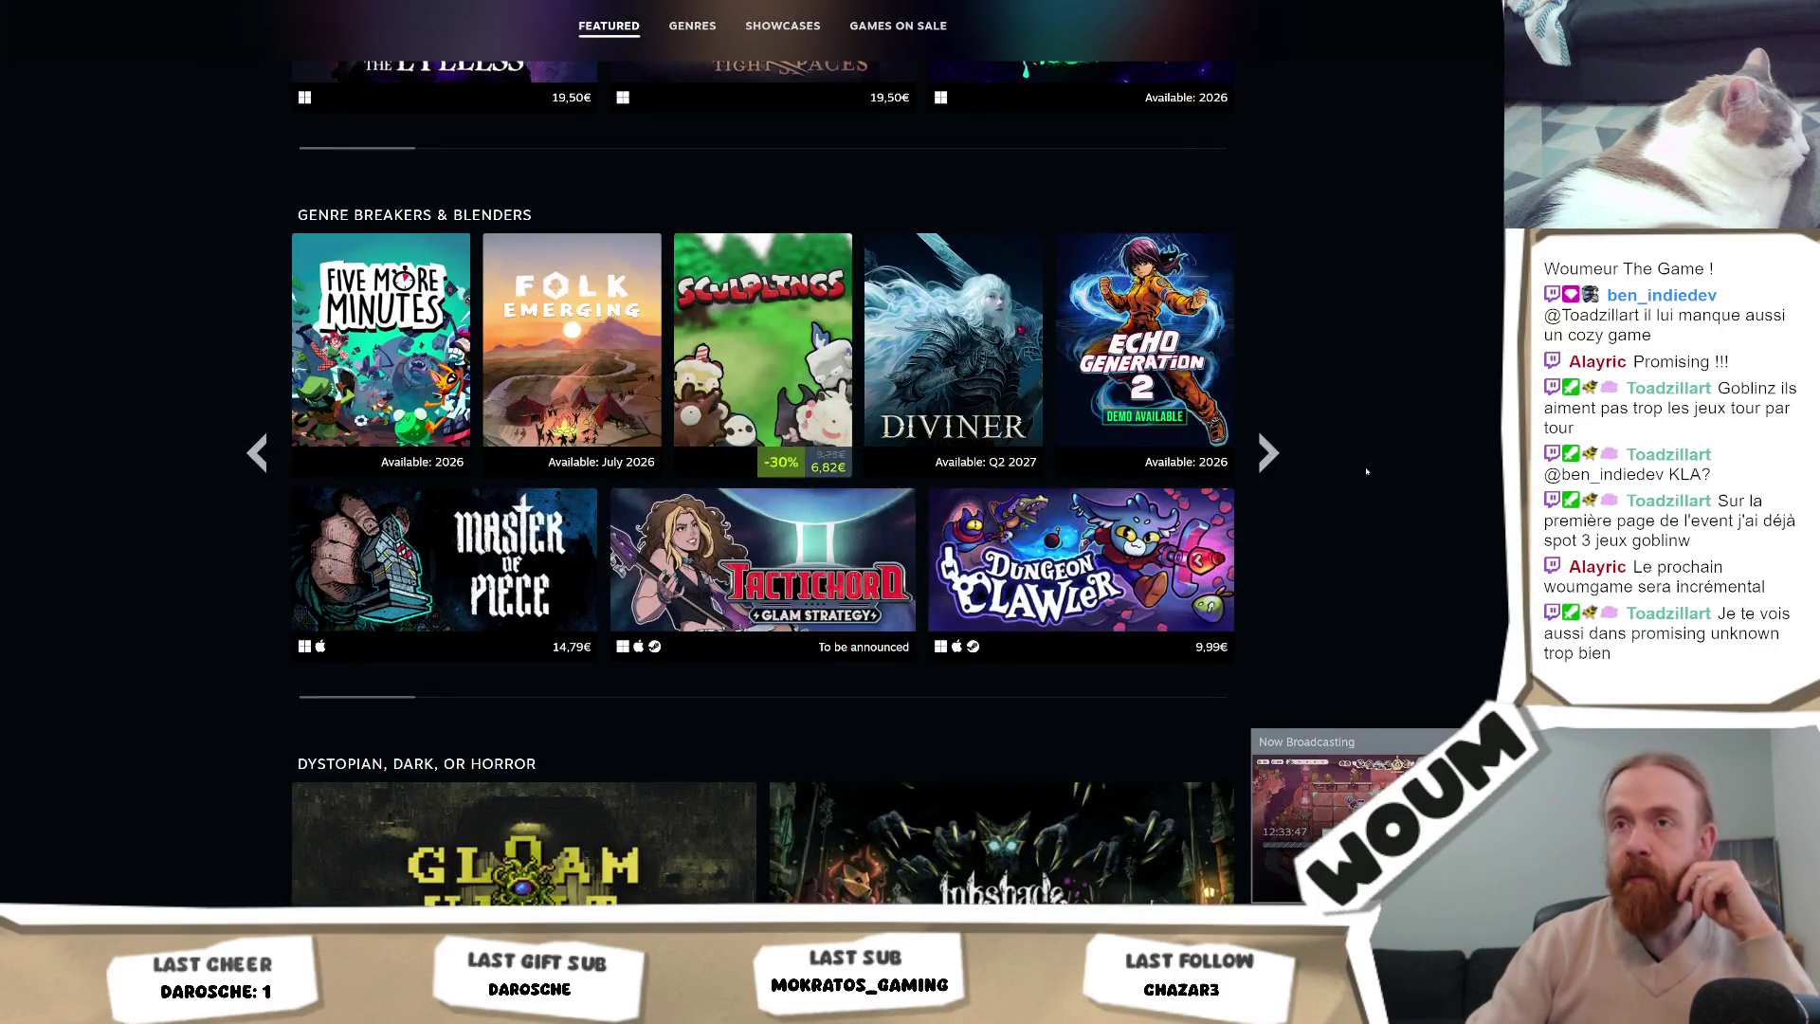
scroll(1366, 471, "down", 14)
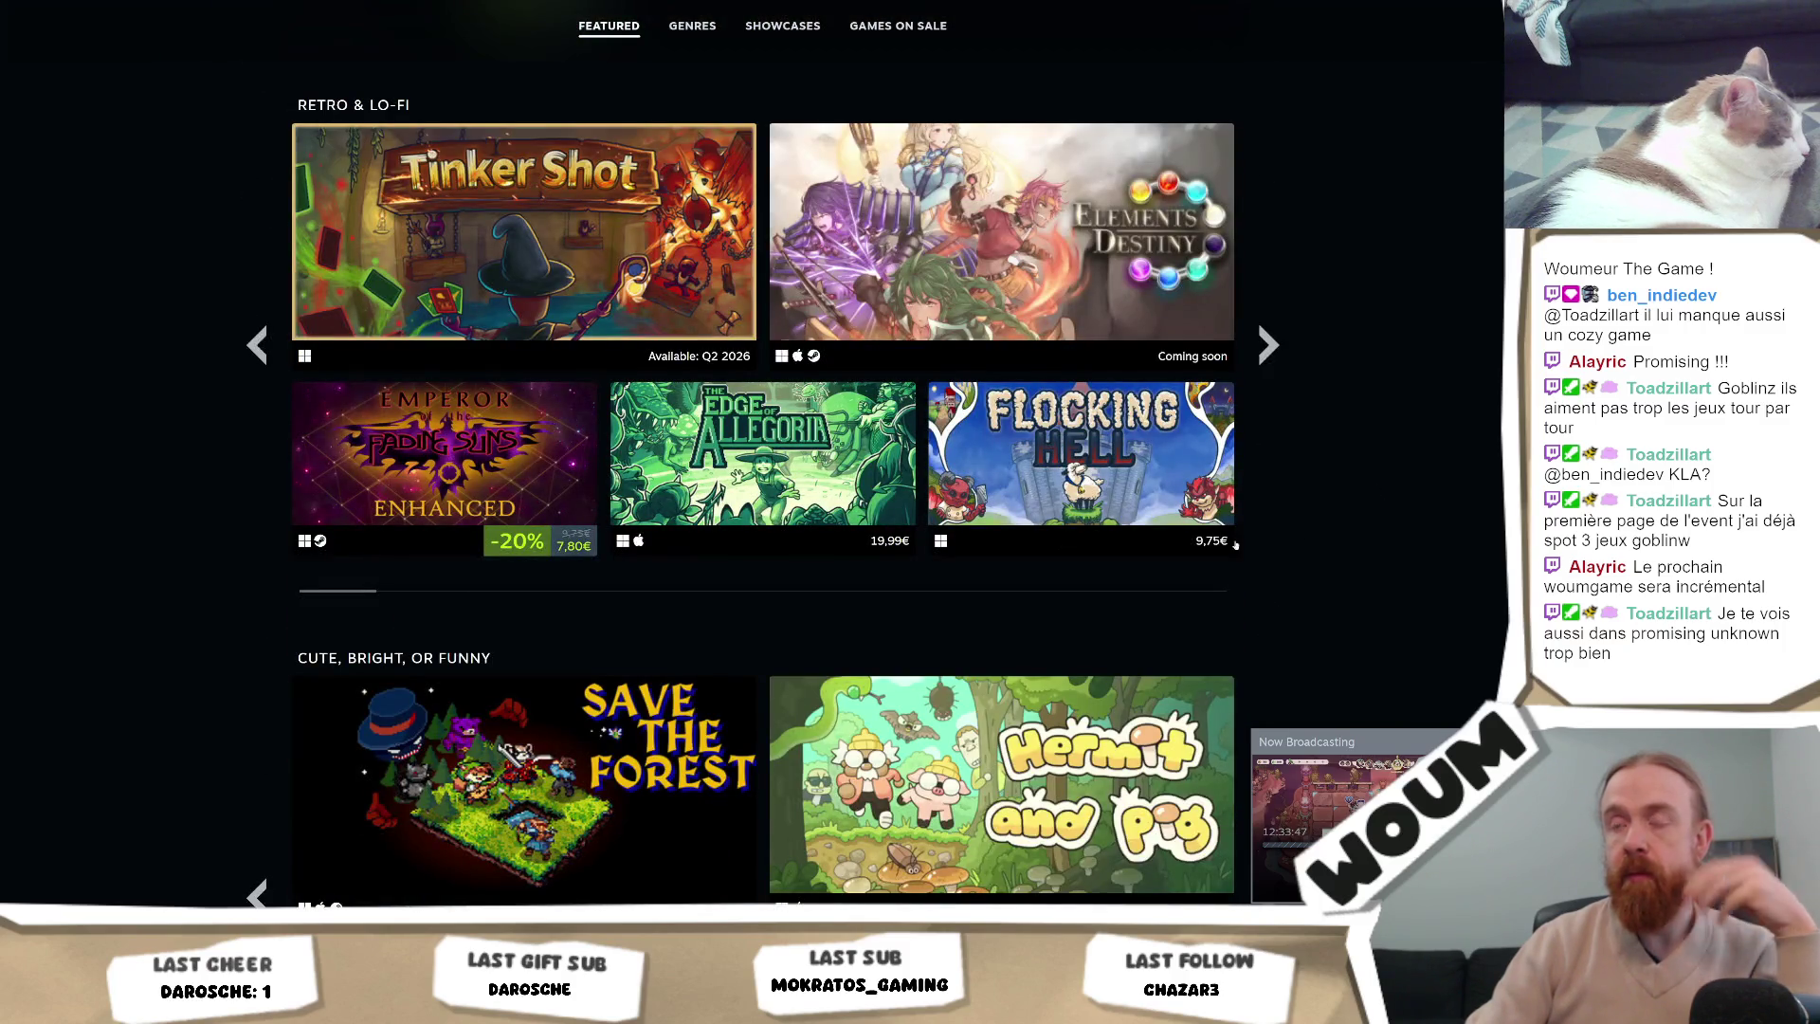
mouse_move(763, 464)
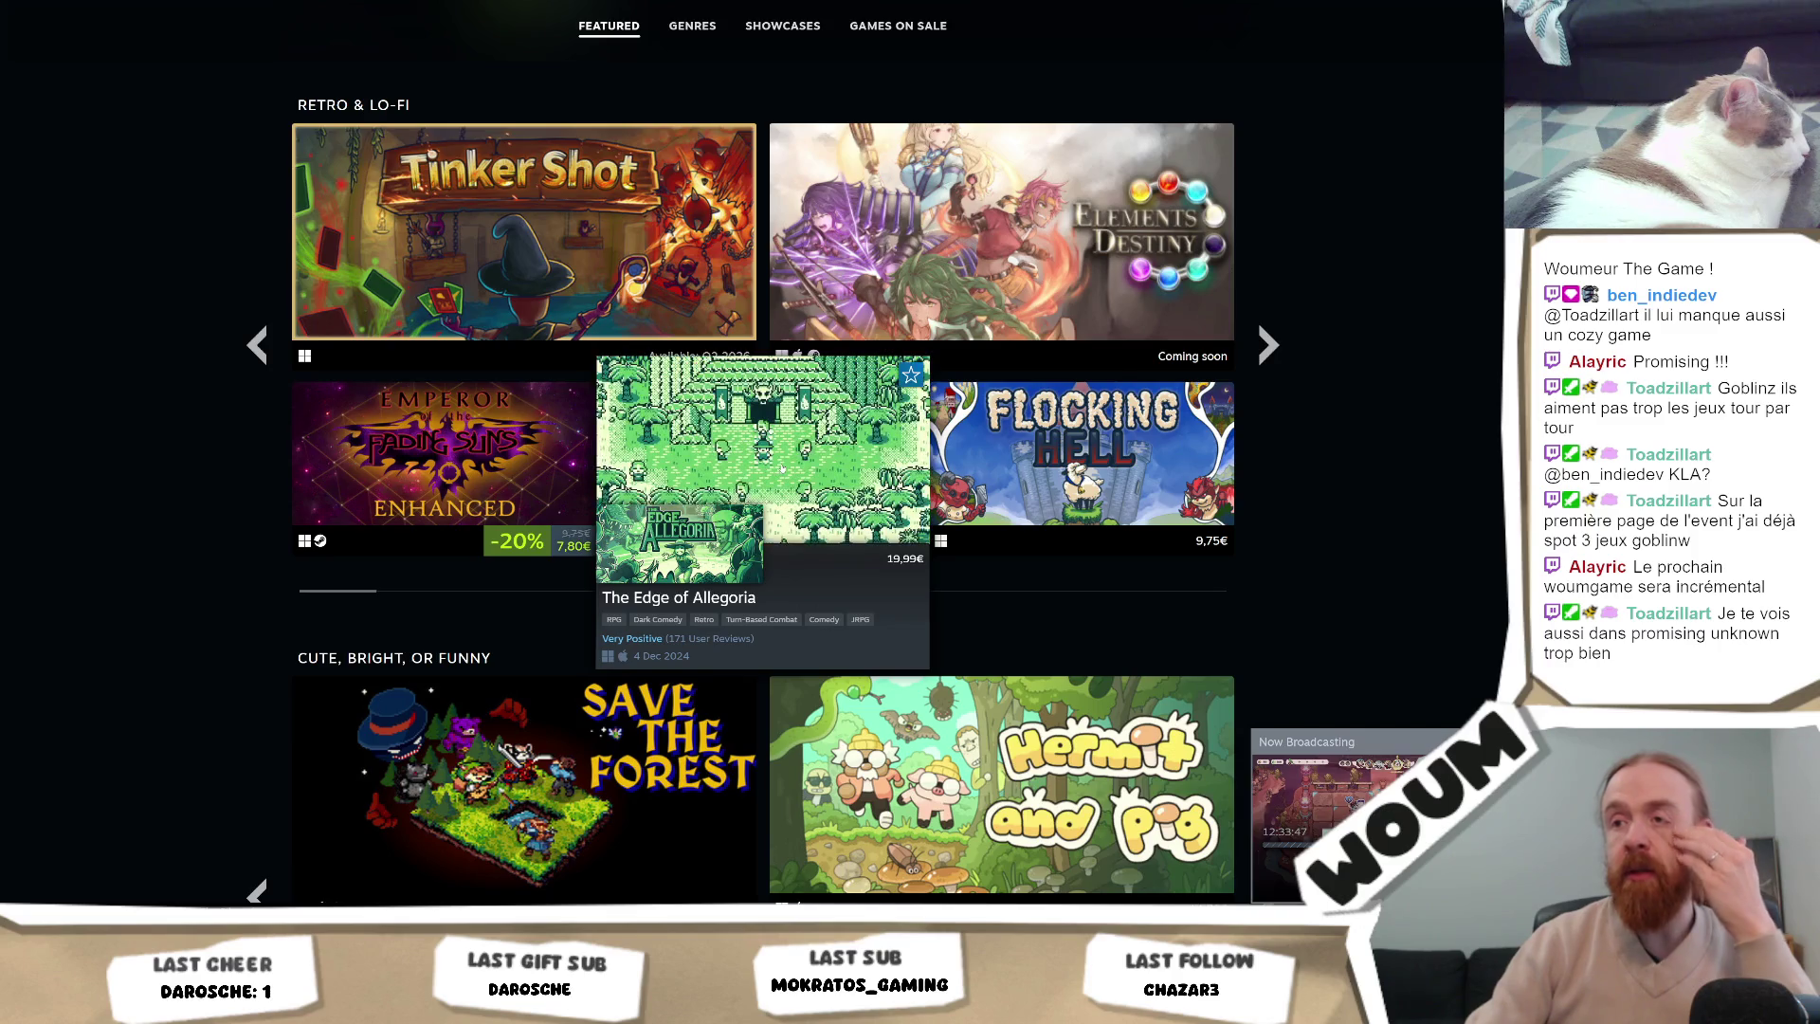
left_click(793, 462)
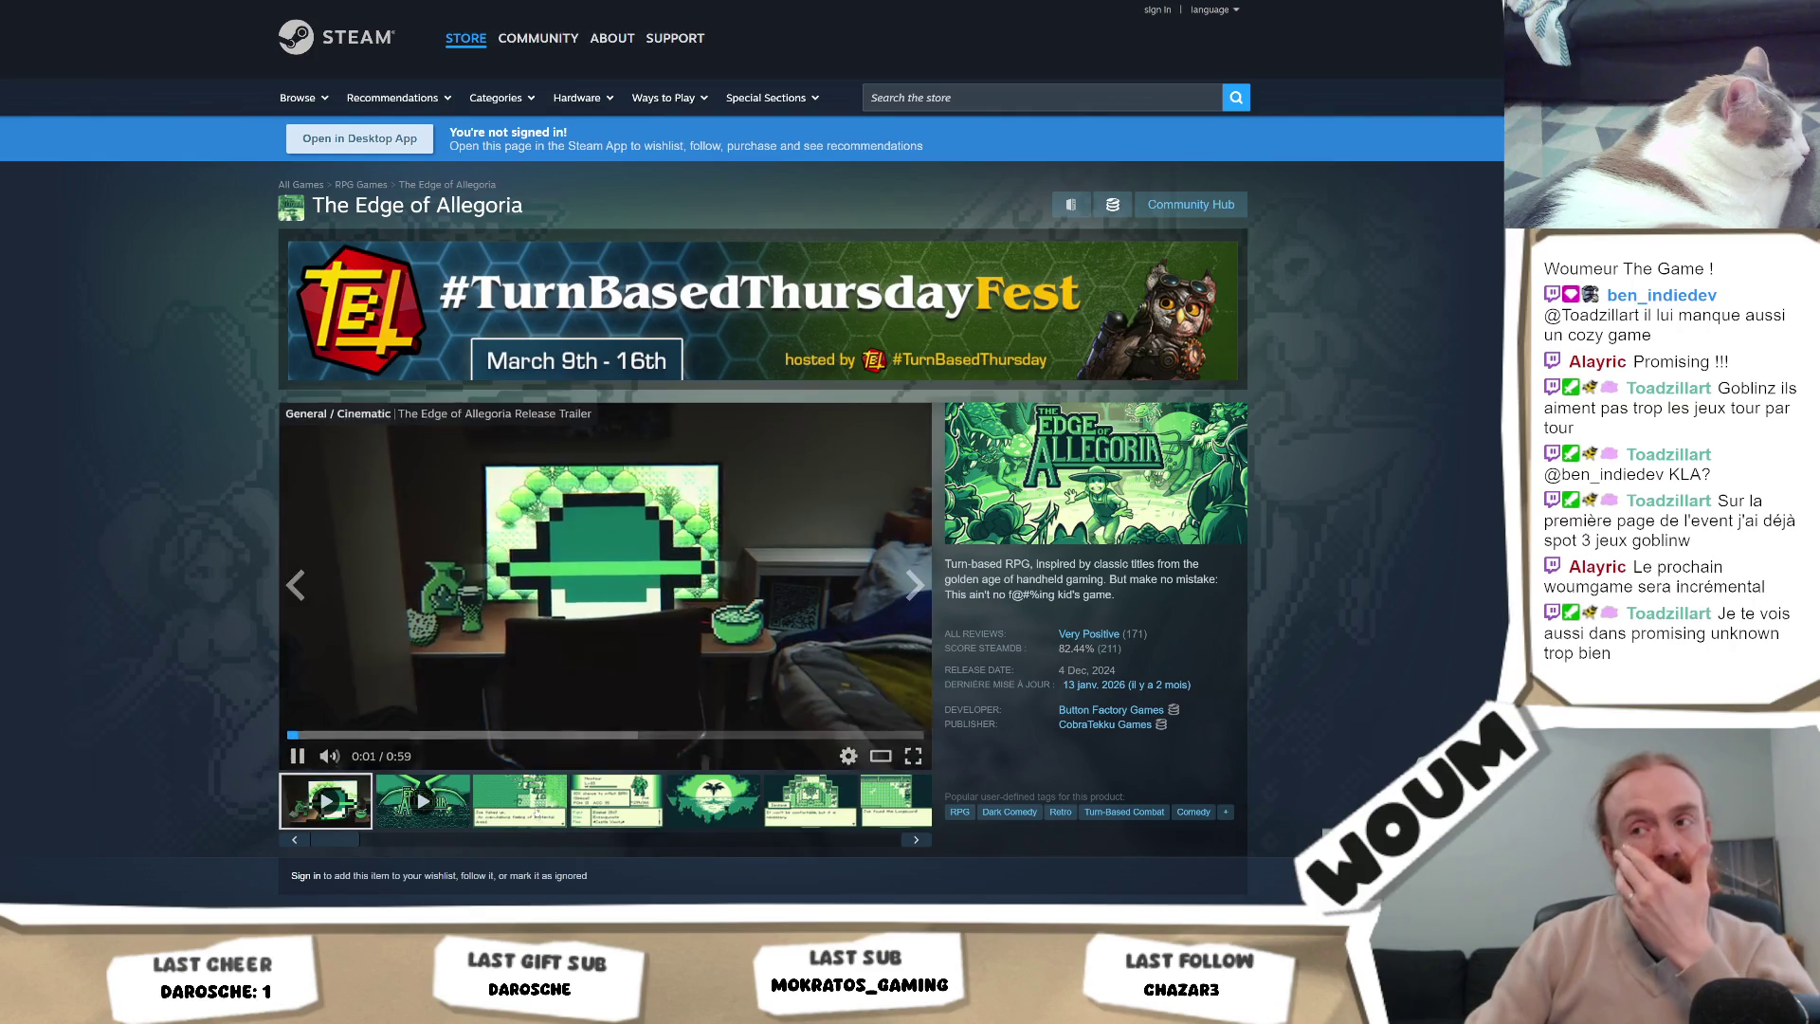
View the Minotaur, Goblin, town map, forest map and Dino Nuggy item menu screenshots
left_click(519, 801)
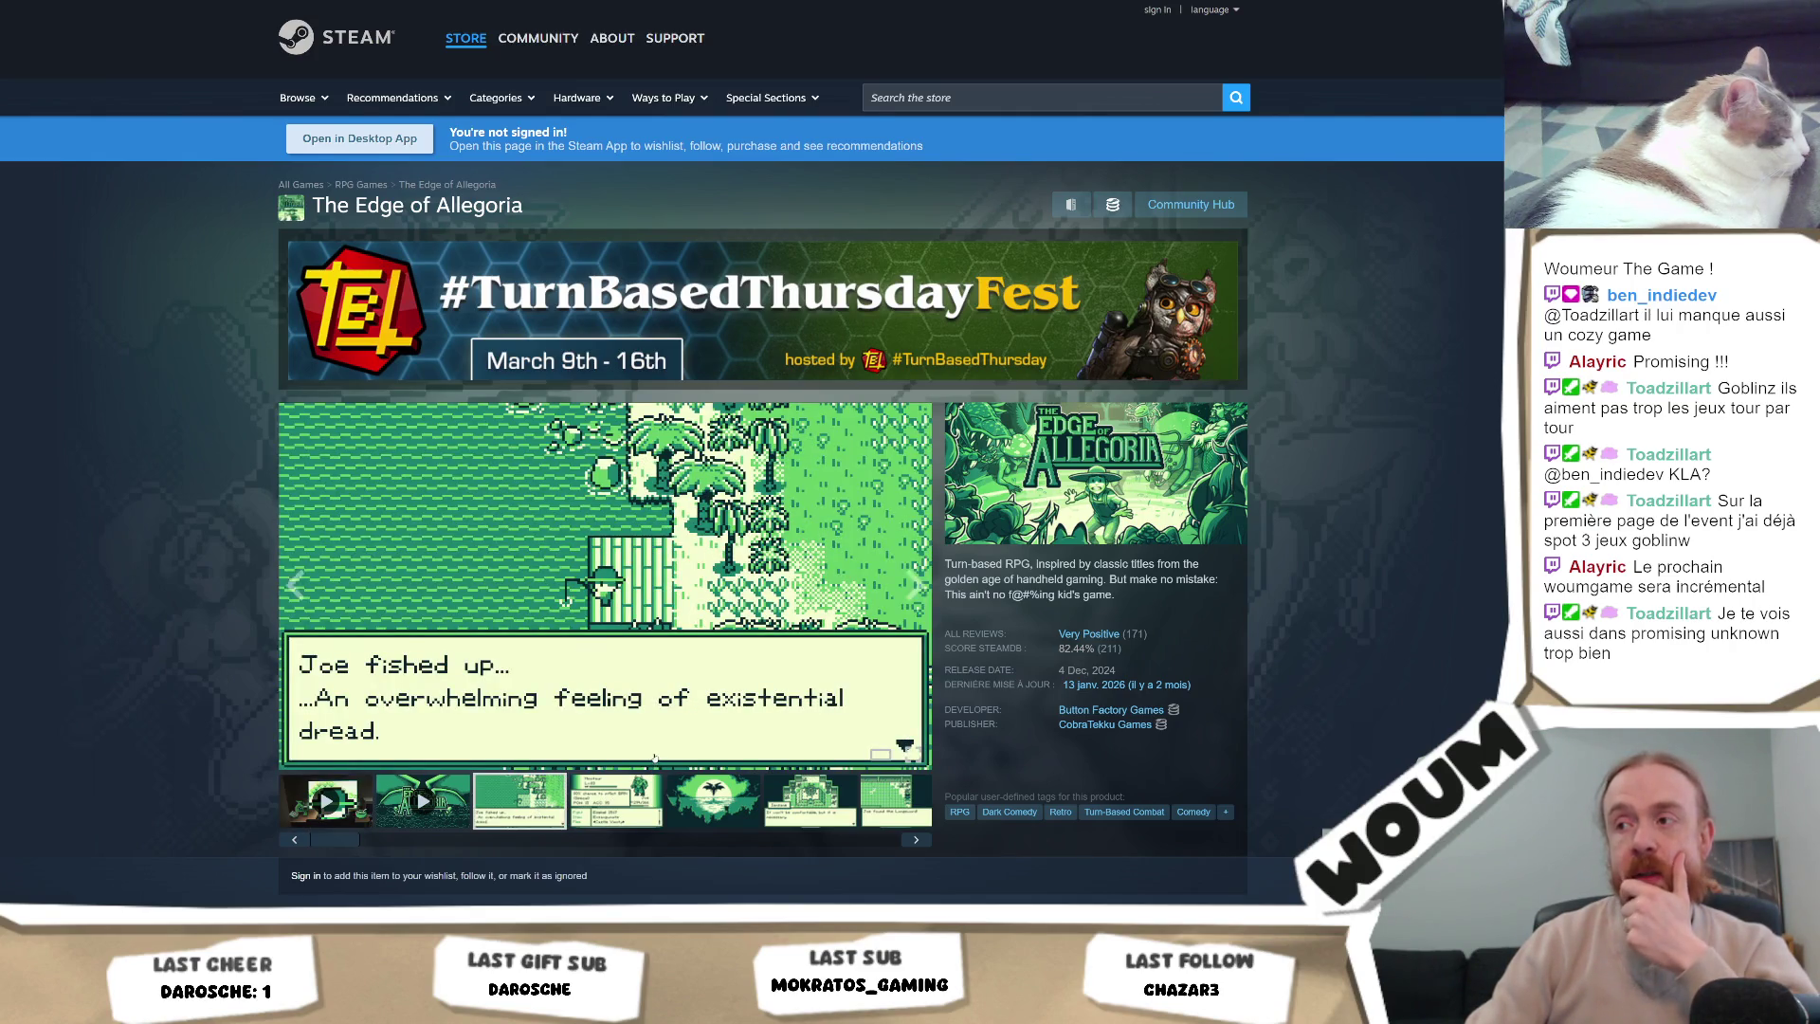
scroll(663, 642, "down", 3)
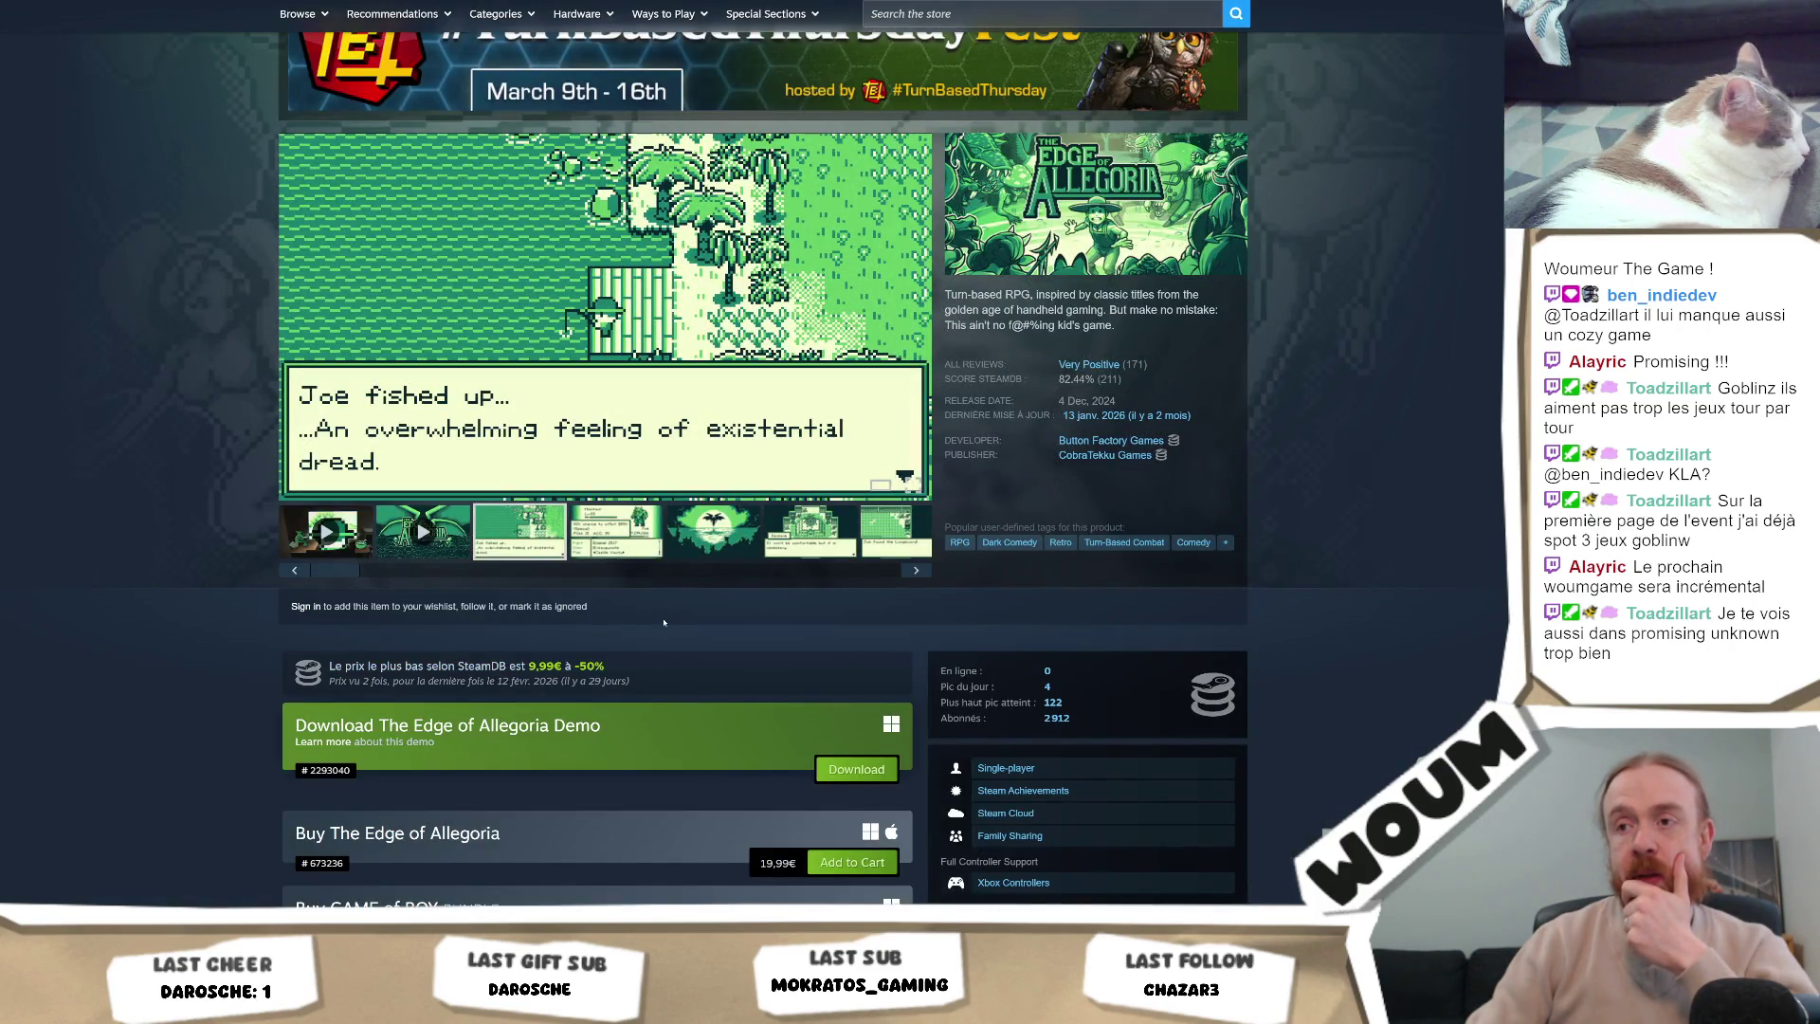
scroll(663, 643, "up", 3)
left_click(642, 813)
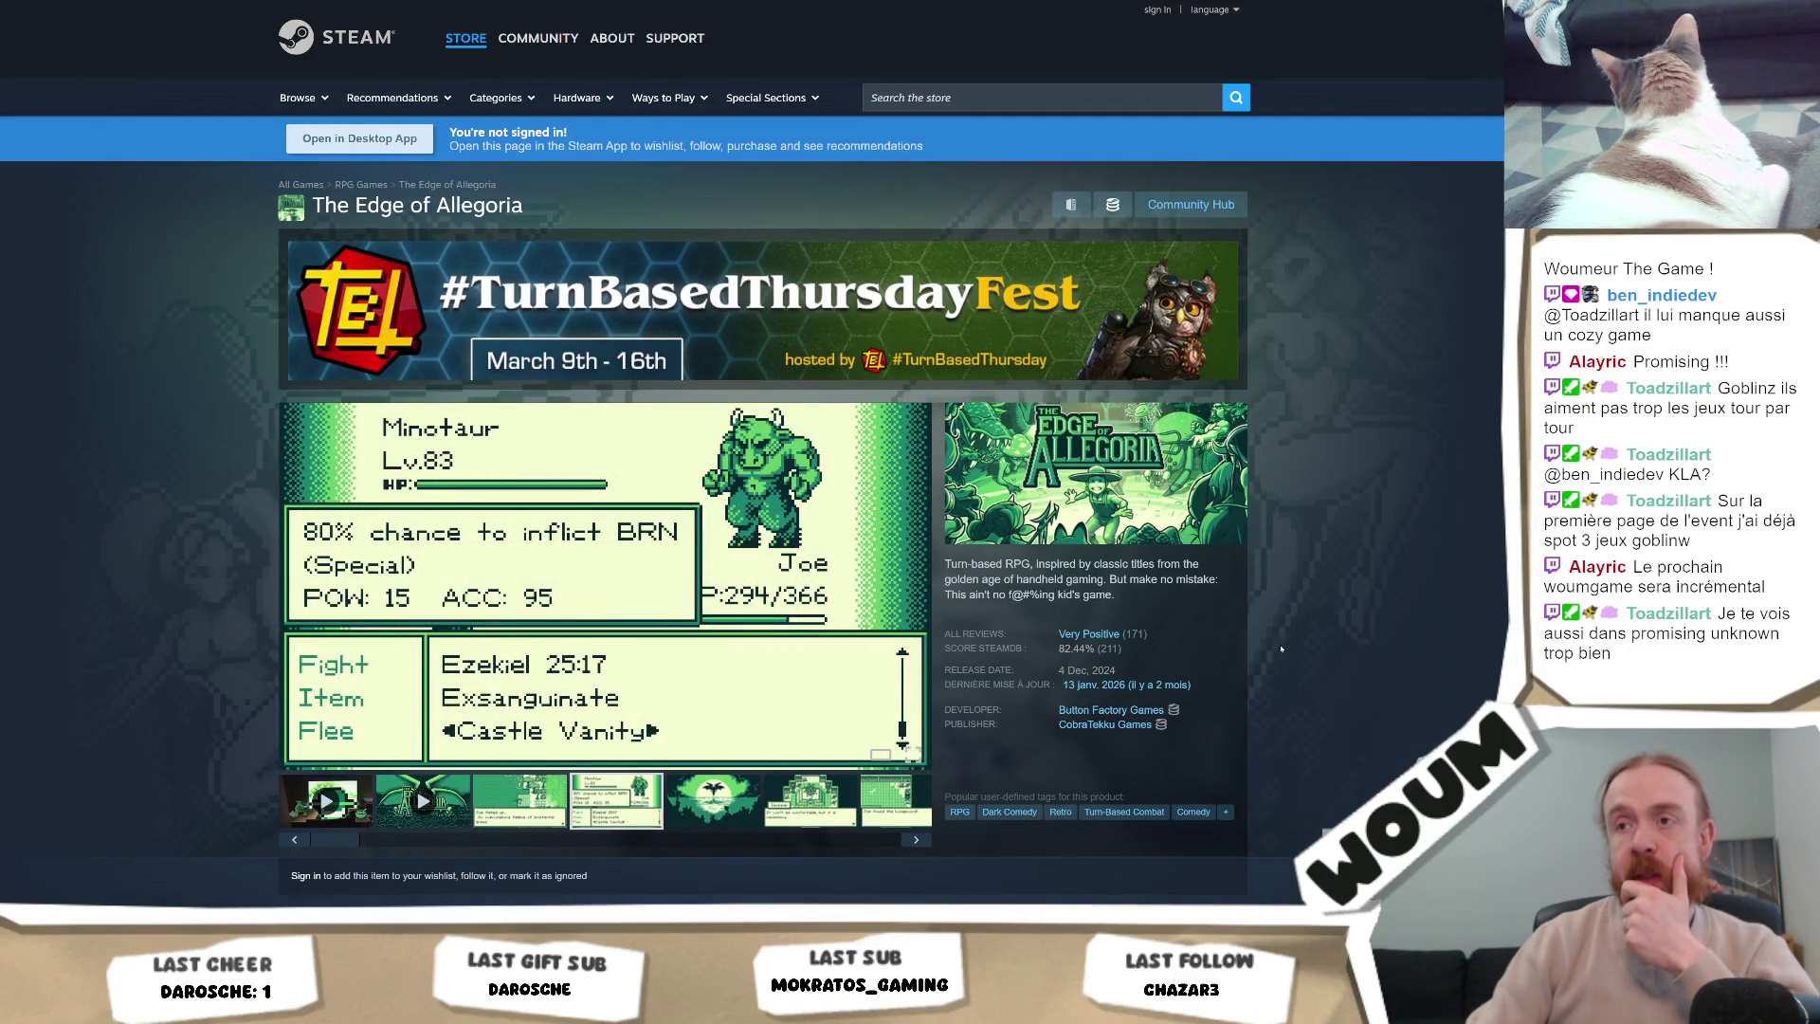
scroll(1309, 633, "down", 2)
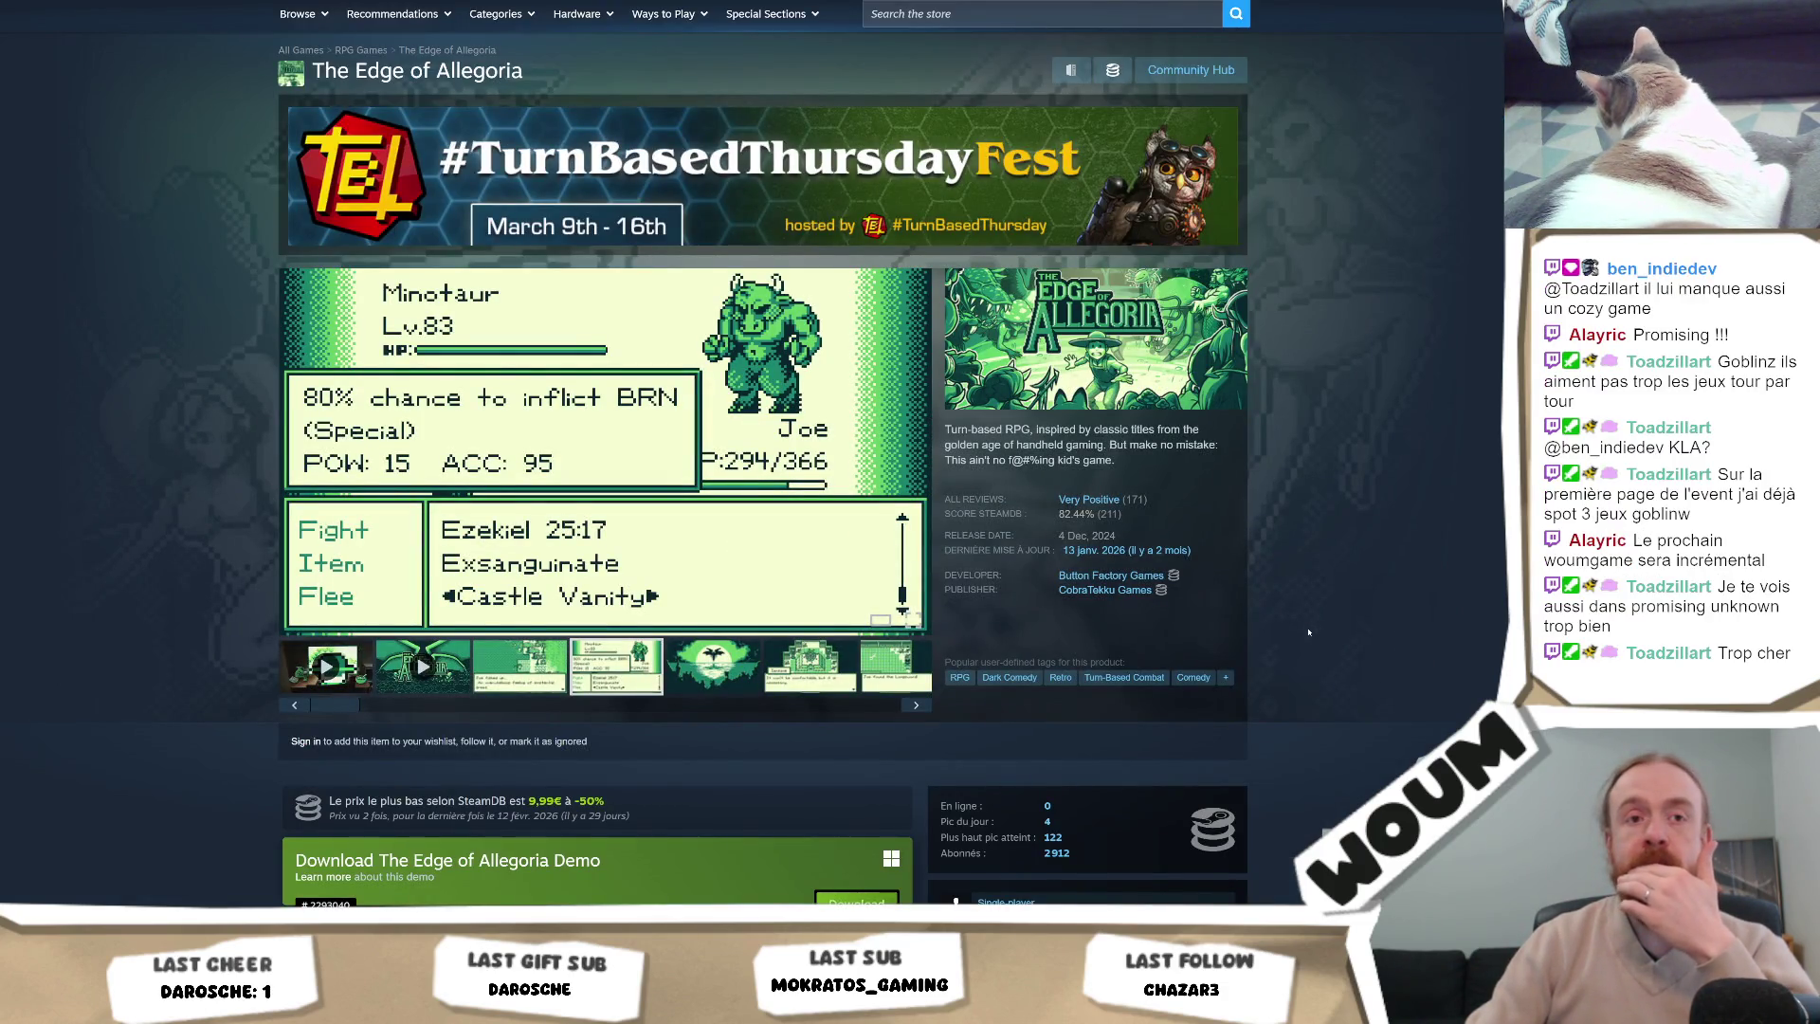
scroll(1309, 633, "down", 2)
scroll(1309, 630, "down", 2)
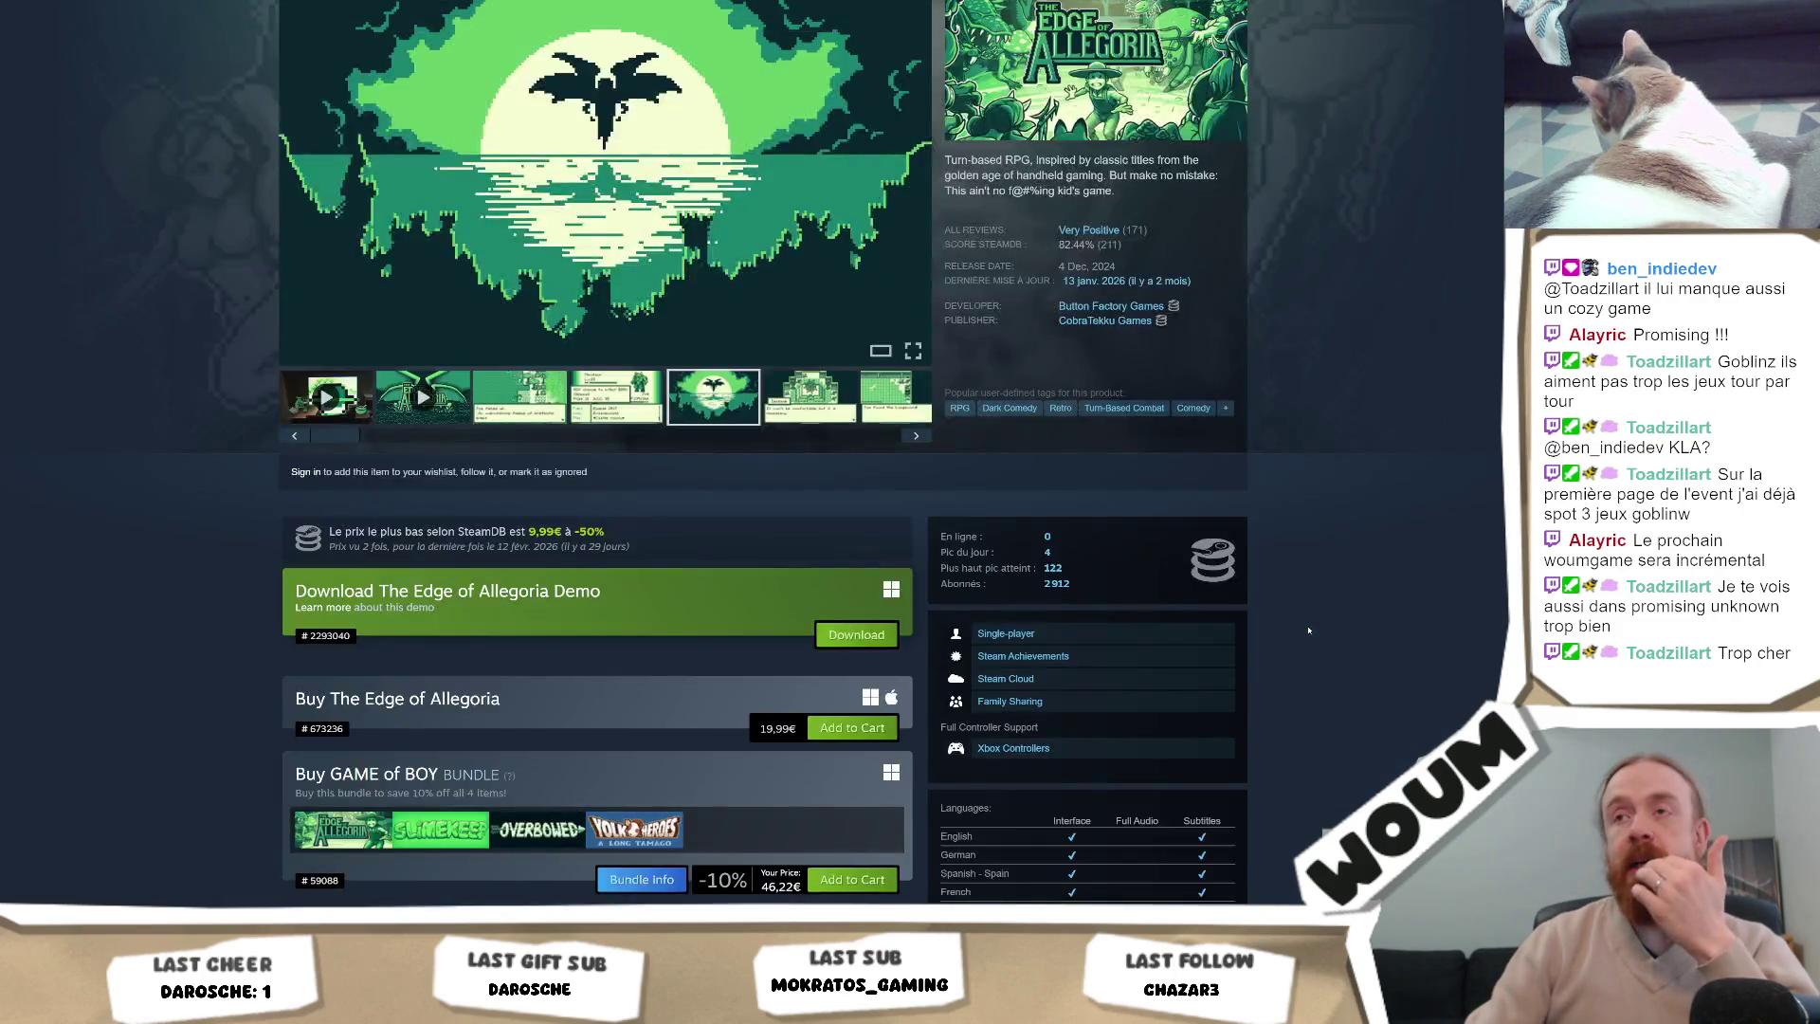
scroll(1309, 630, "up", 4)
left_click_drag(432, 706, 638, 706)
left_click(642, 654)
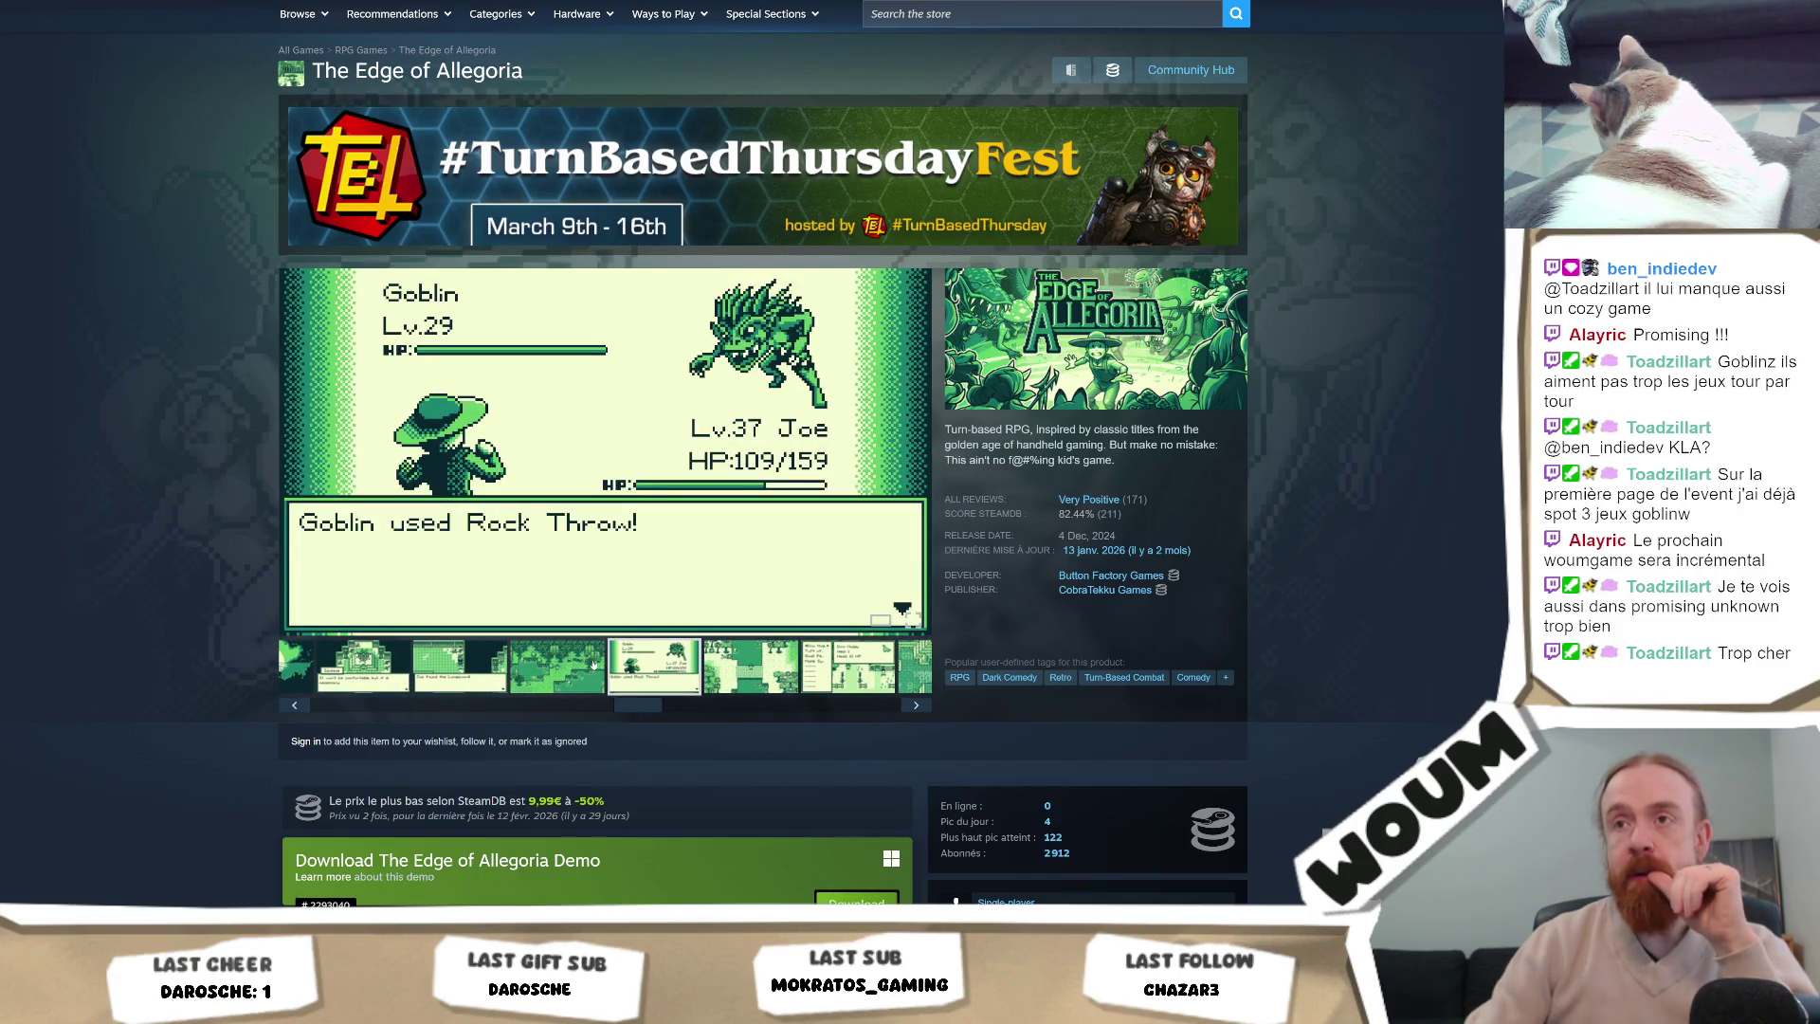
left_click(460, 666)
left_click(557, 666)
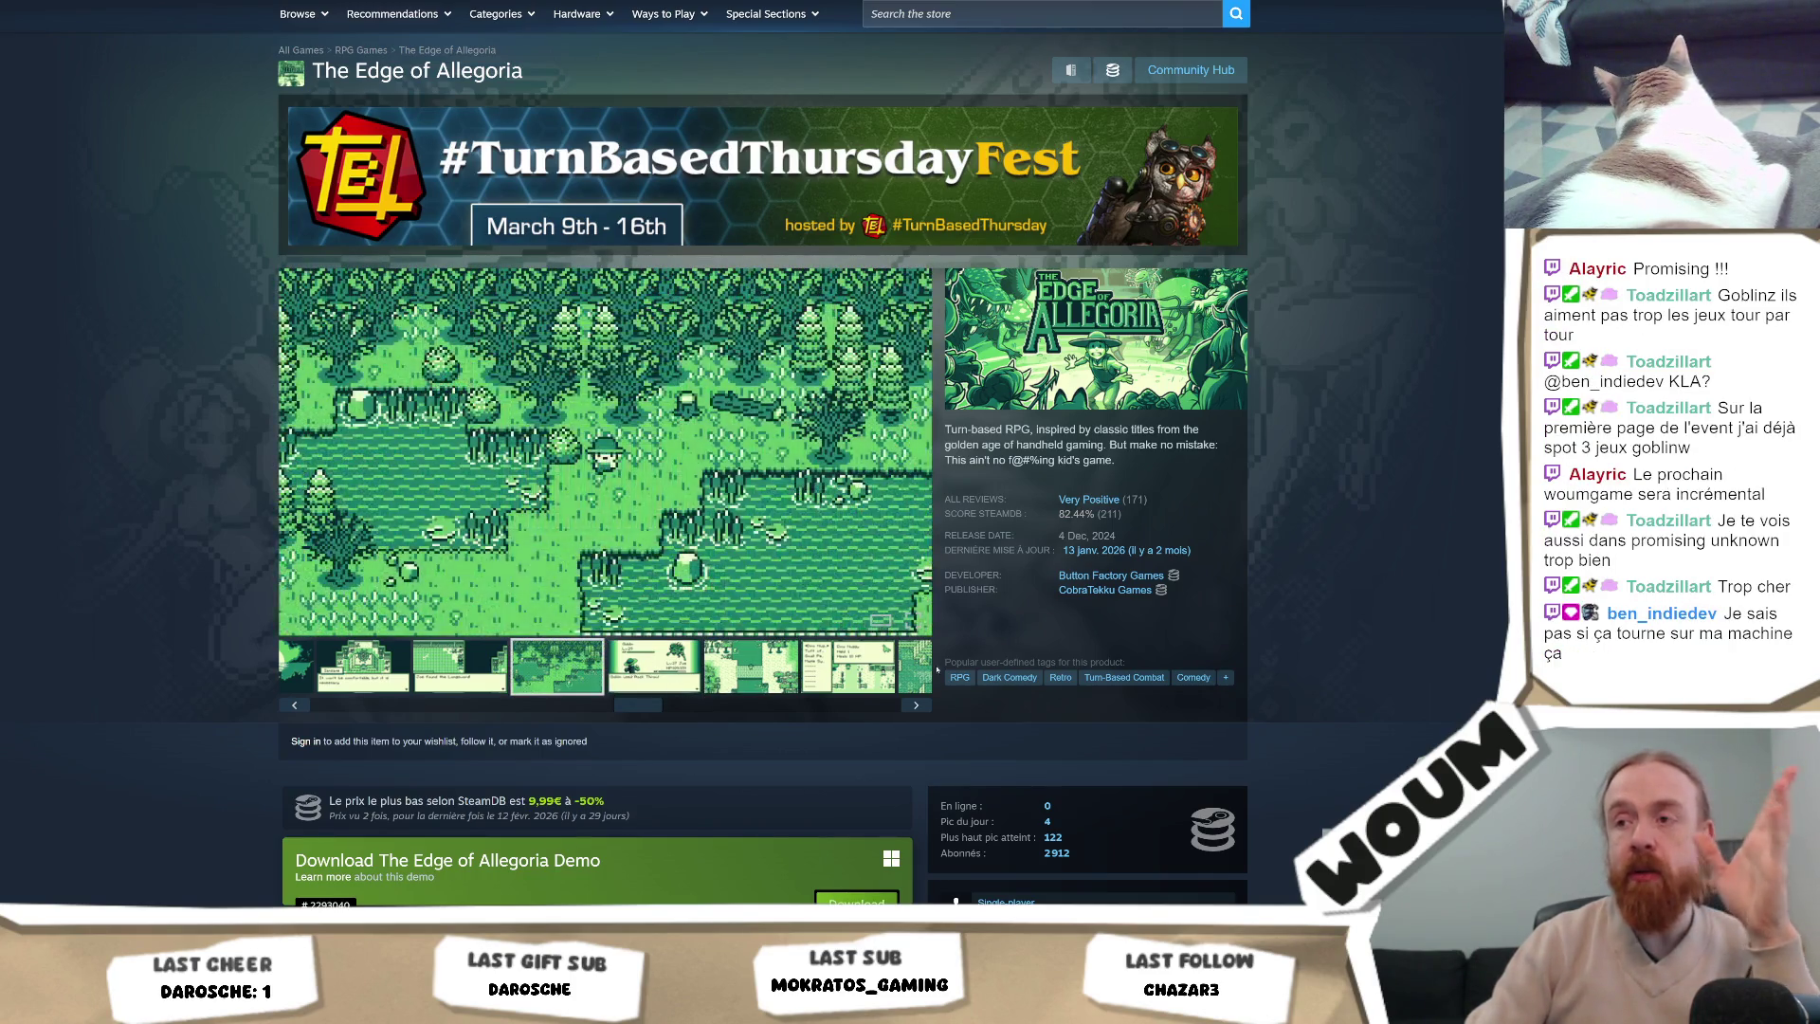
left_click(849, 667)
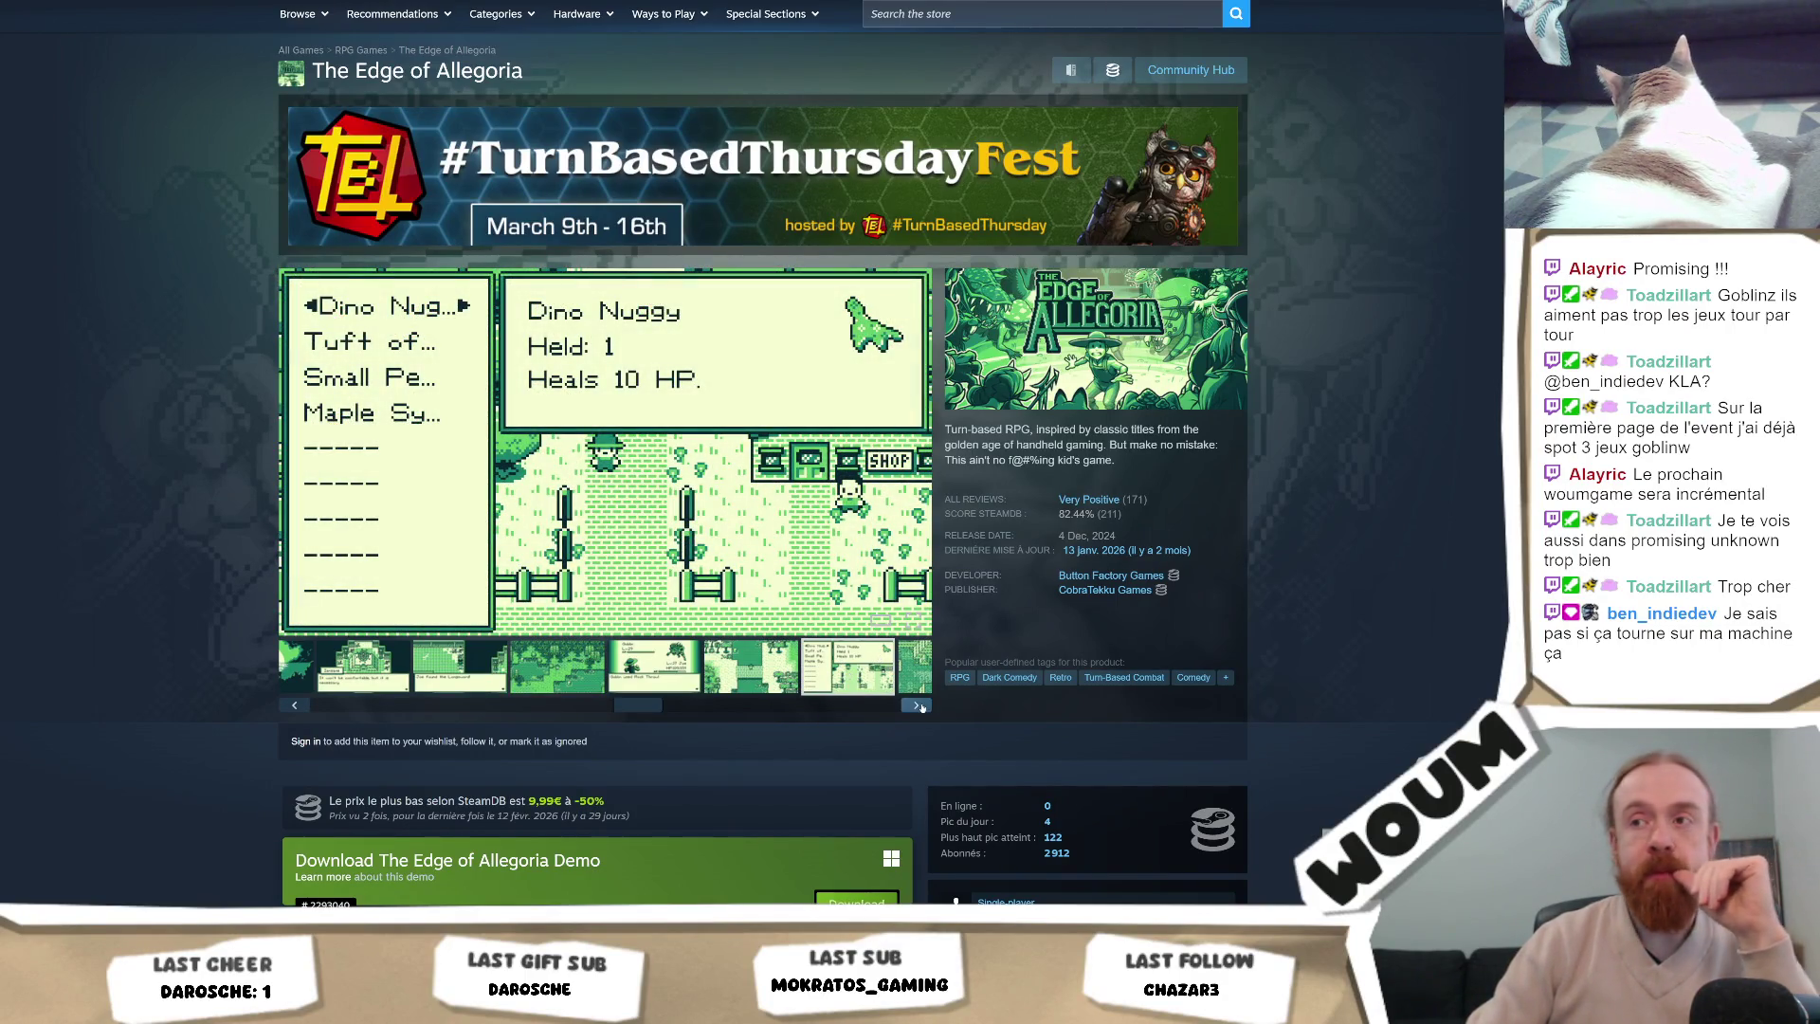
View the Joe fished up, Dino Nuggy inventory and jungle bridge screenshots
scroll(1150, 617, "down", 3)
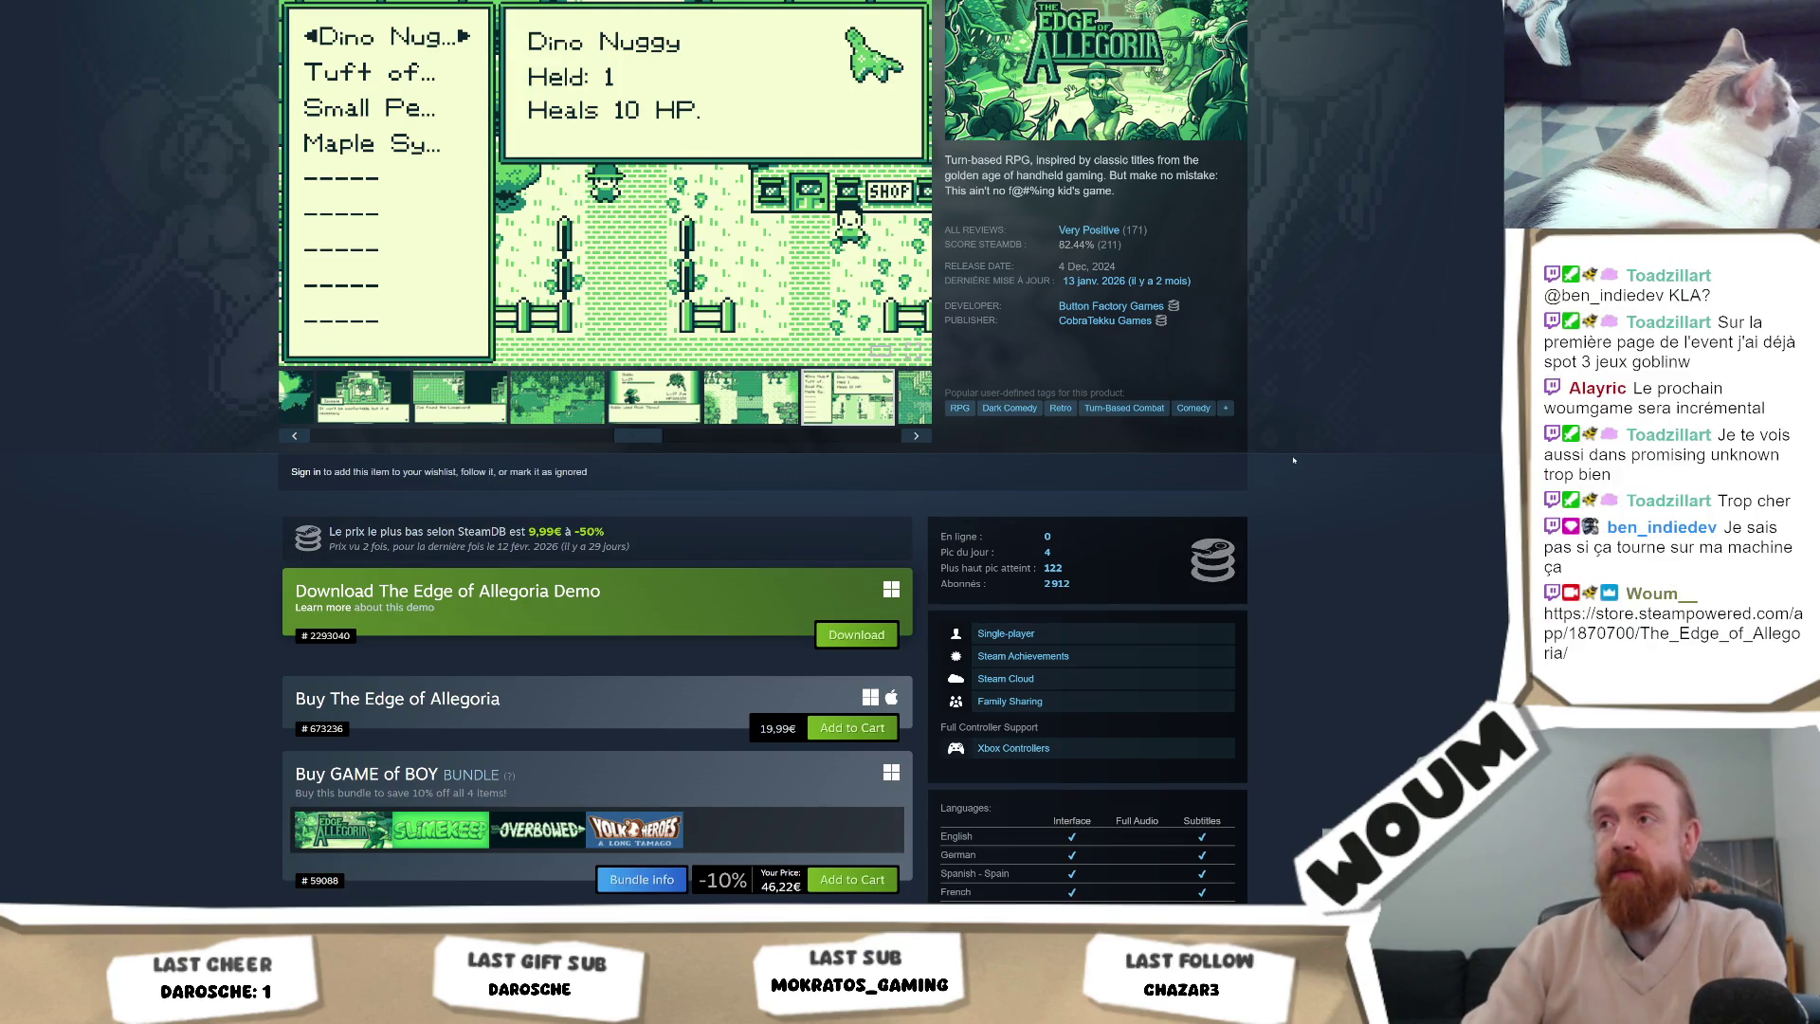
left_click(327, 441)
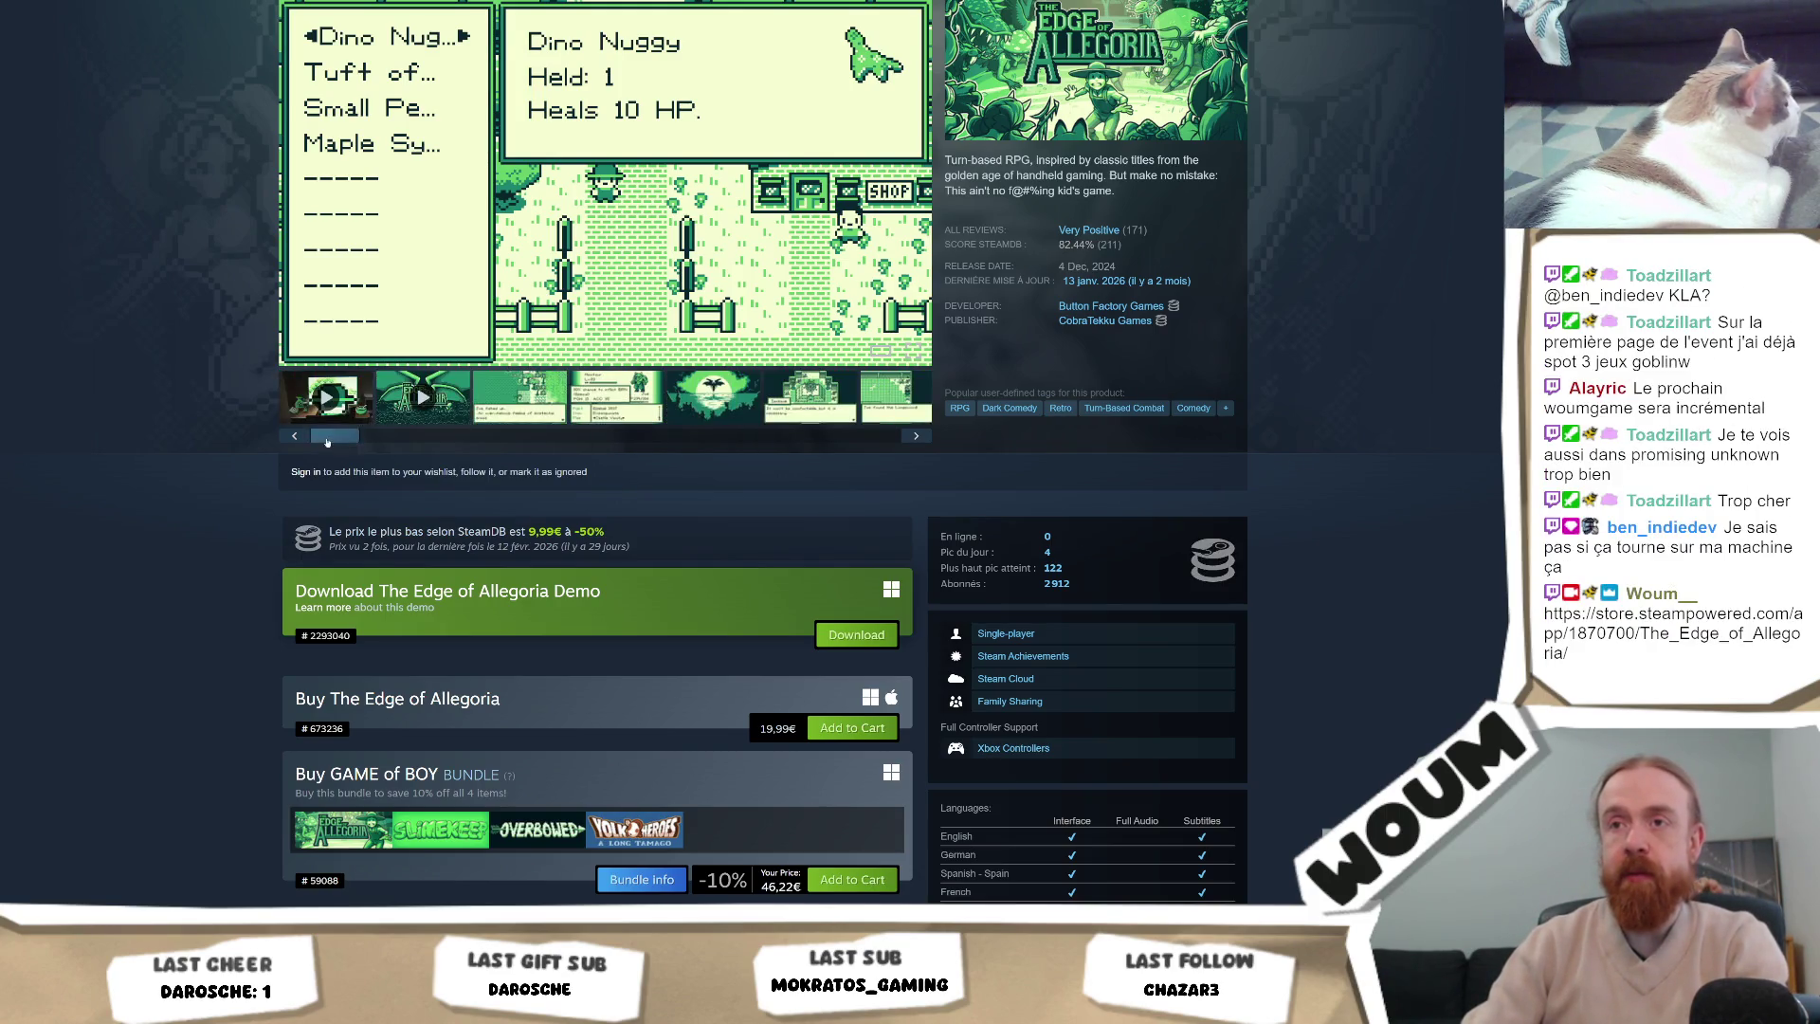
left_click(493, 412)
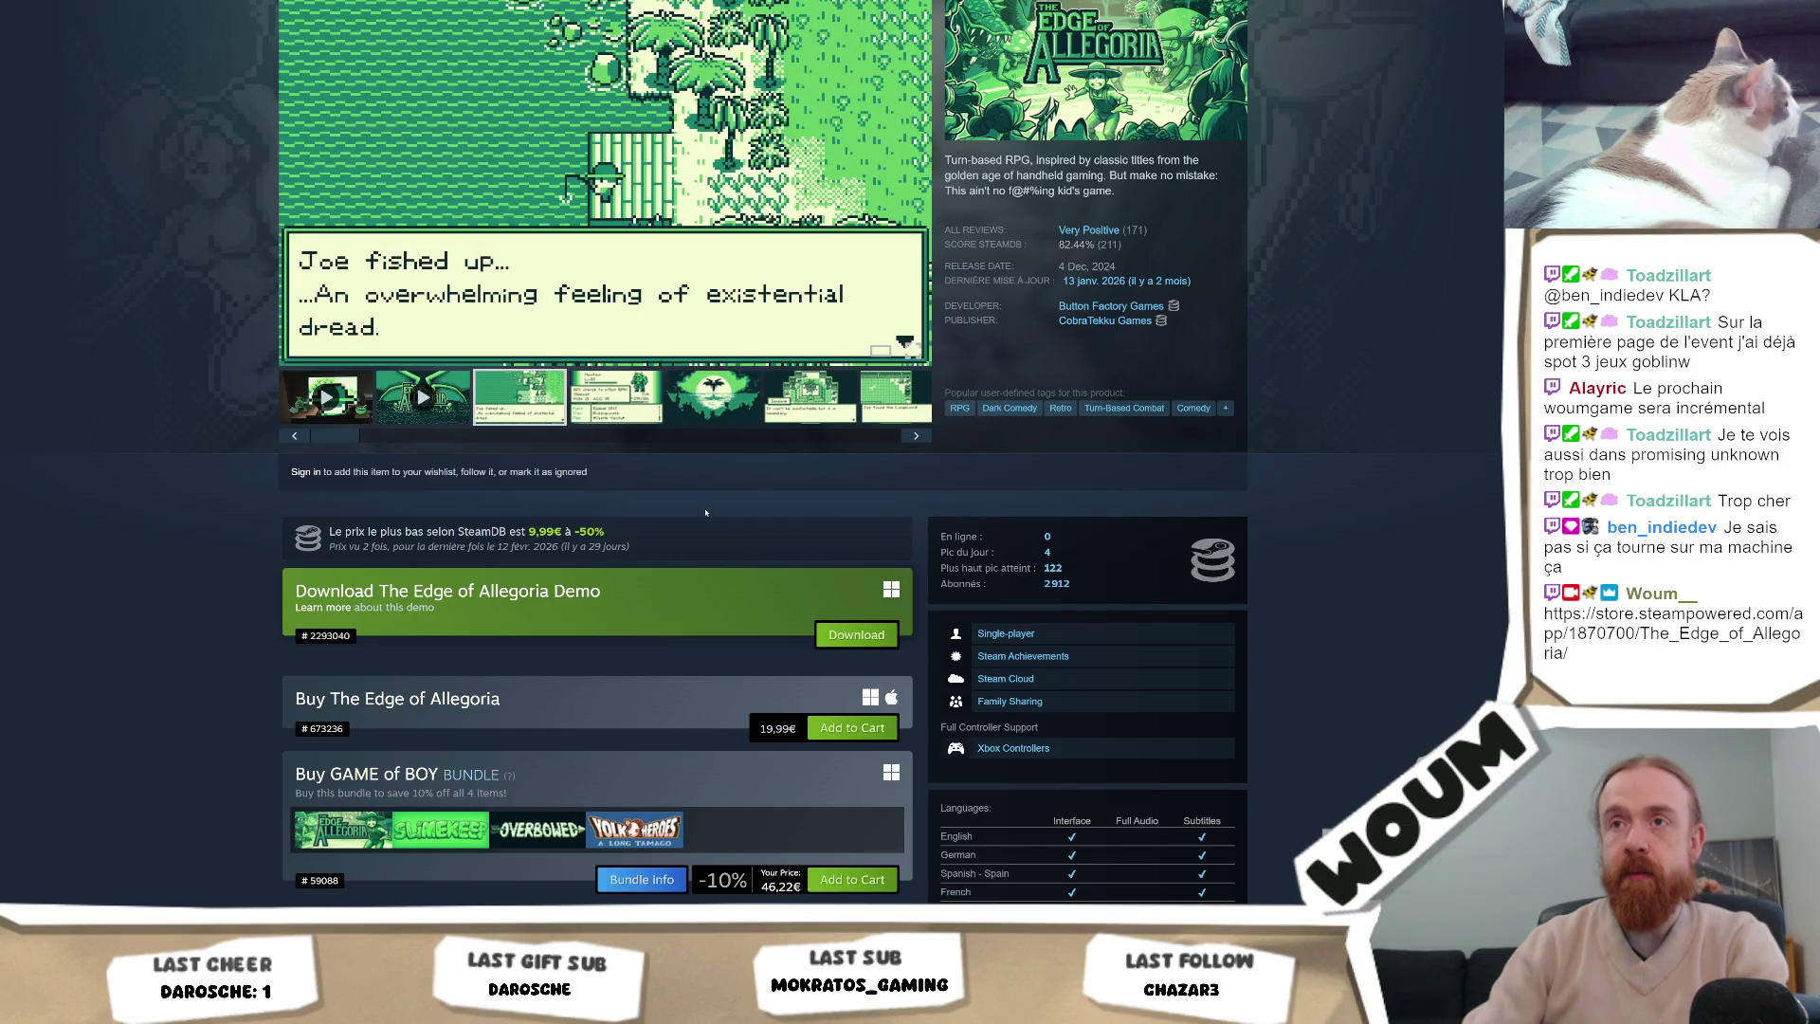
scroll(705, 513, "up", 1)
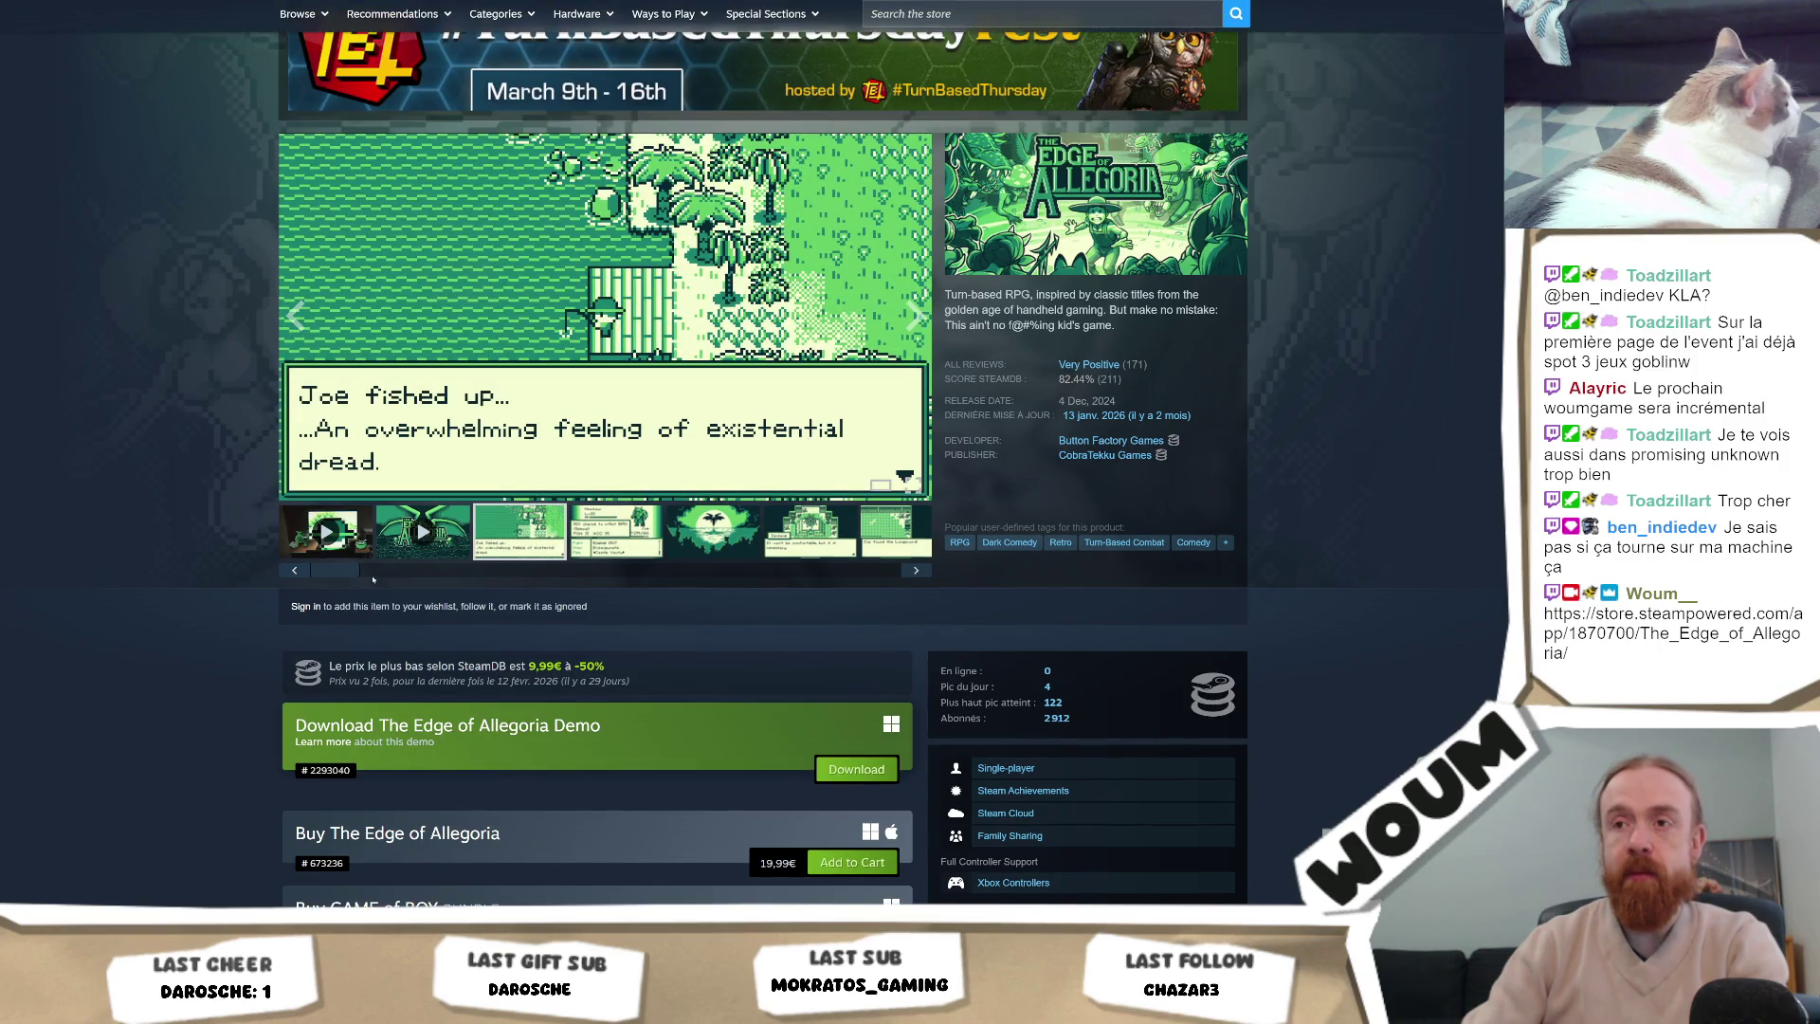
left_click_drag(334, 570, 832, 567)
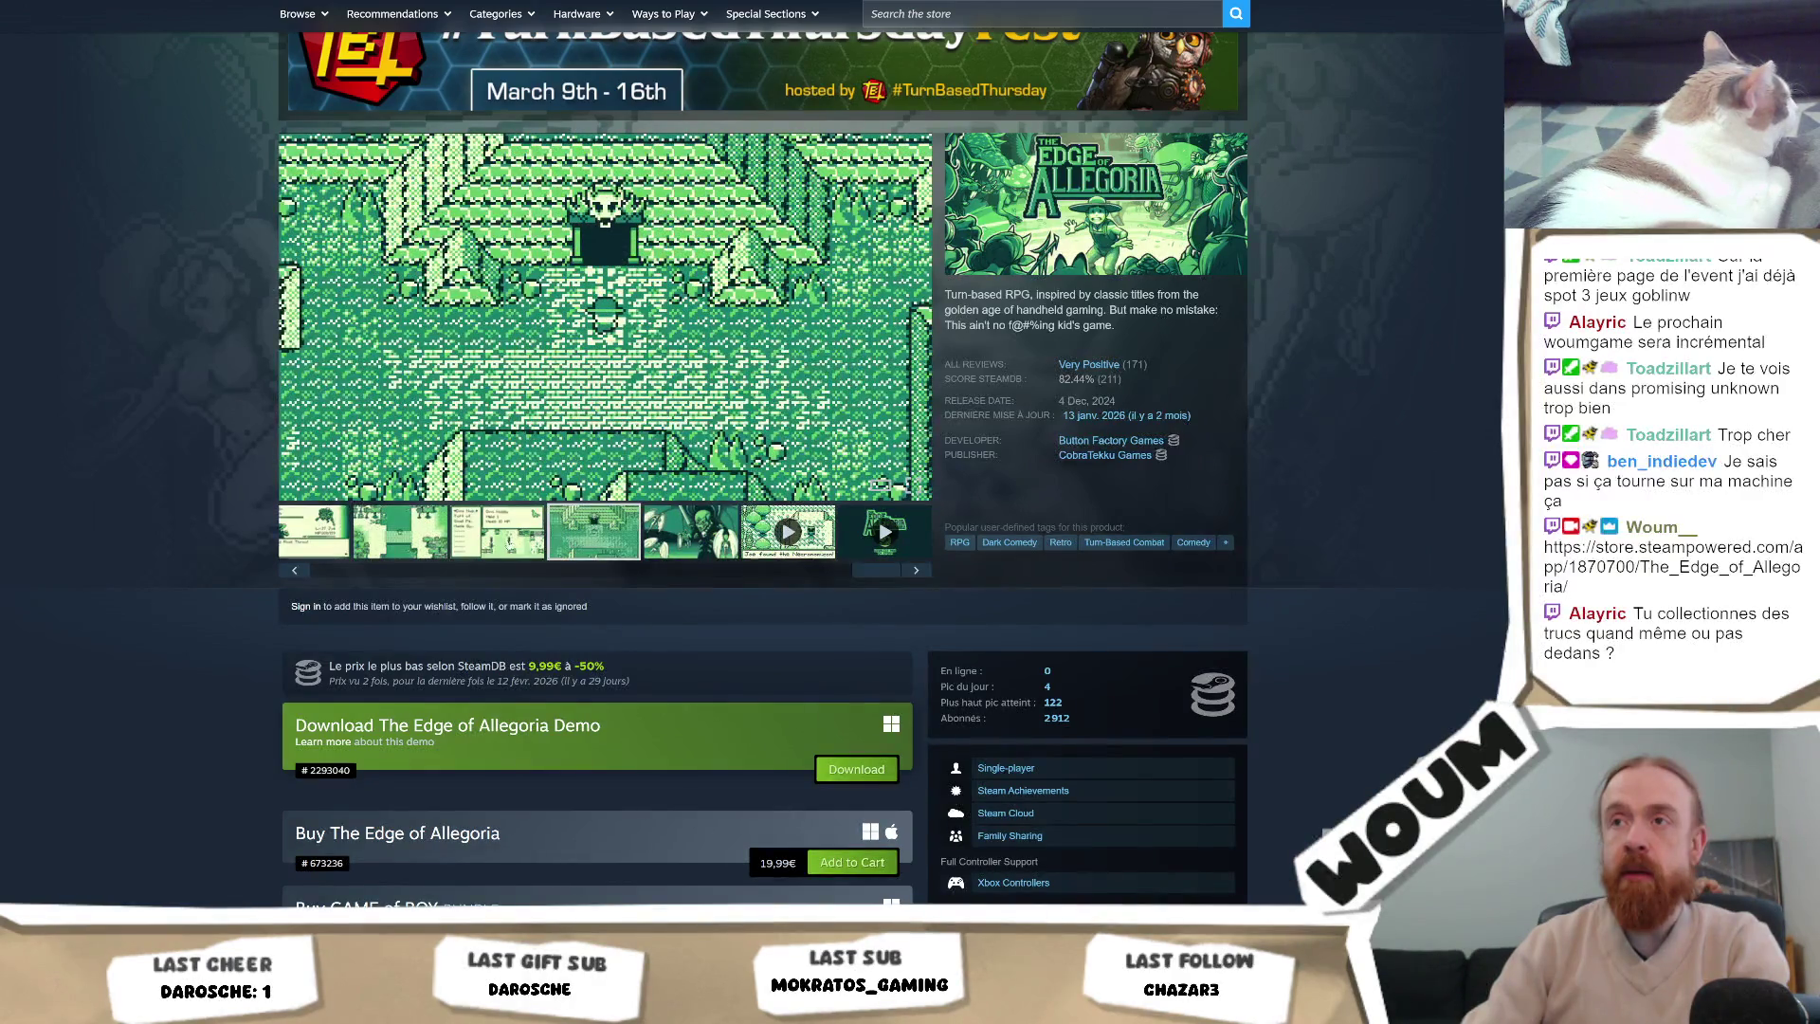
left_click(467, 542)
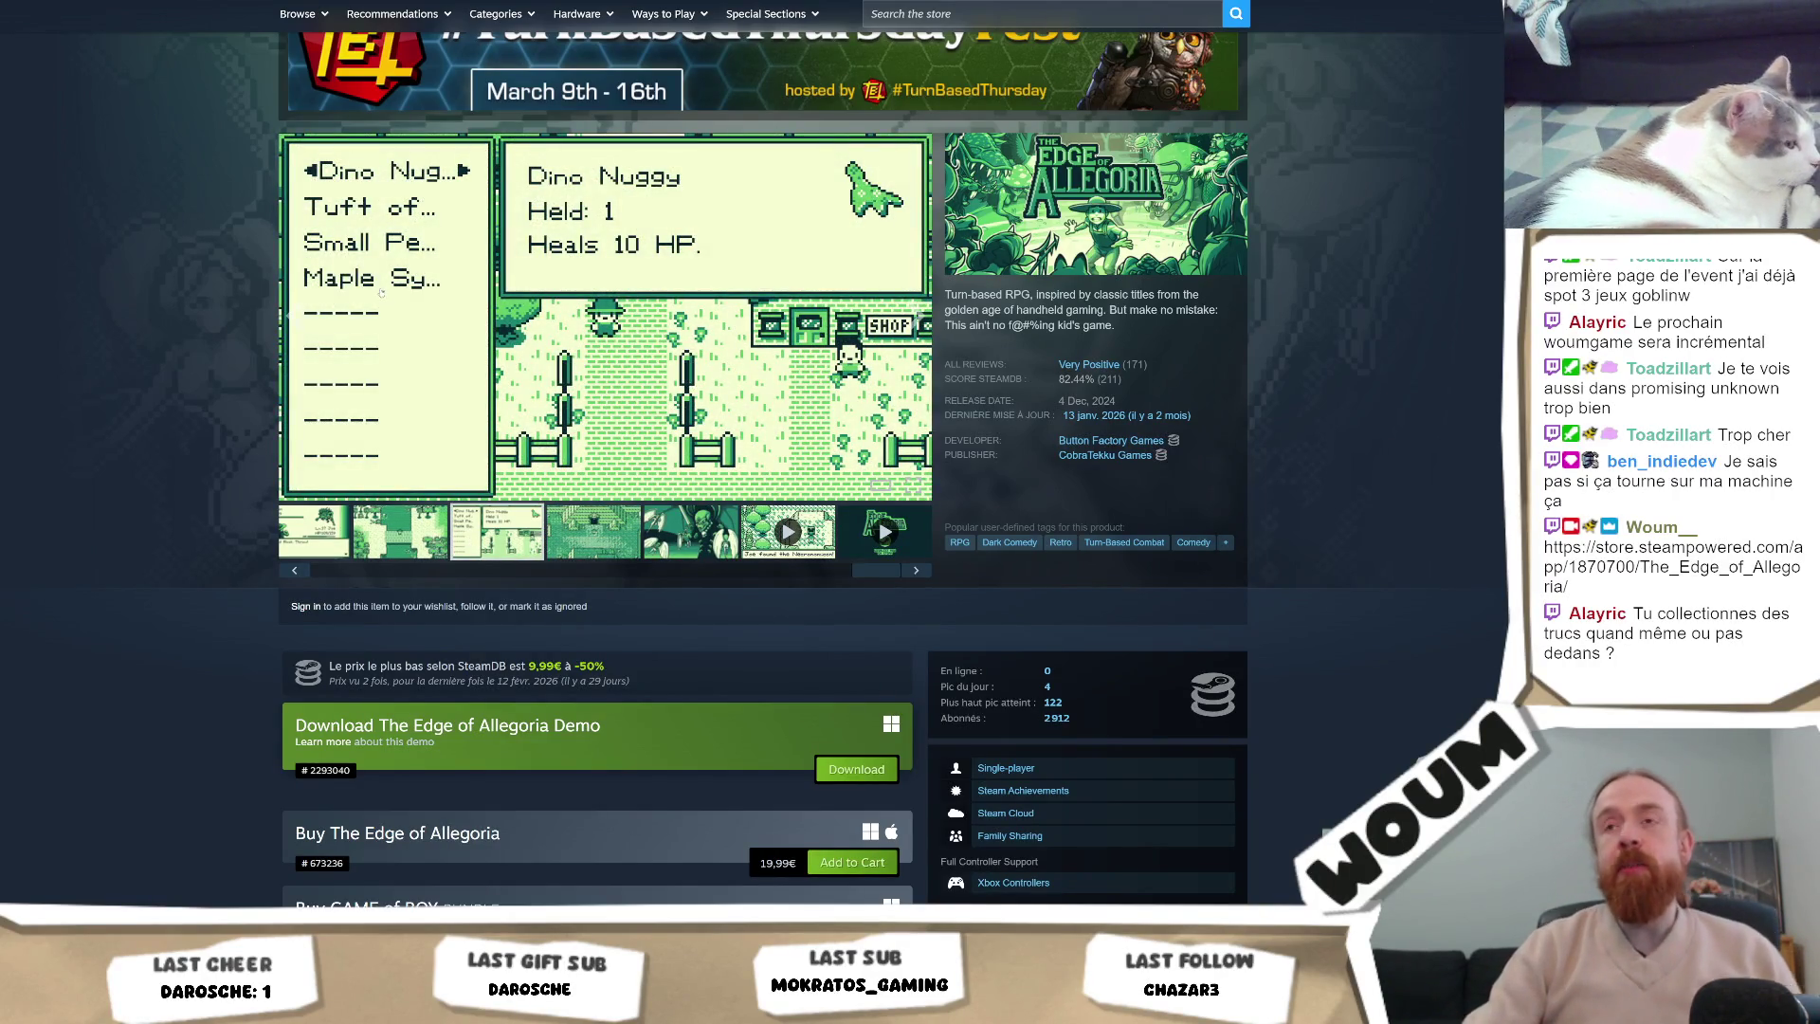
left_click(404, 548)
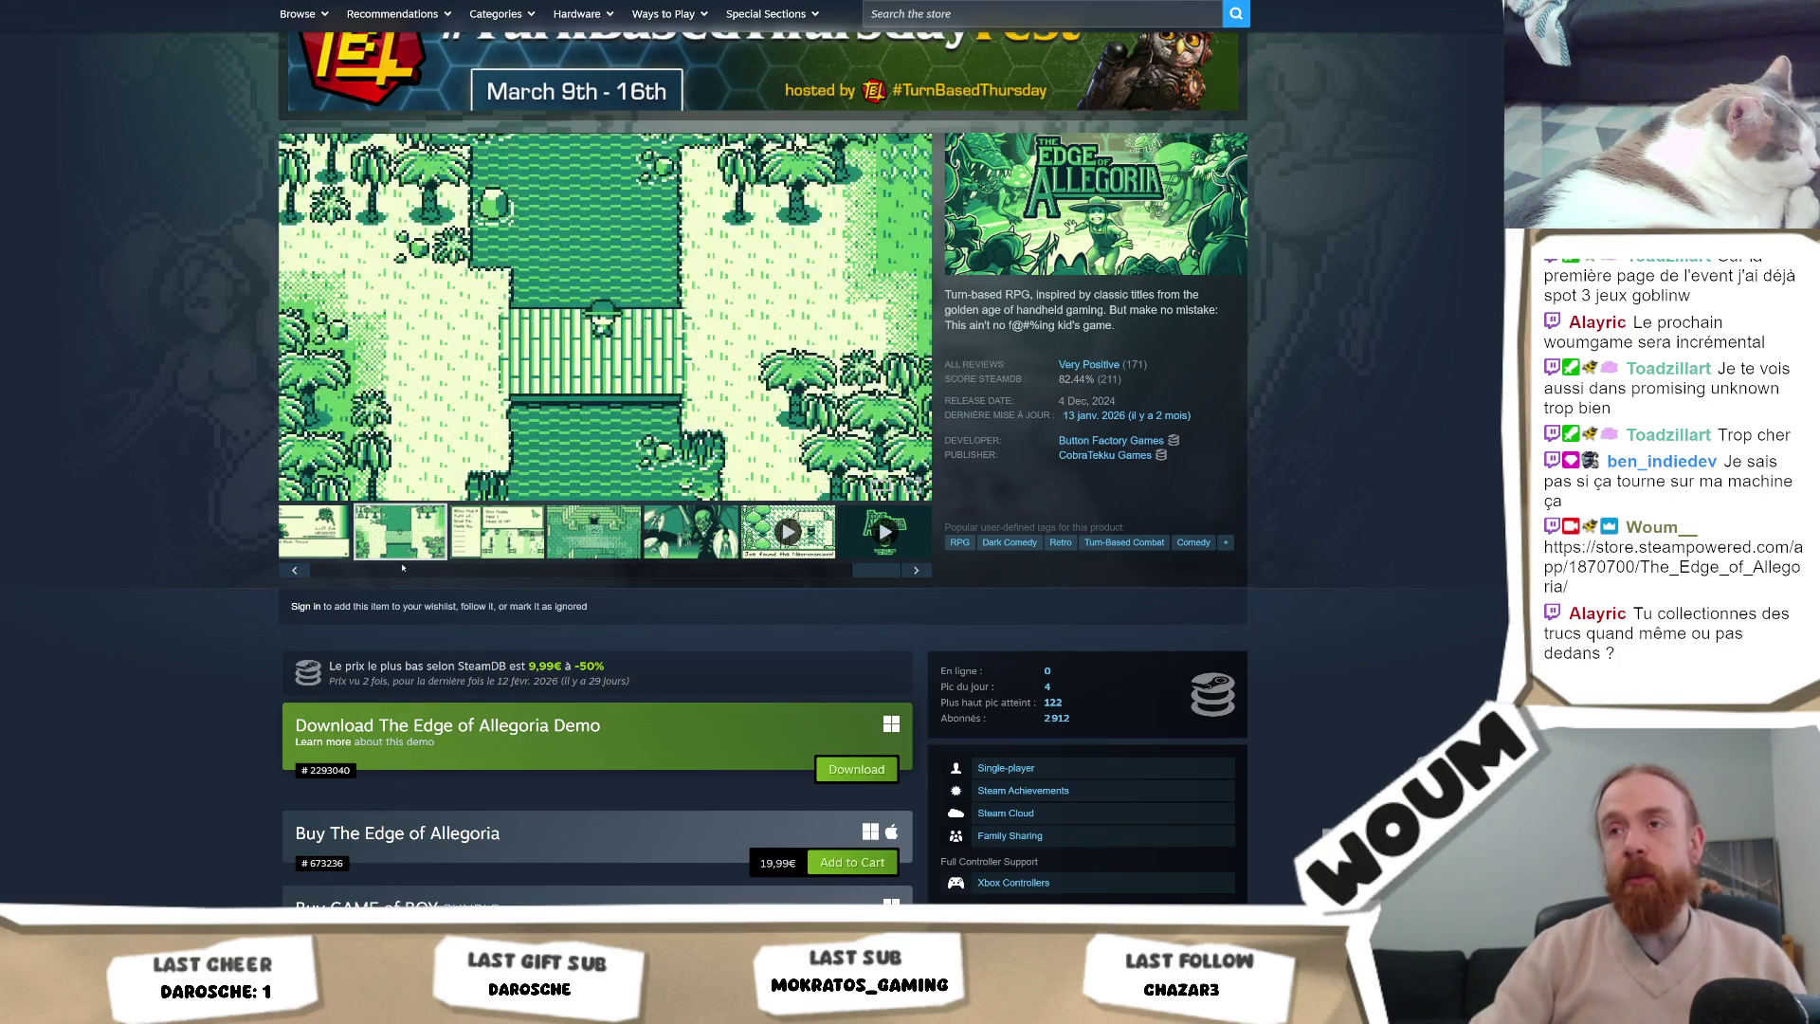
left_click(404, 566)
Scroll down and expand the full About This Game description
scroll(285, 578, "down", 4)
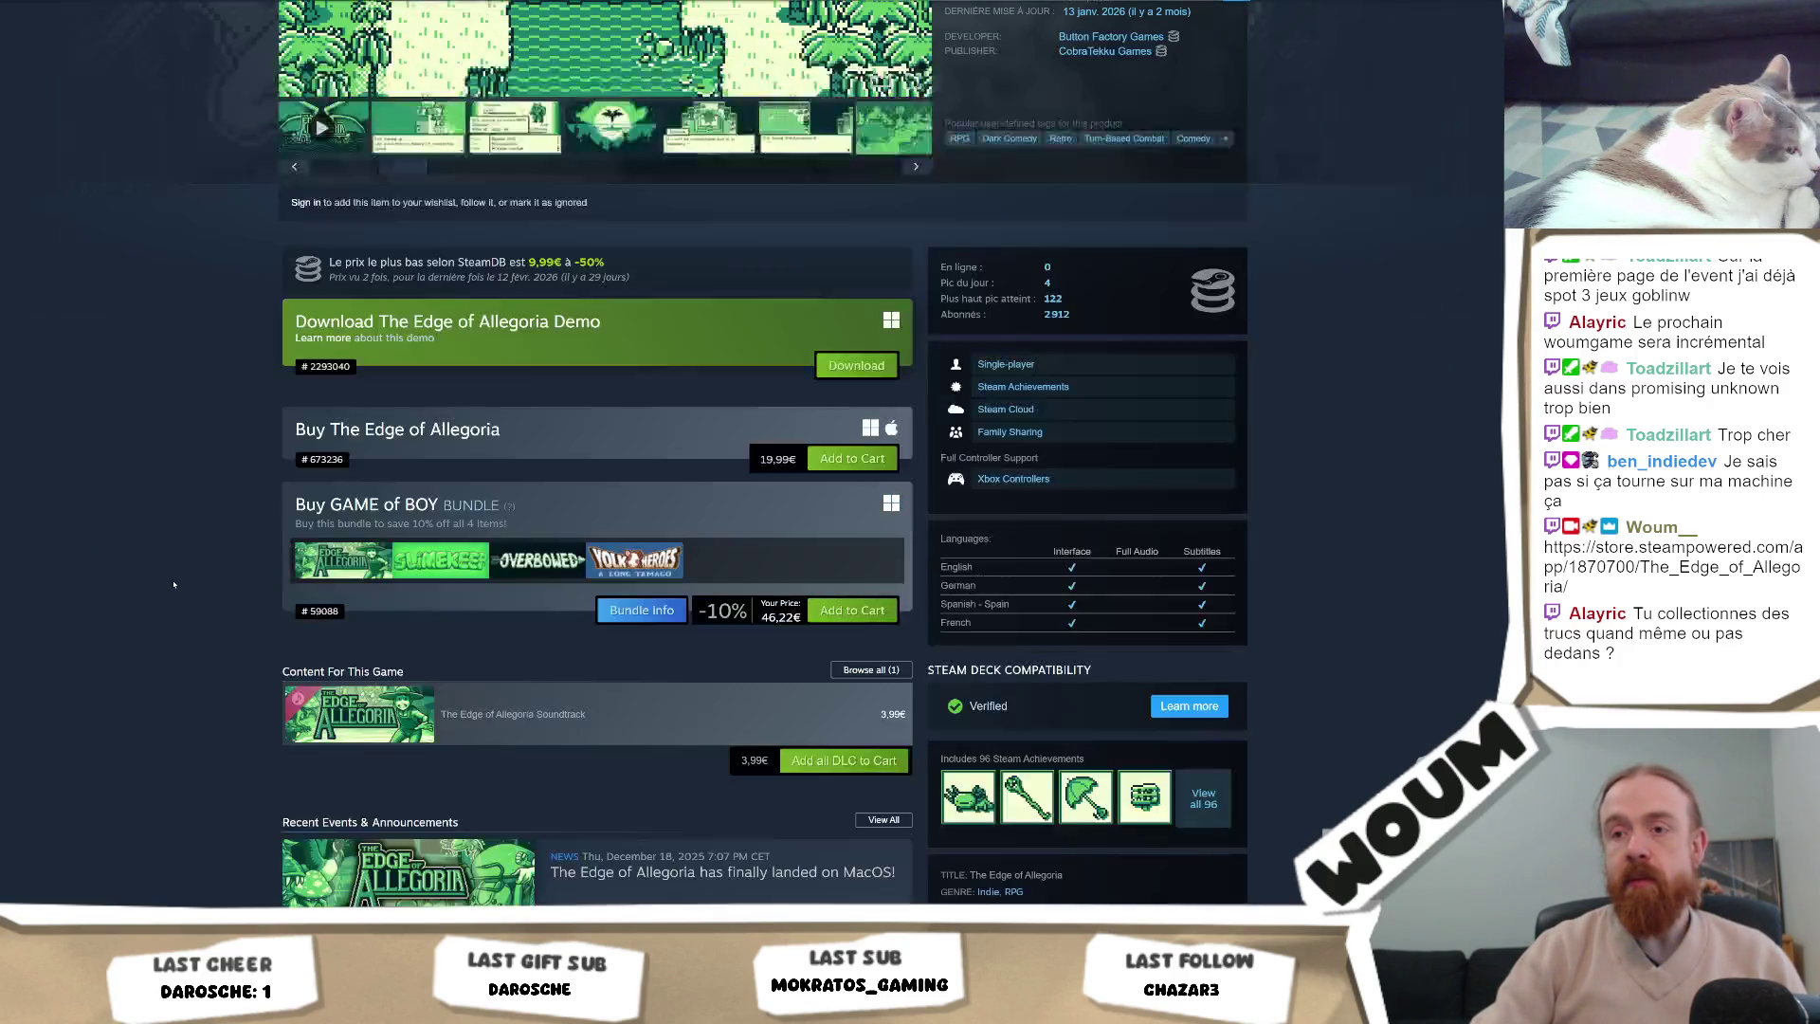
scroll(173, 585, "down", 3)
scroll(172, 584, "down", 3)
scroll(172, 584, "down", 1)
scroll(172, 585, "down", 1)
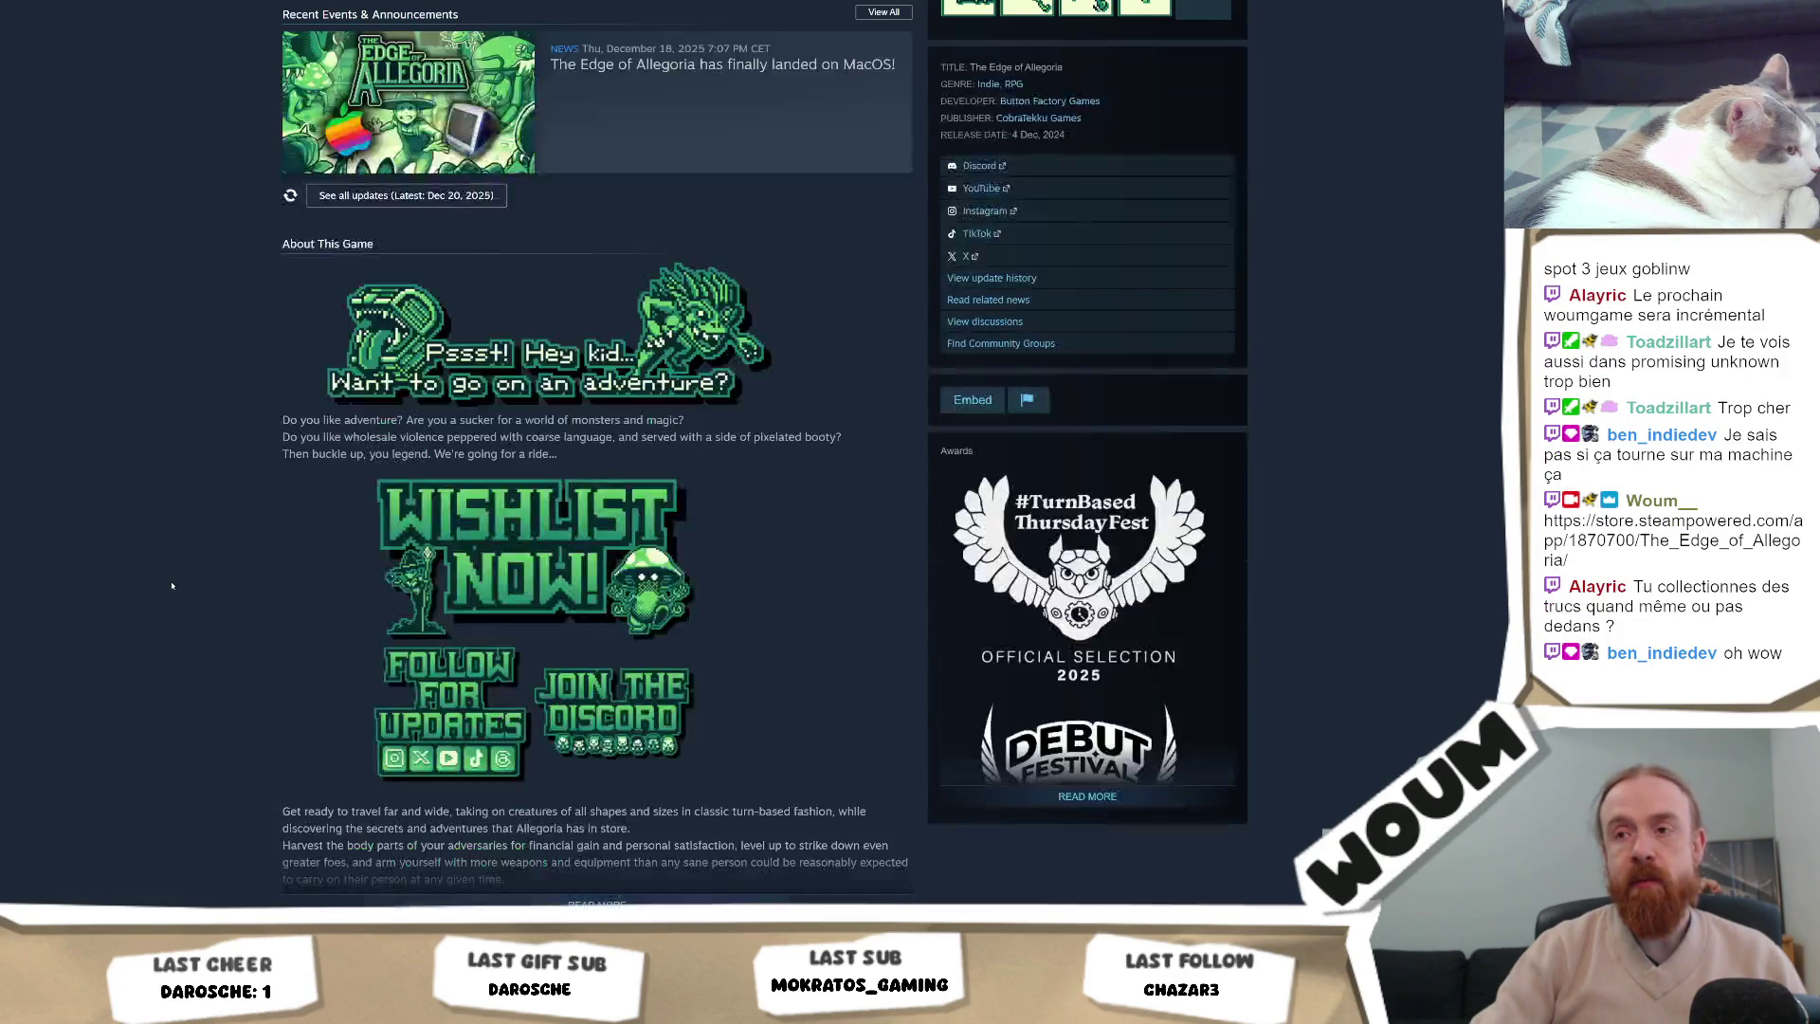
scroll(173, 584, "down", 1)
left_click(595, 773)
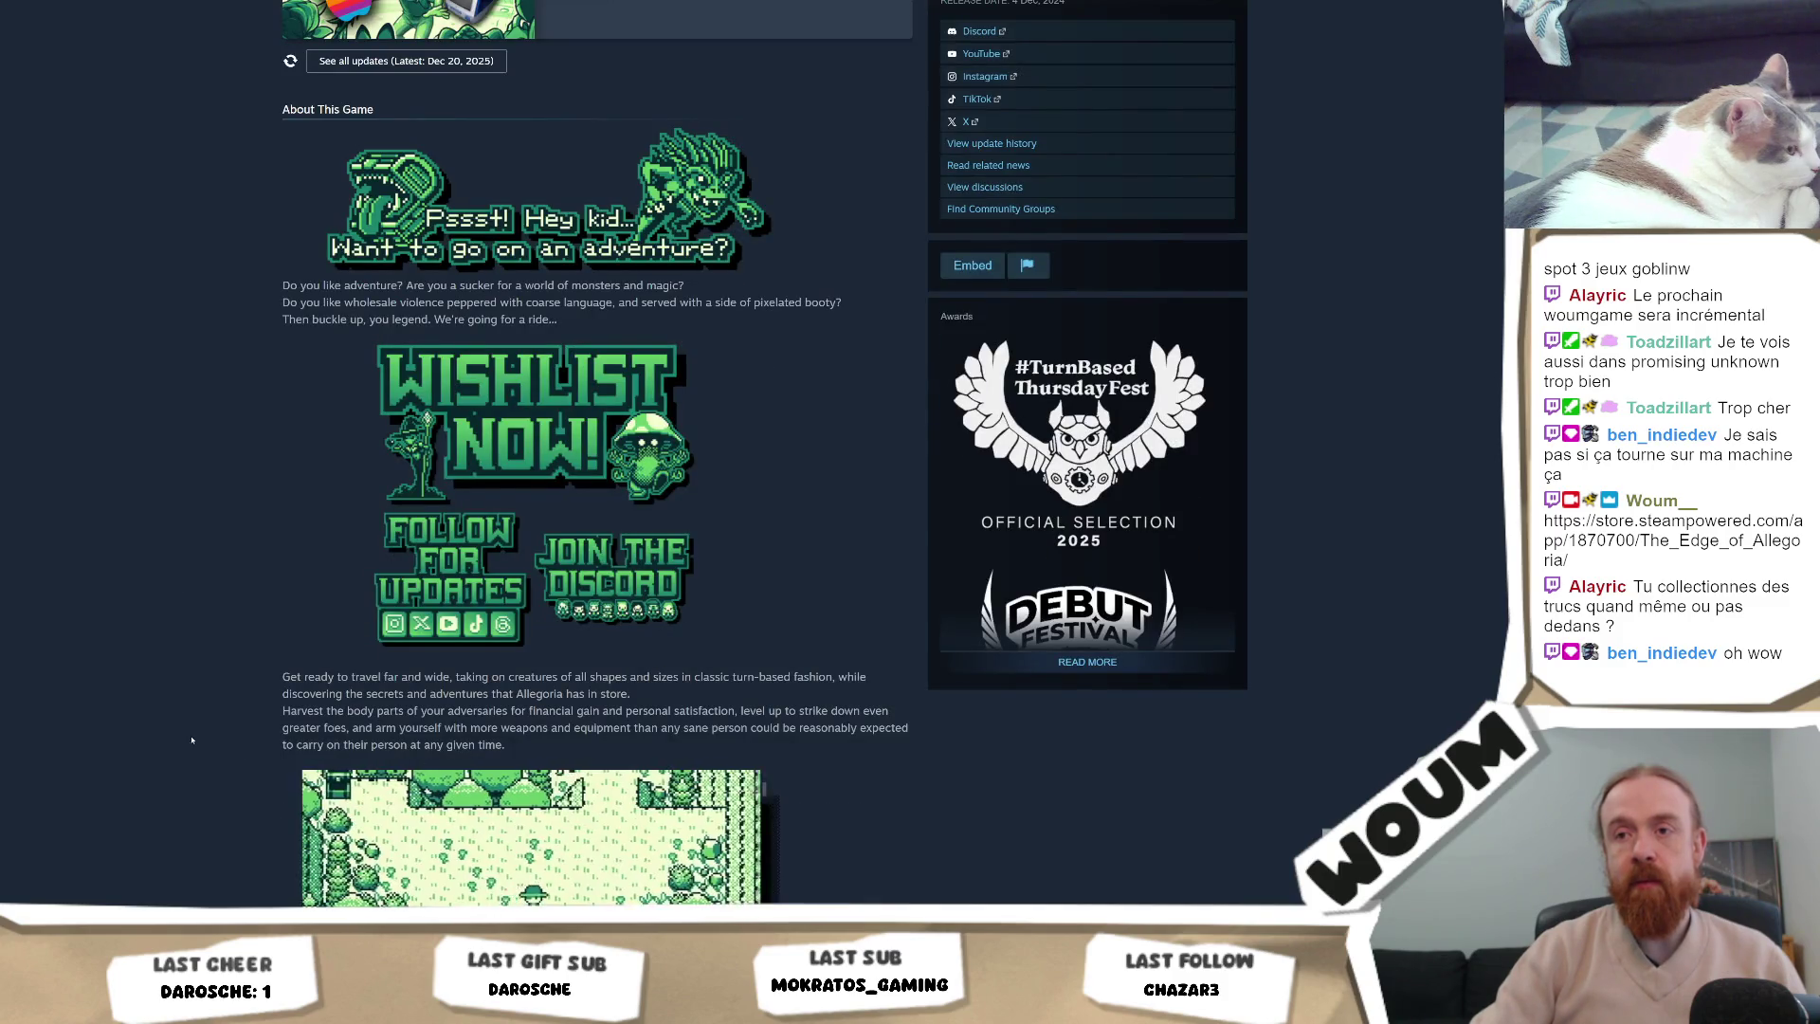
Read on through the features and mature content notes down to the Windows 10 system requirements
scroll(189, 734, "down", 4)
scroll(188, 735, "down", 1)
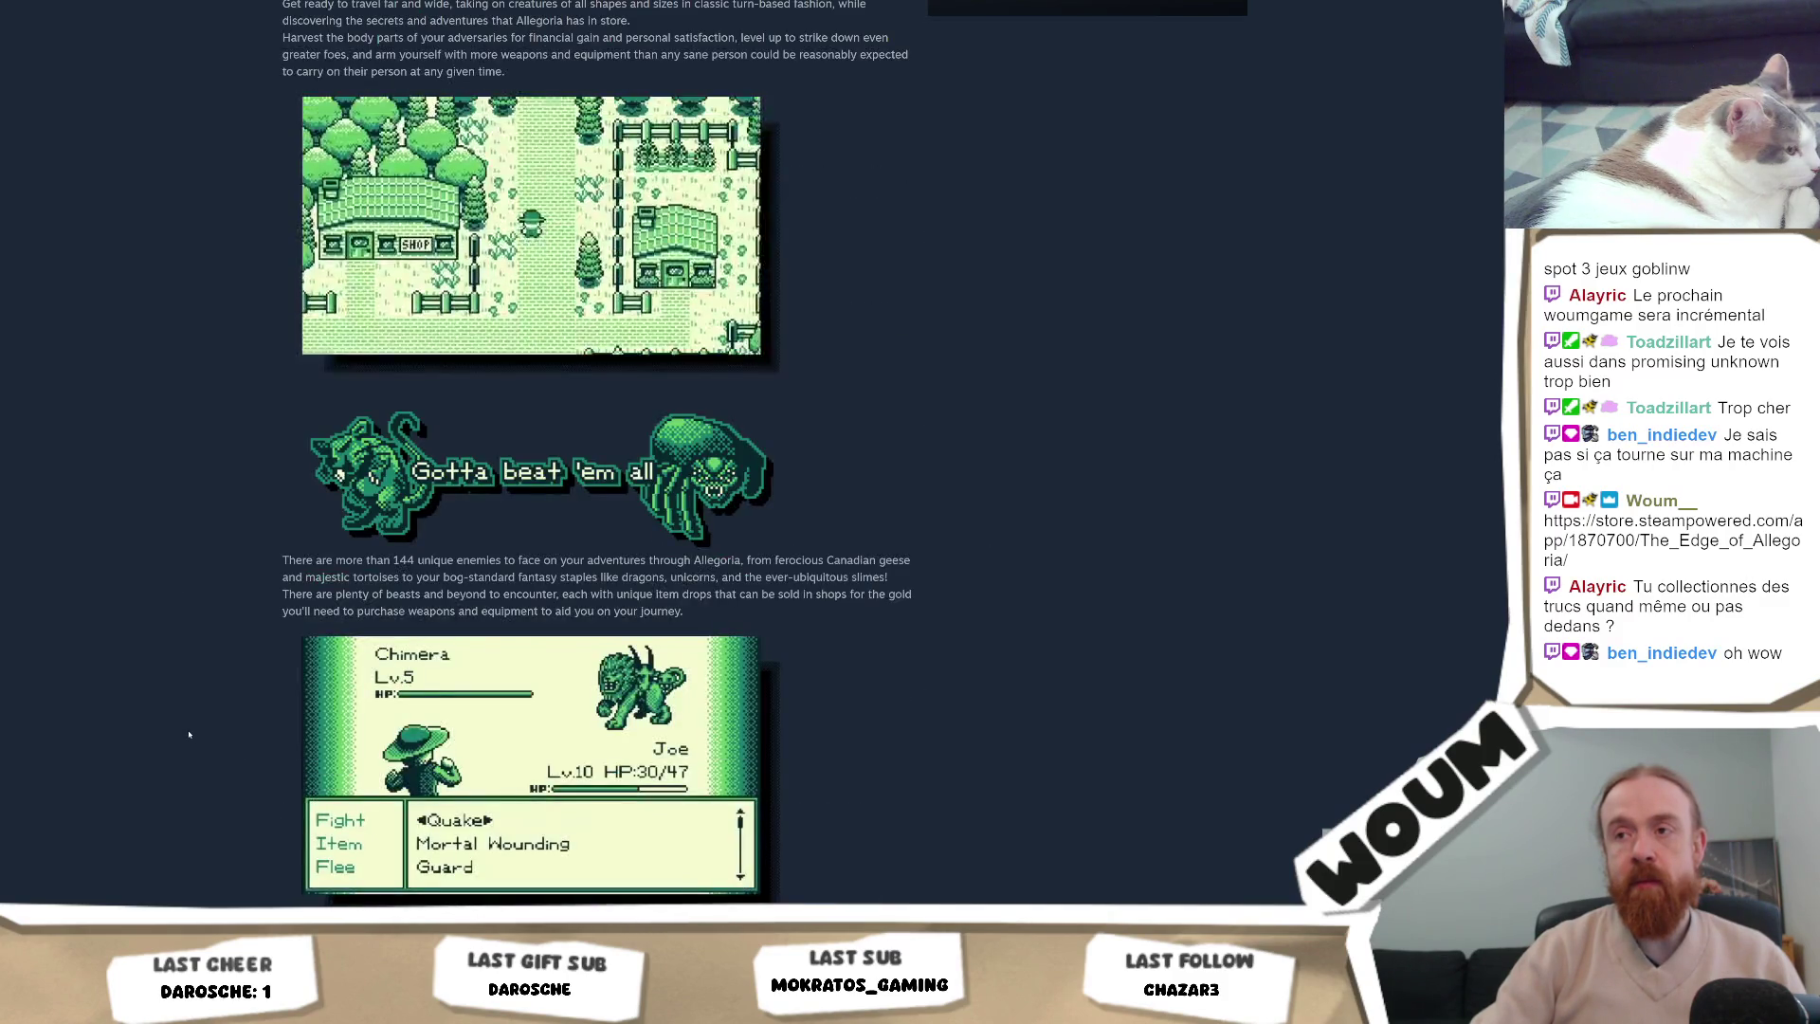
scroll(188, 735, "down", 1)
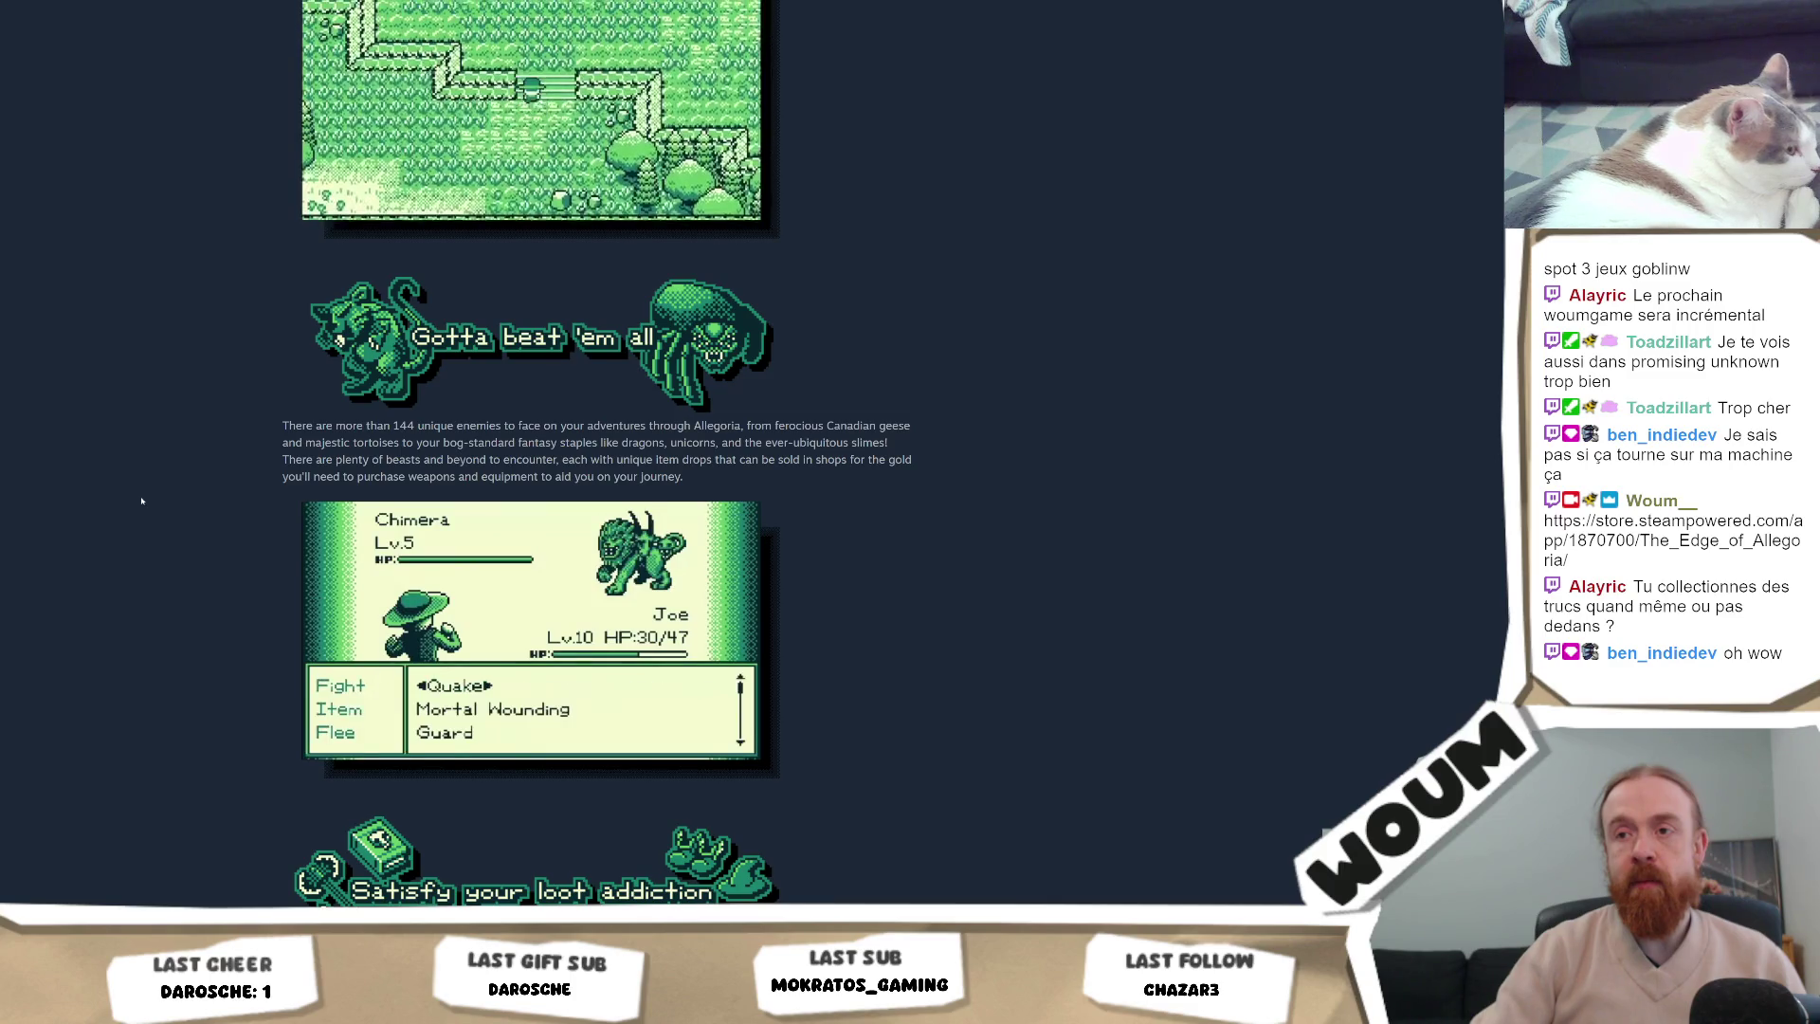
scroll(141, 500, "down", 2)
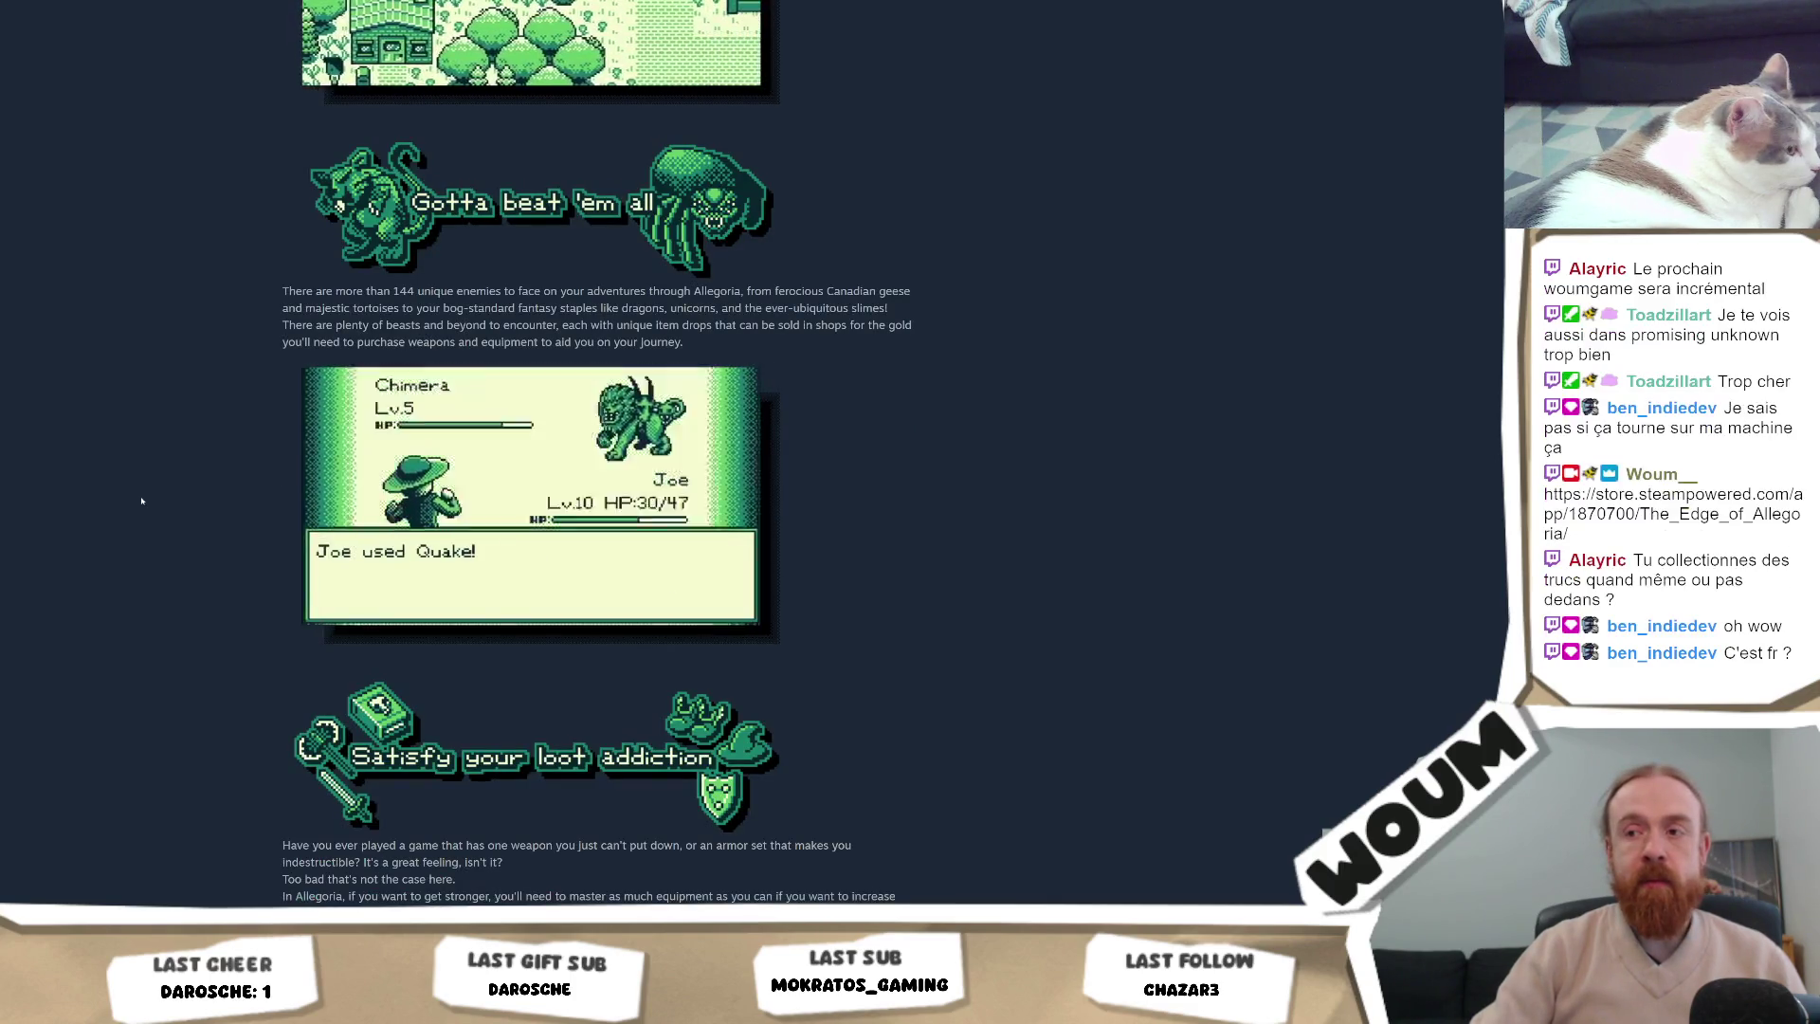
scroll(142, 500, "down", 5)
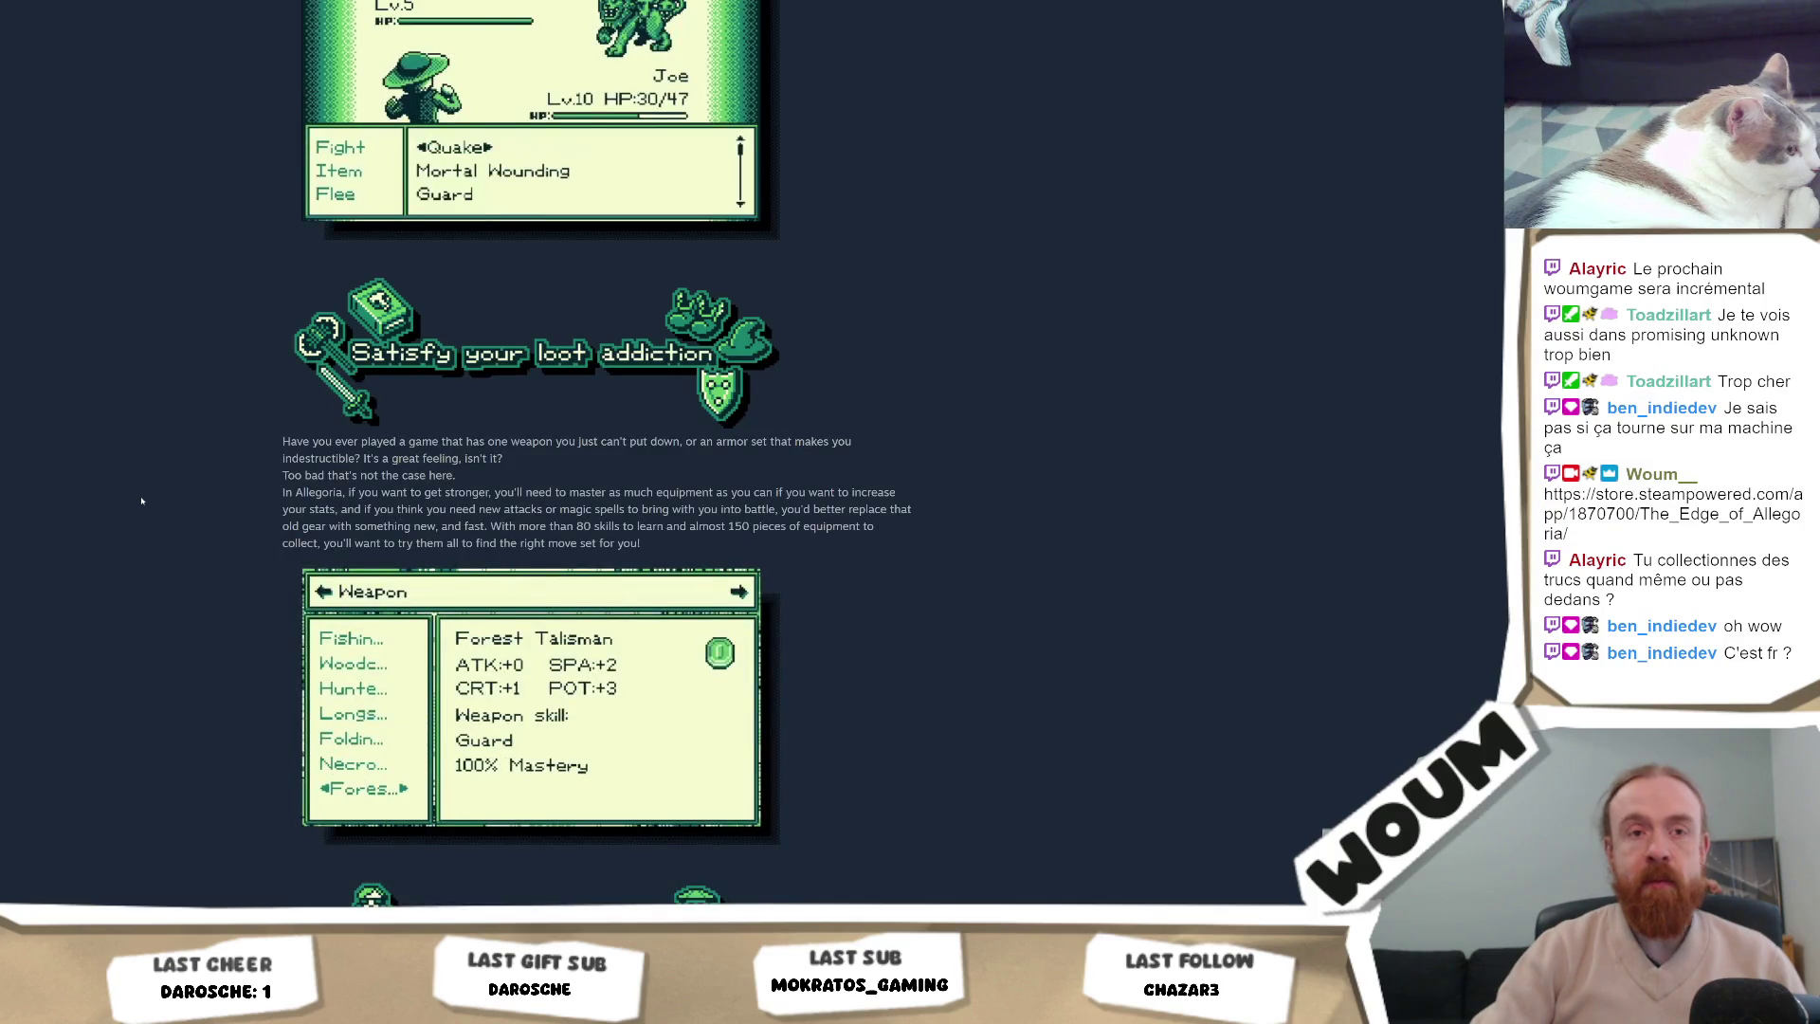
scroll(141, 501, "down", 3)
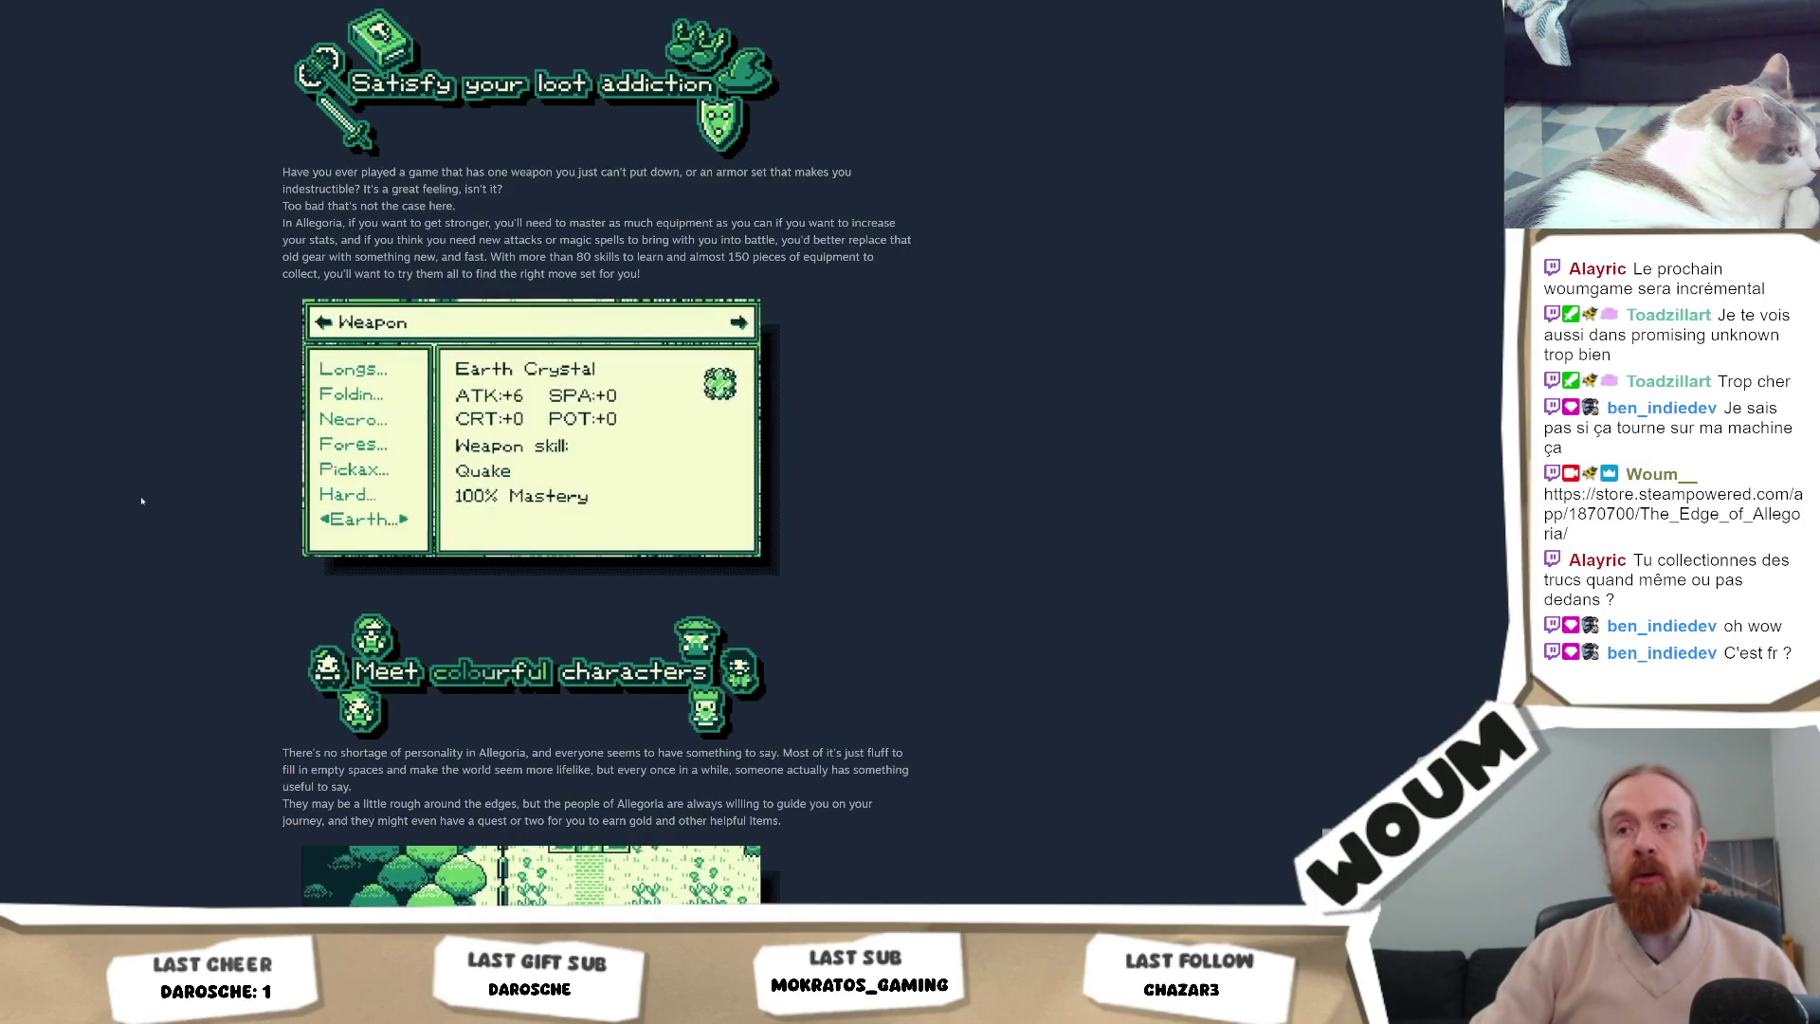
scroll(142, 500, "down", 10)
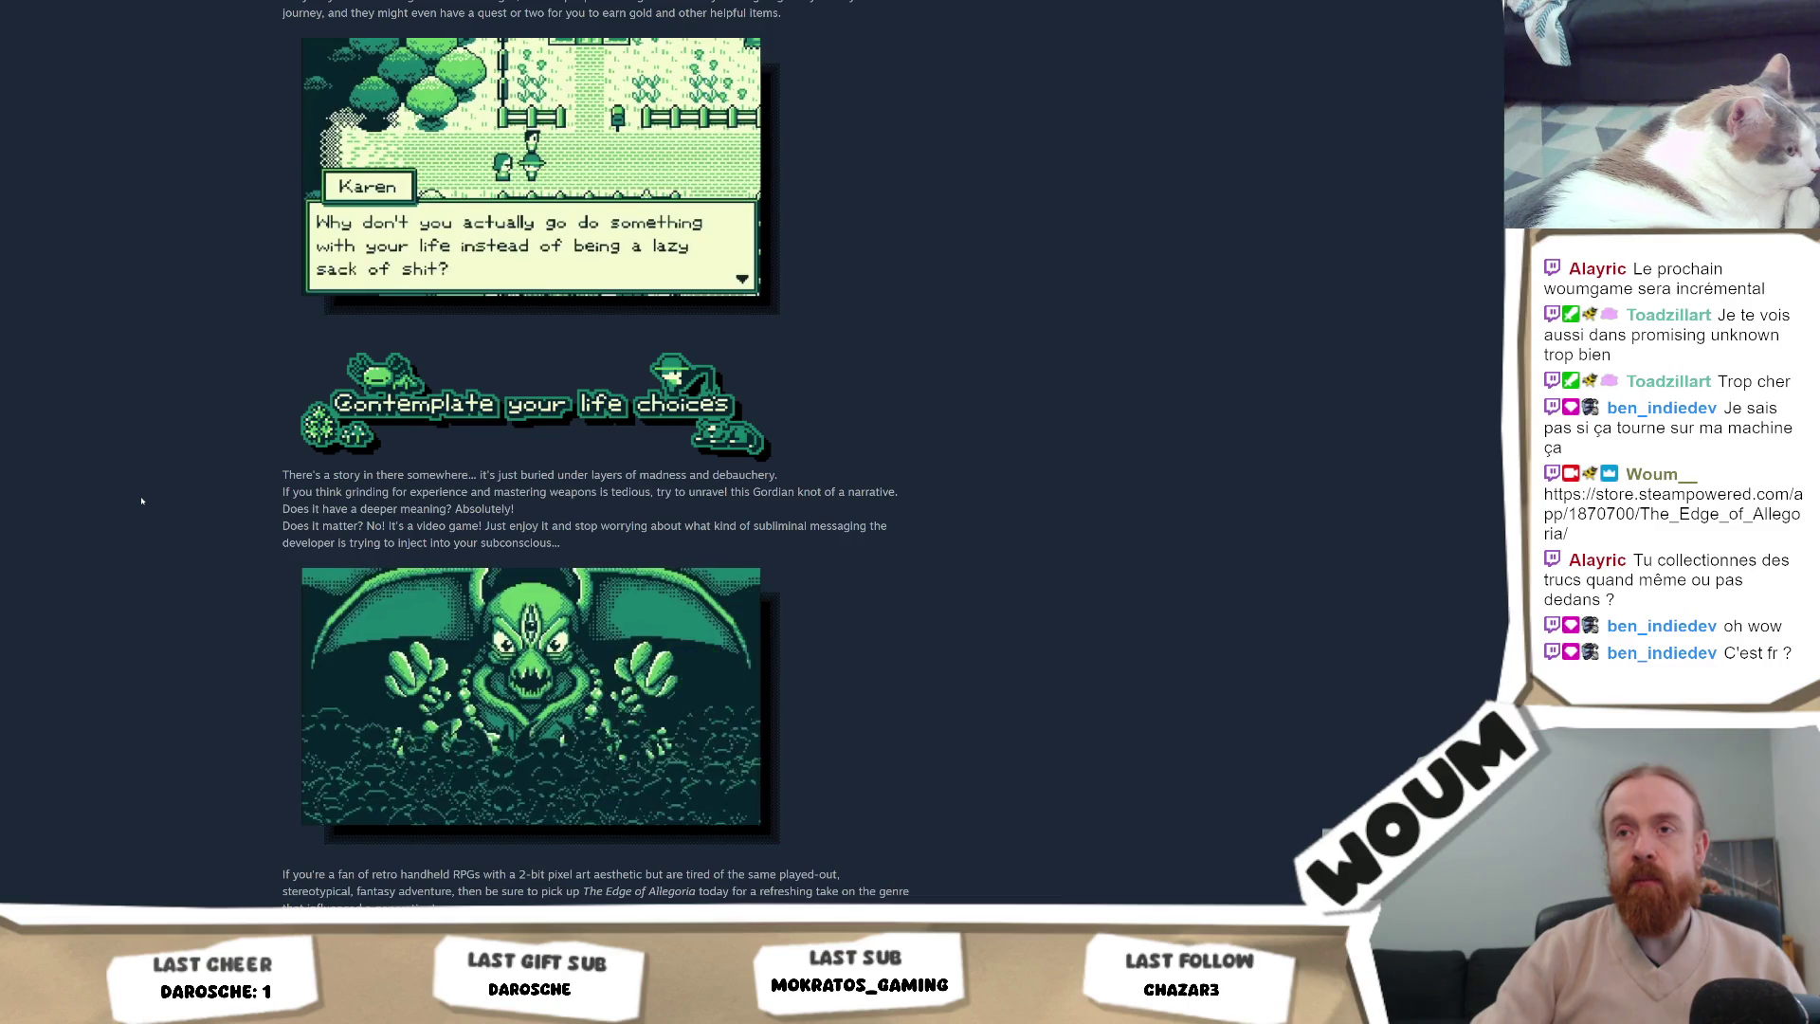
scroll(141, 500, "down", 2)
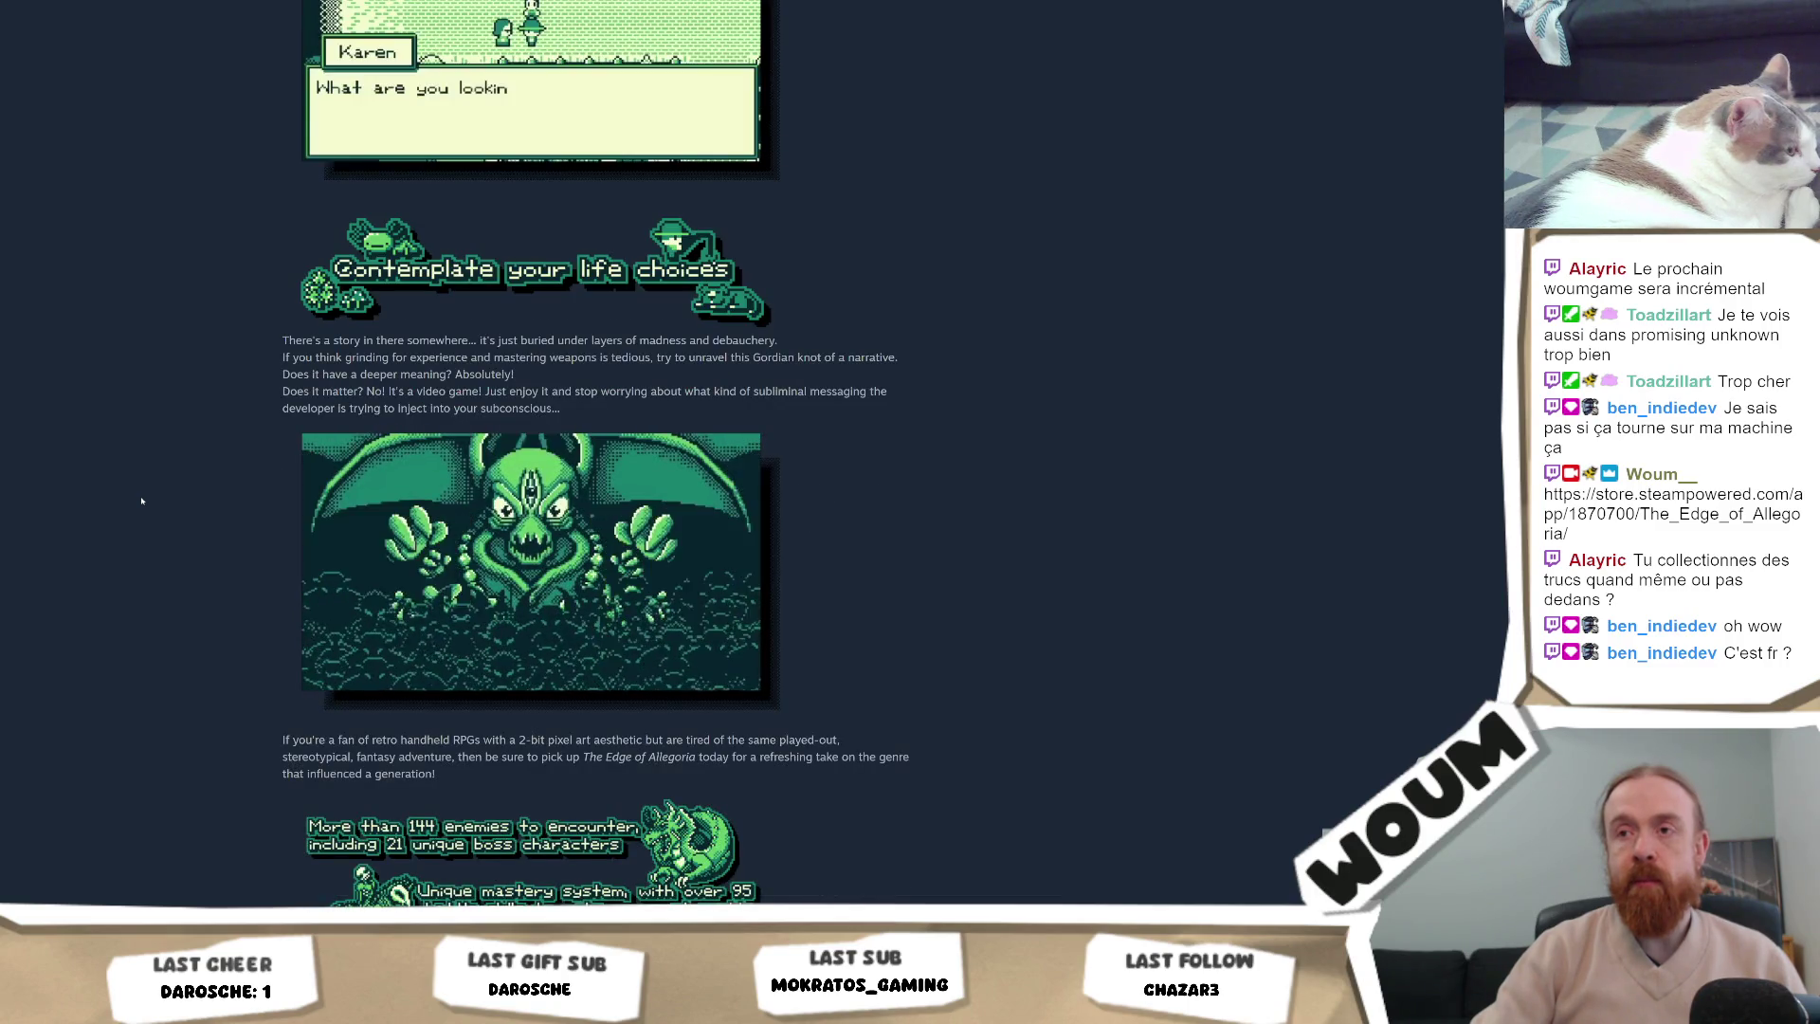
scroll(141, 501, "down", 4)
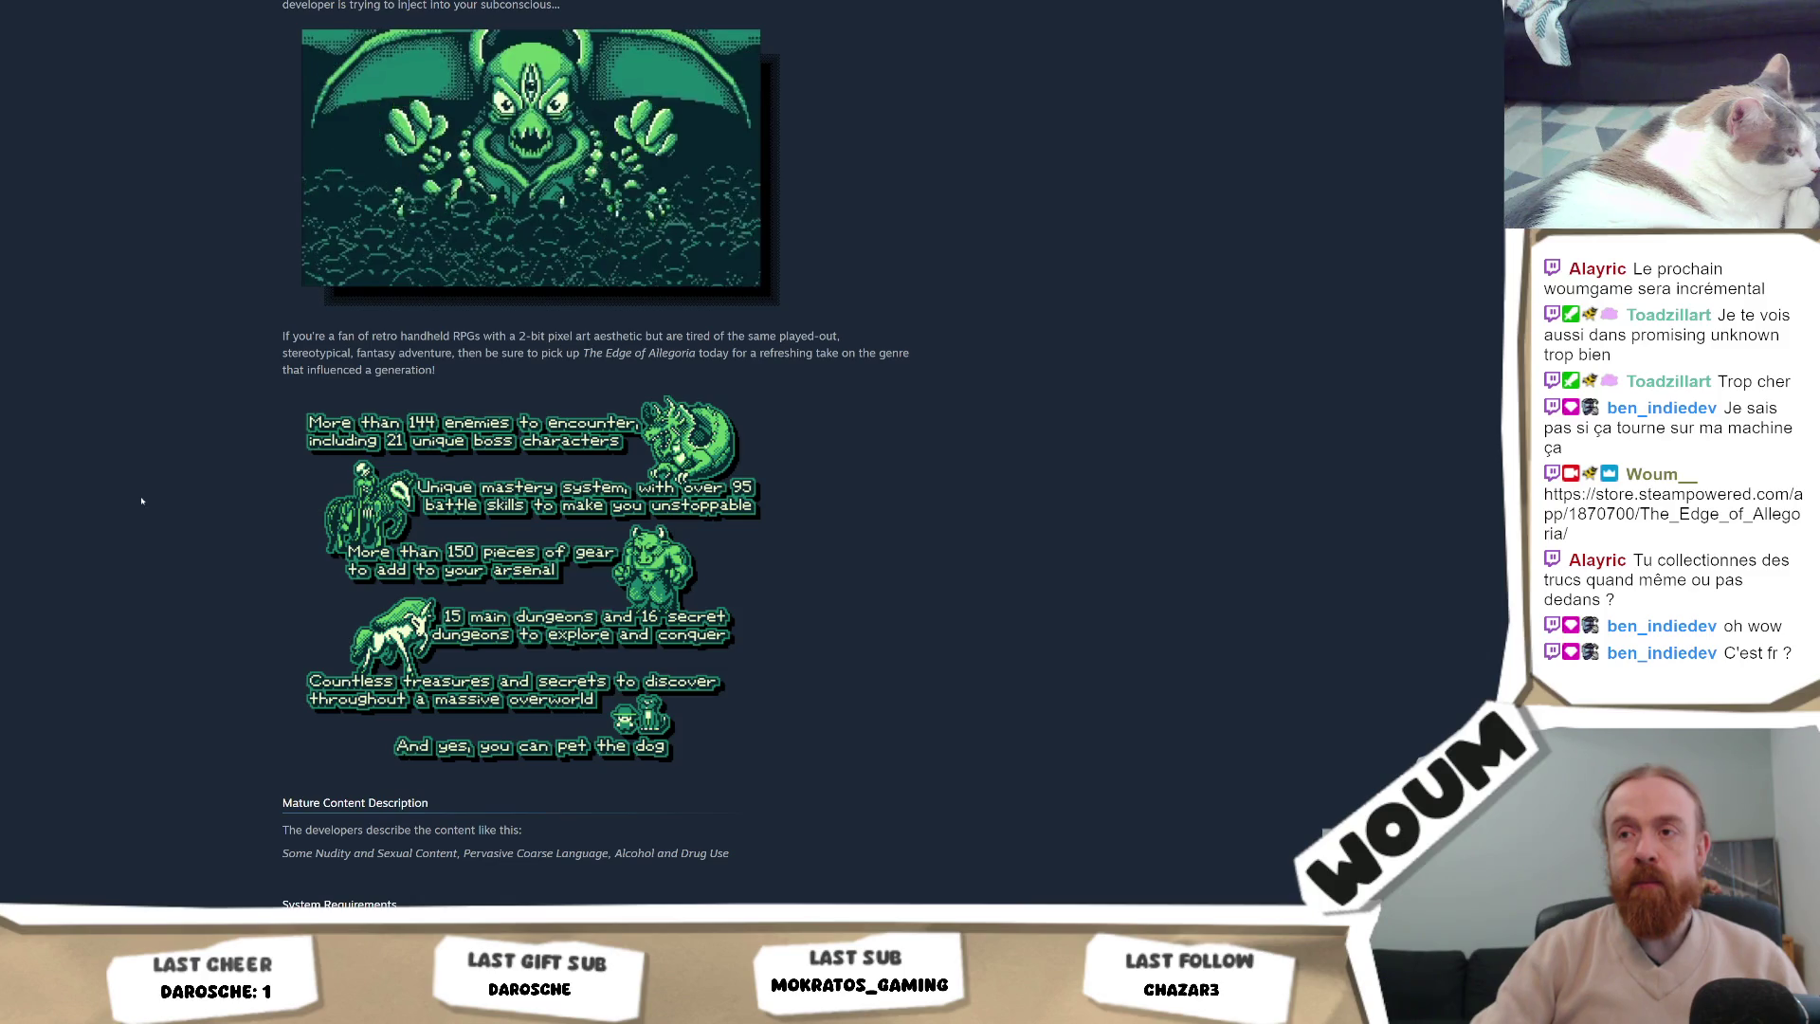
scroll(141, 500, "down", 1)
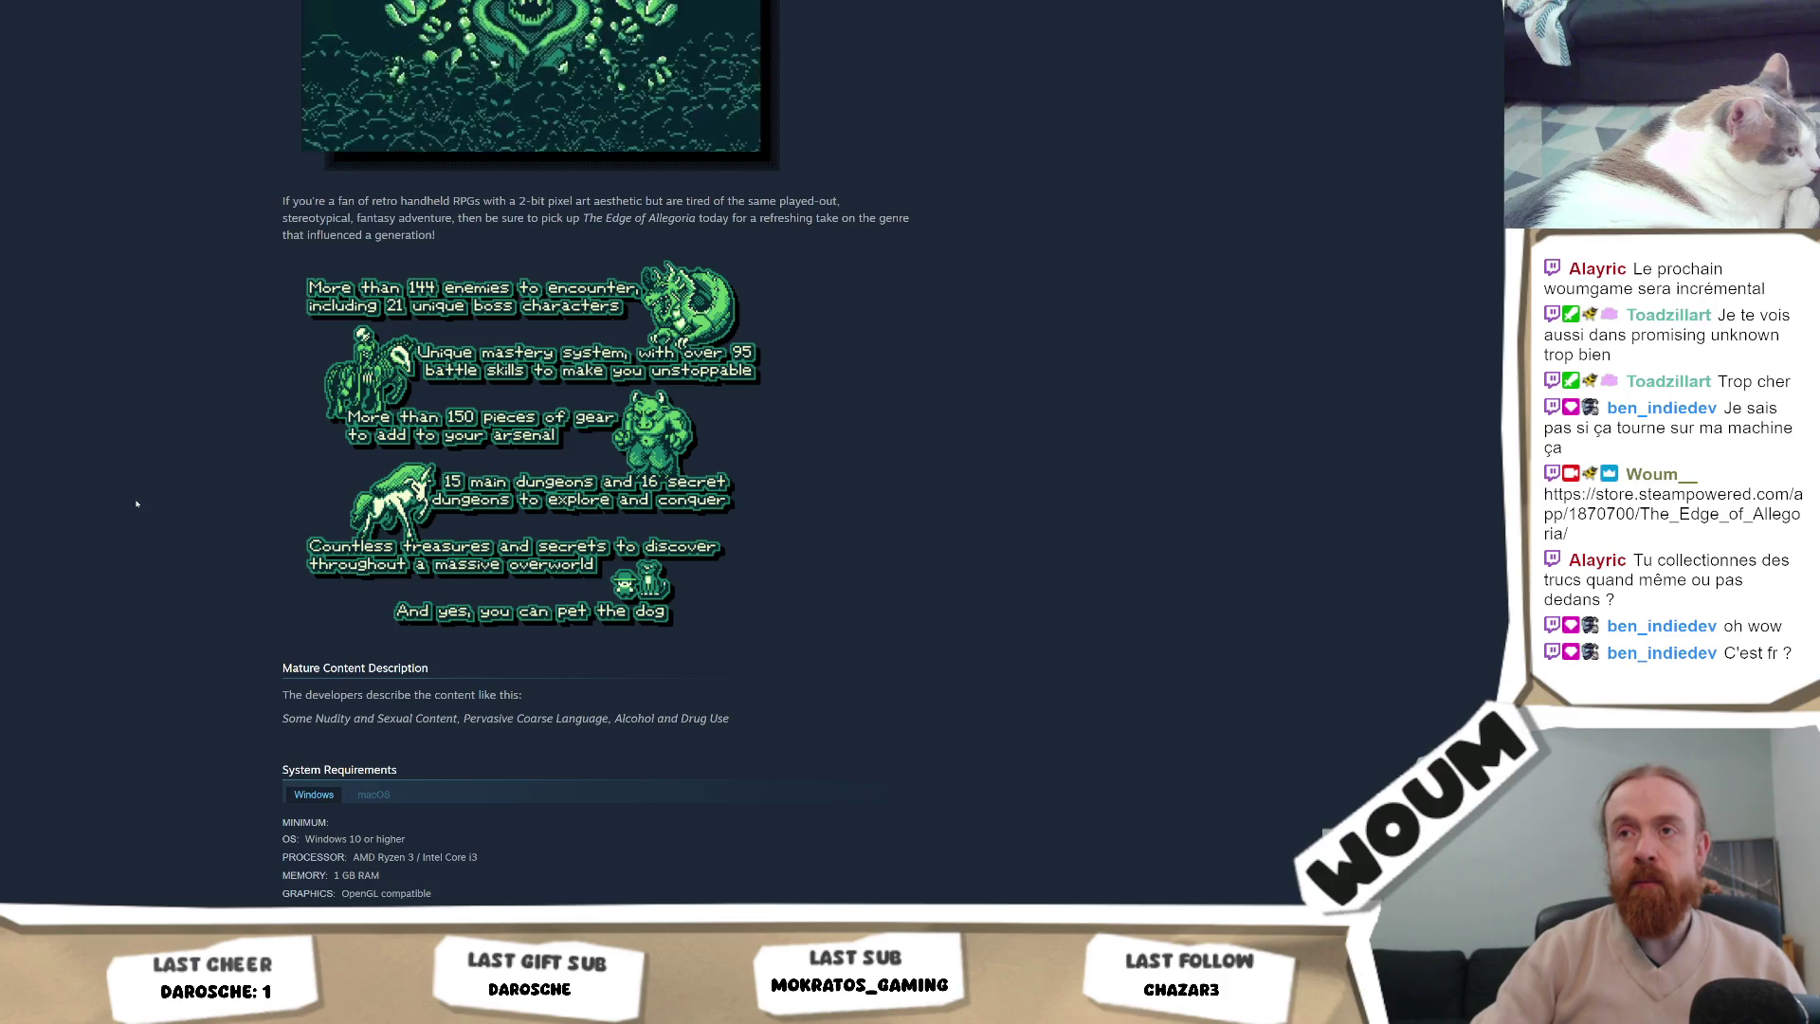
Scroll to the Very Positive customer reviews and bring up the Review Type dropdown choices
scroll(137, 503, "down", 6)
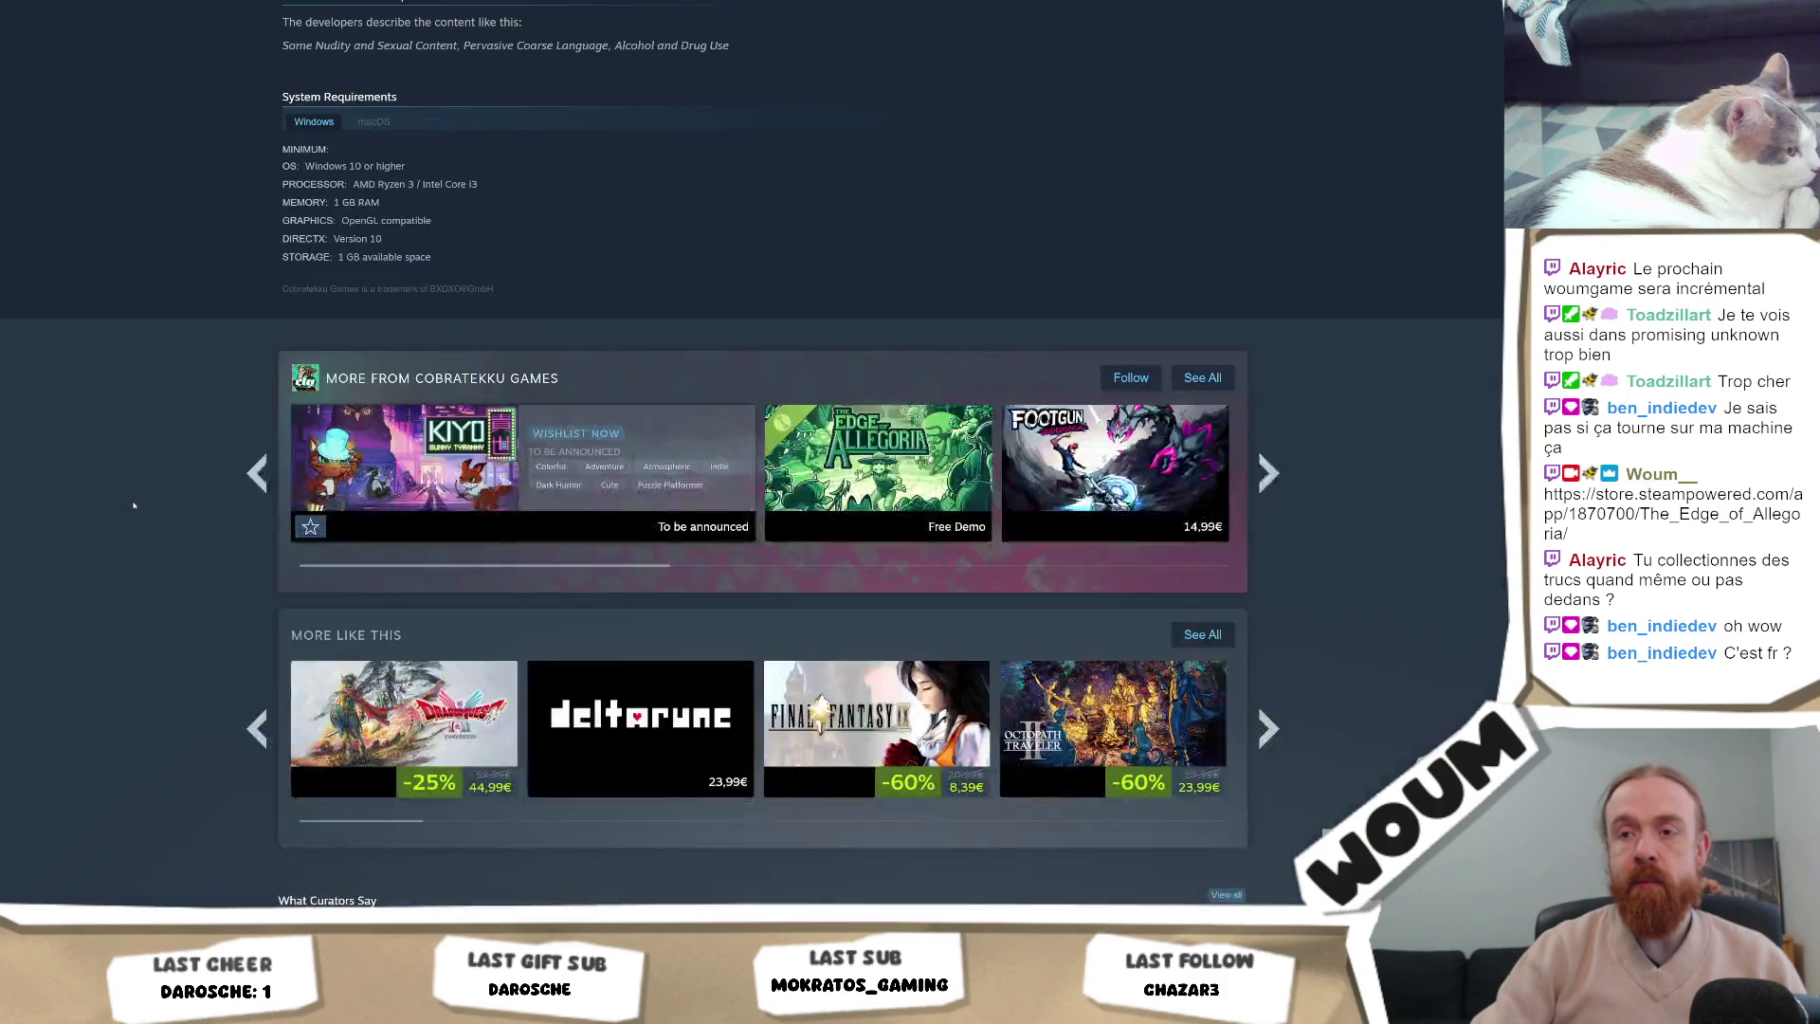
scroll(134, 505, "down", 5)
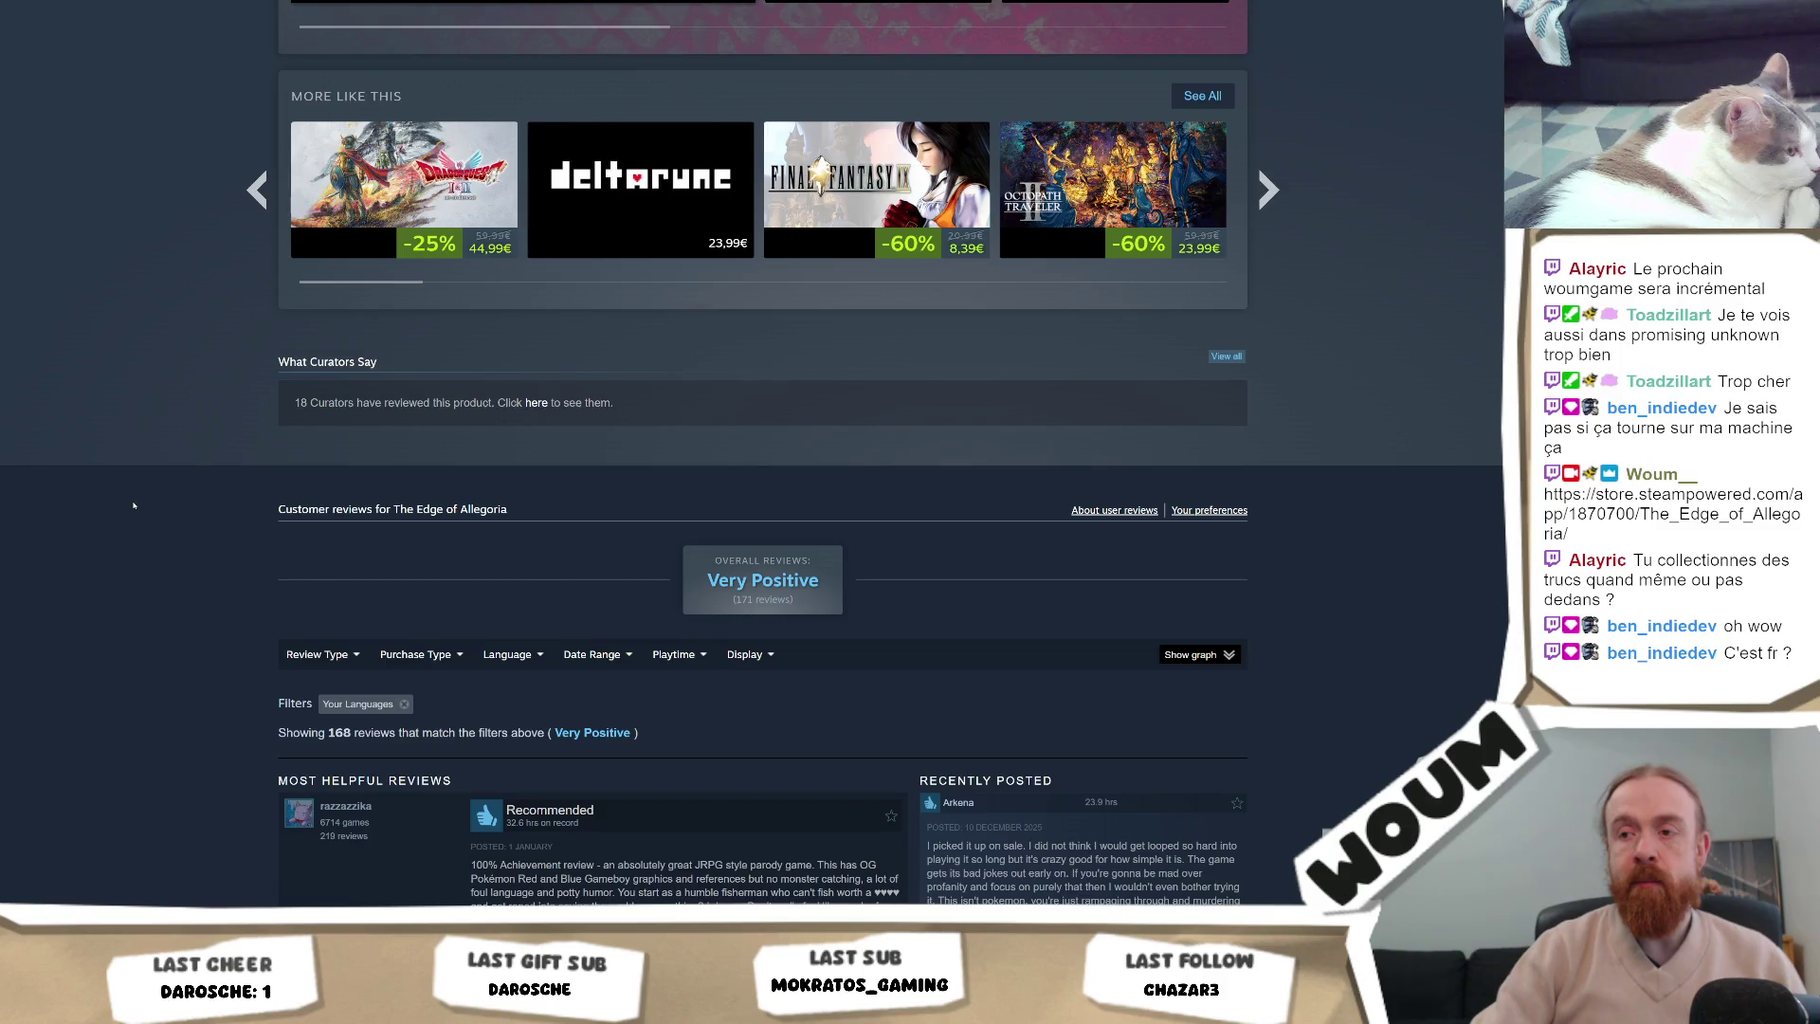
scroll(134, 505, "down", 1)
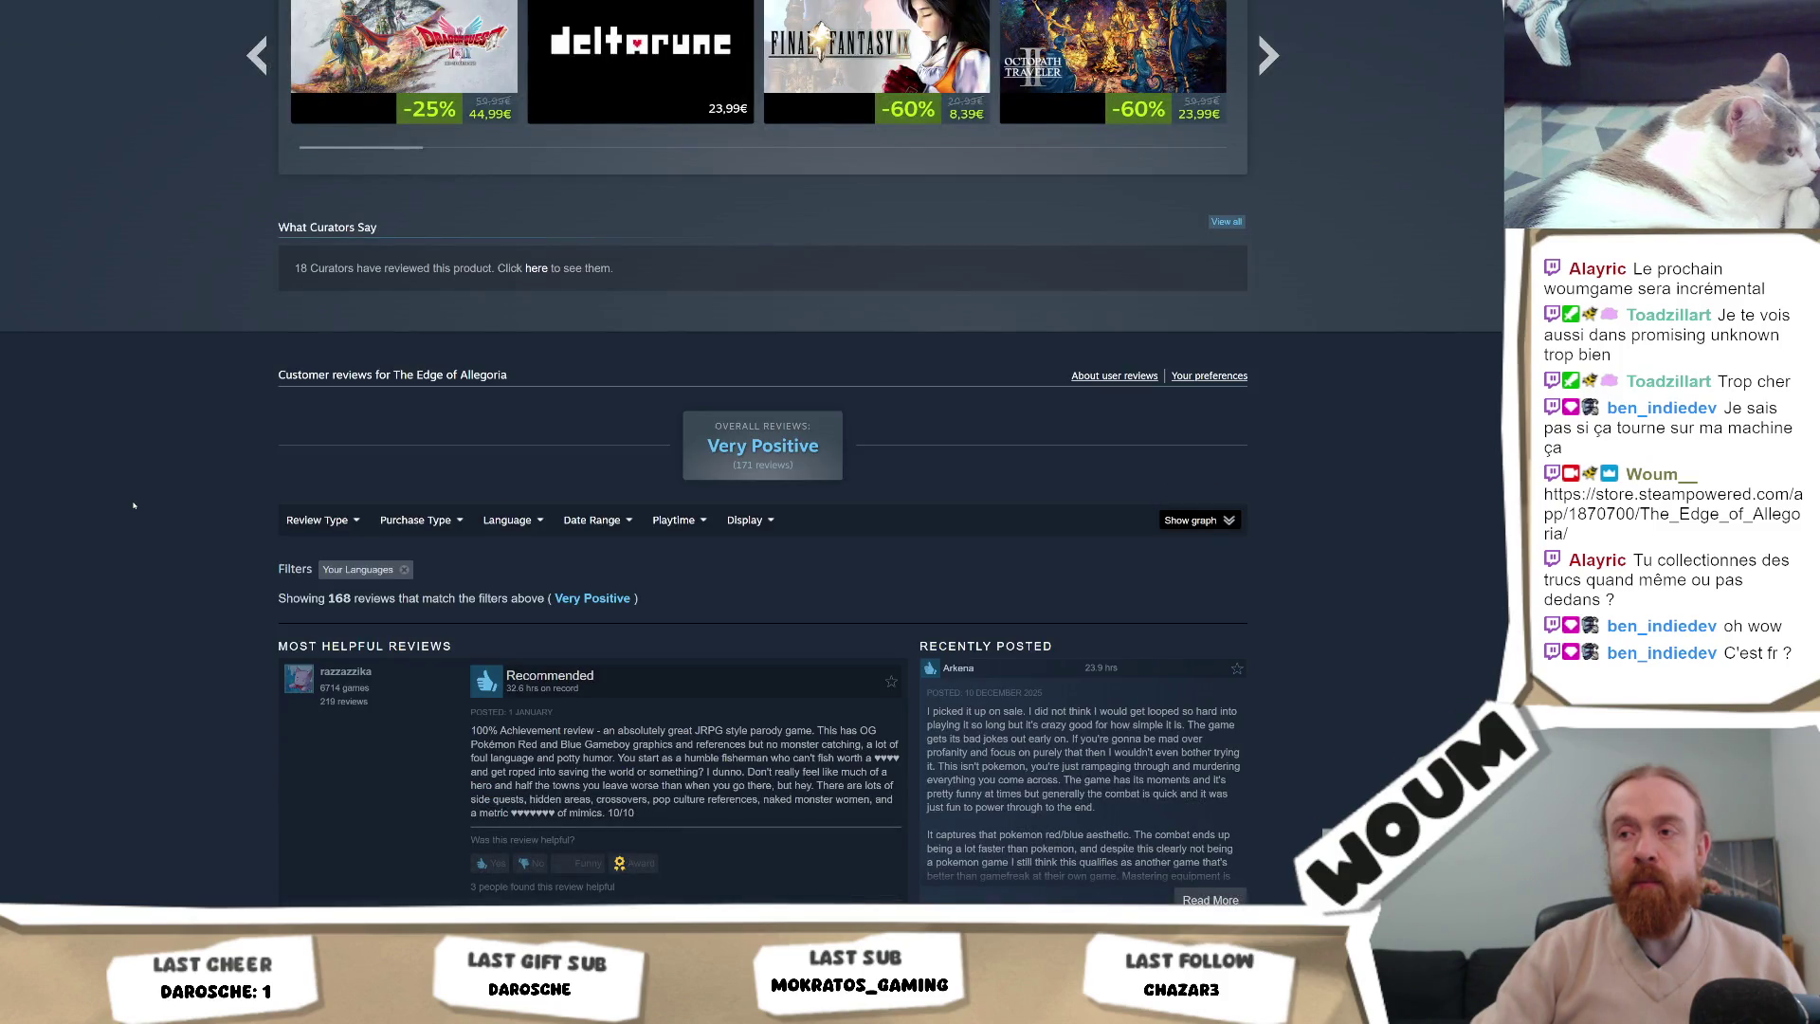
mouse_move(283, 533)
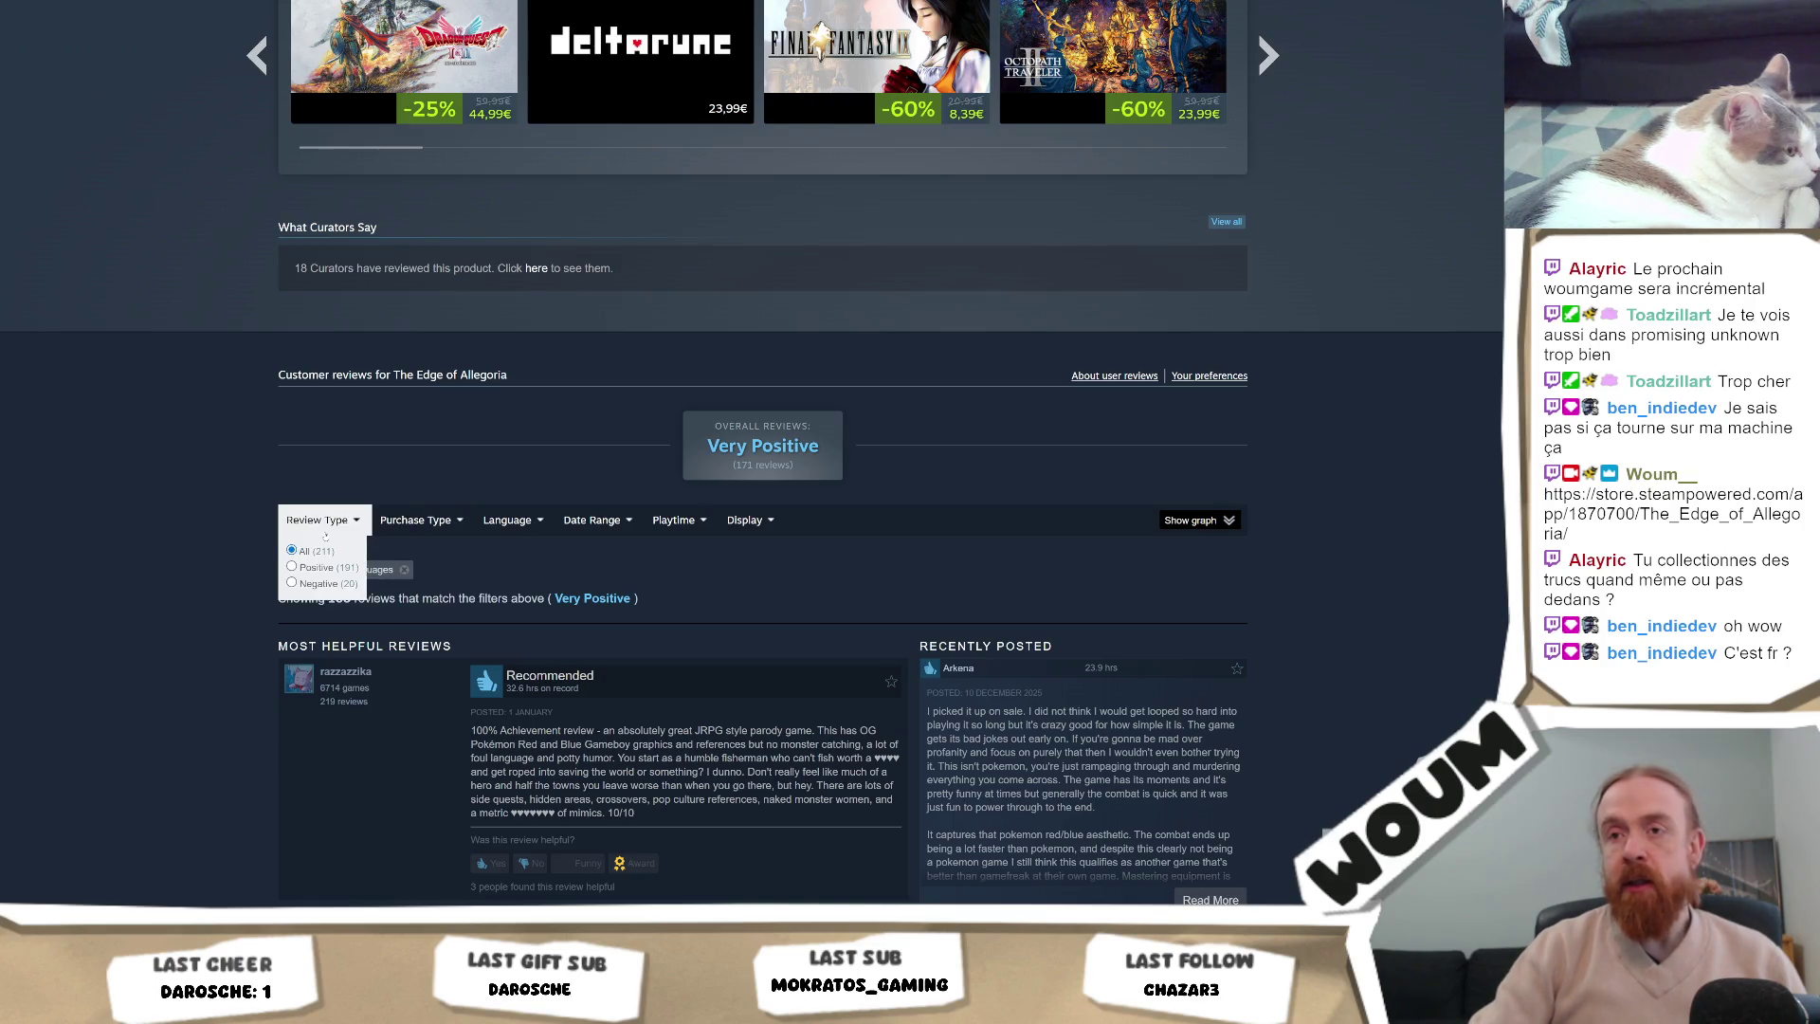
Filter the reviews to Negative and read through them, highlighting passages along the way
left_click(313, 583)
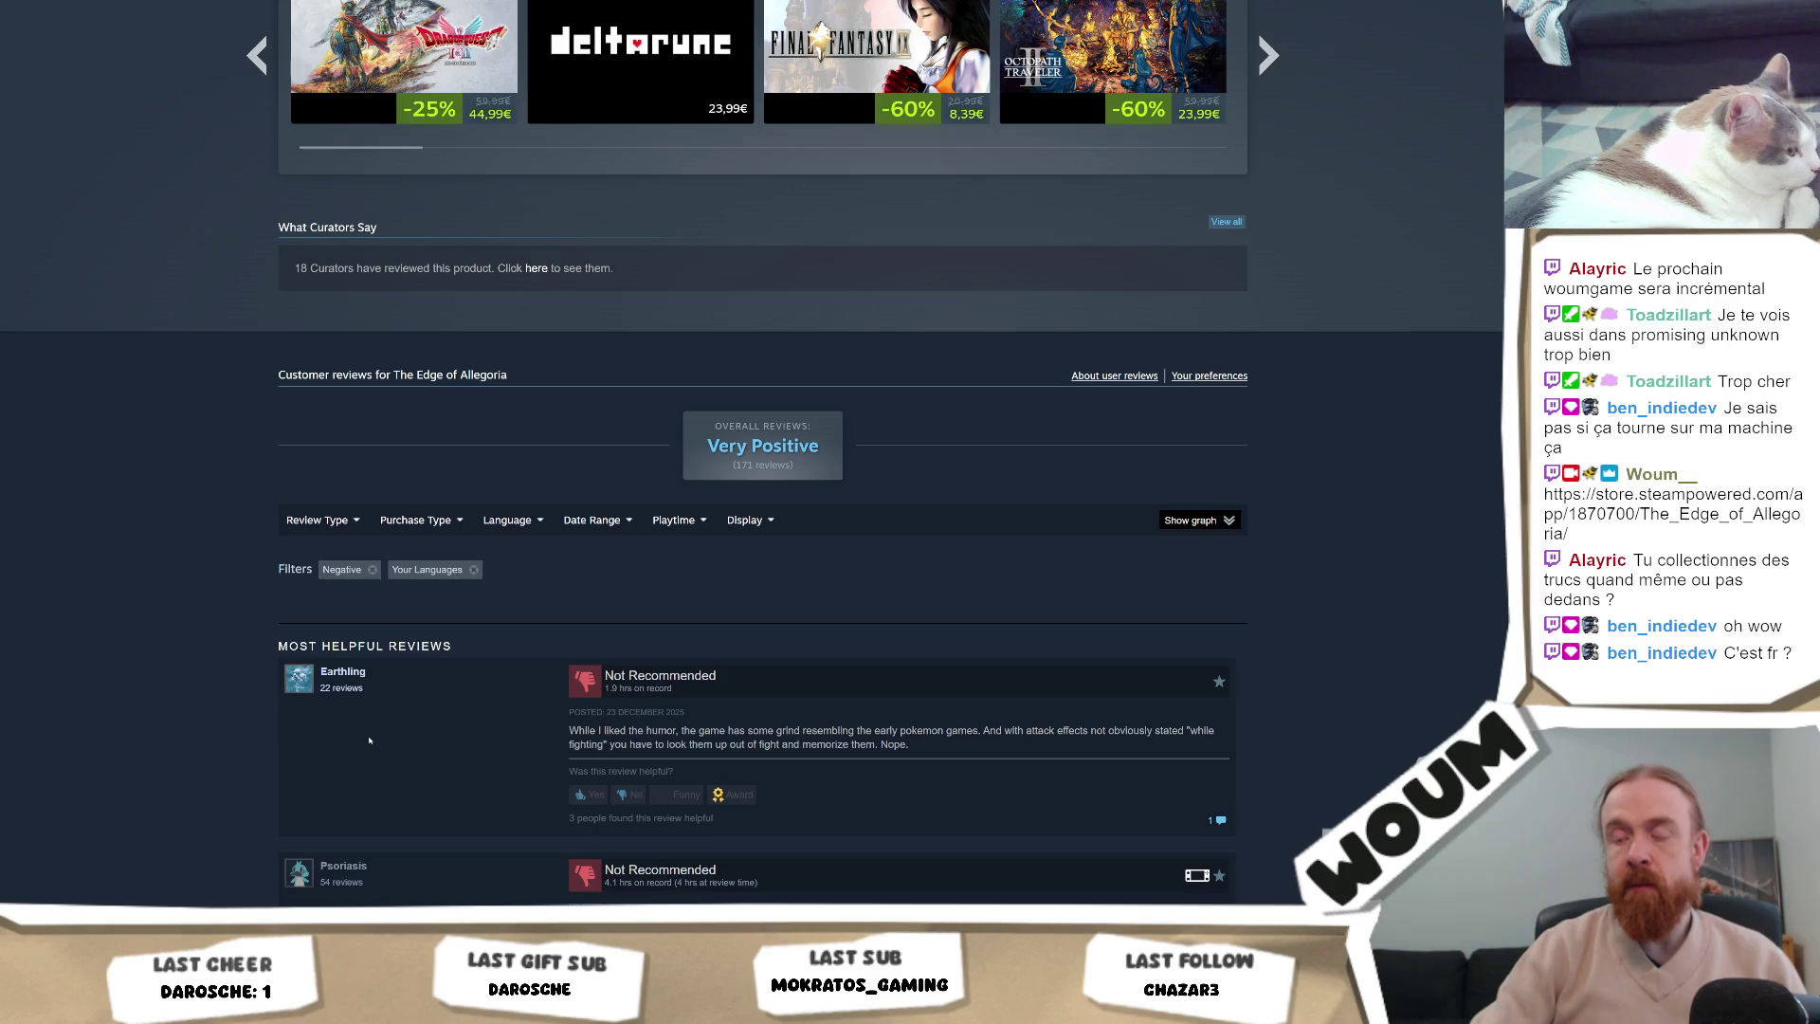
scroll(369, 740, "down", 1)
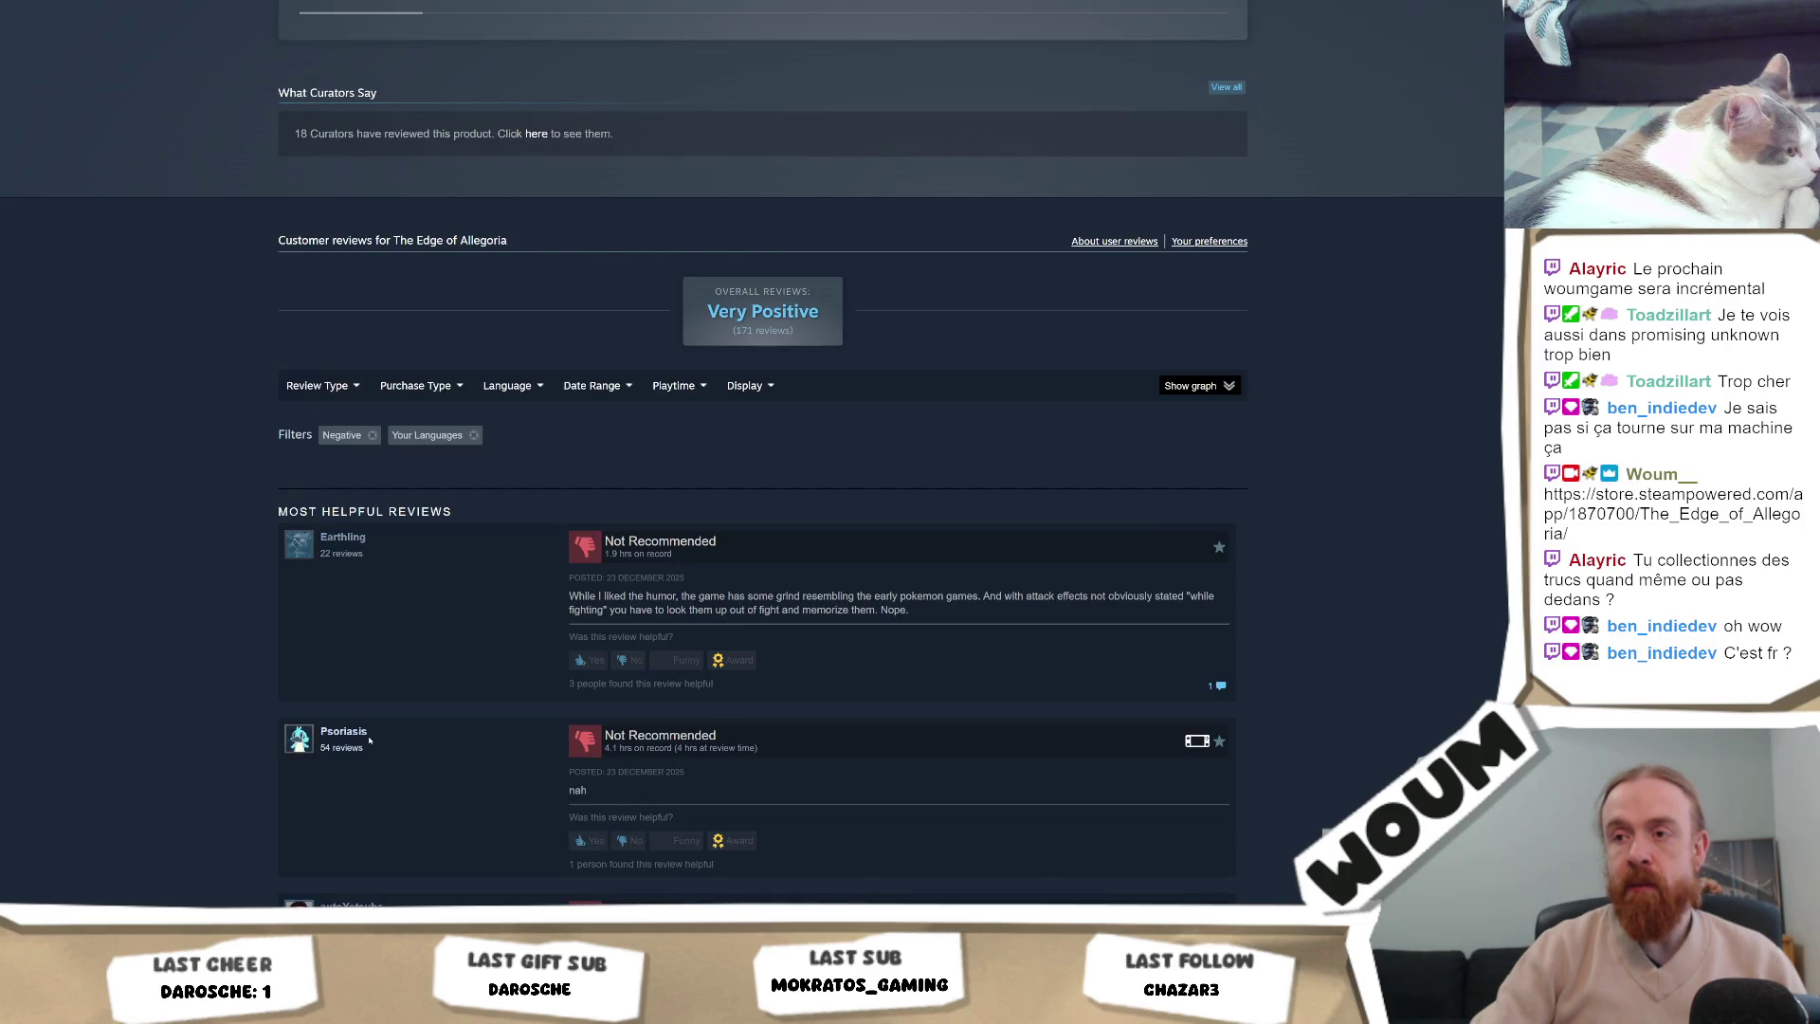
scroll(370, 740, "down", 1)
scroll(384, 680, "down", 1)
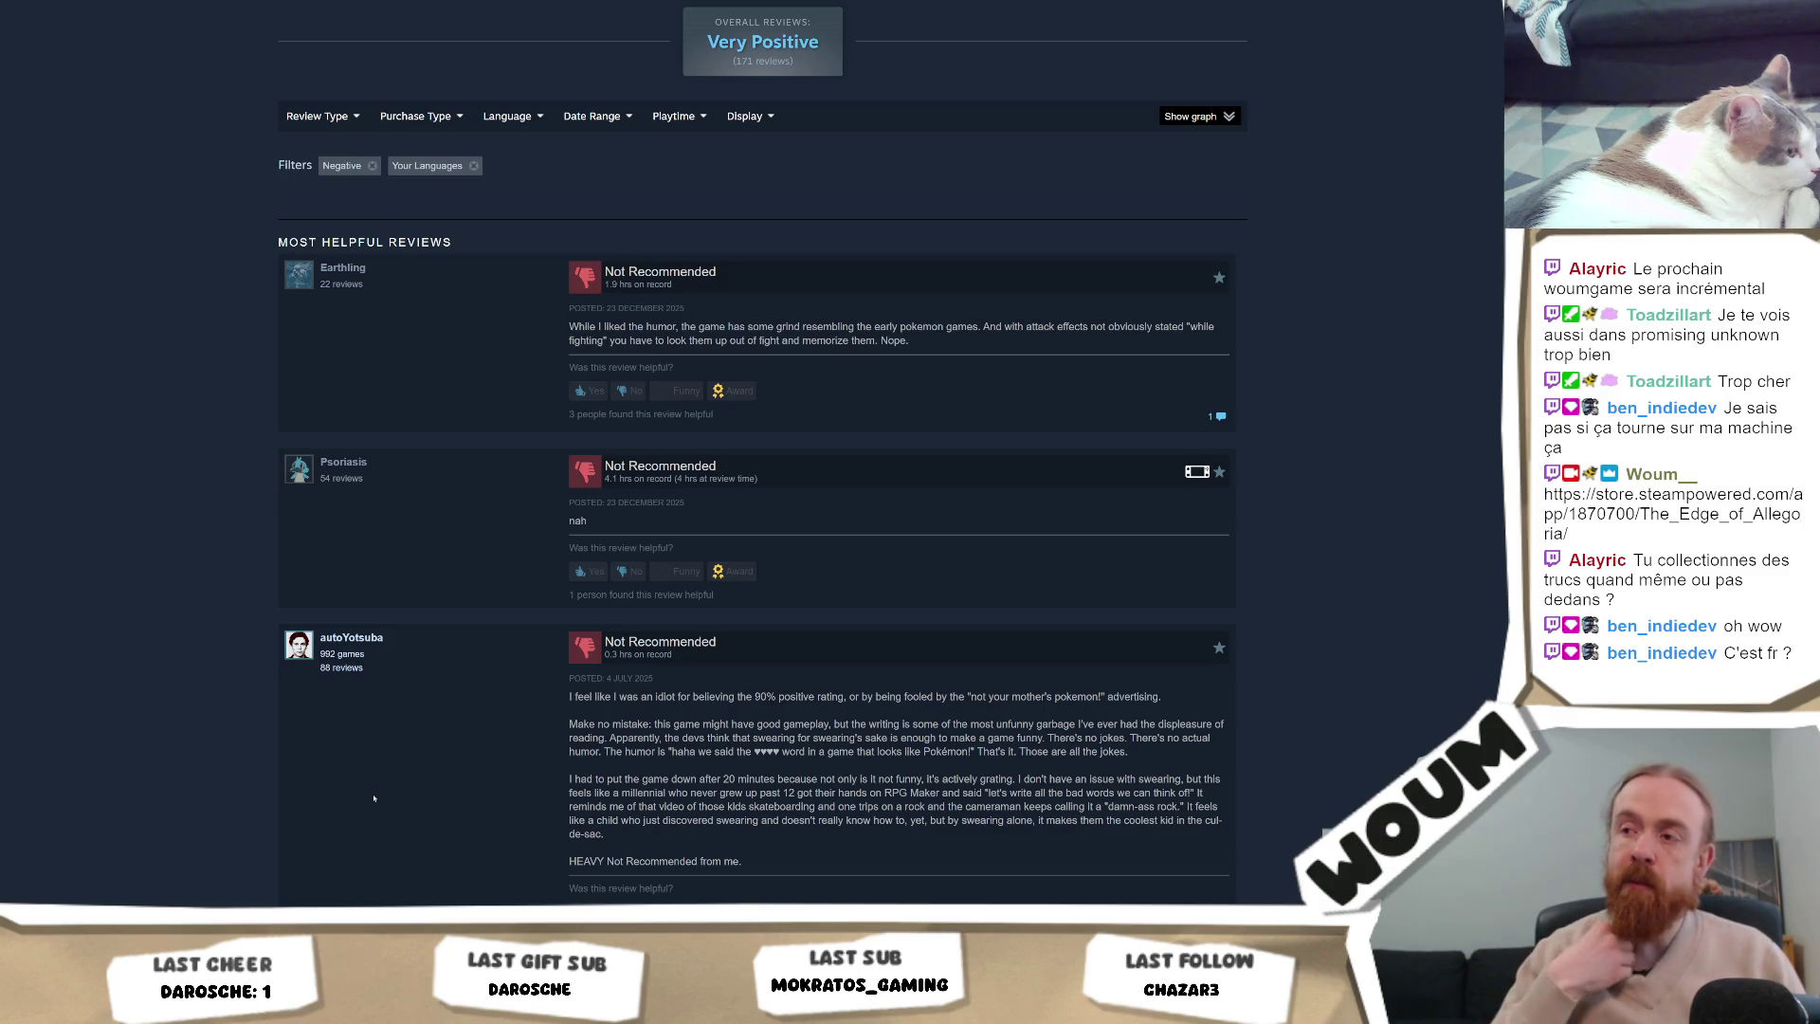
scroll(374, 798, "down", 2)
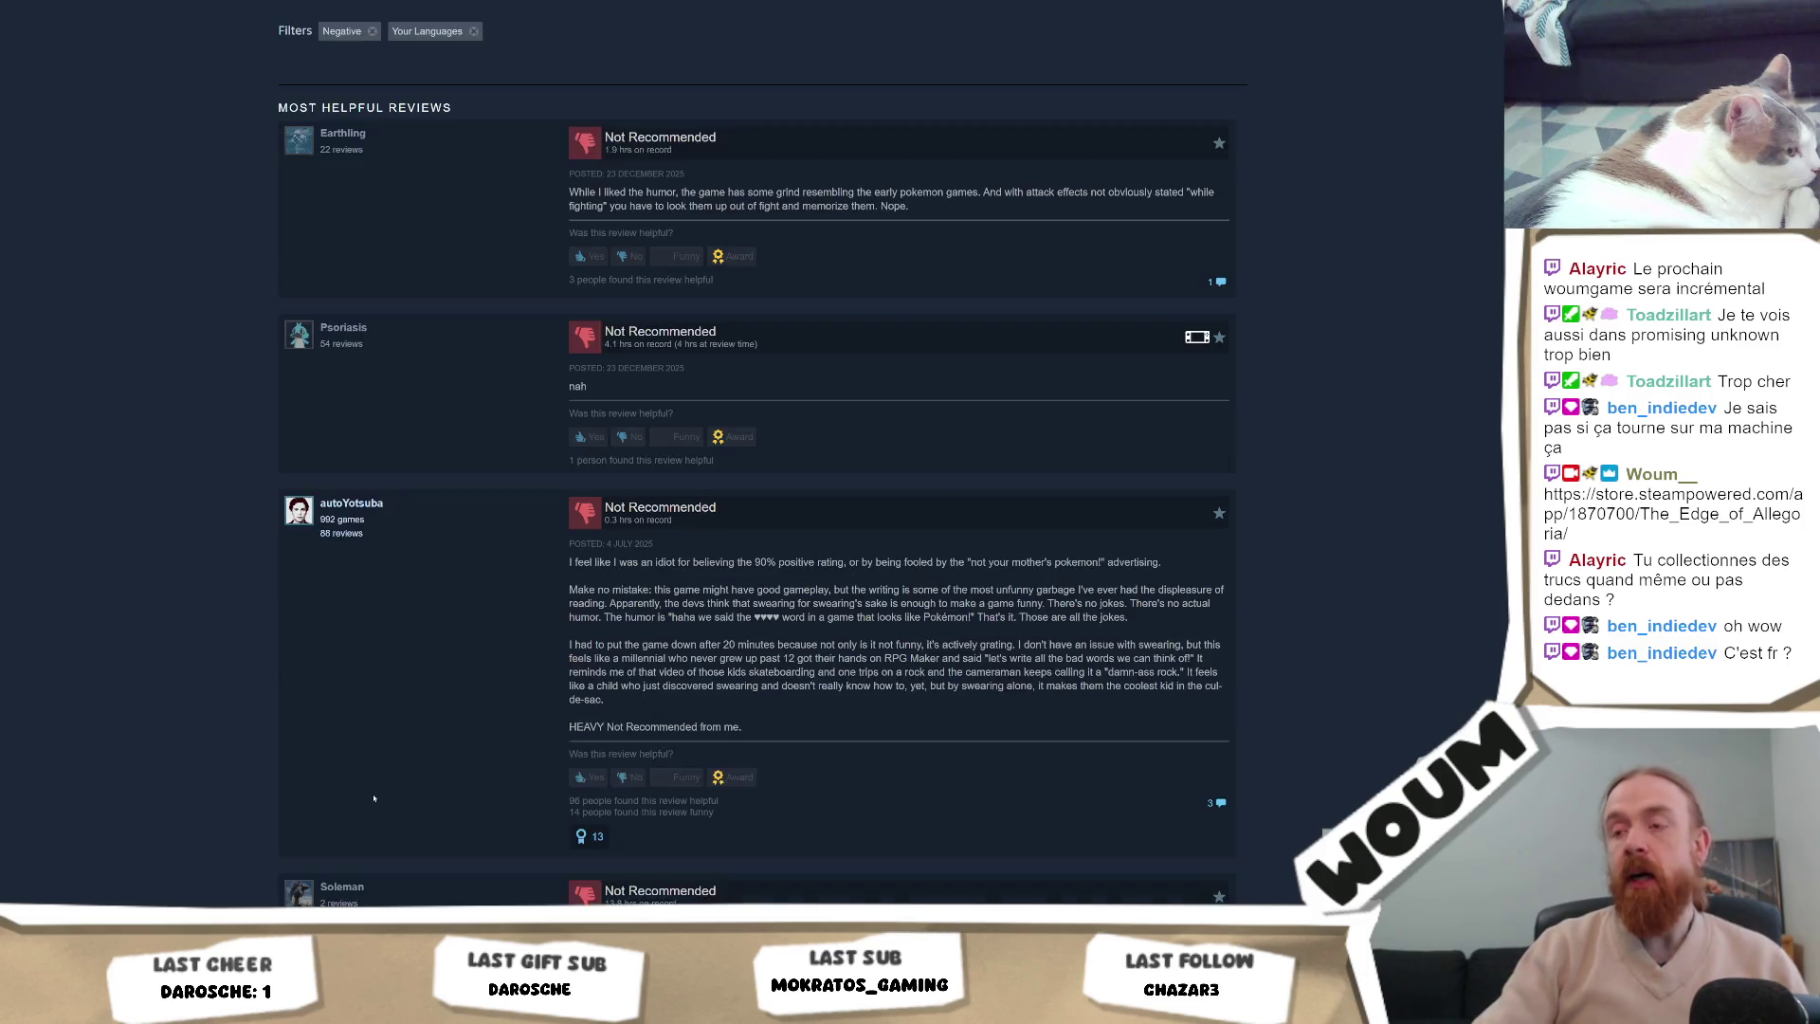
mouse_move(569, 588)
left_mouse_down()
mouse_move(953, 647)
mouse_move(1196, 620)
left_mouse_up()
left_click(1202, 621)
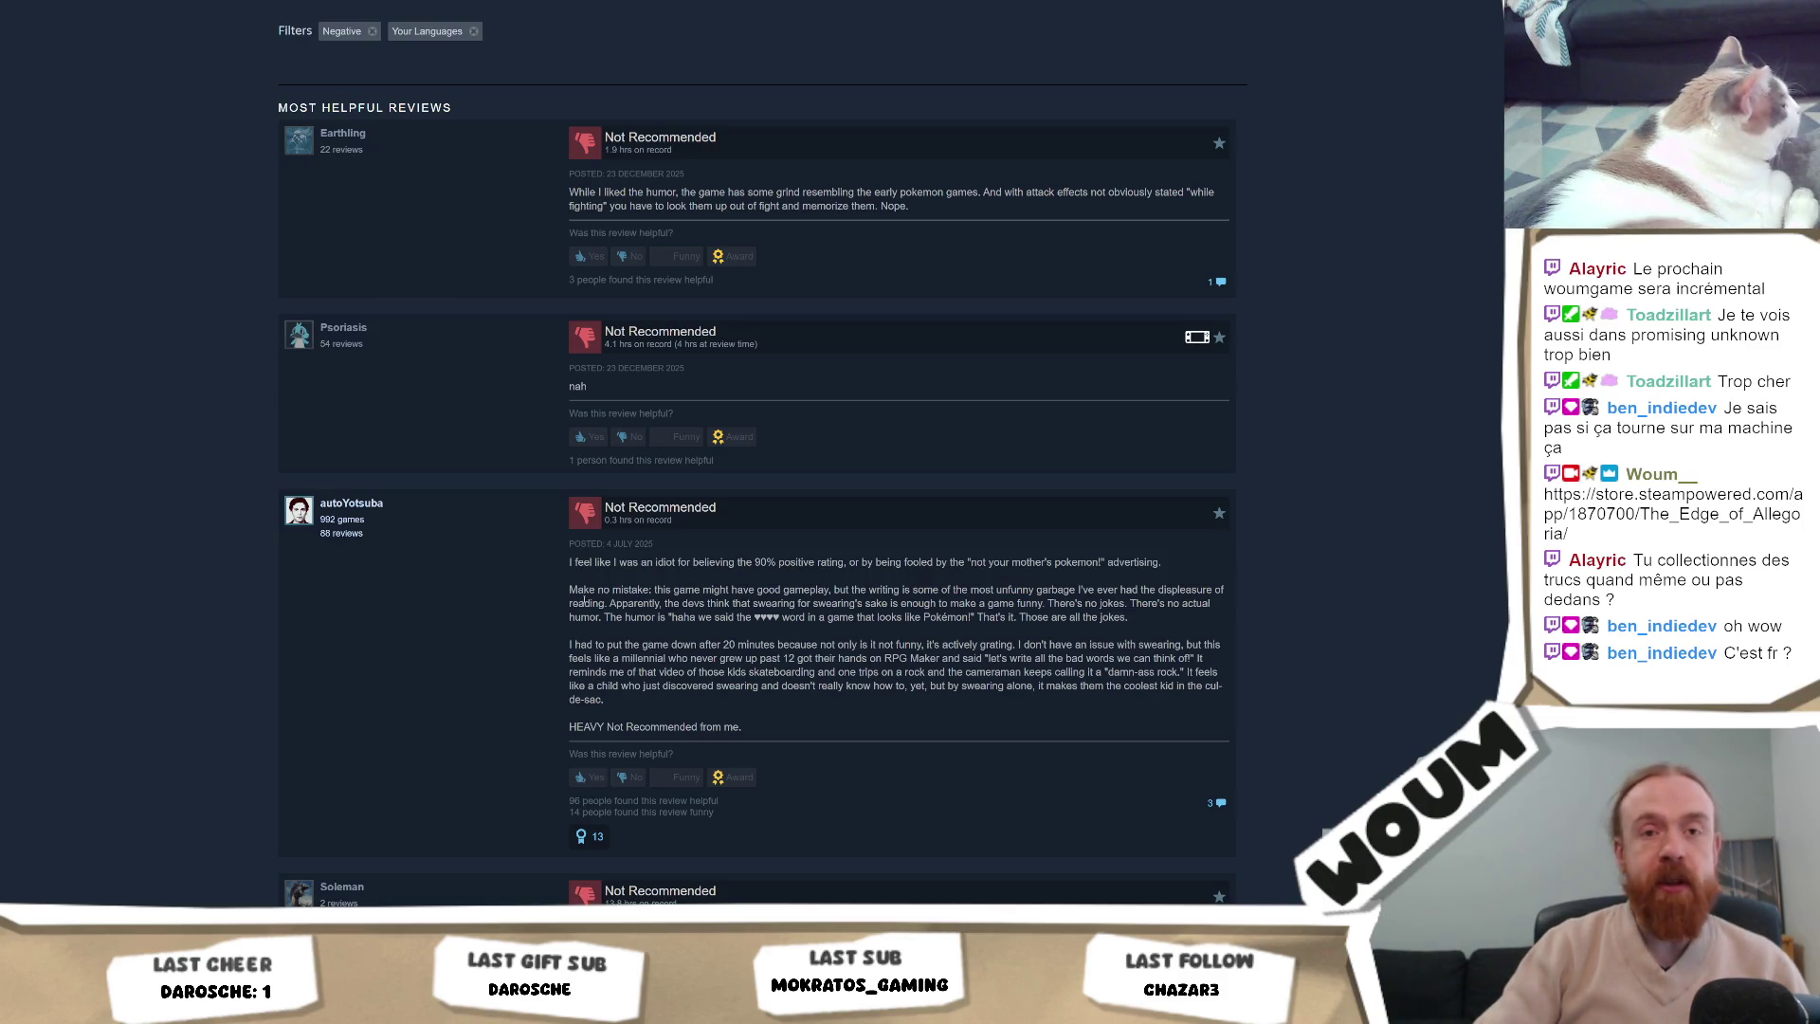
left_click_drag(584, 604, 631, 617)
left_click(628, 618)
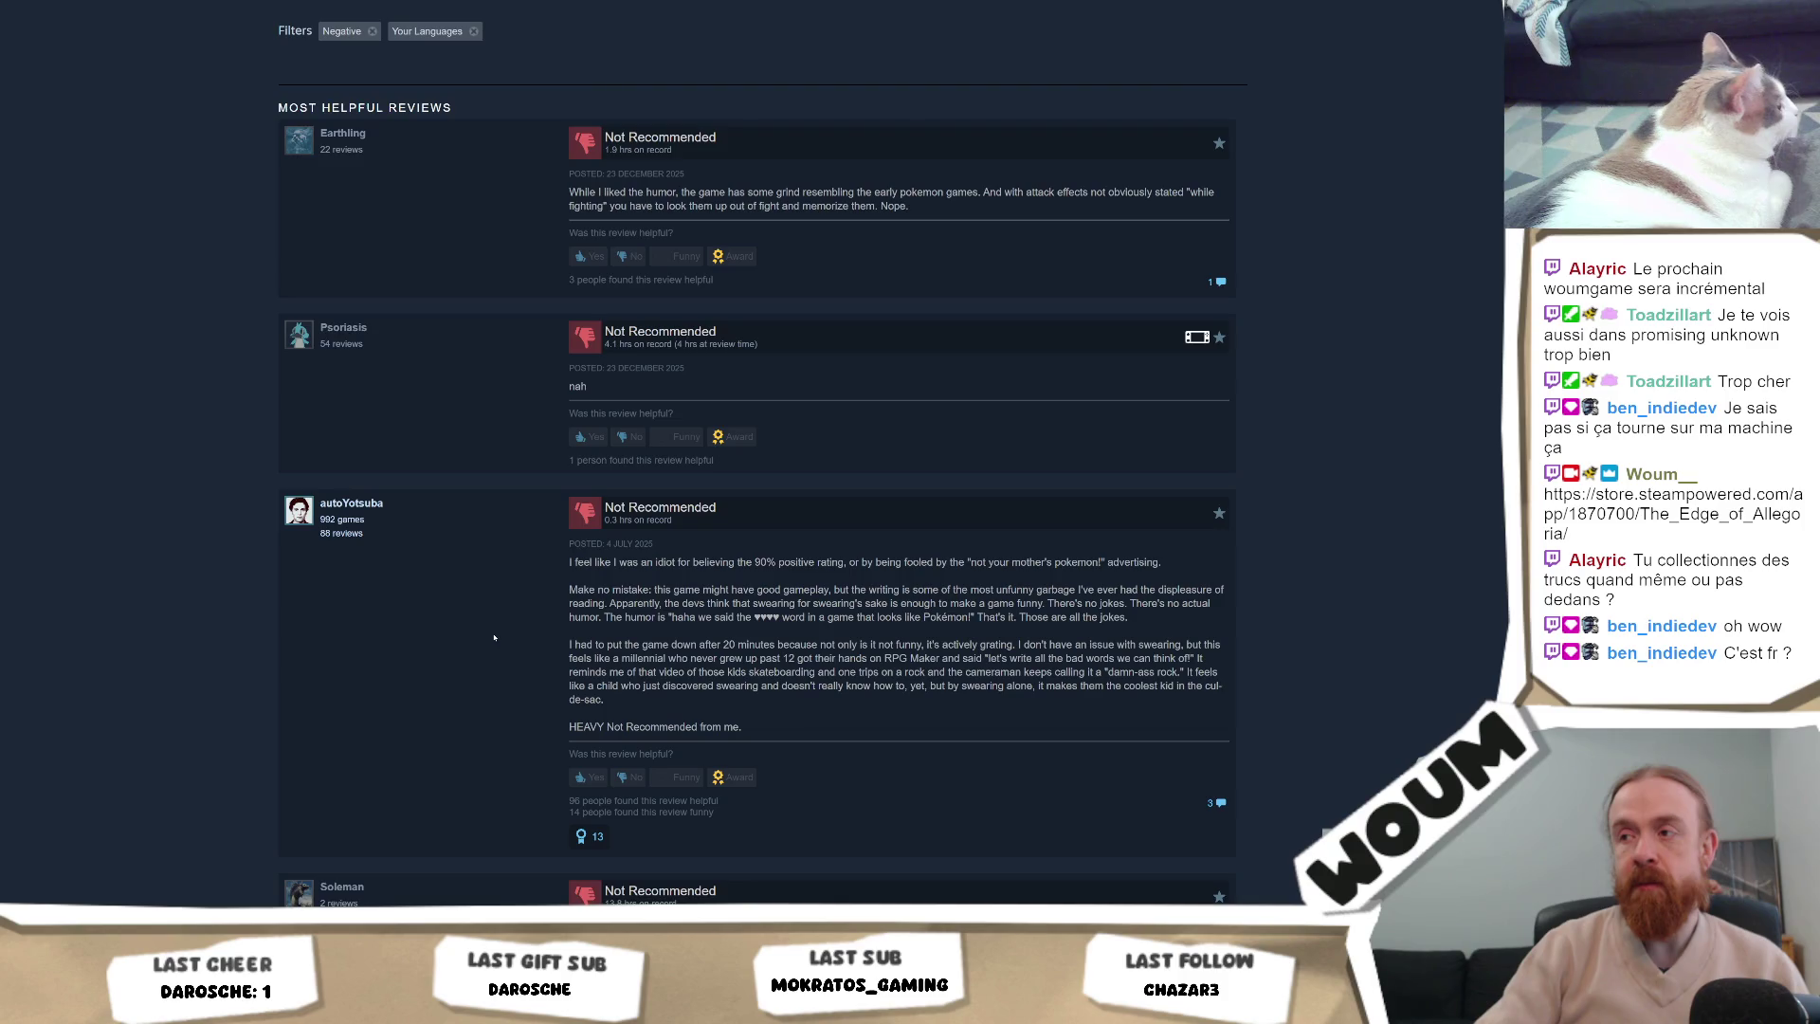
Finish scrolling the negative reviews and go back to the Woum Games developer page
scroll(493, 637, "down", 3)
scroll(455, 671, "down", 3)
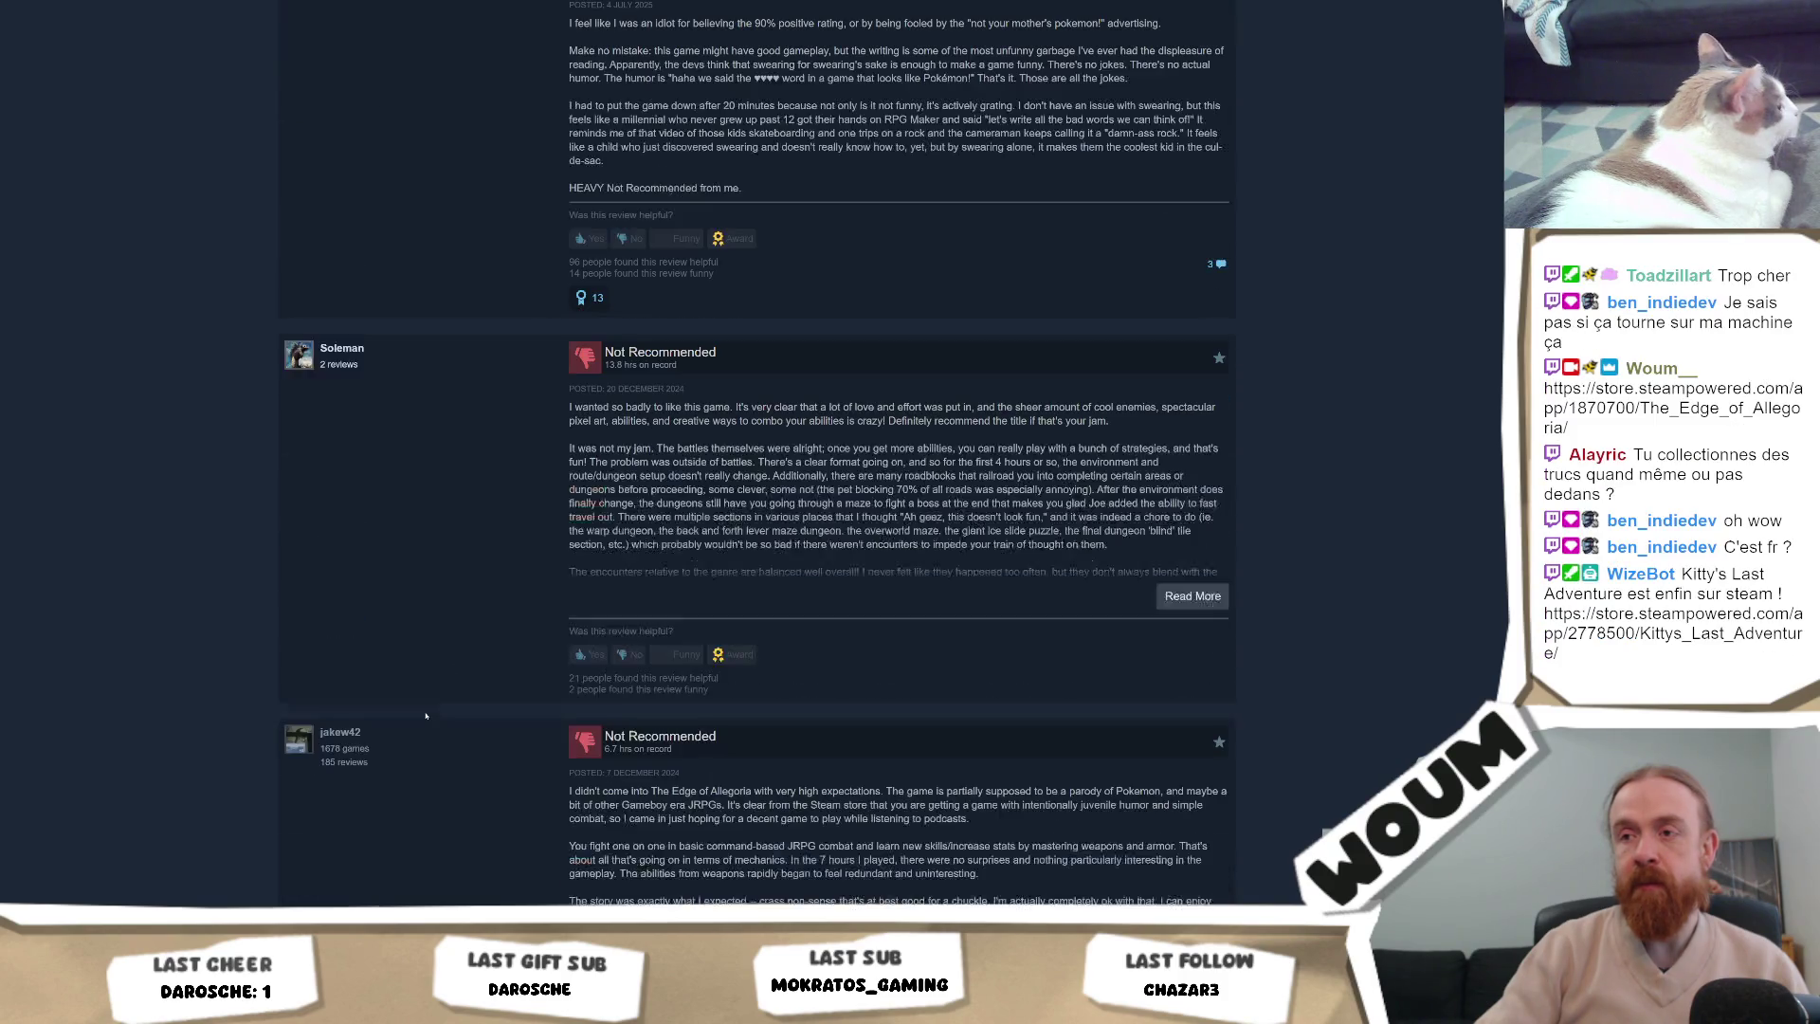
scroll(446, 583, "down", 3)
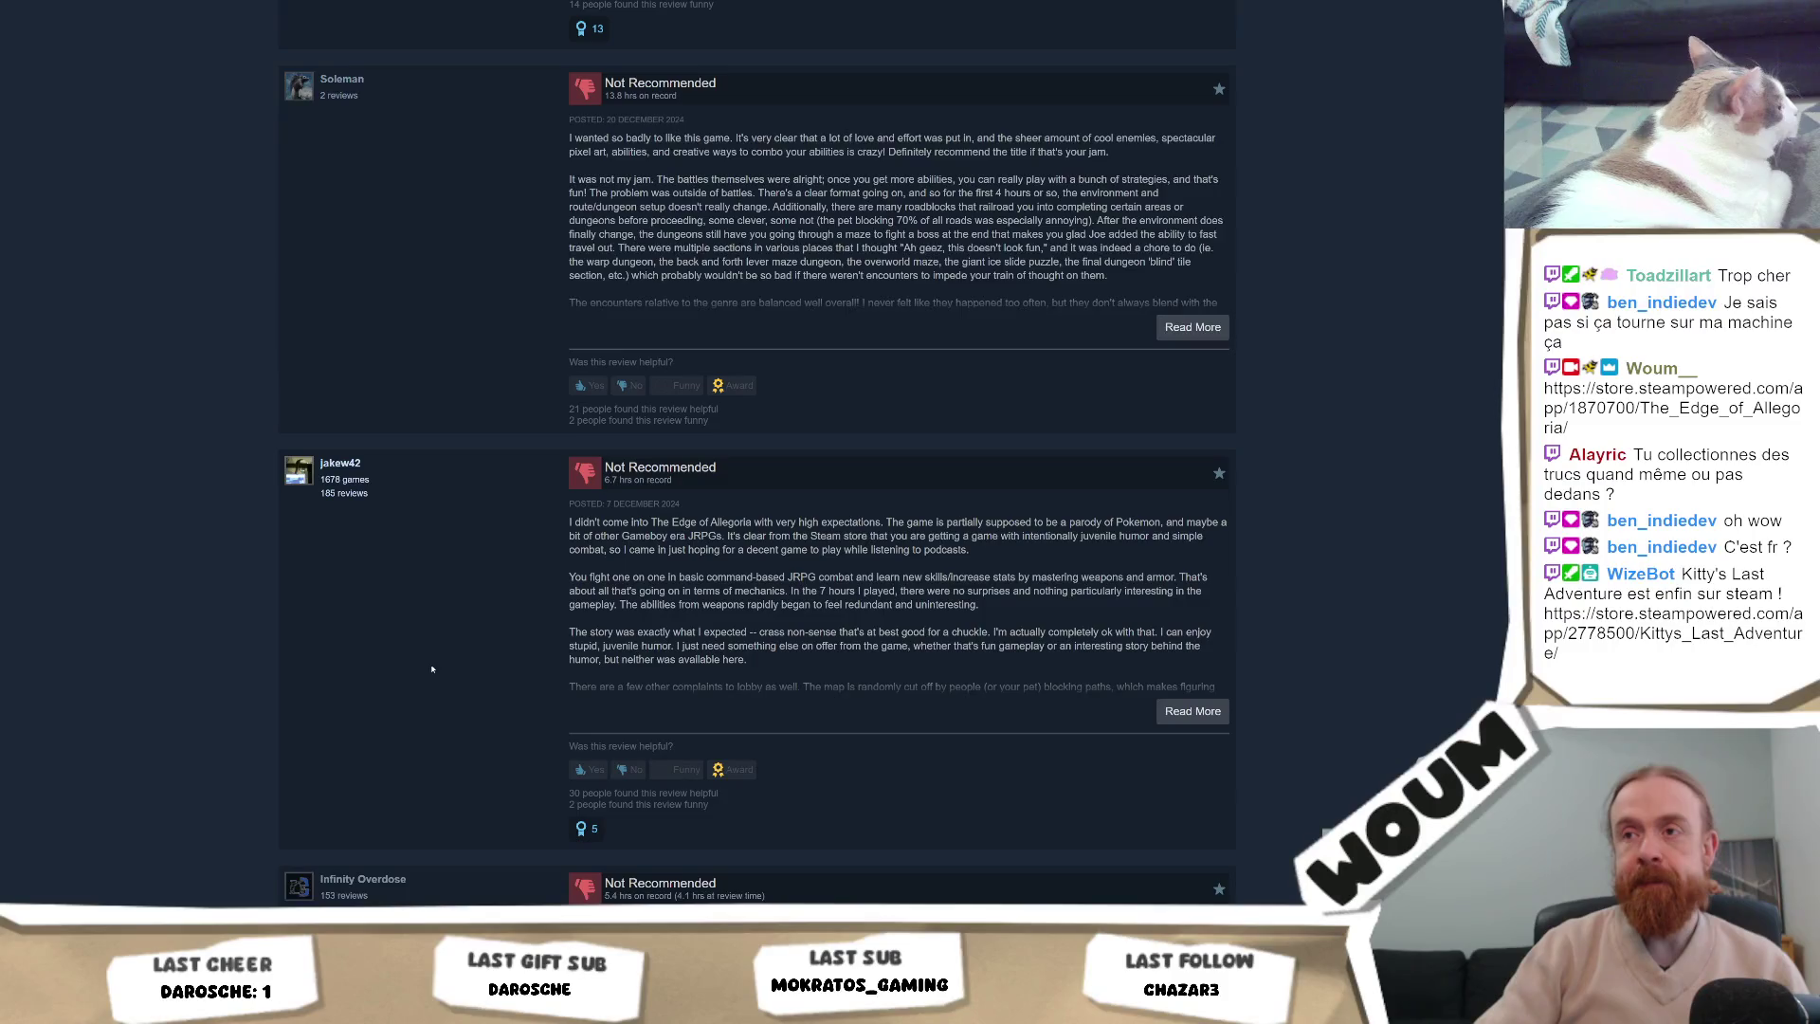
scroll(431, 672, "down", 3)
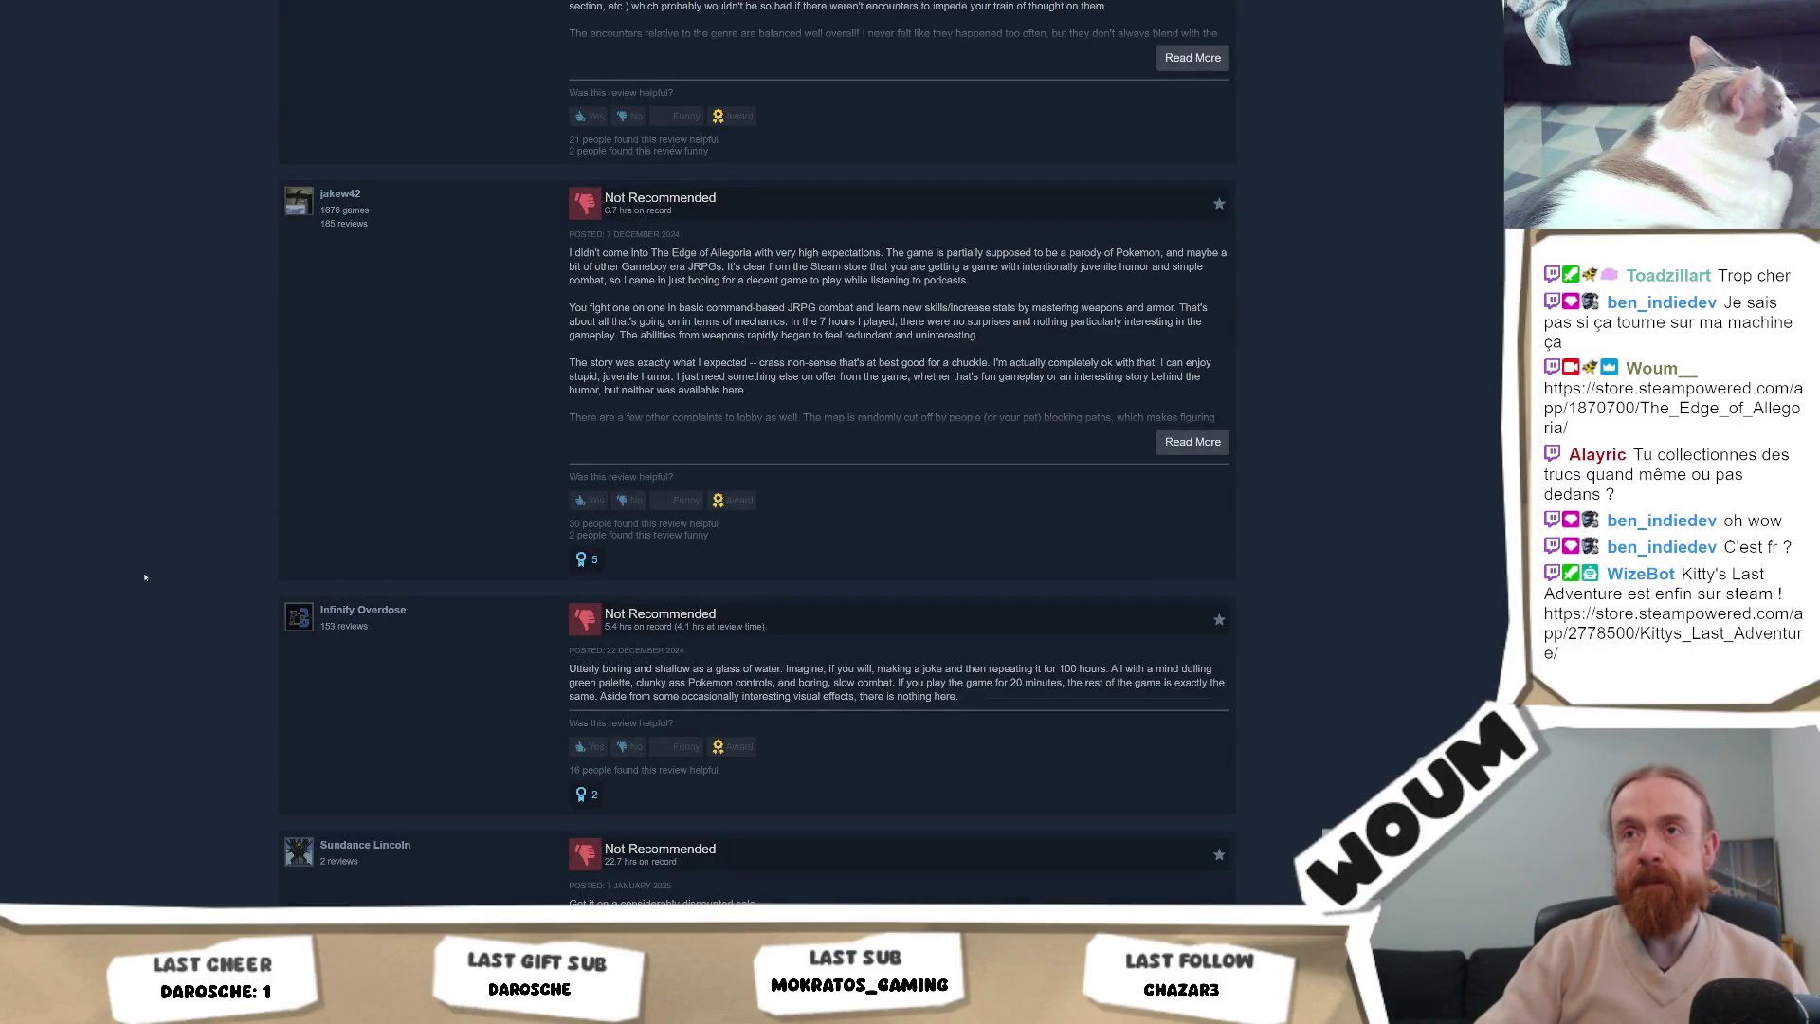
key("alt+Left")
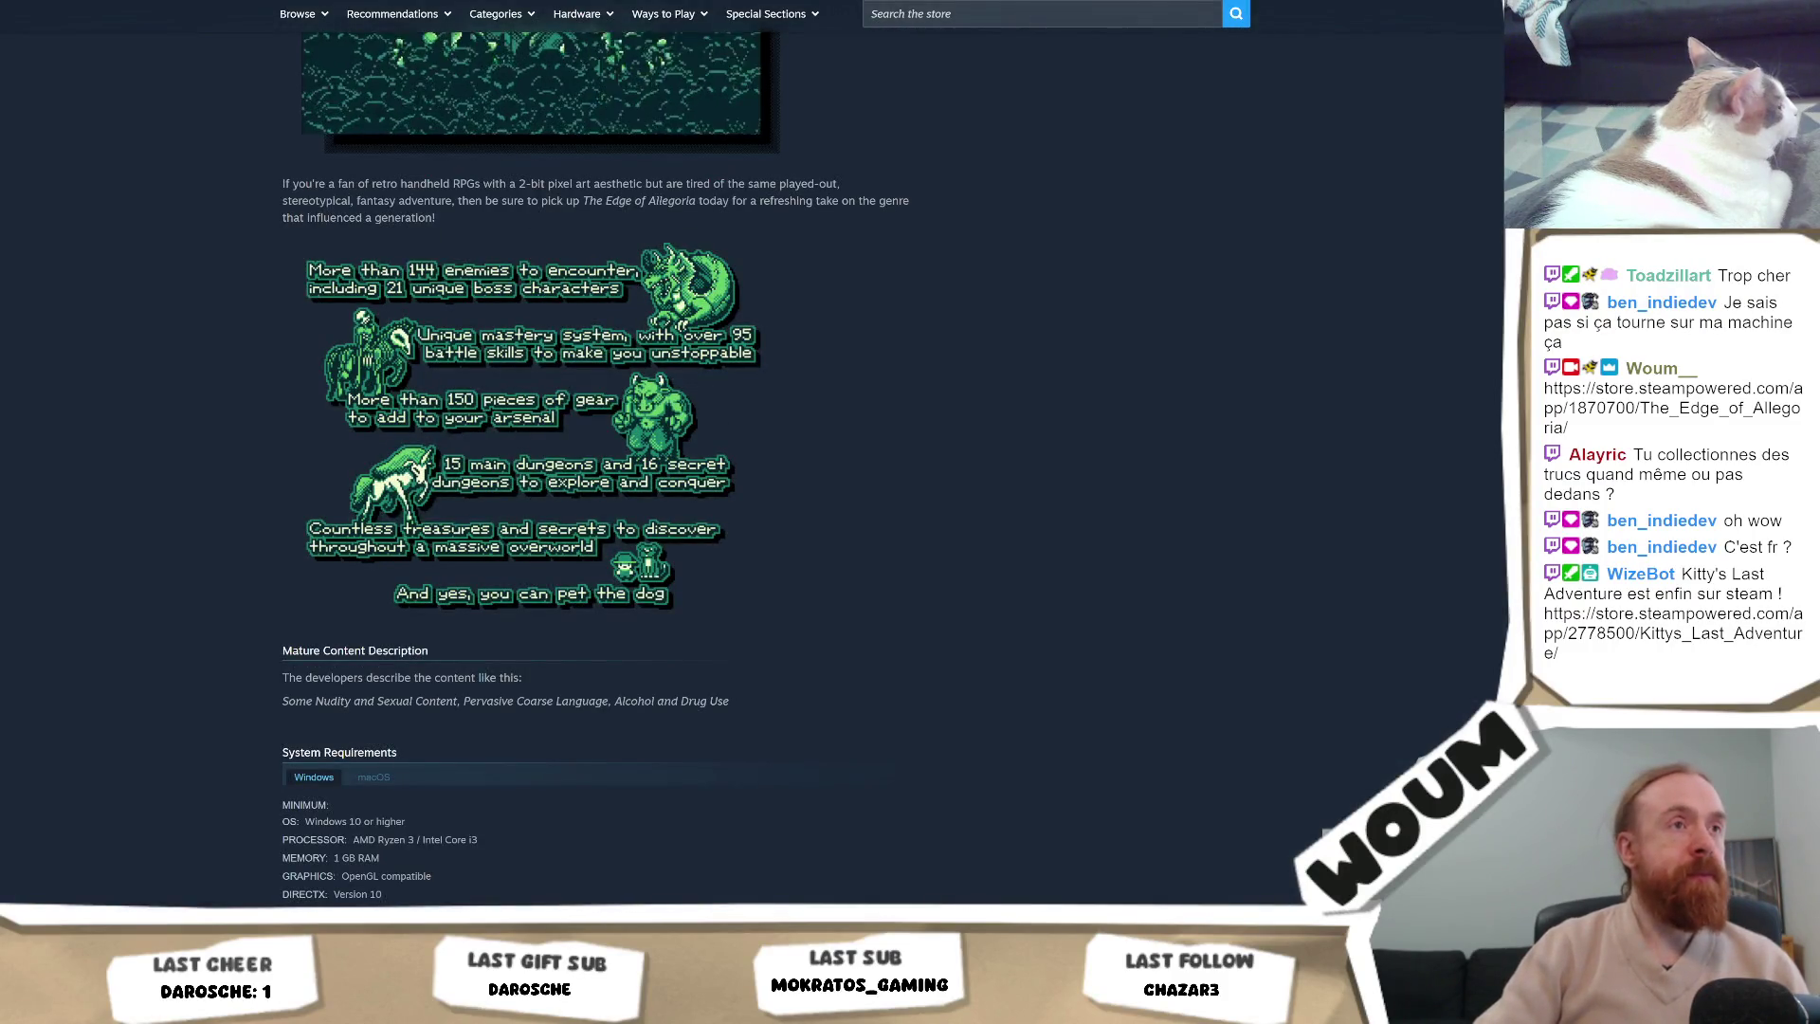
key("alt+Left")
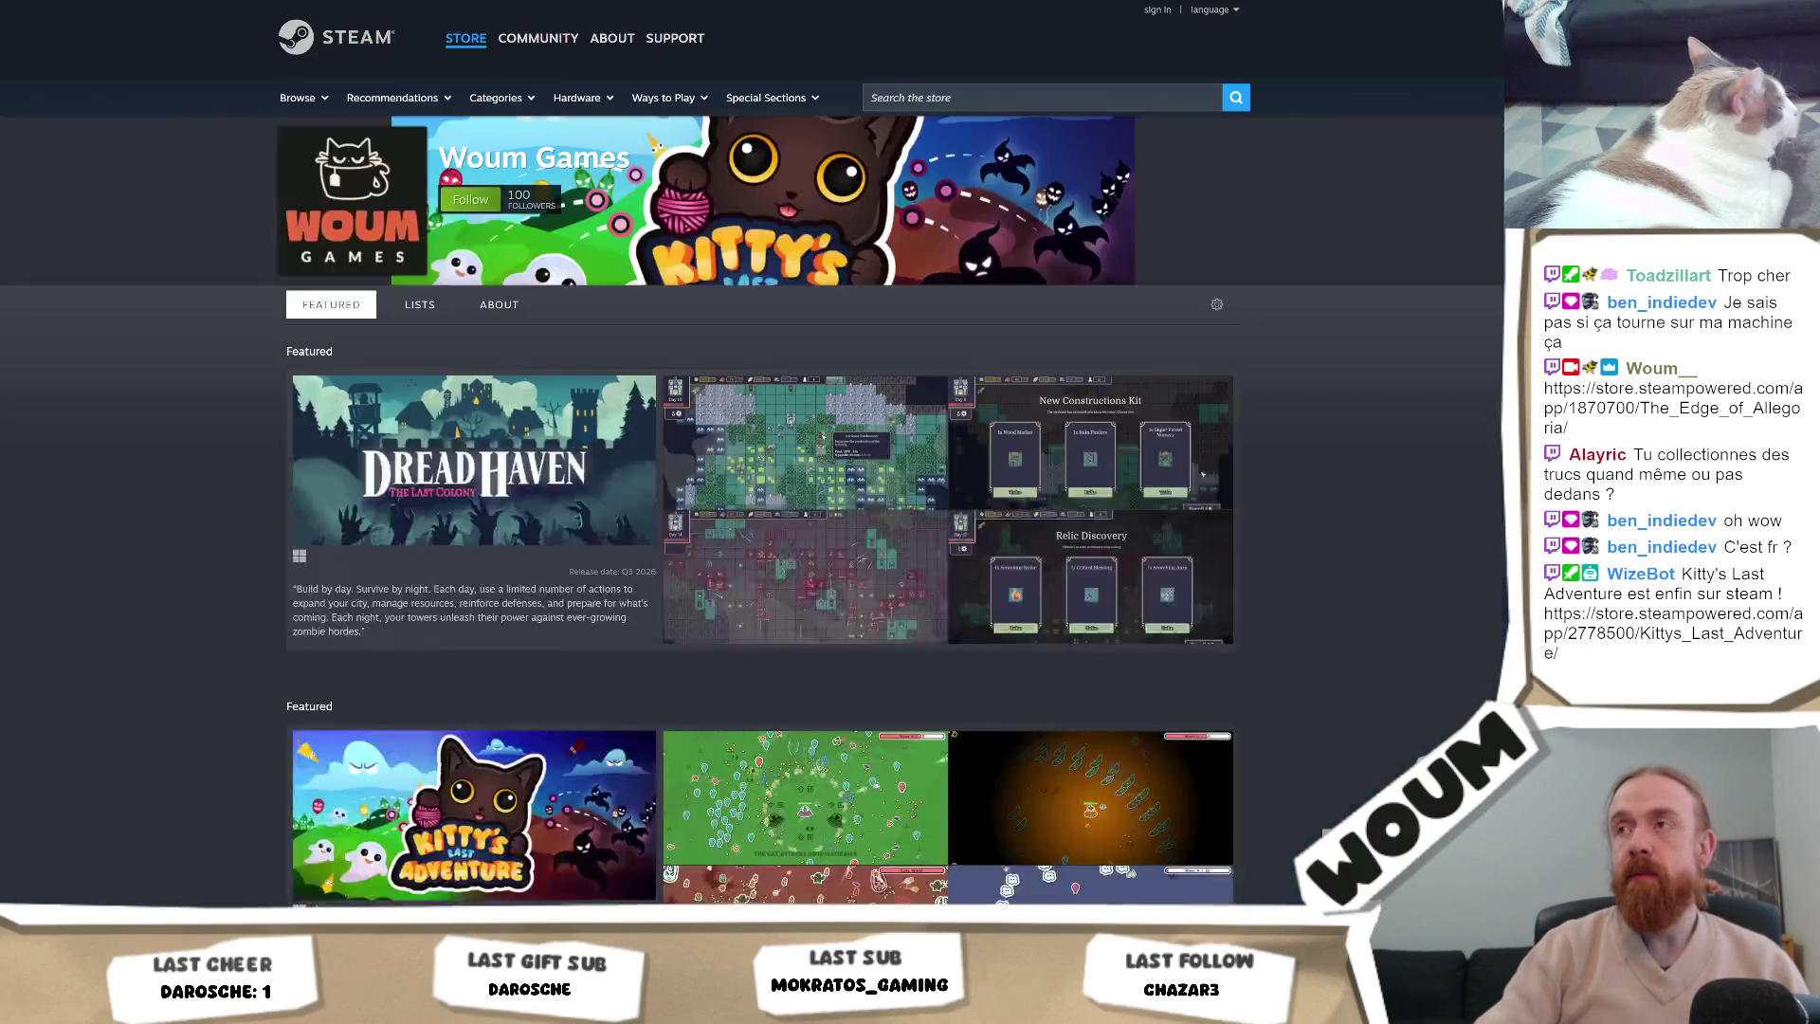
key("alt+Left")
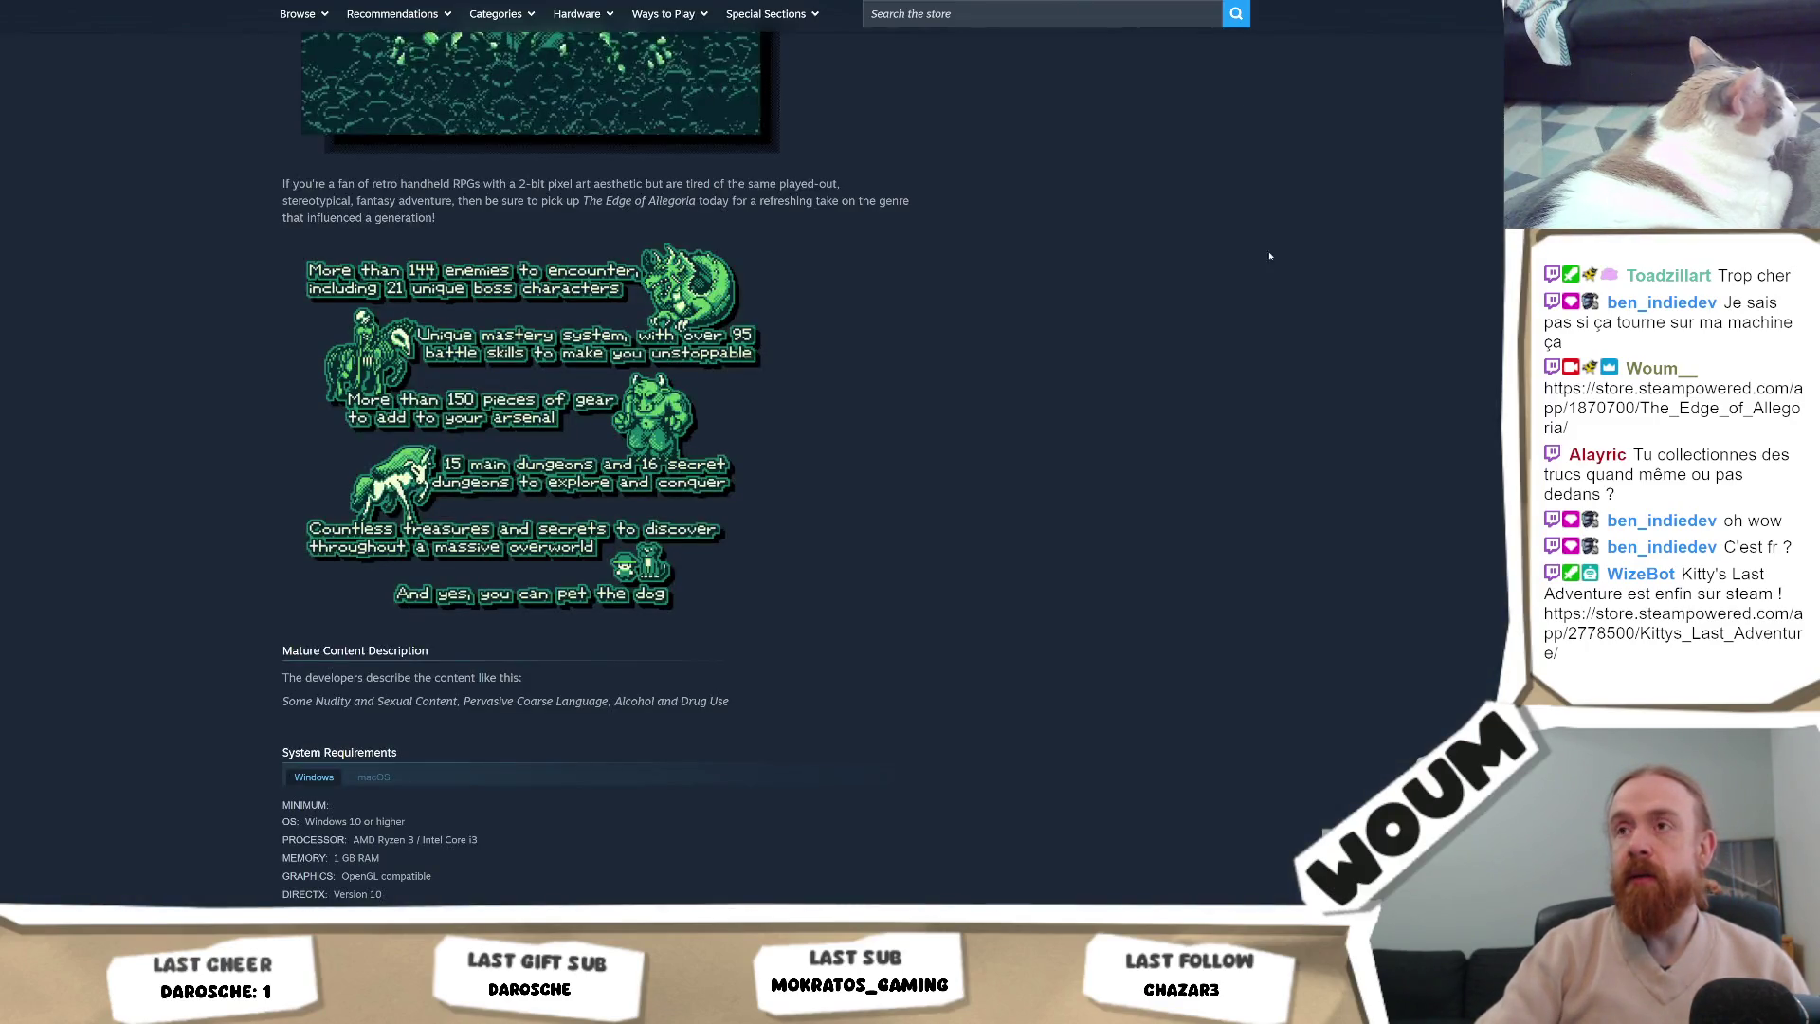
key("alt+Left")
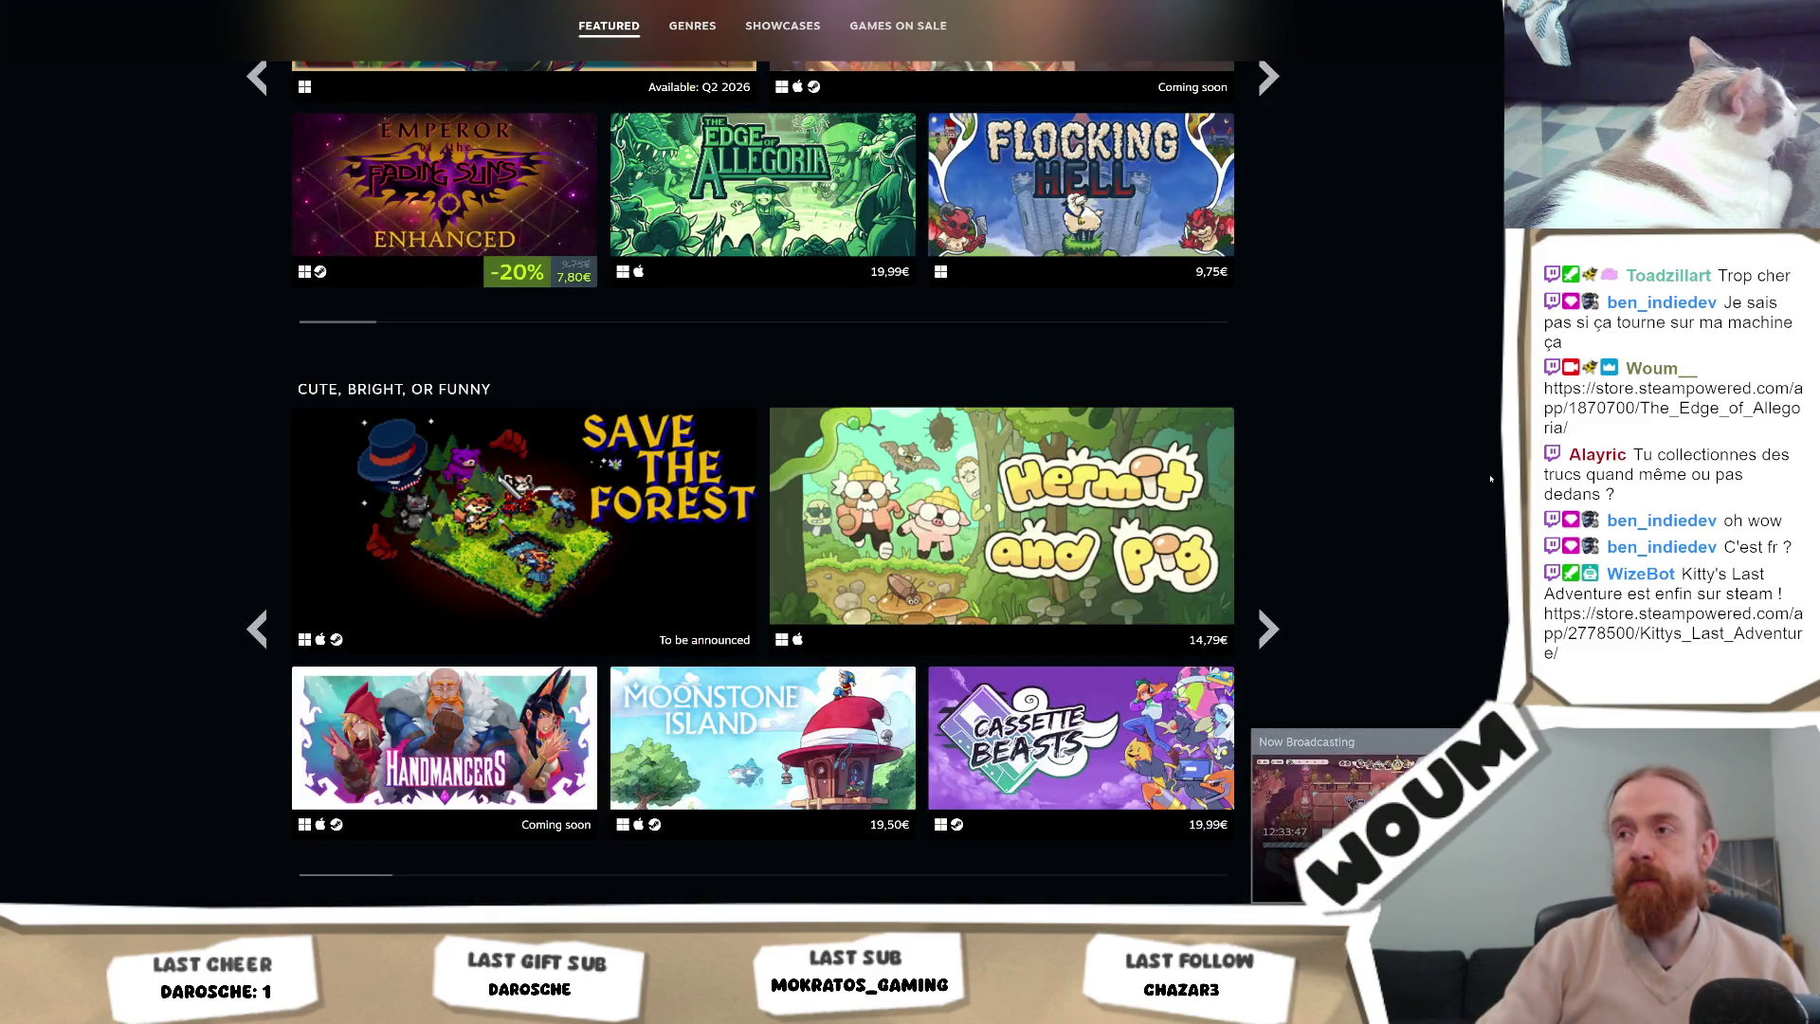
mouse_move(1196, 506)
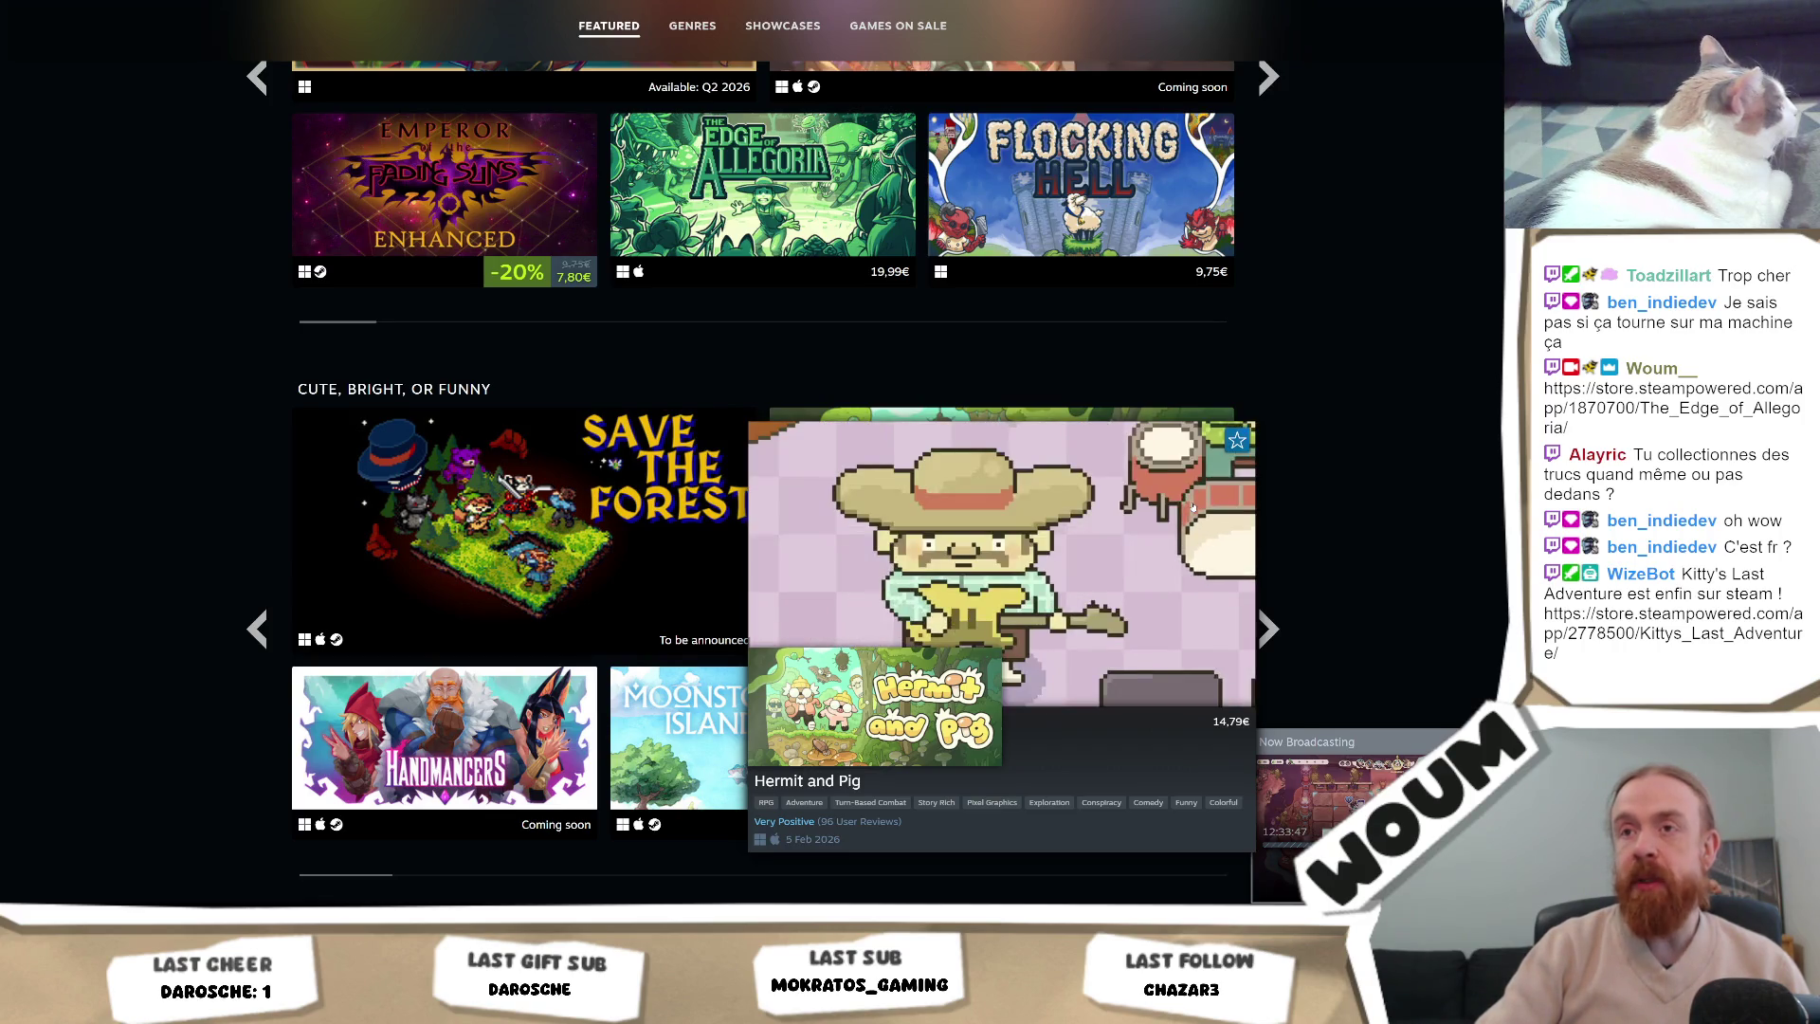
scroll(1374, 490, "down", 5)
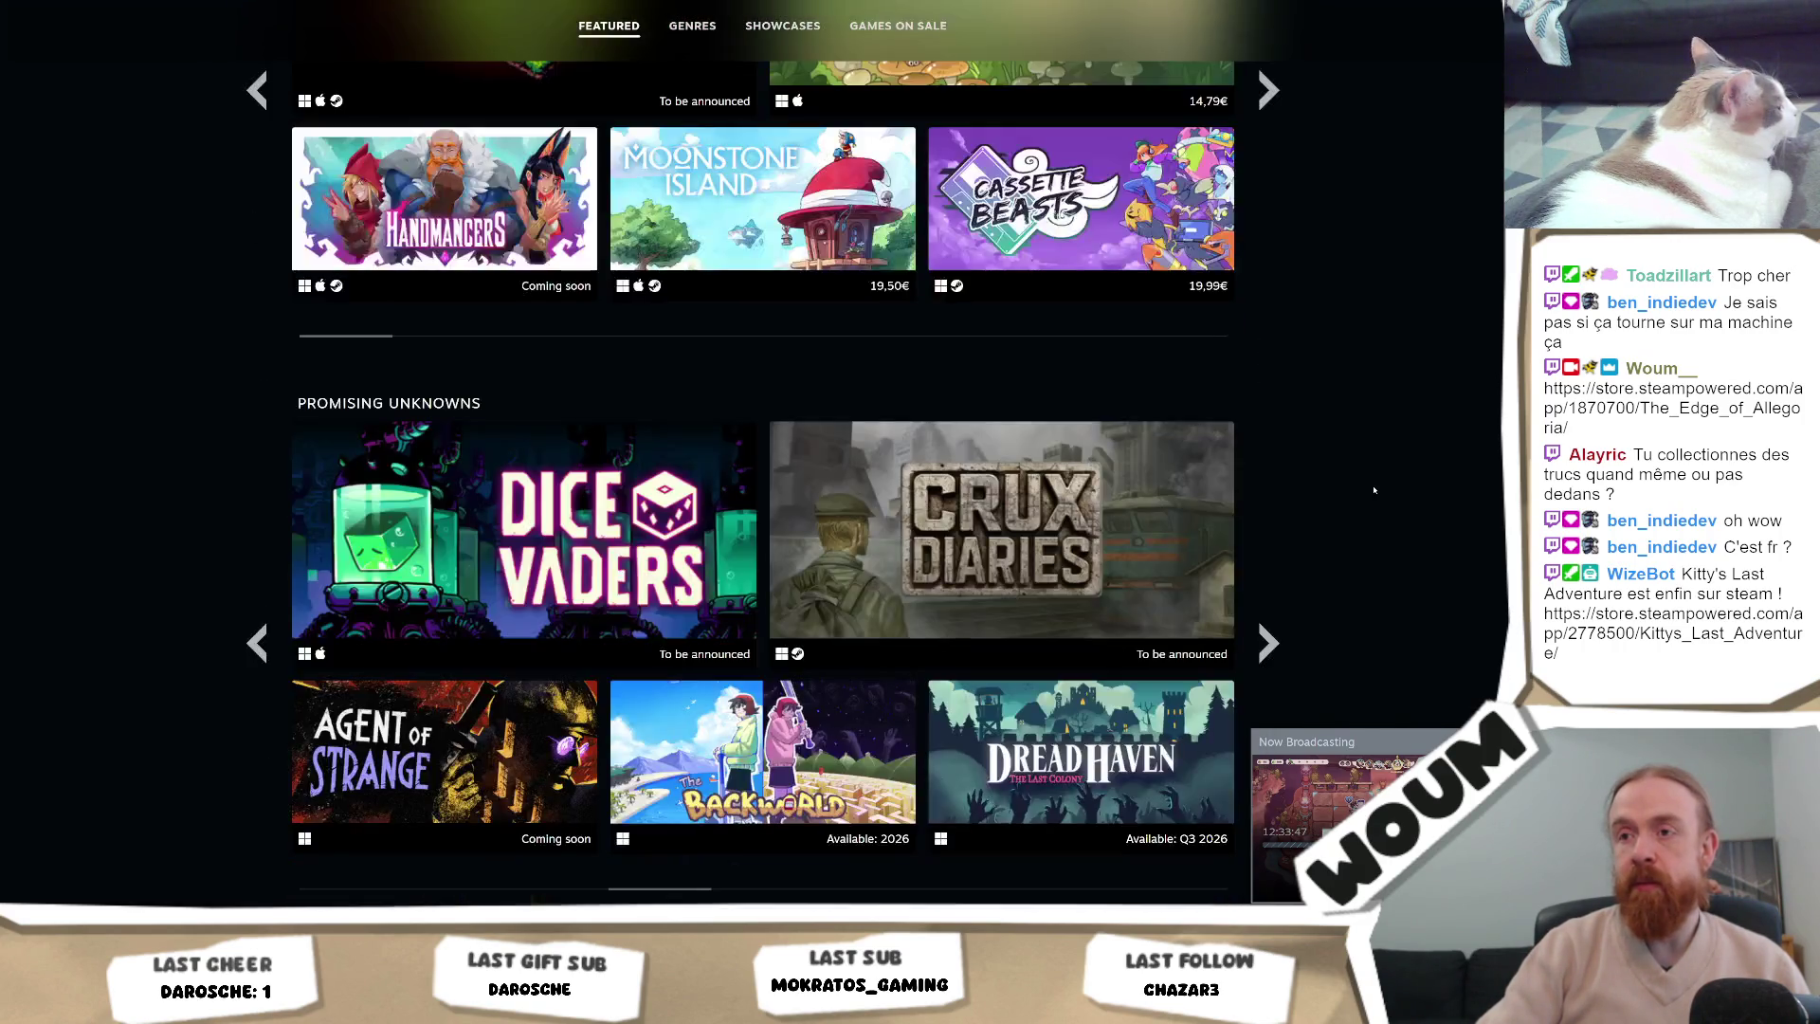
scroll(1373, 490, "down", 8)
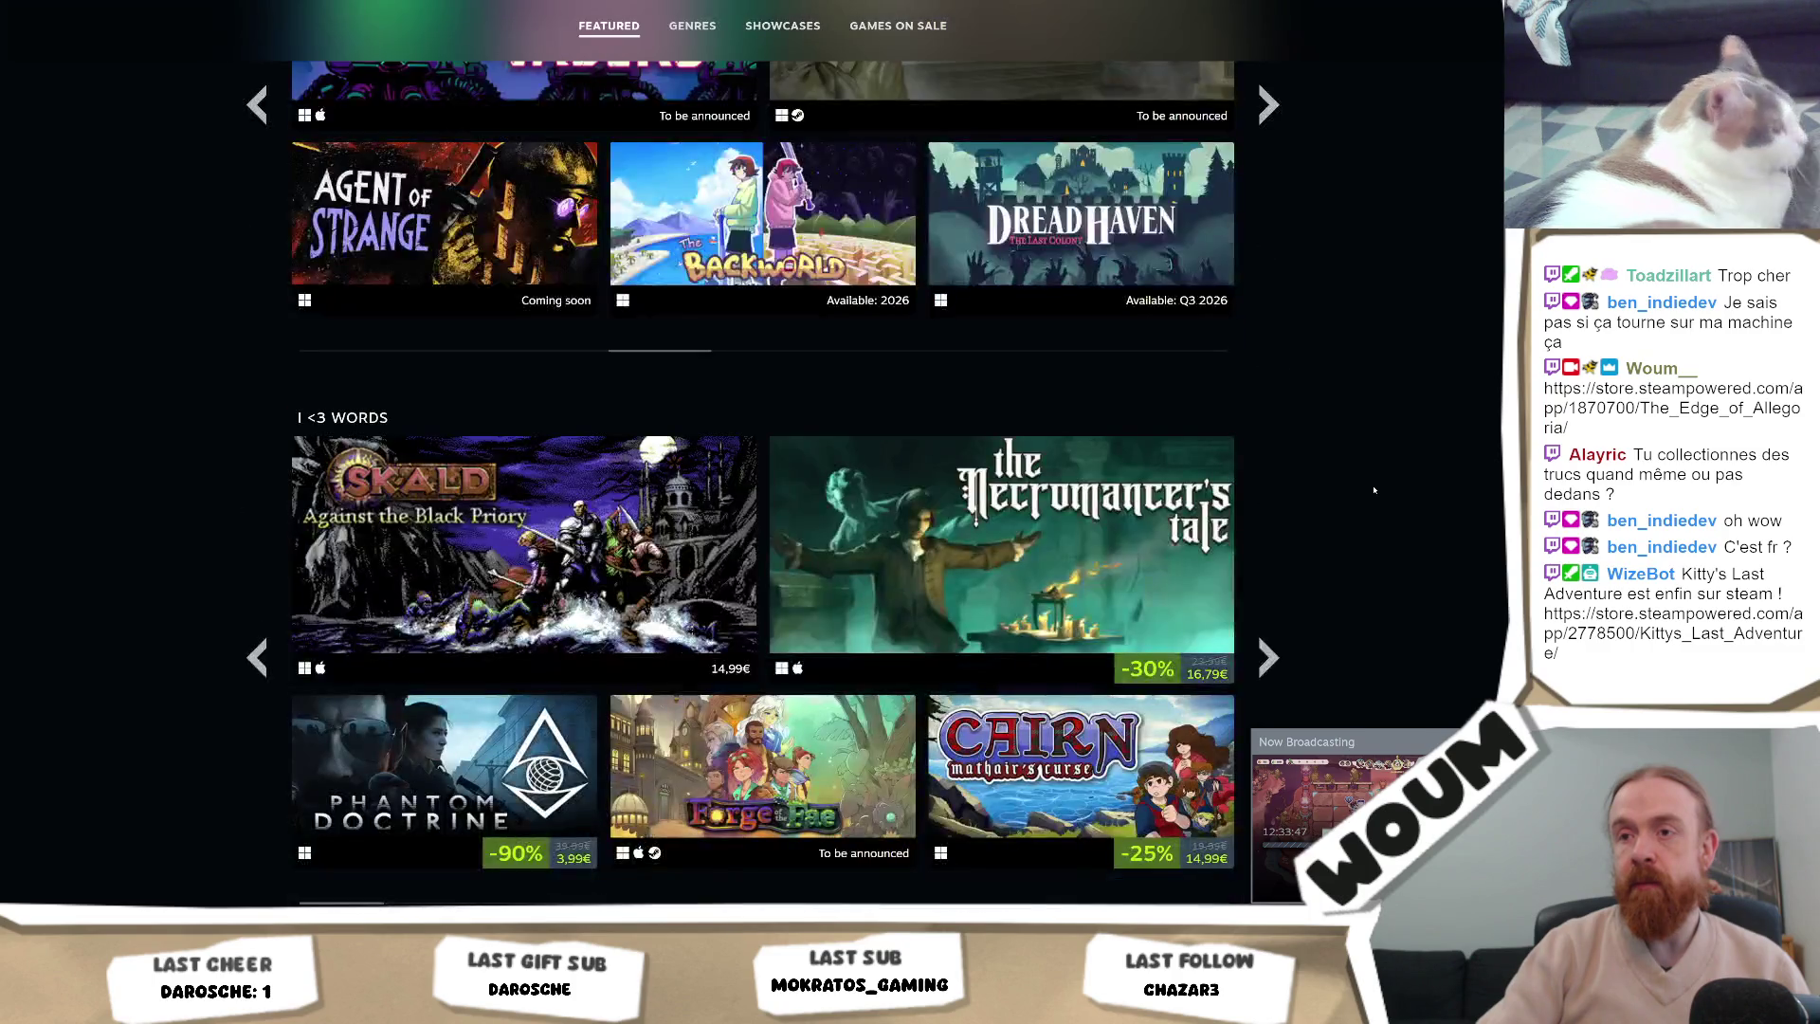
scroll(1373, 490, "down", 9)
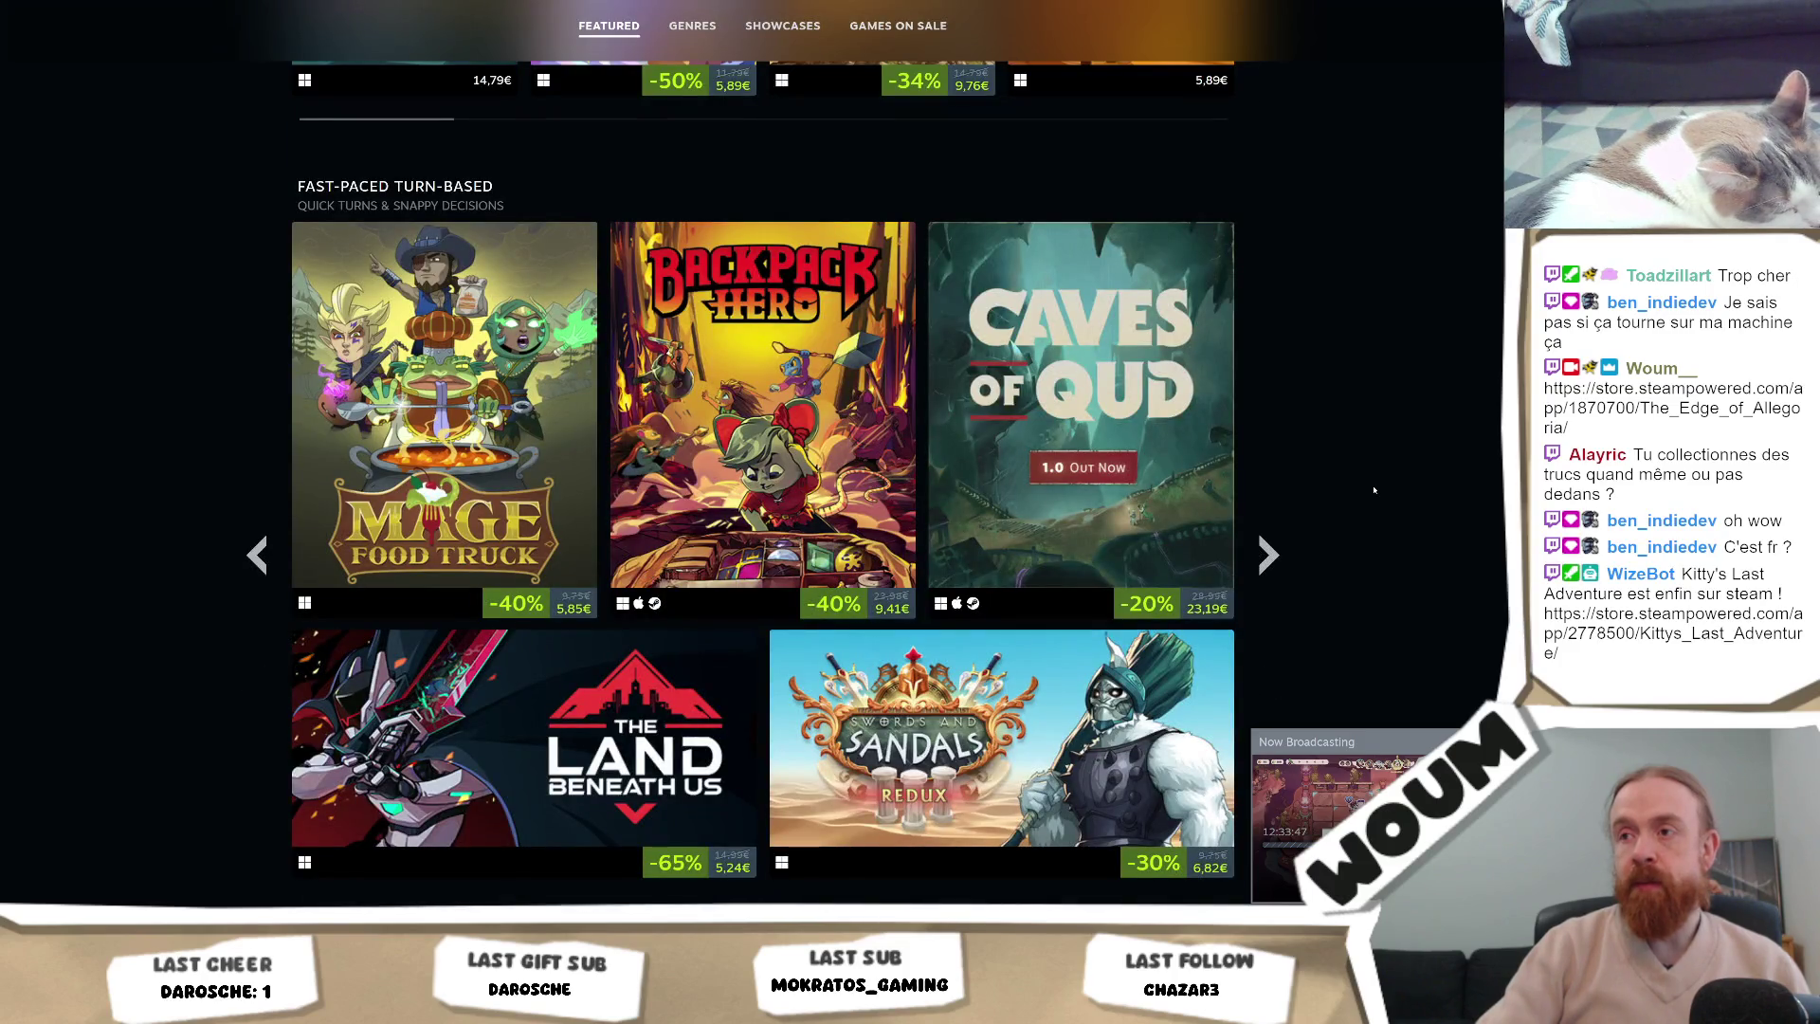
mouse_move(678, 380)
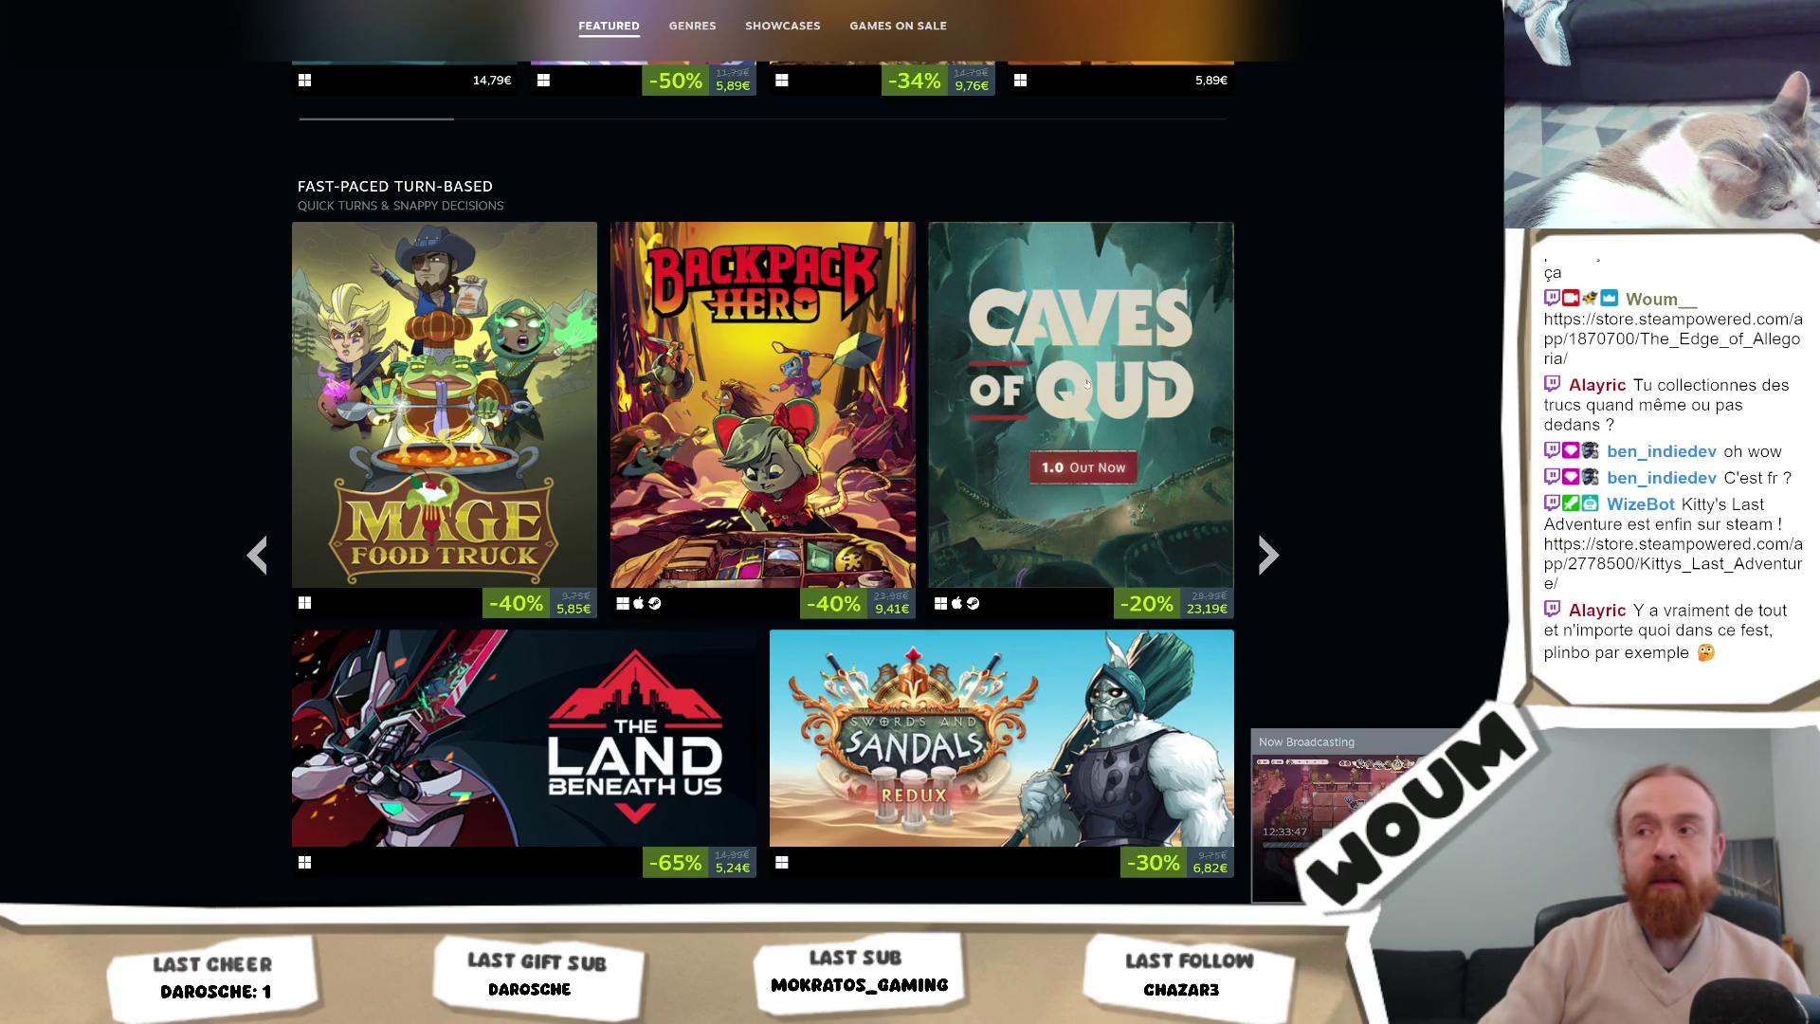
scroll(1329, 435, "up", 10)
scroll(1330, 435, "up", 7)
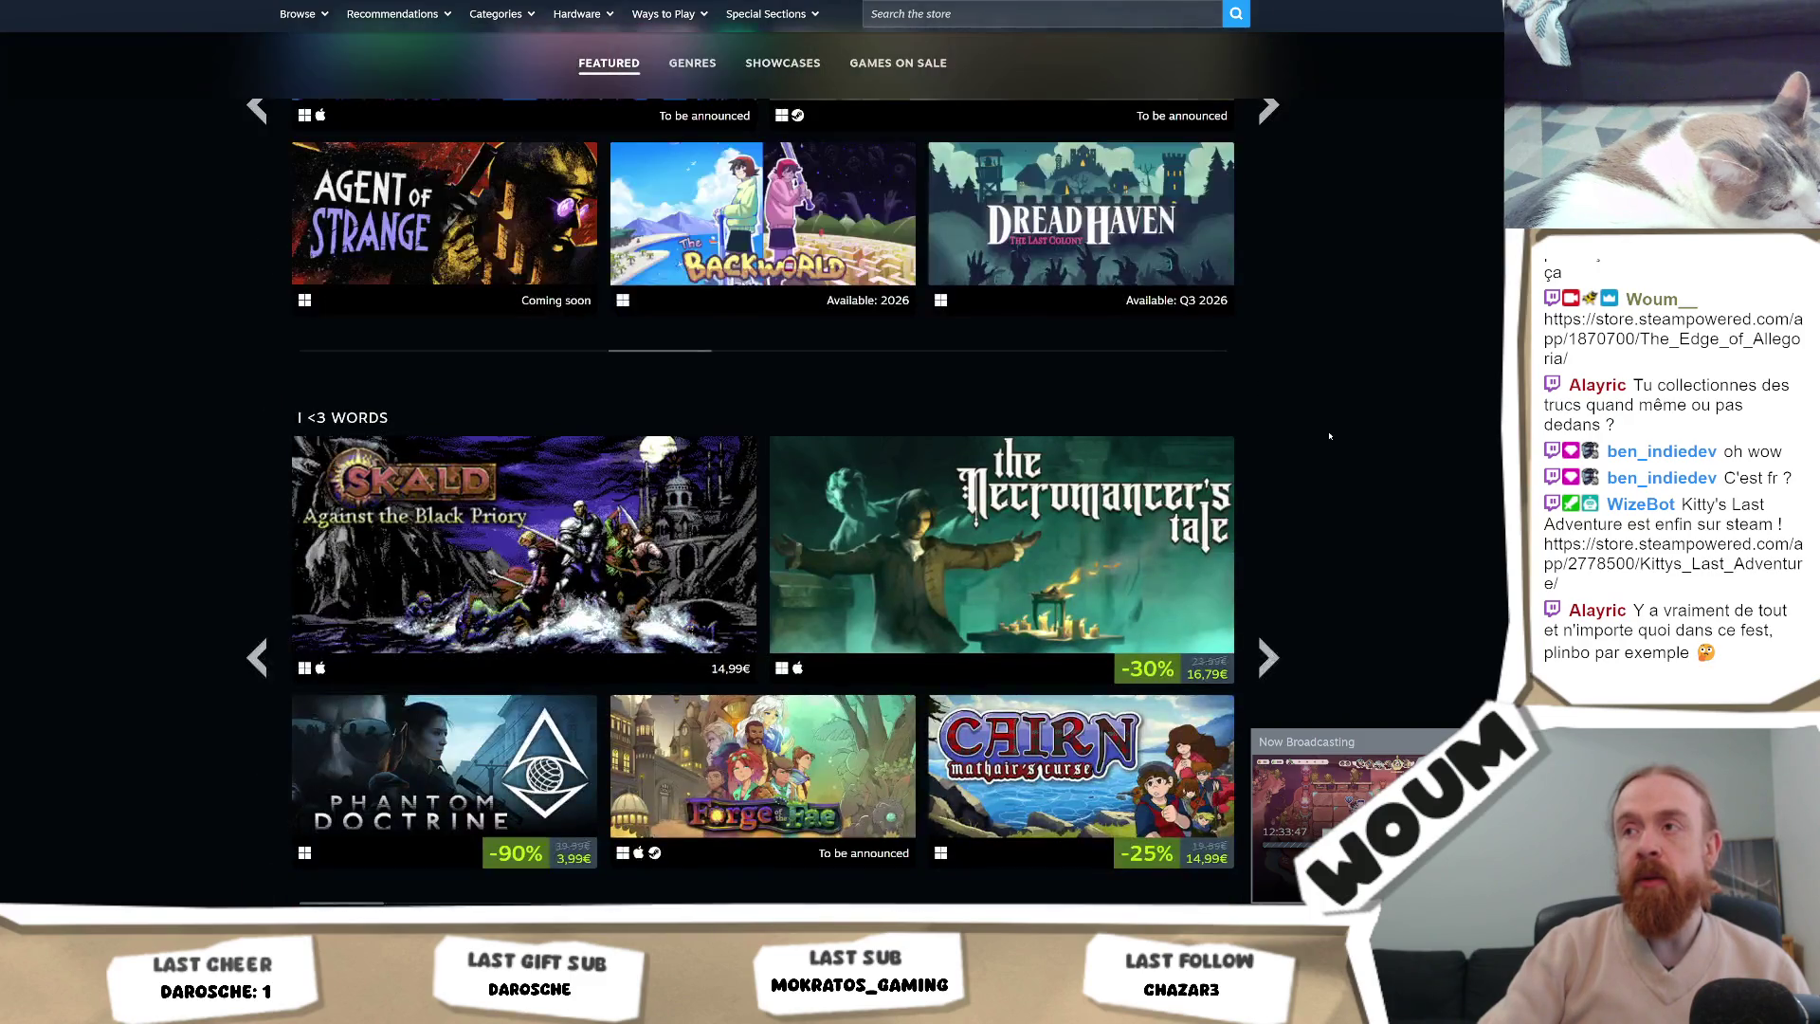
scroll(1330, 435, "down", 11)
scroll(1330, 435, "down", 3)
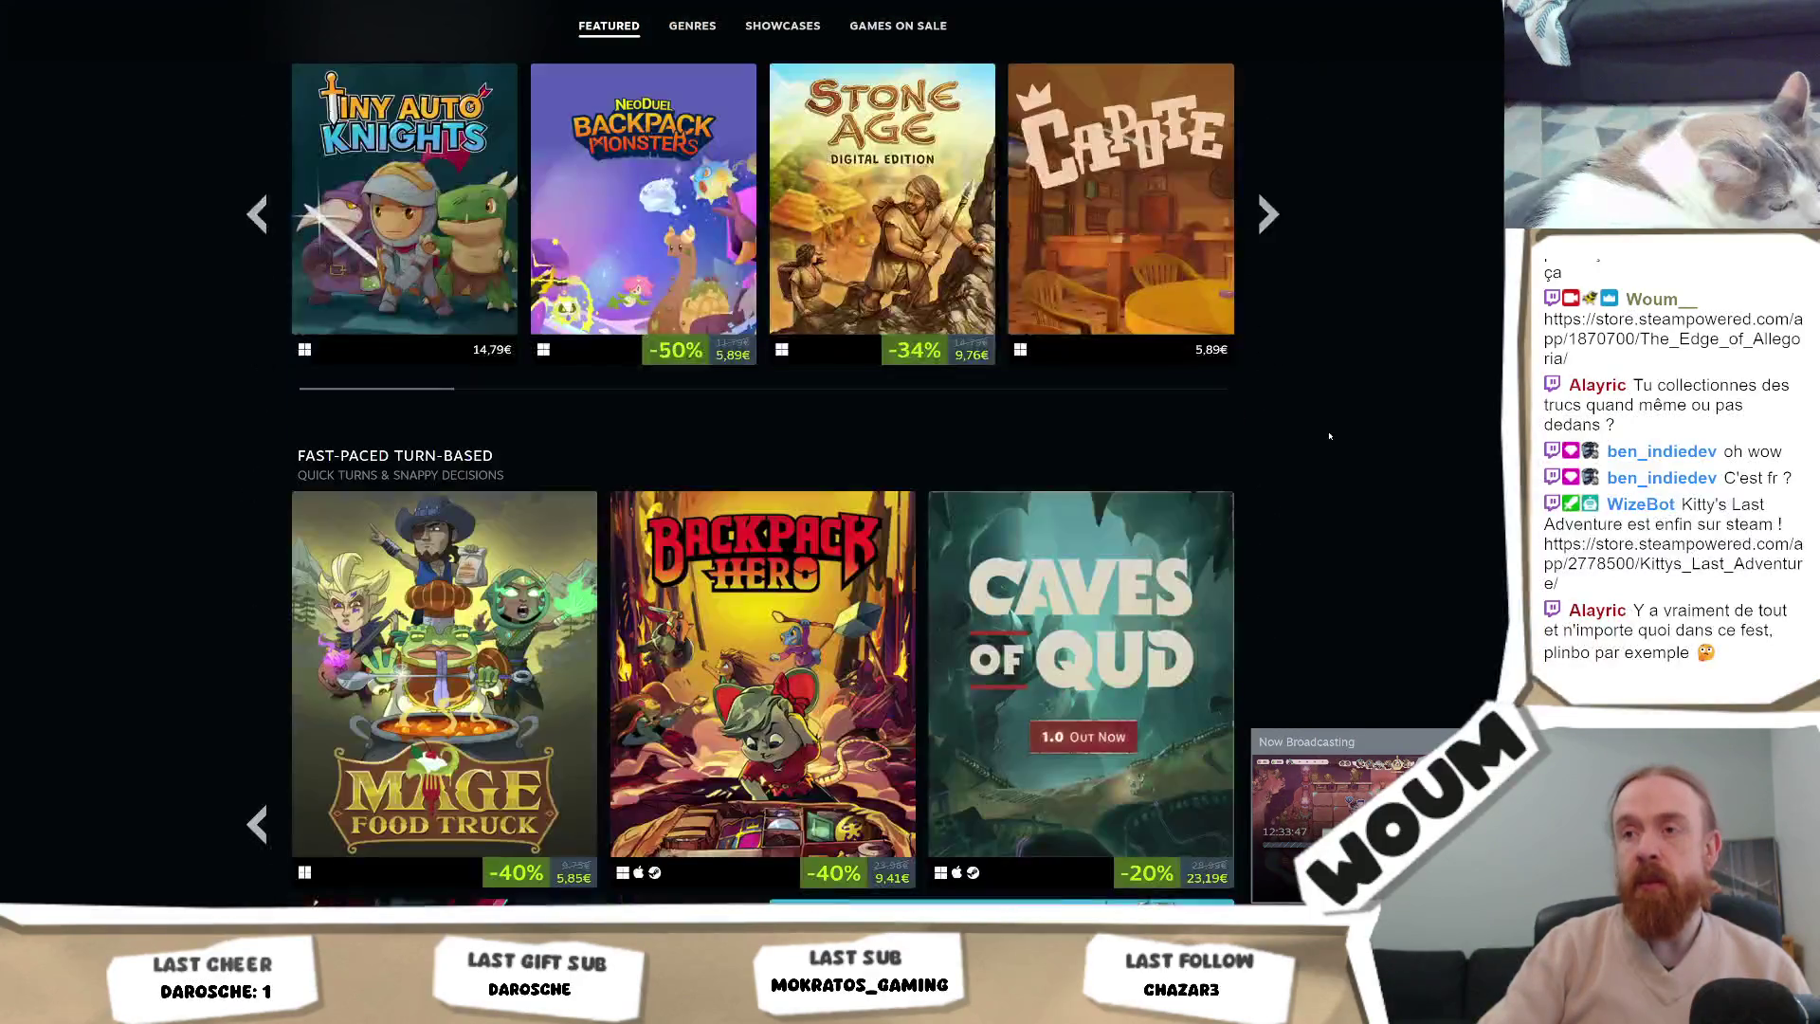
scroll(1329, 435, "up", 3)
scroll(1329, 435, "up", 12)
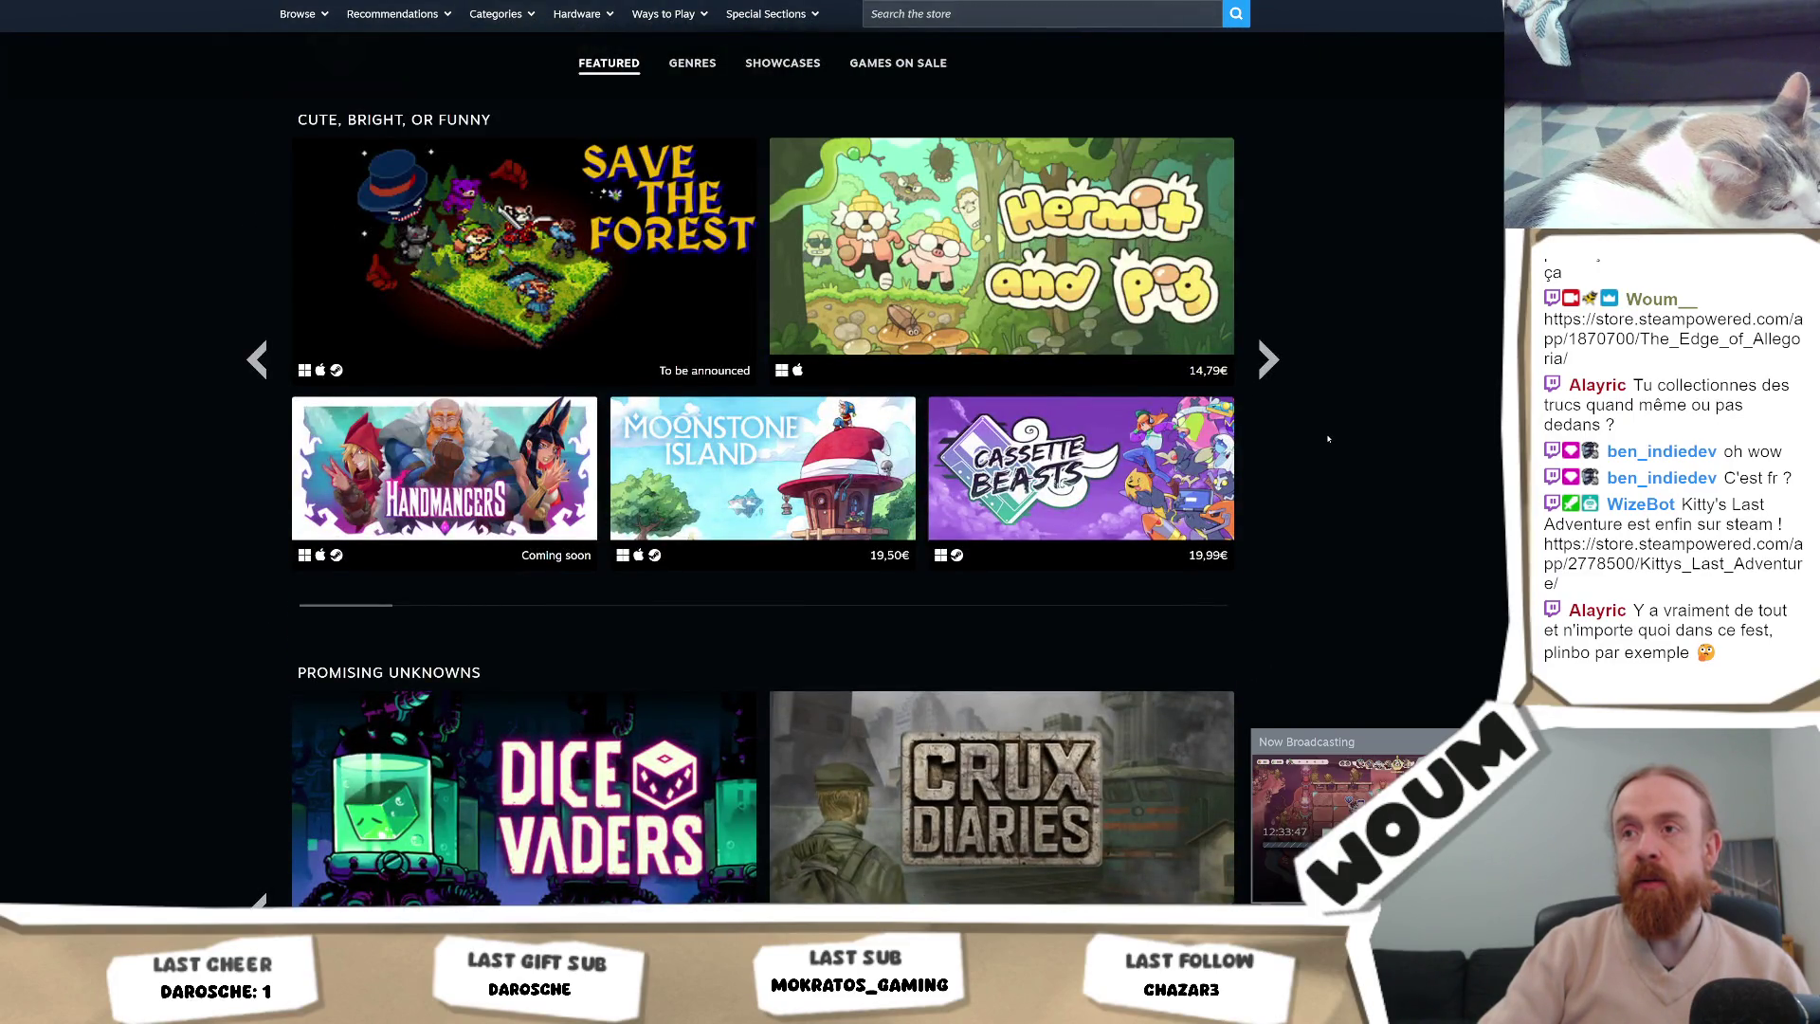
scroll(1328, 438, "up", 4)
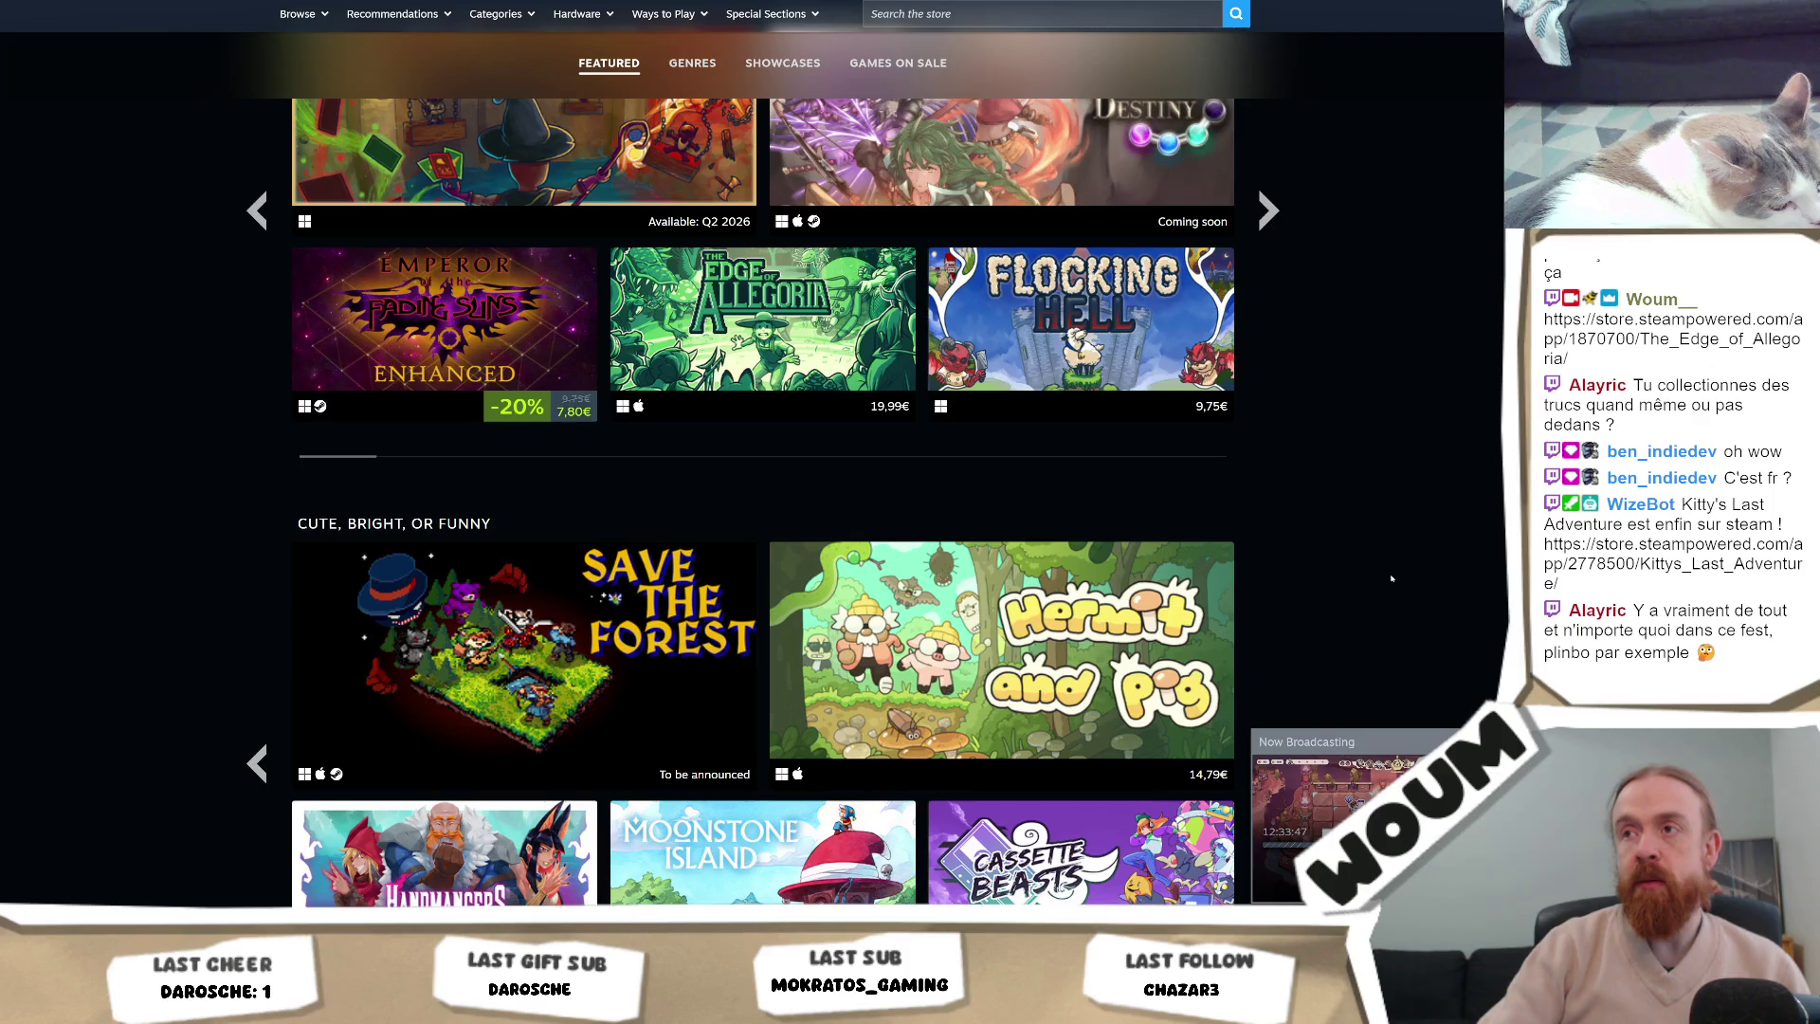
scroll(1390, 556, "down", 1)
scroll(1390, 557, "up", 15)
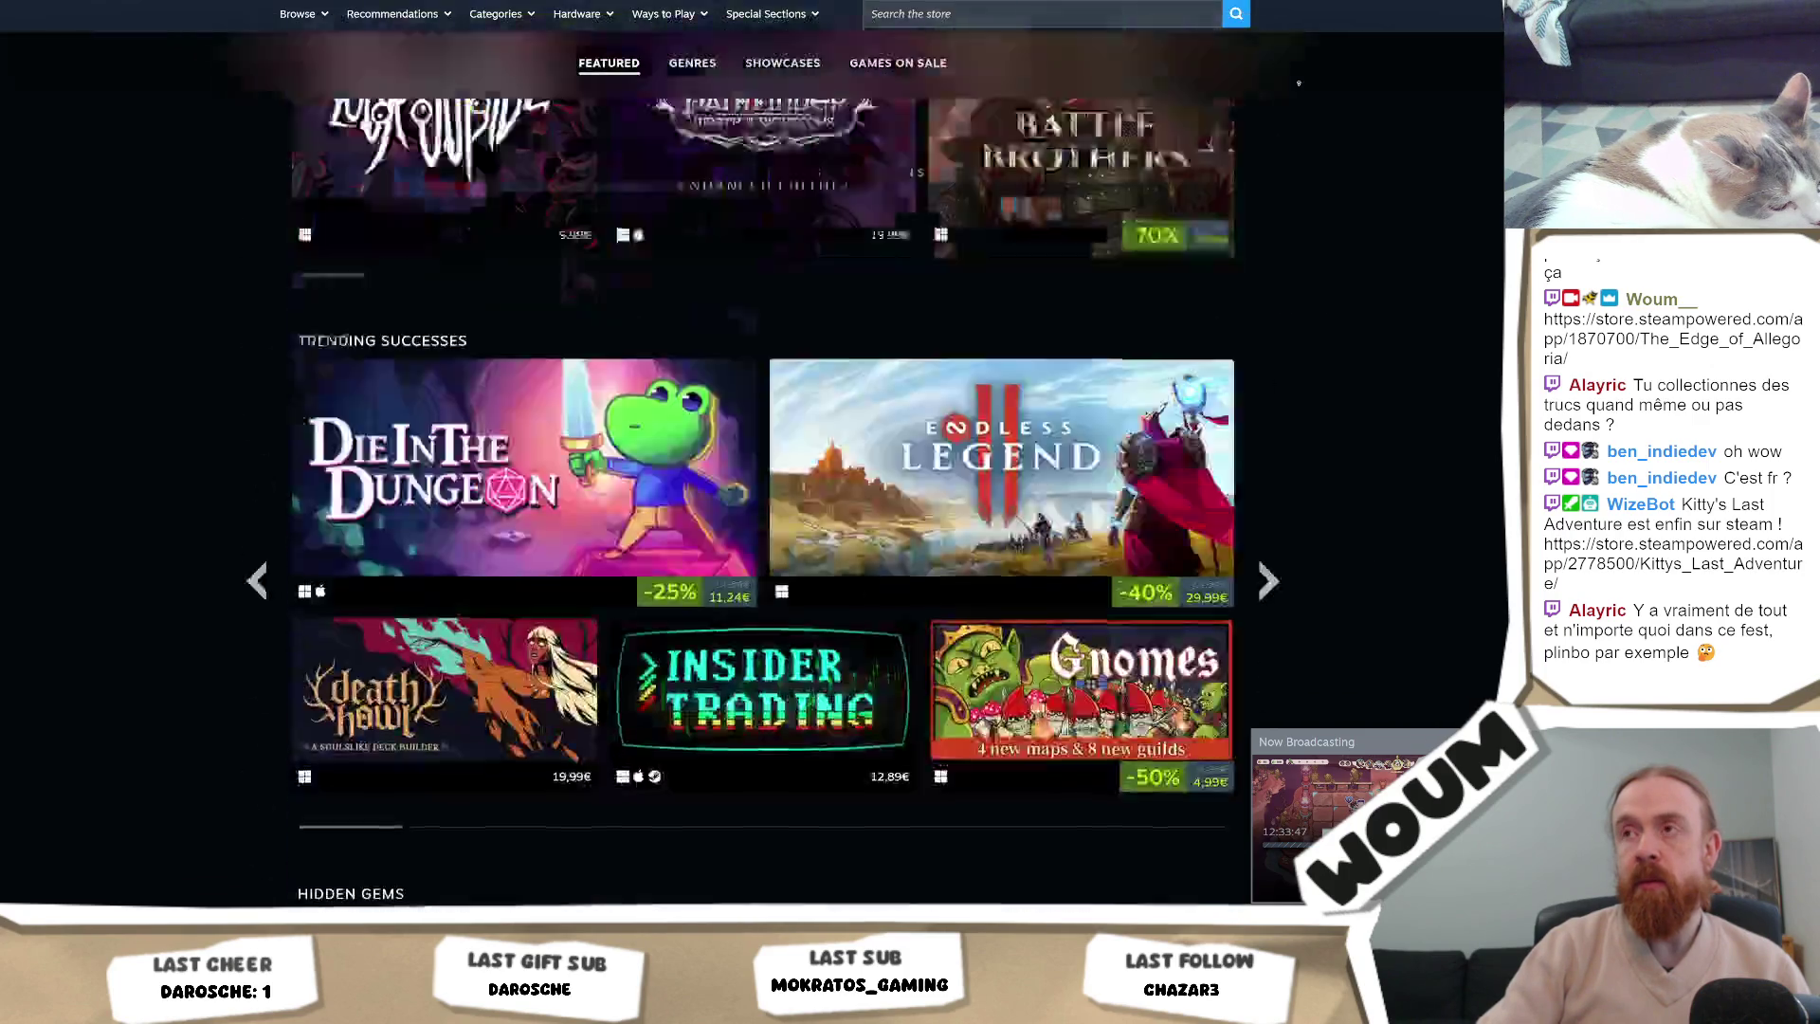
Search 'plinbo', view the Plinbo: Roguelike Plinko store page, then return to the fest page
left_click(1008, 104)
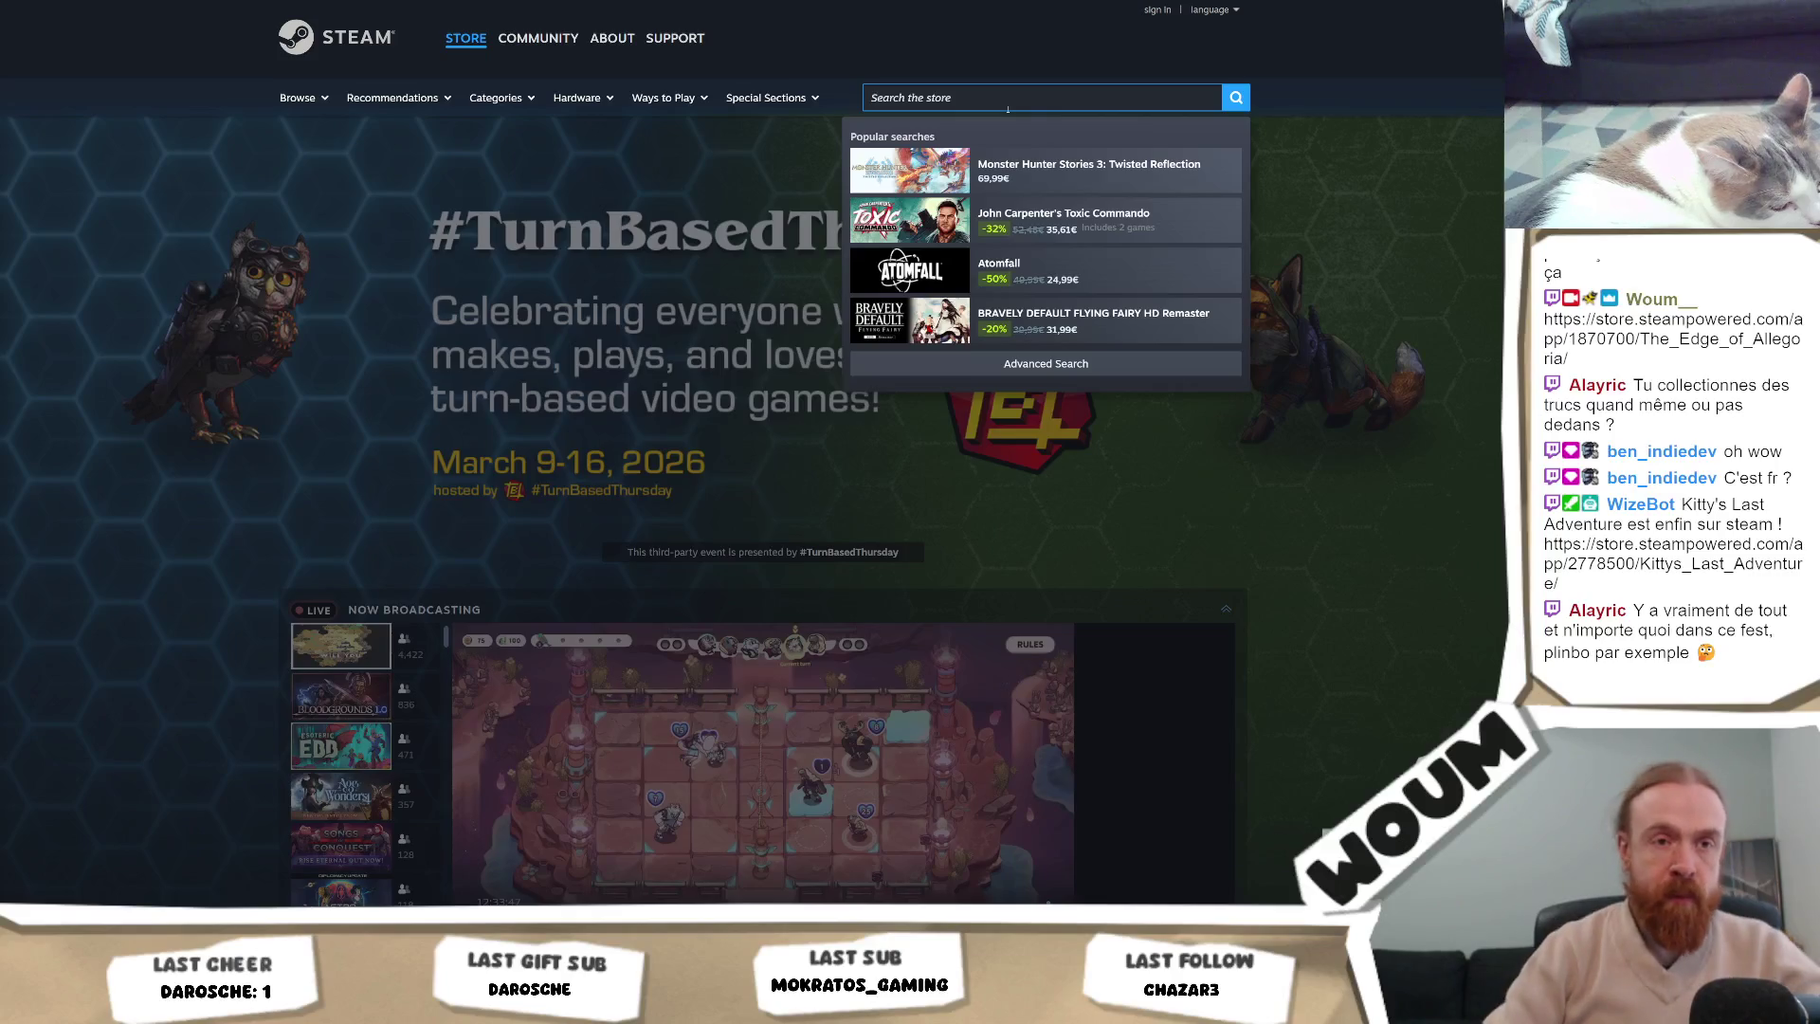
type("plinbo")
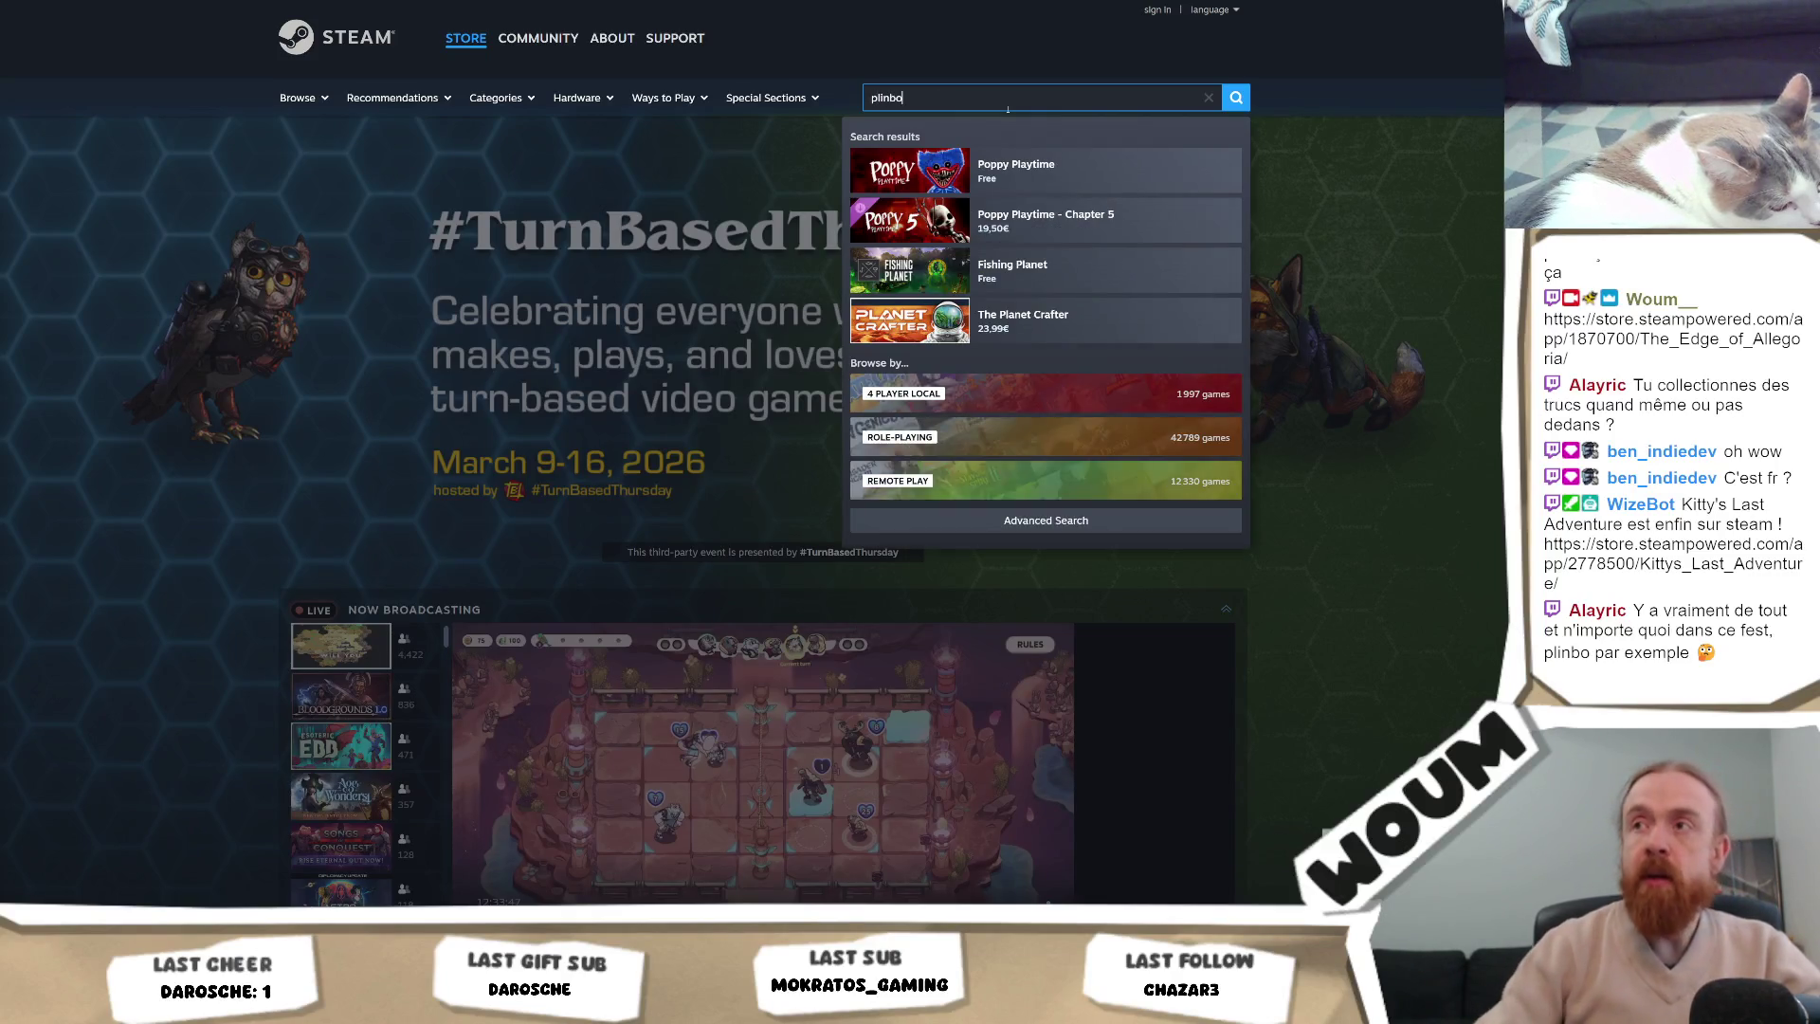
left_click(1101, 178)
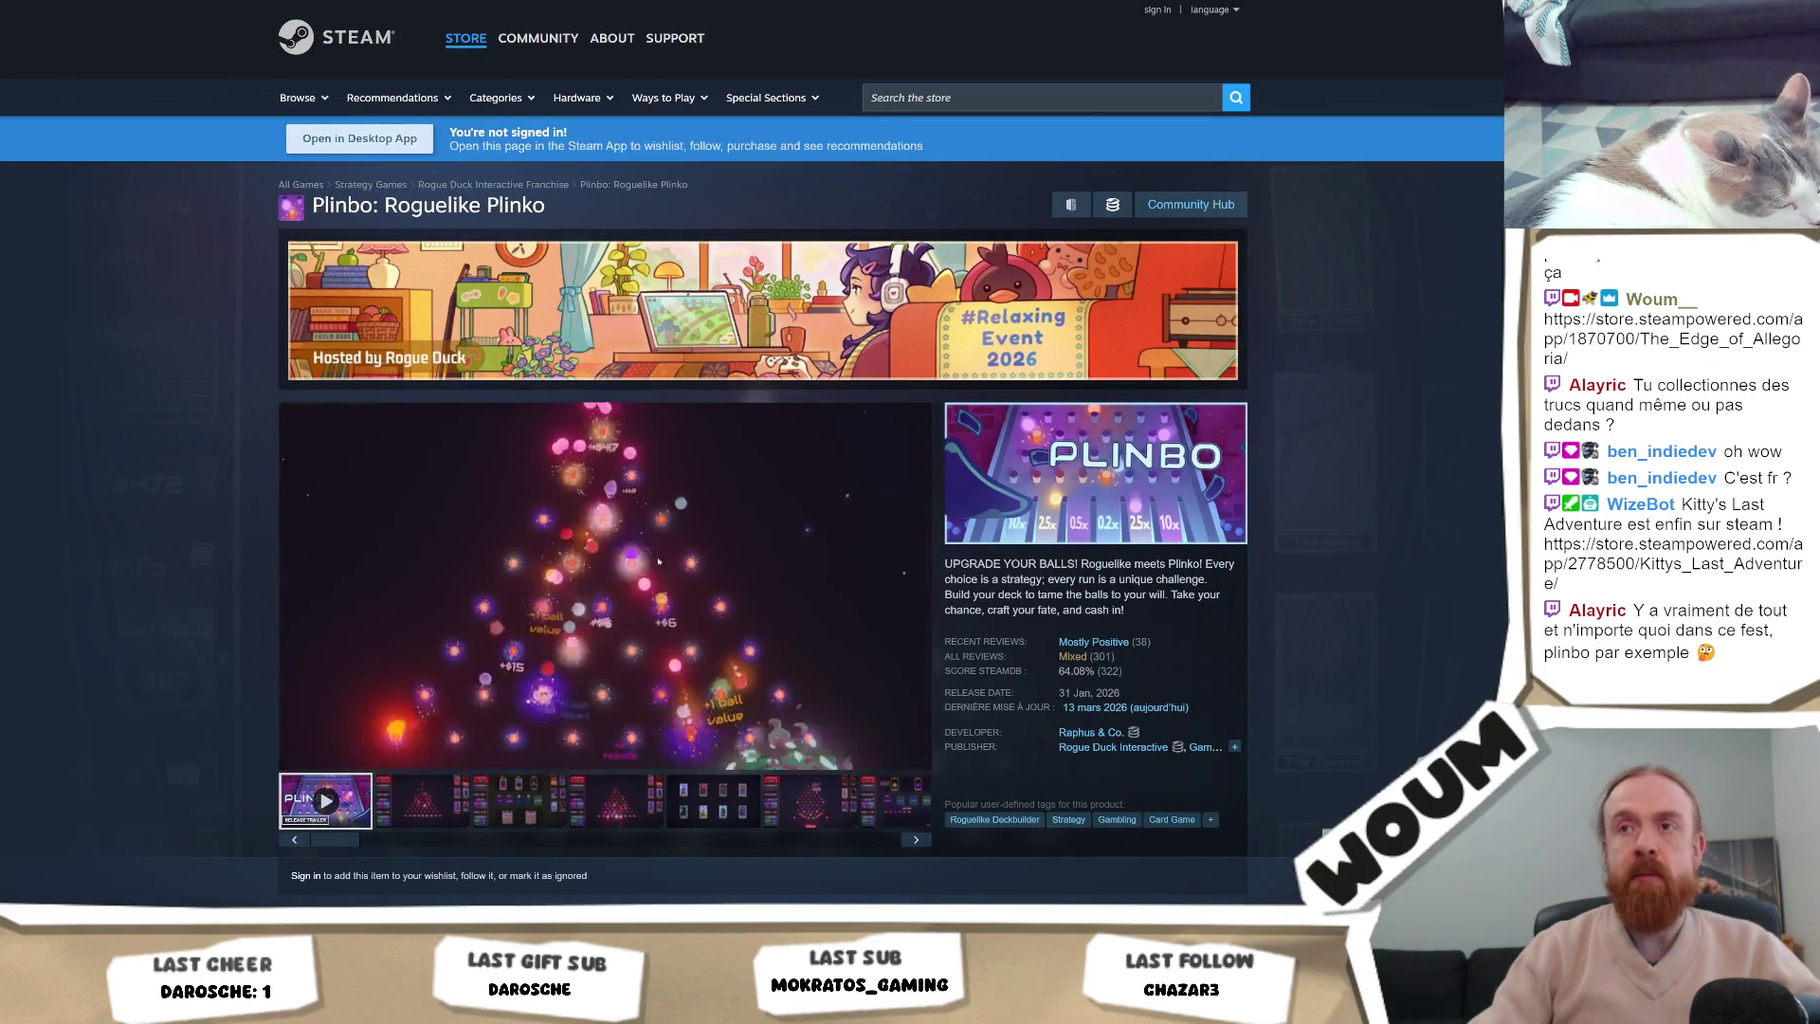
key("alt+Left")
scroll(1217, 458, "down", 5)
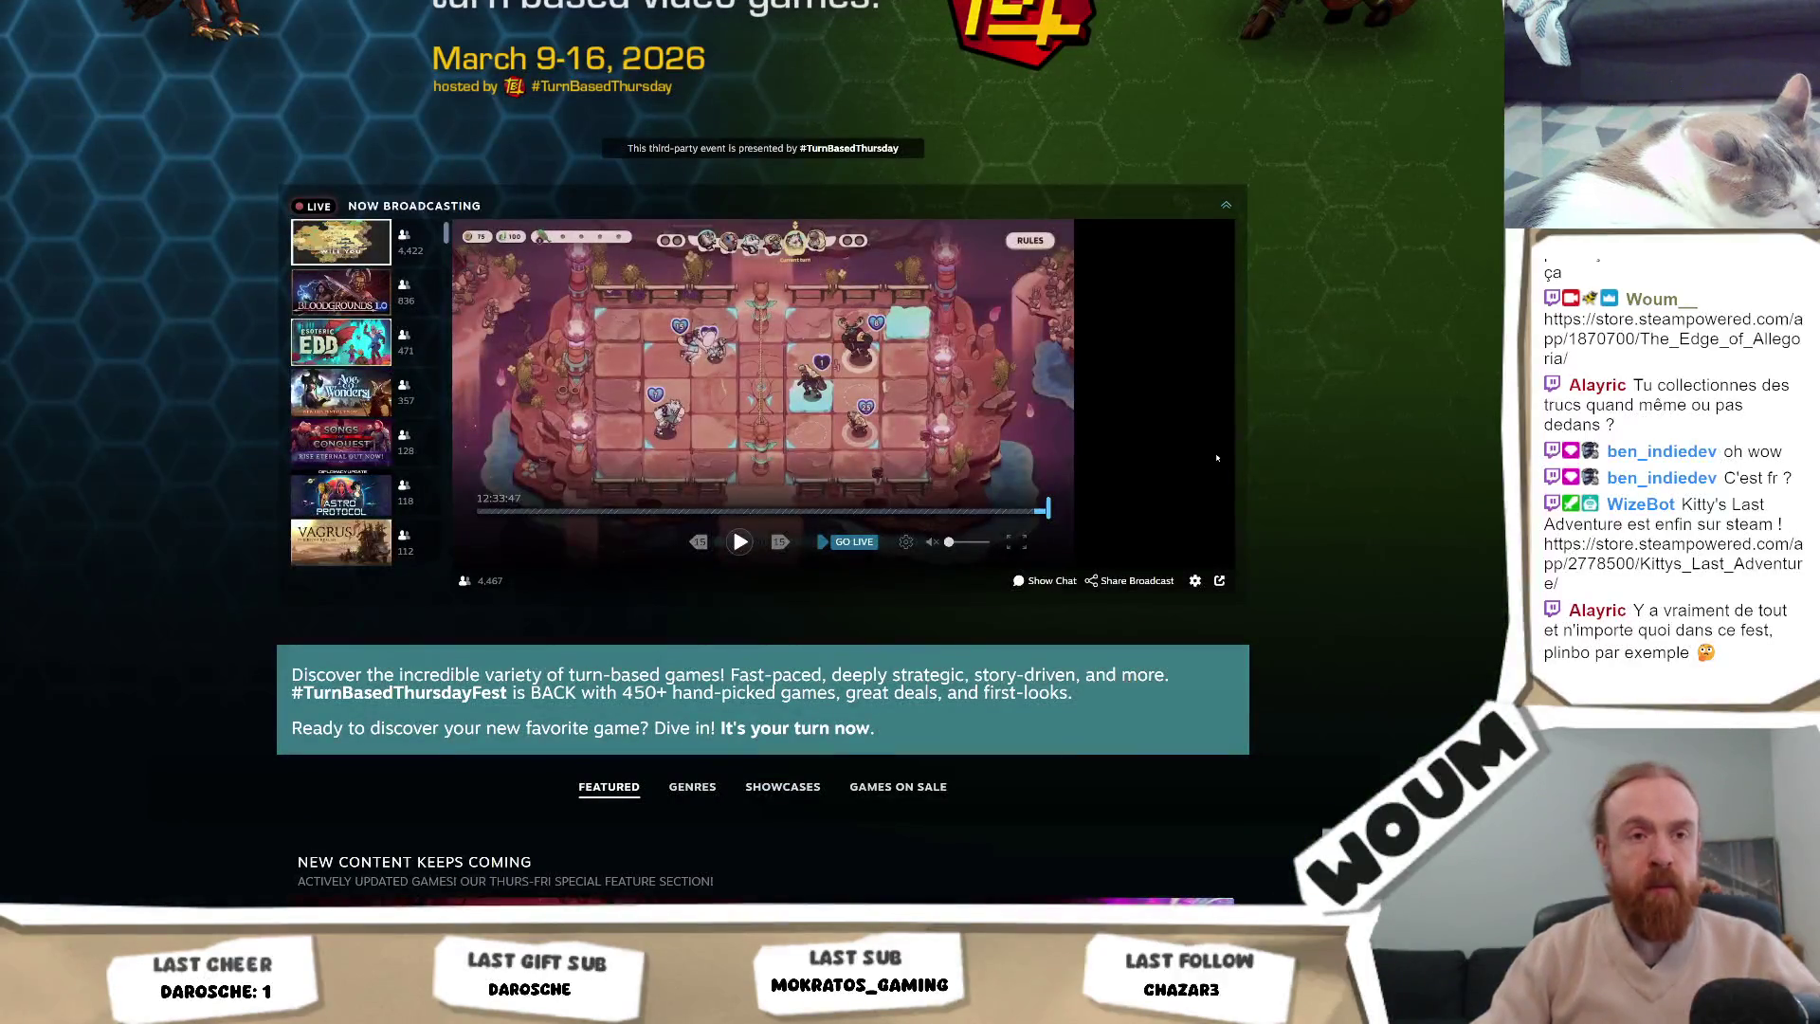
Find 'plinbo' on the TurnBasedThursday Fest page and scroll down through its sections to the match
key("ctrl+f")
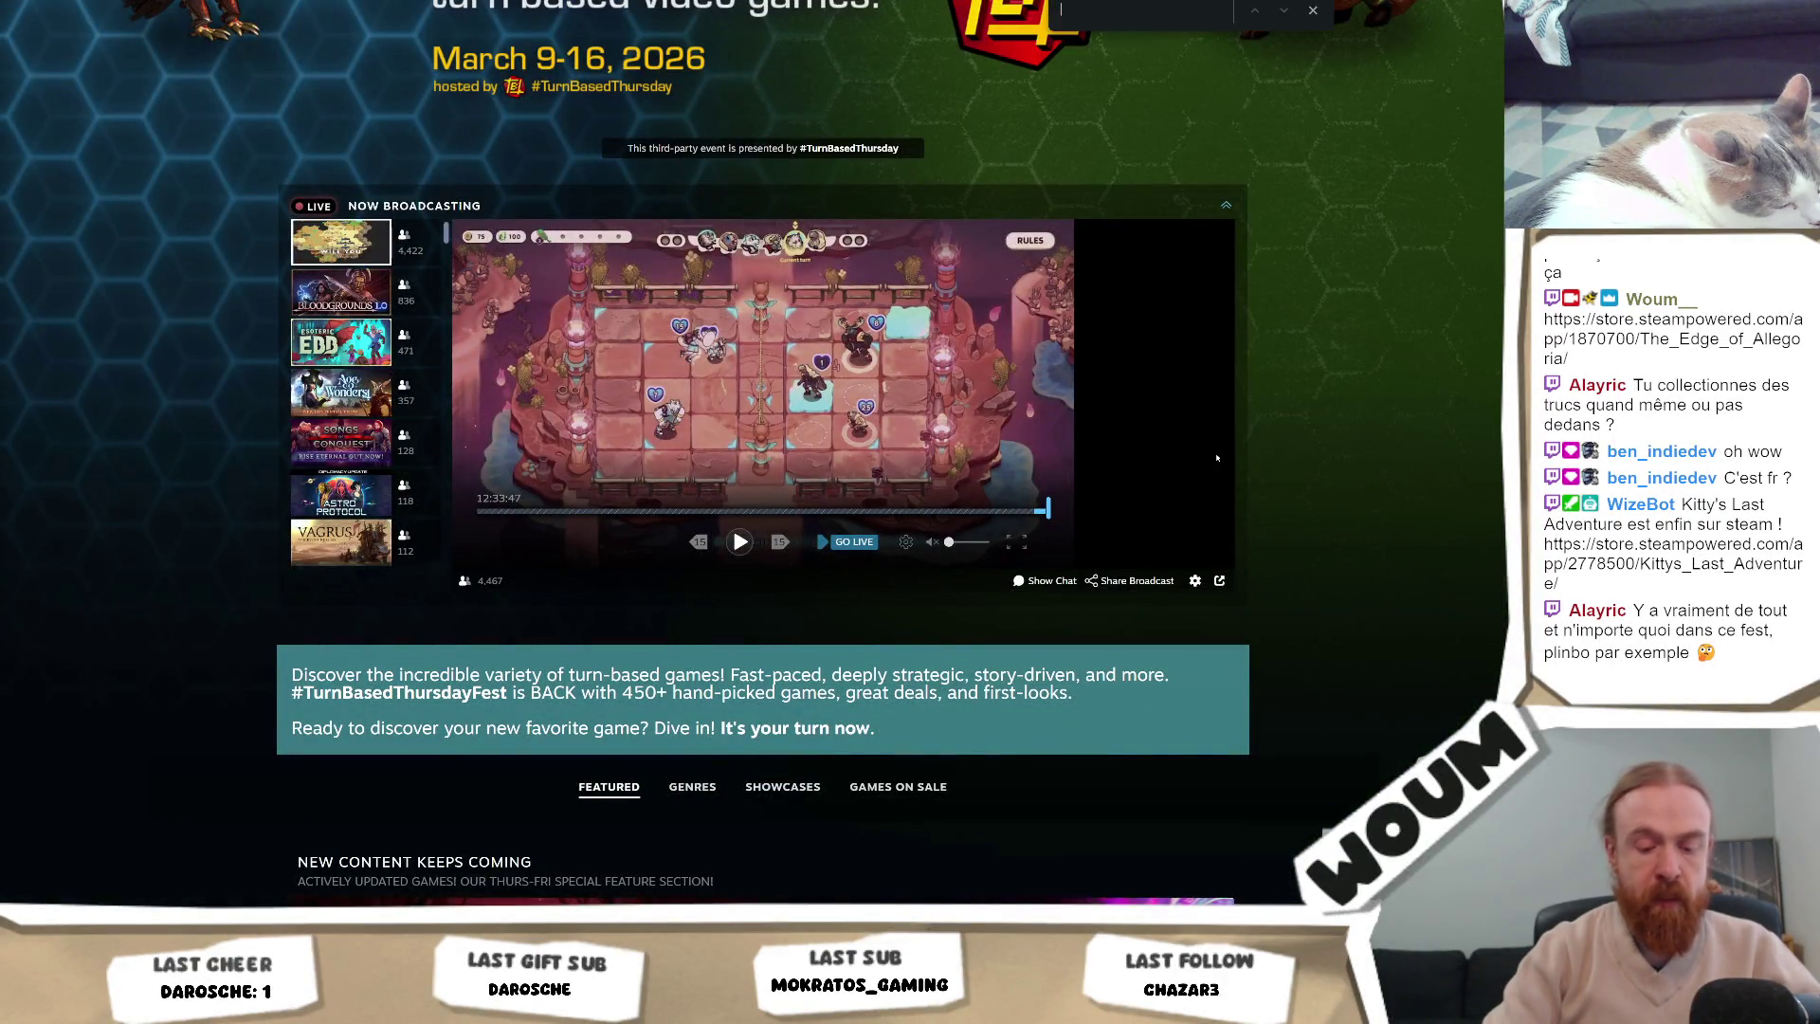
type("plinbo")
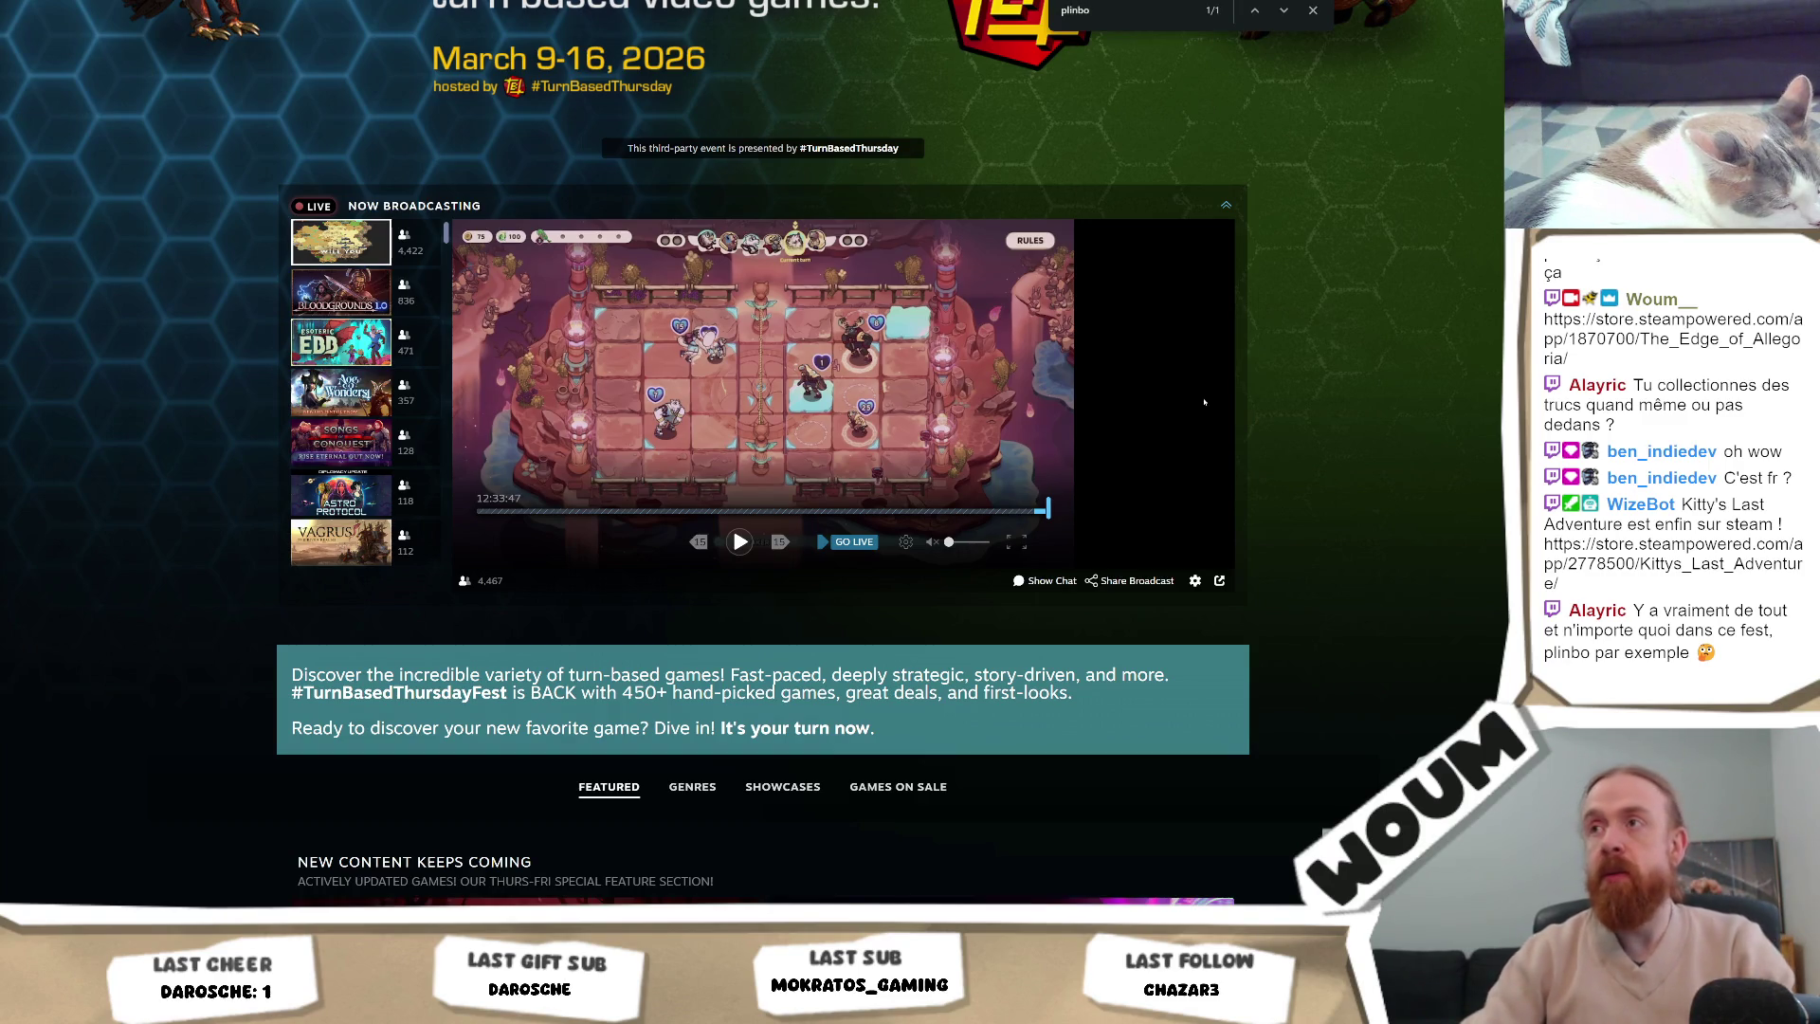
scroll(1330, 479, "down", 3)
scroll(1330, 479, "down", 20)
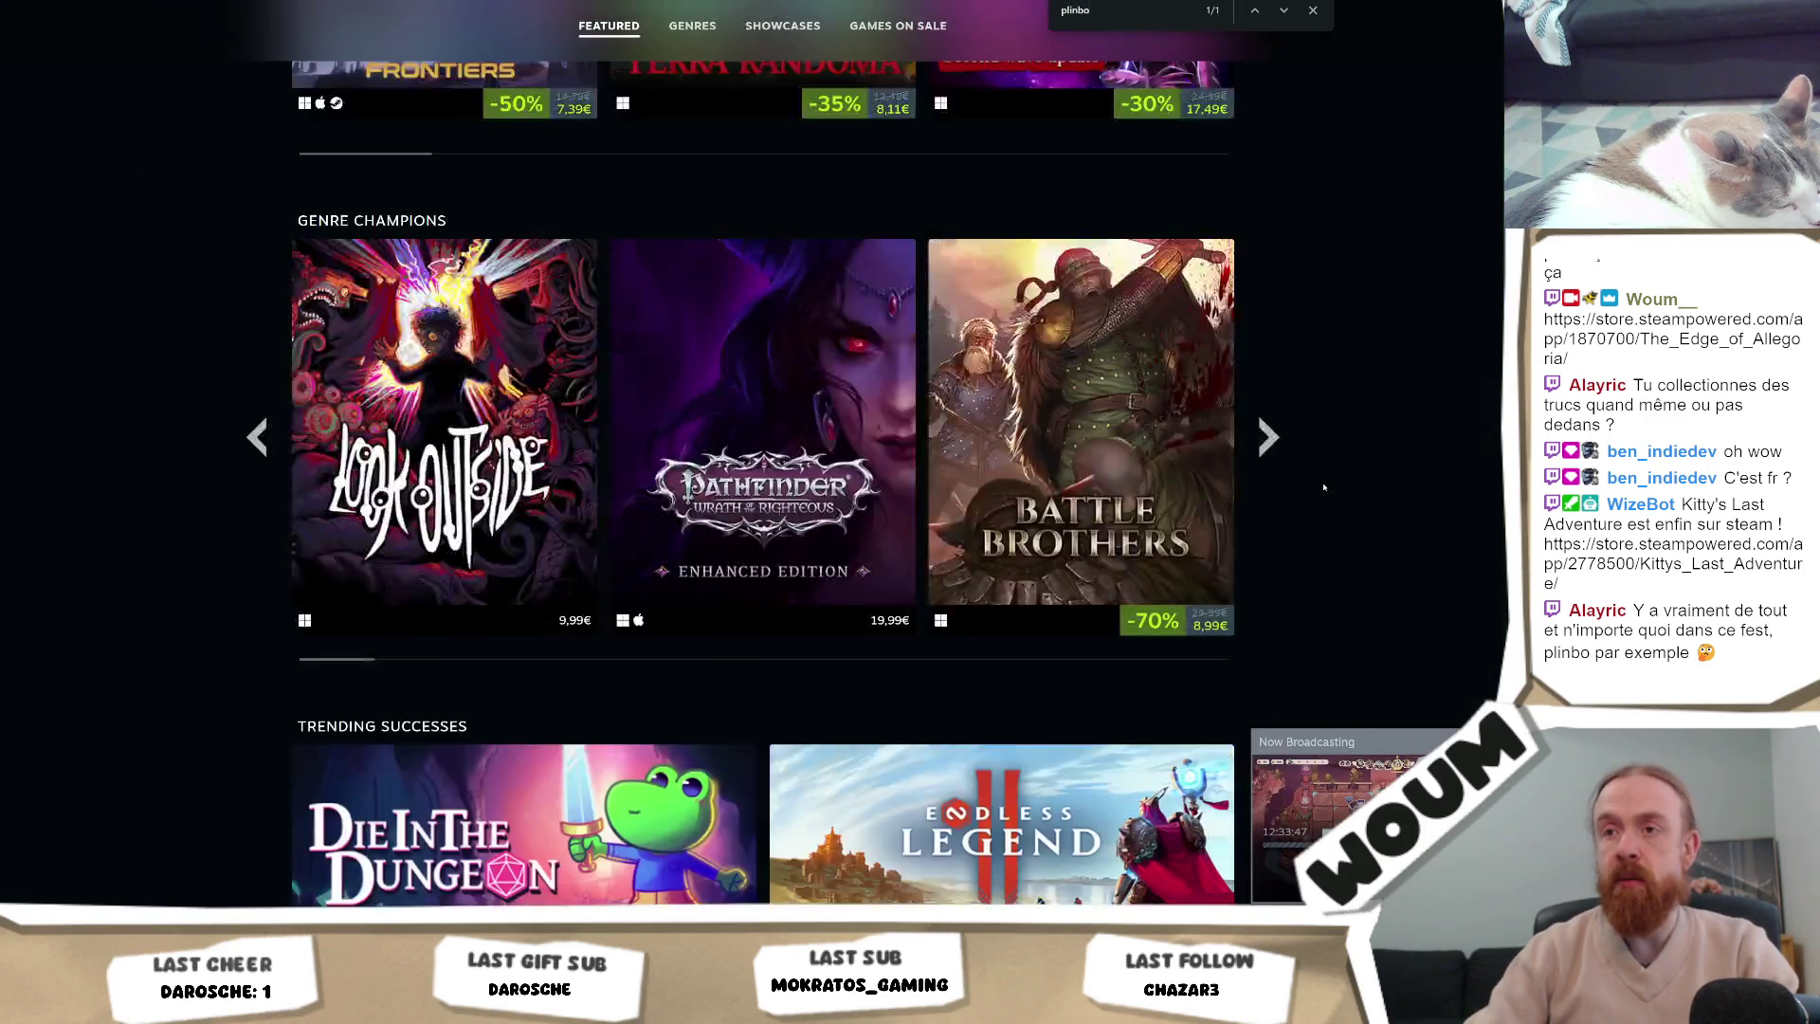
scroll(1324, 486, "down", 17)
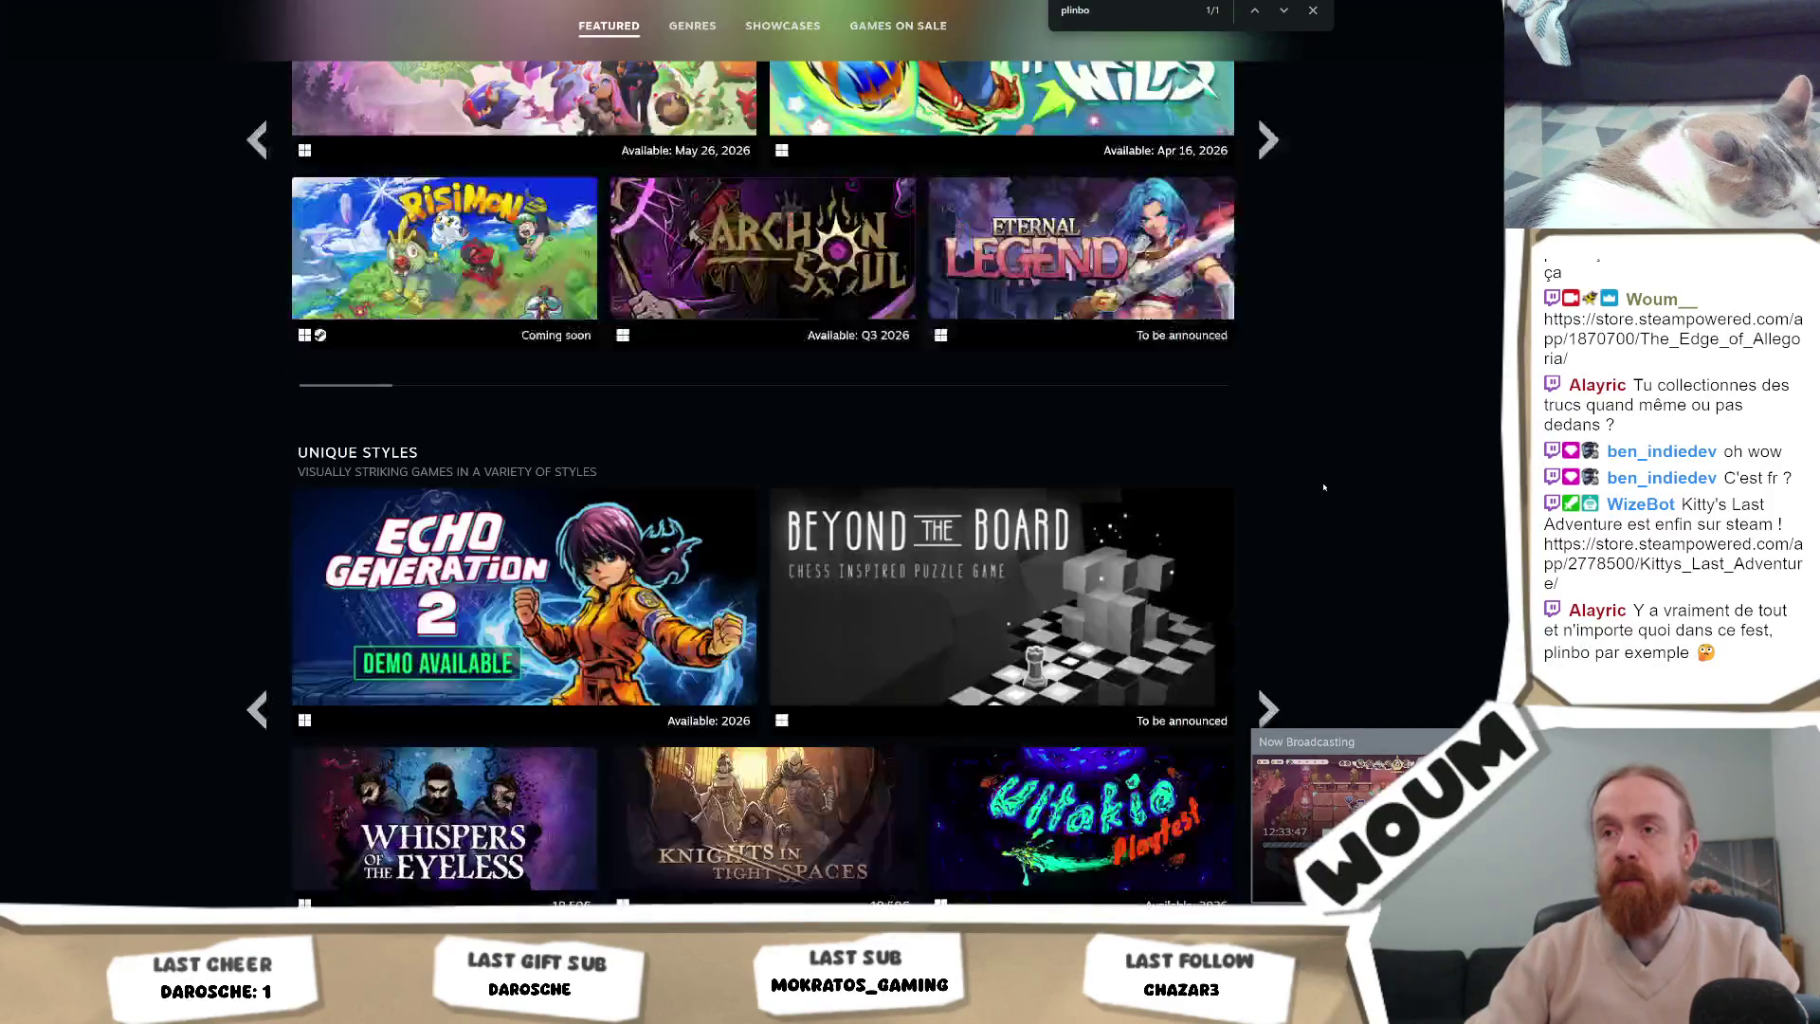
scroll(1324, 486, "down", 20)
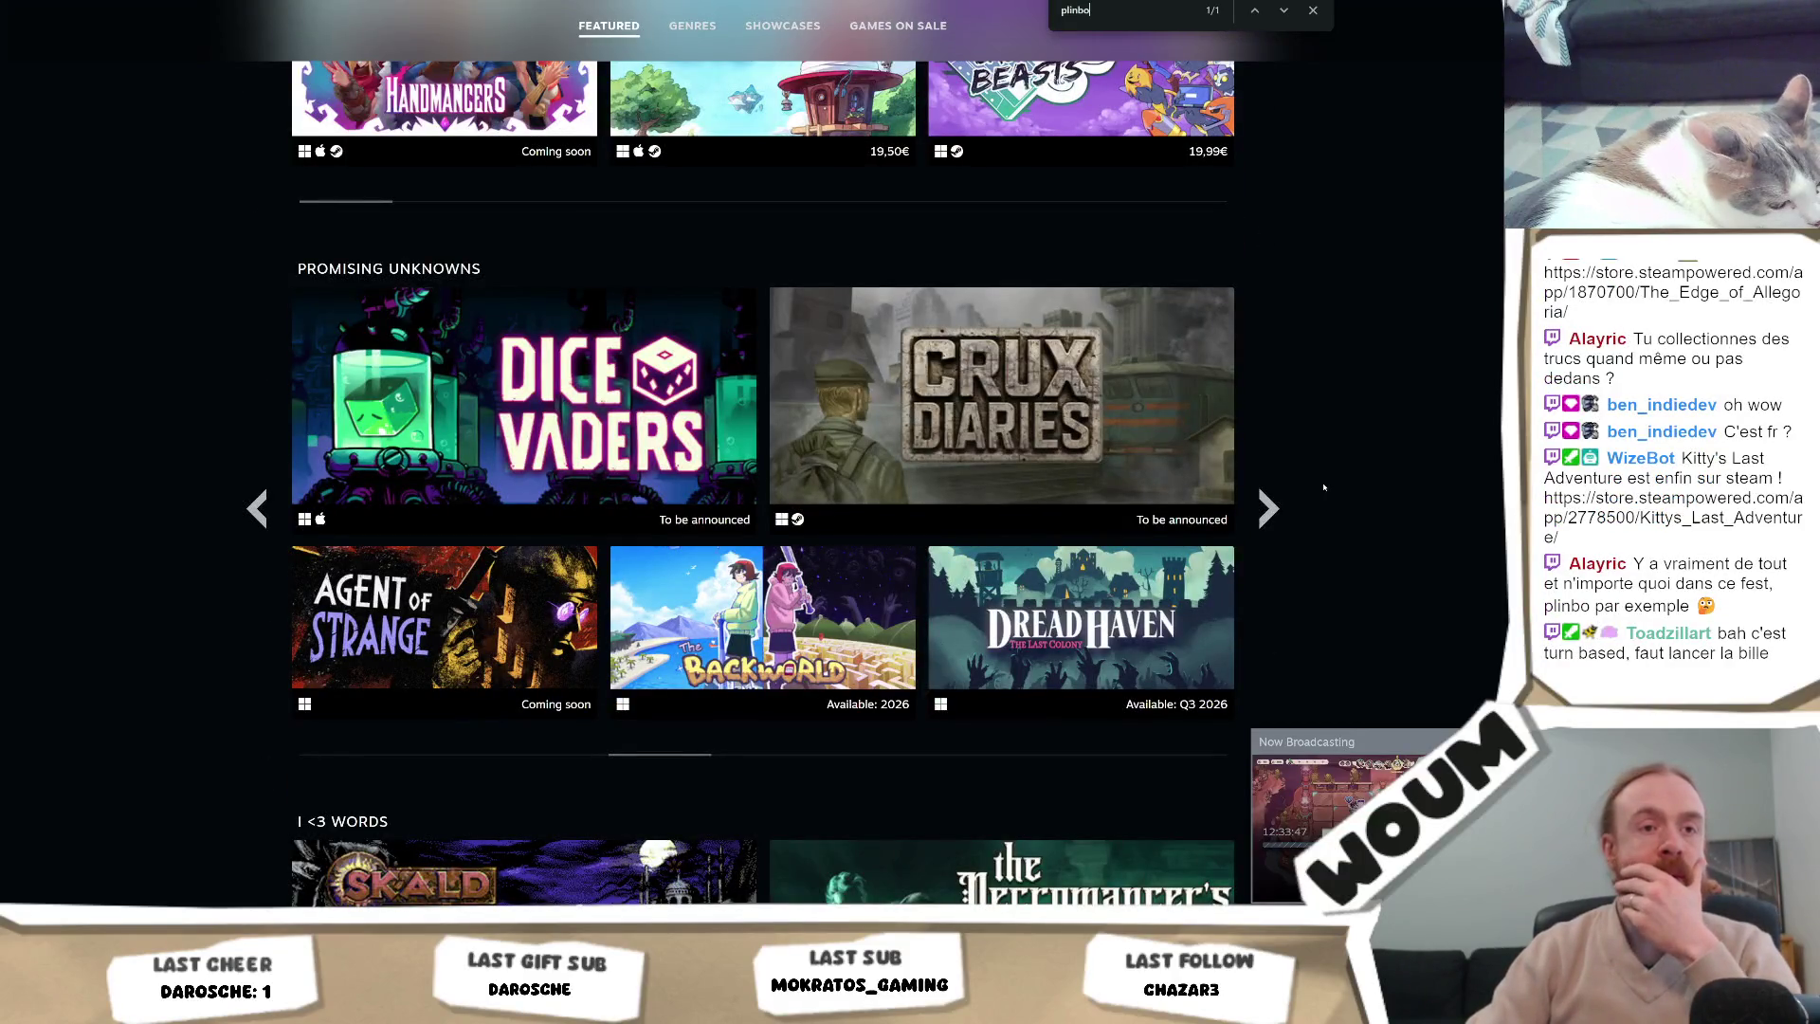
scroll(1324, 486, "down", 4)
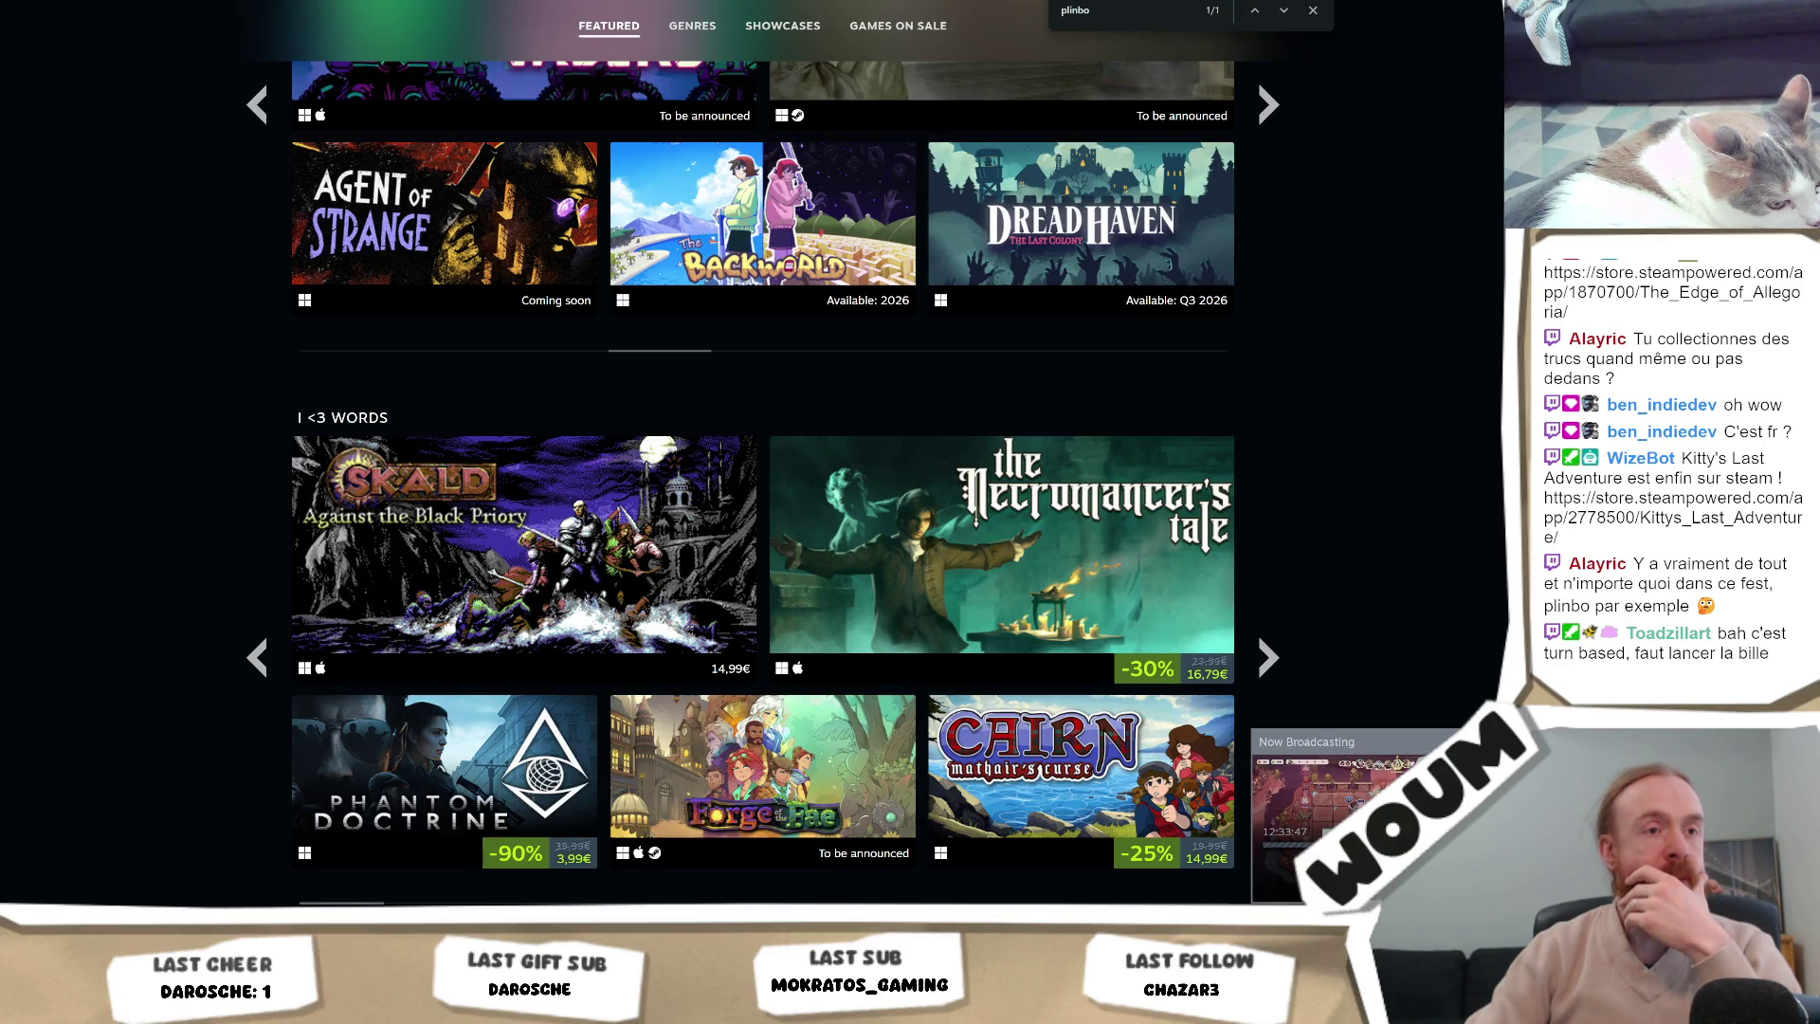
scroll(1500, 524, "down", 5)
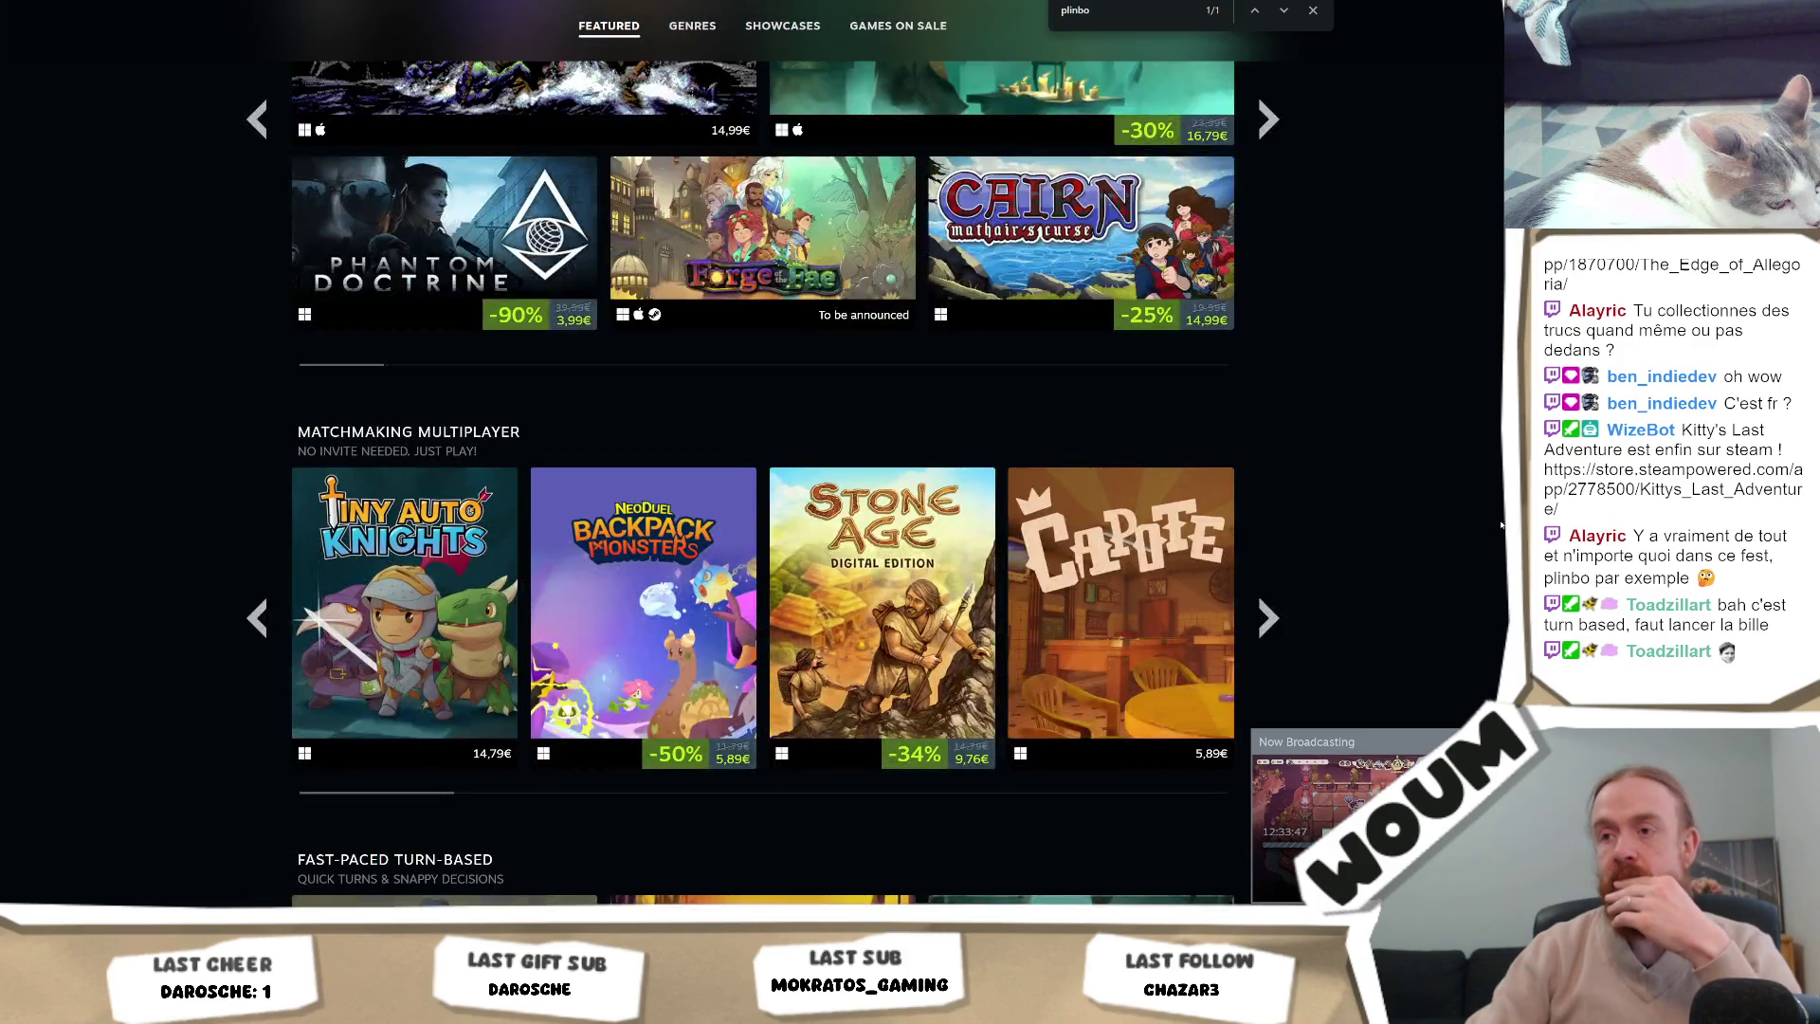
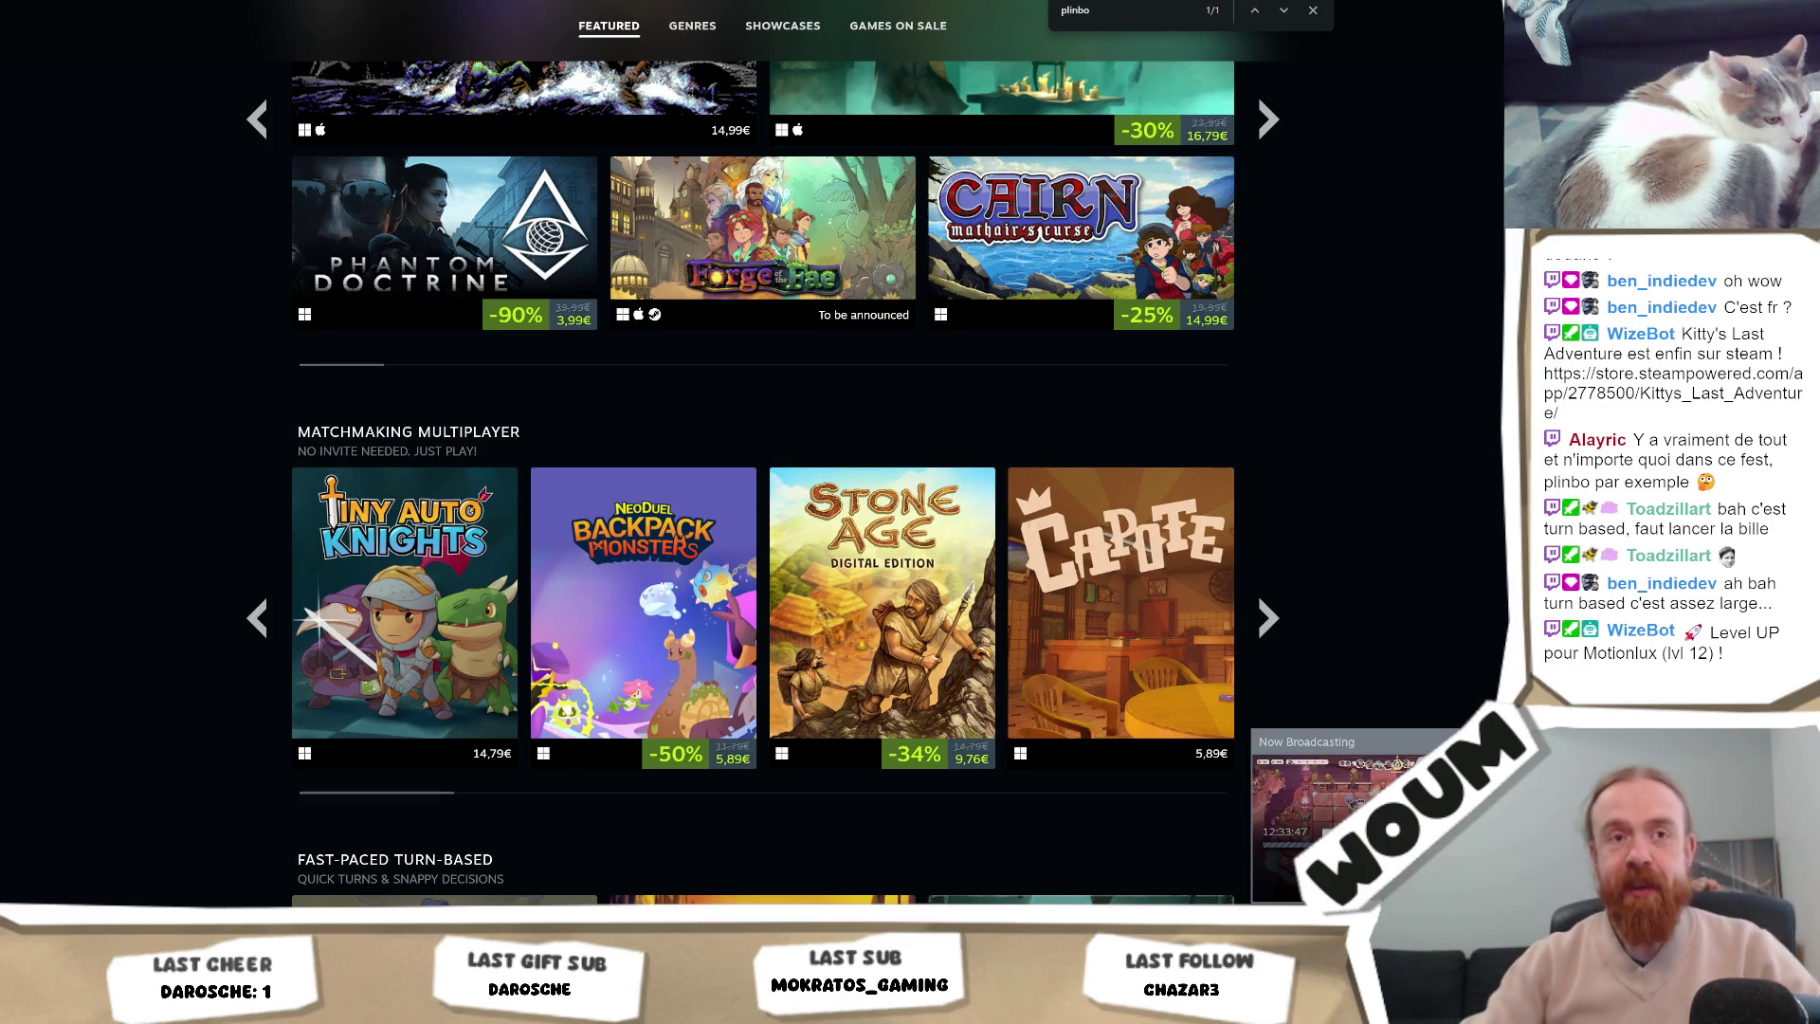
Open the Mage Food Truck store page and look through its gallery to the map screenshot
scroll(1199, 346, "down", 4)
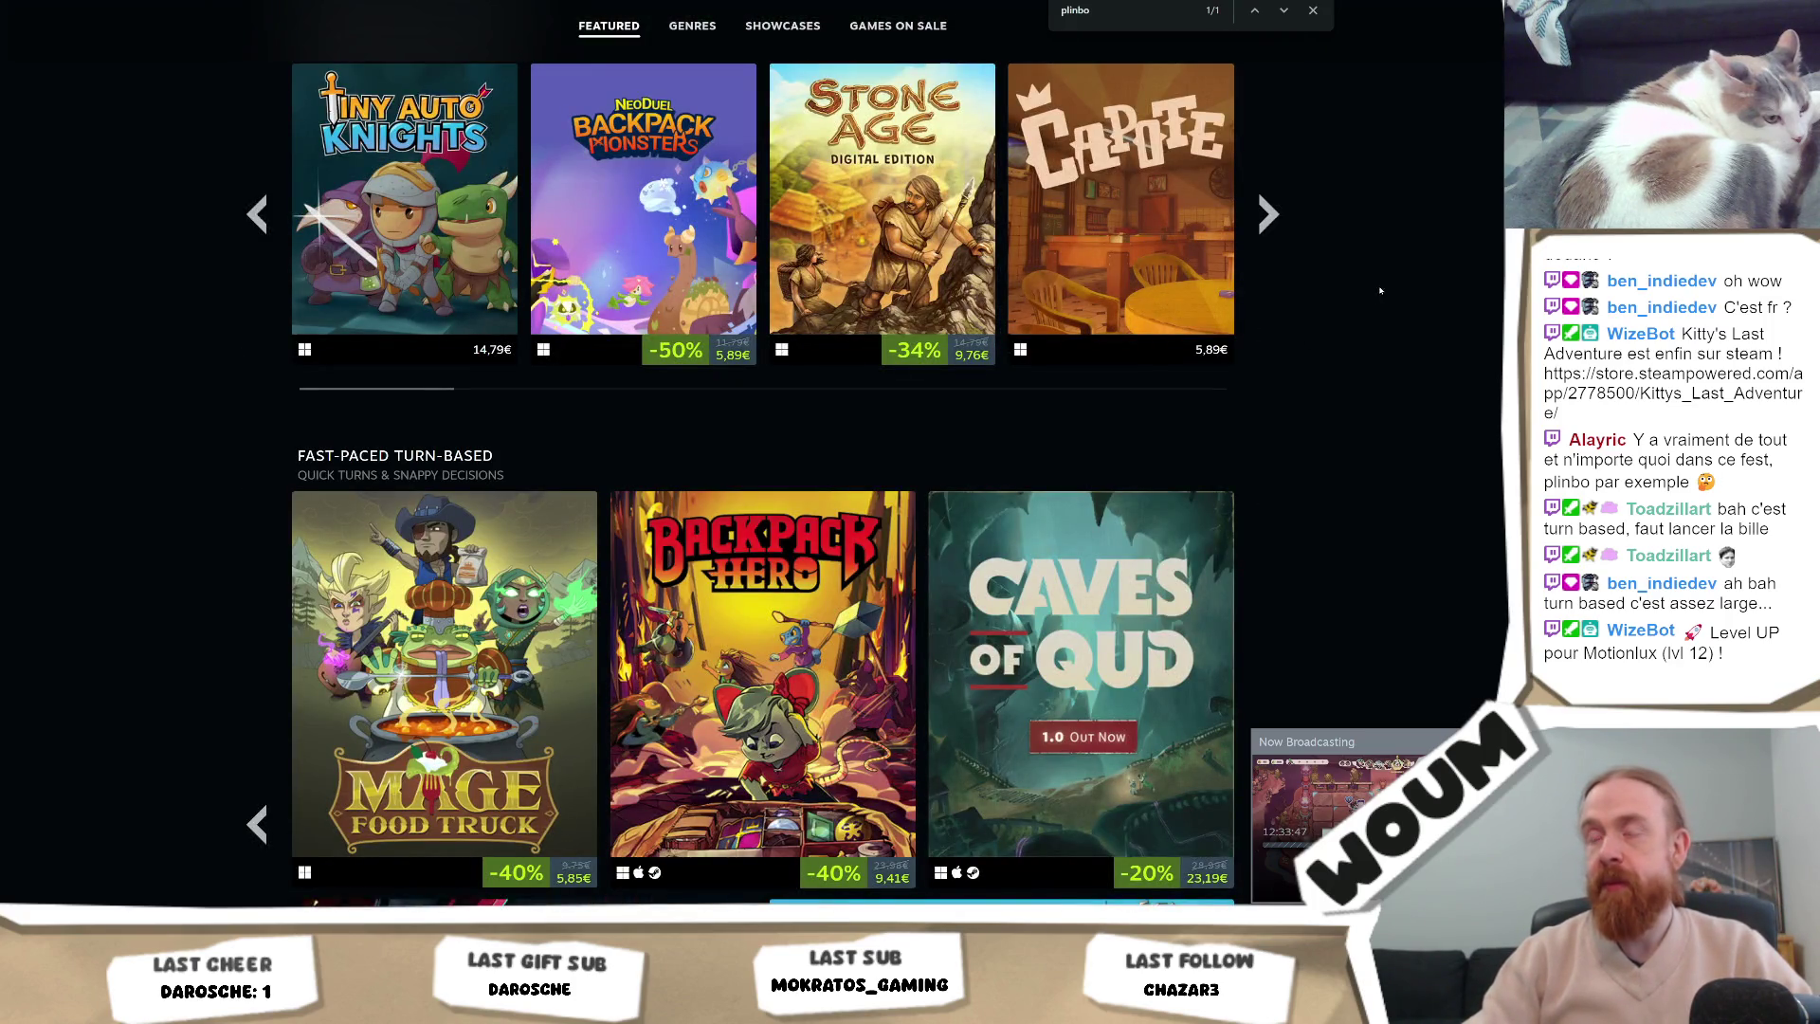
mouse_move(1192, 282)
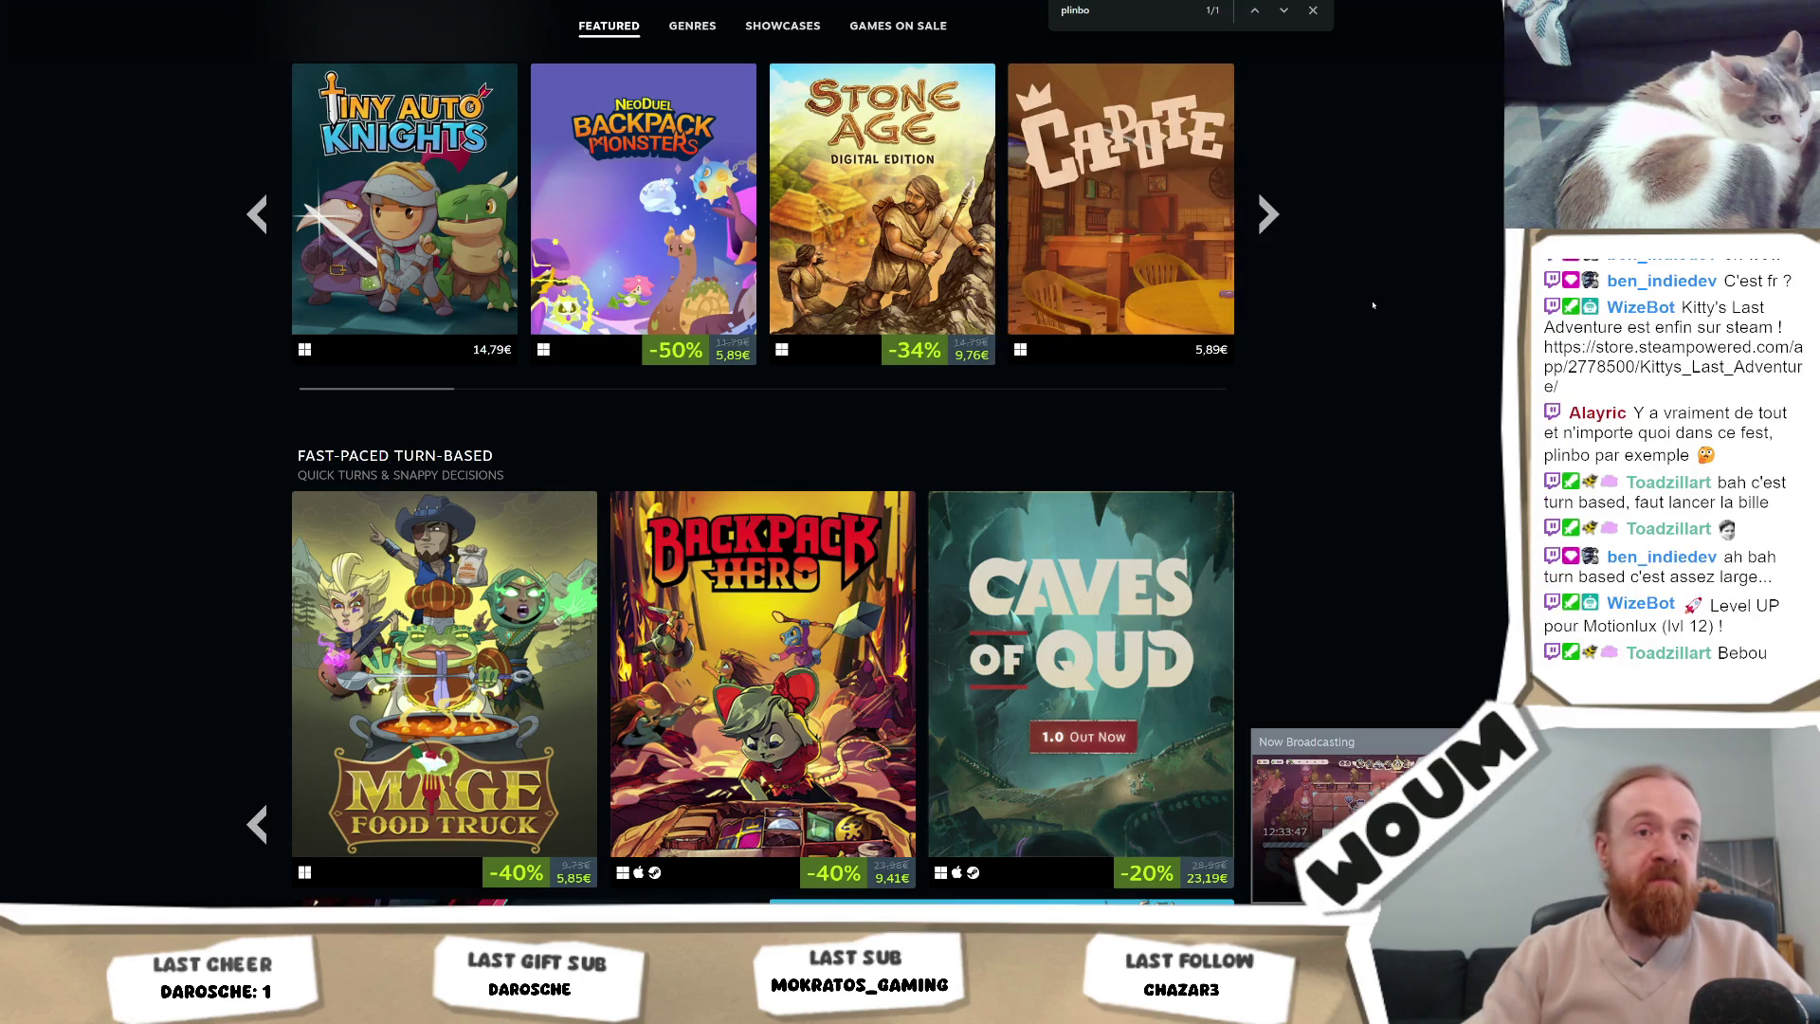
scroll(1372, 304, "down", 4)
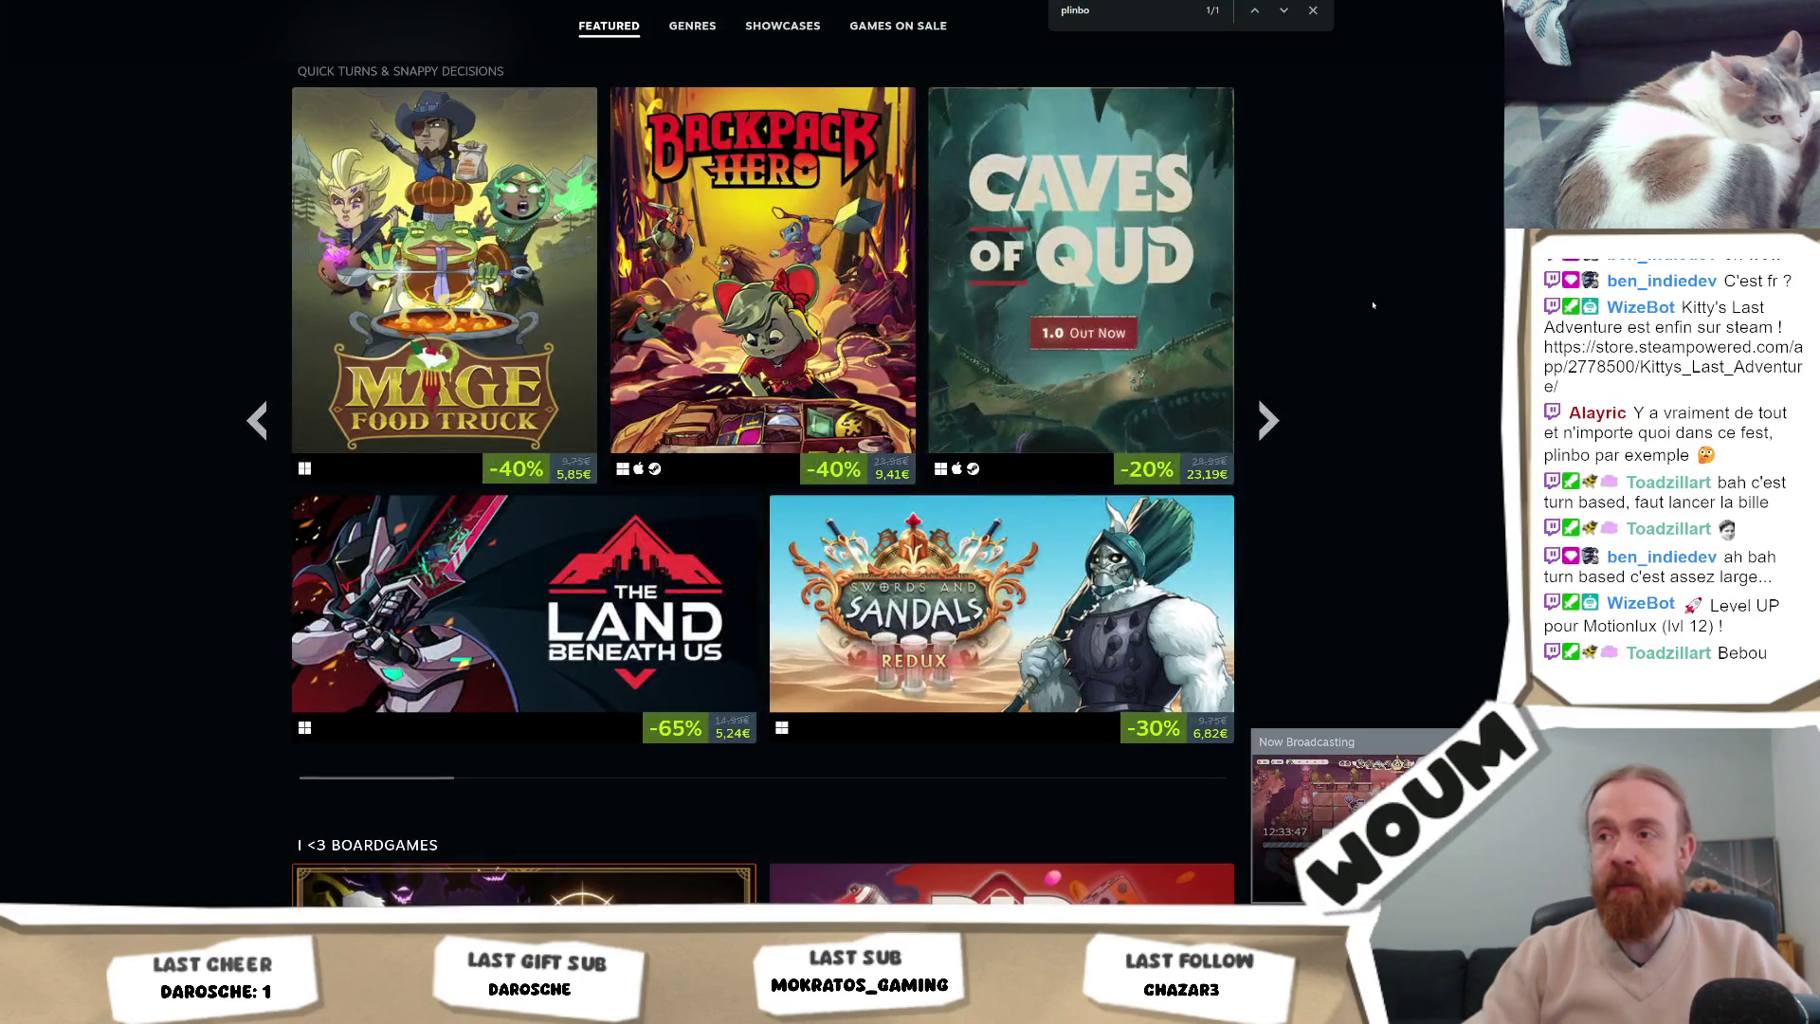
mouse_move(436, 284)
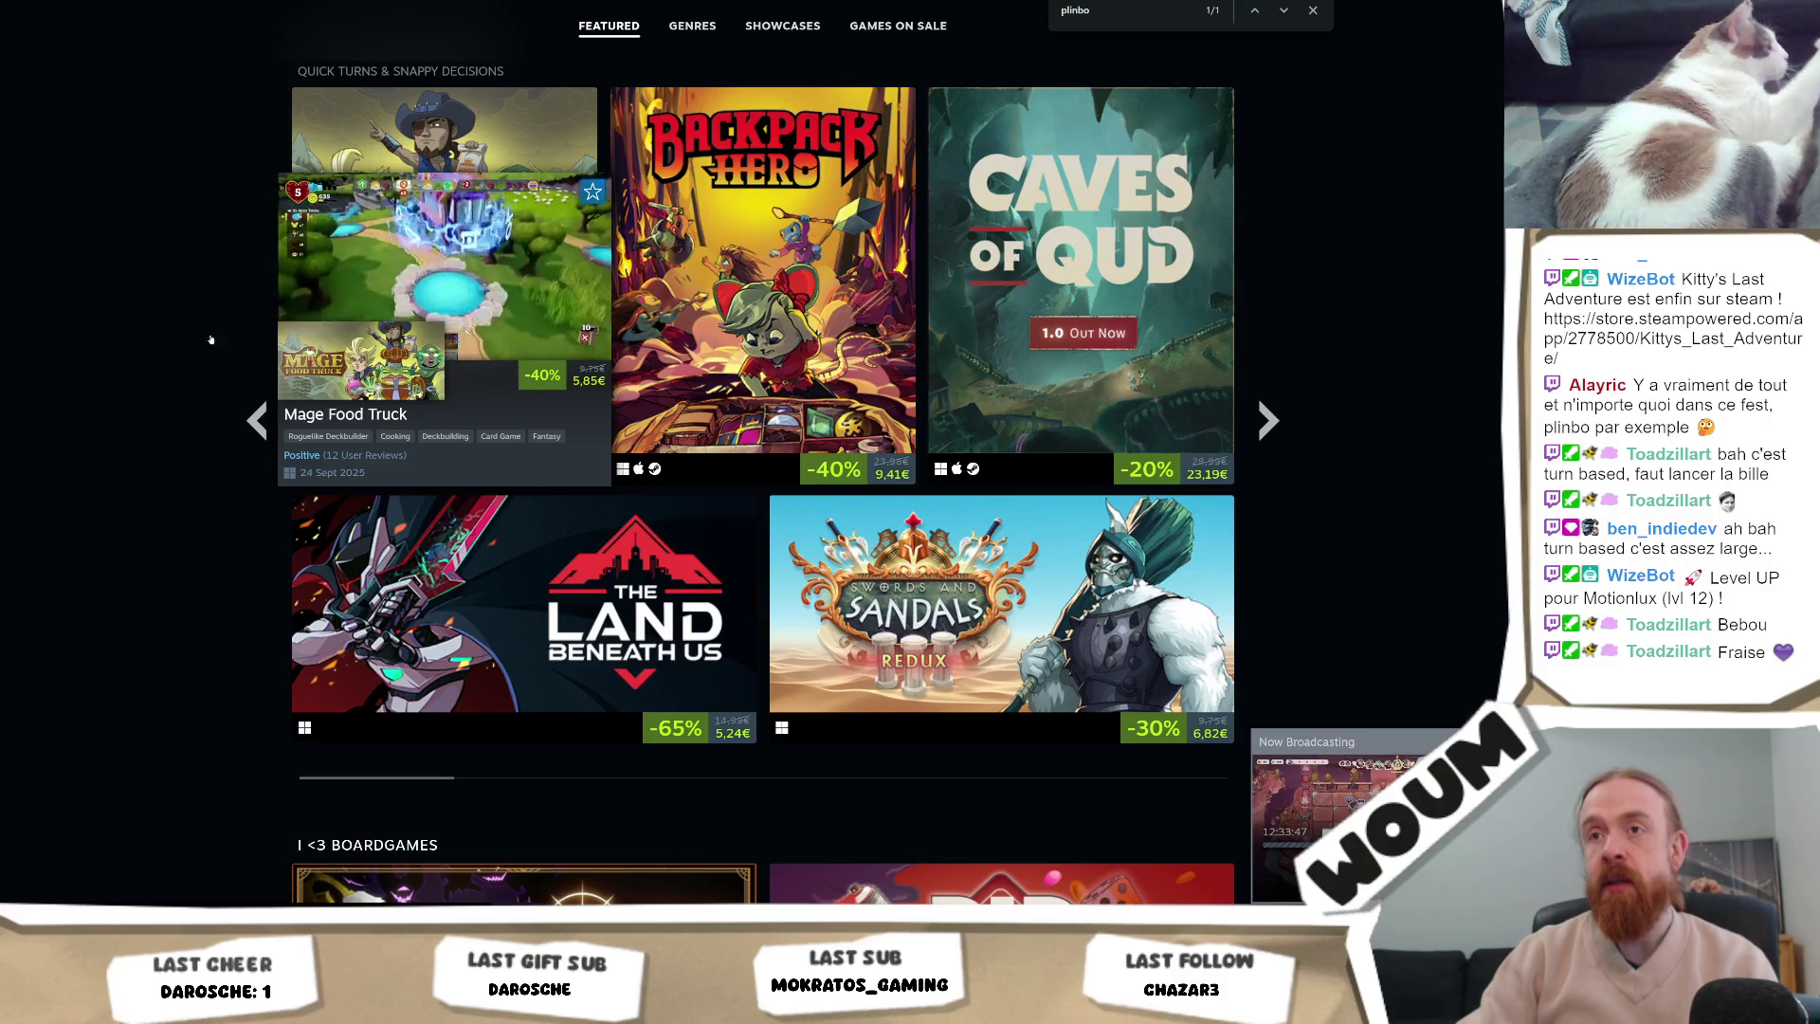
scroll(242, 349, "up", 2)
mouse_move(519, 360)
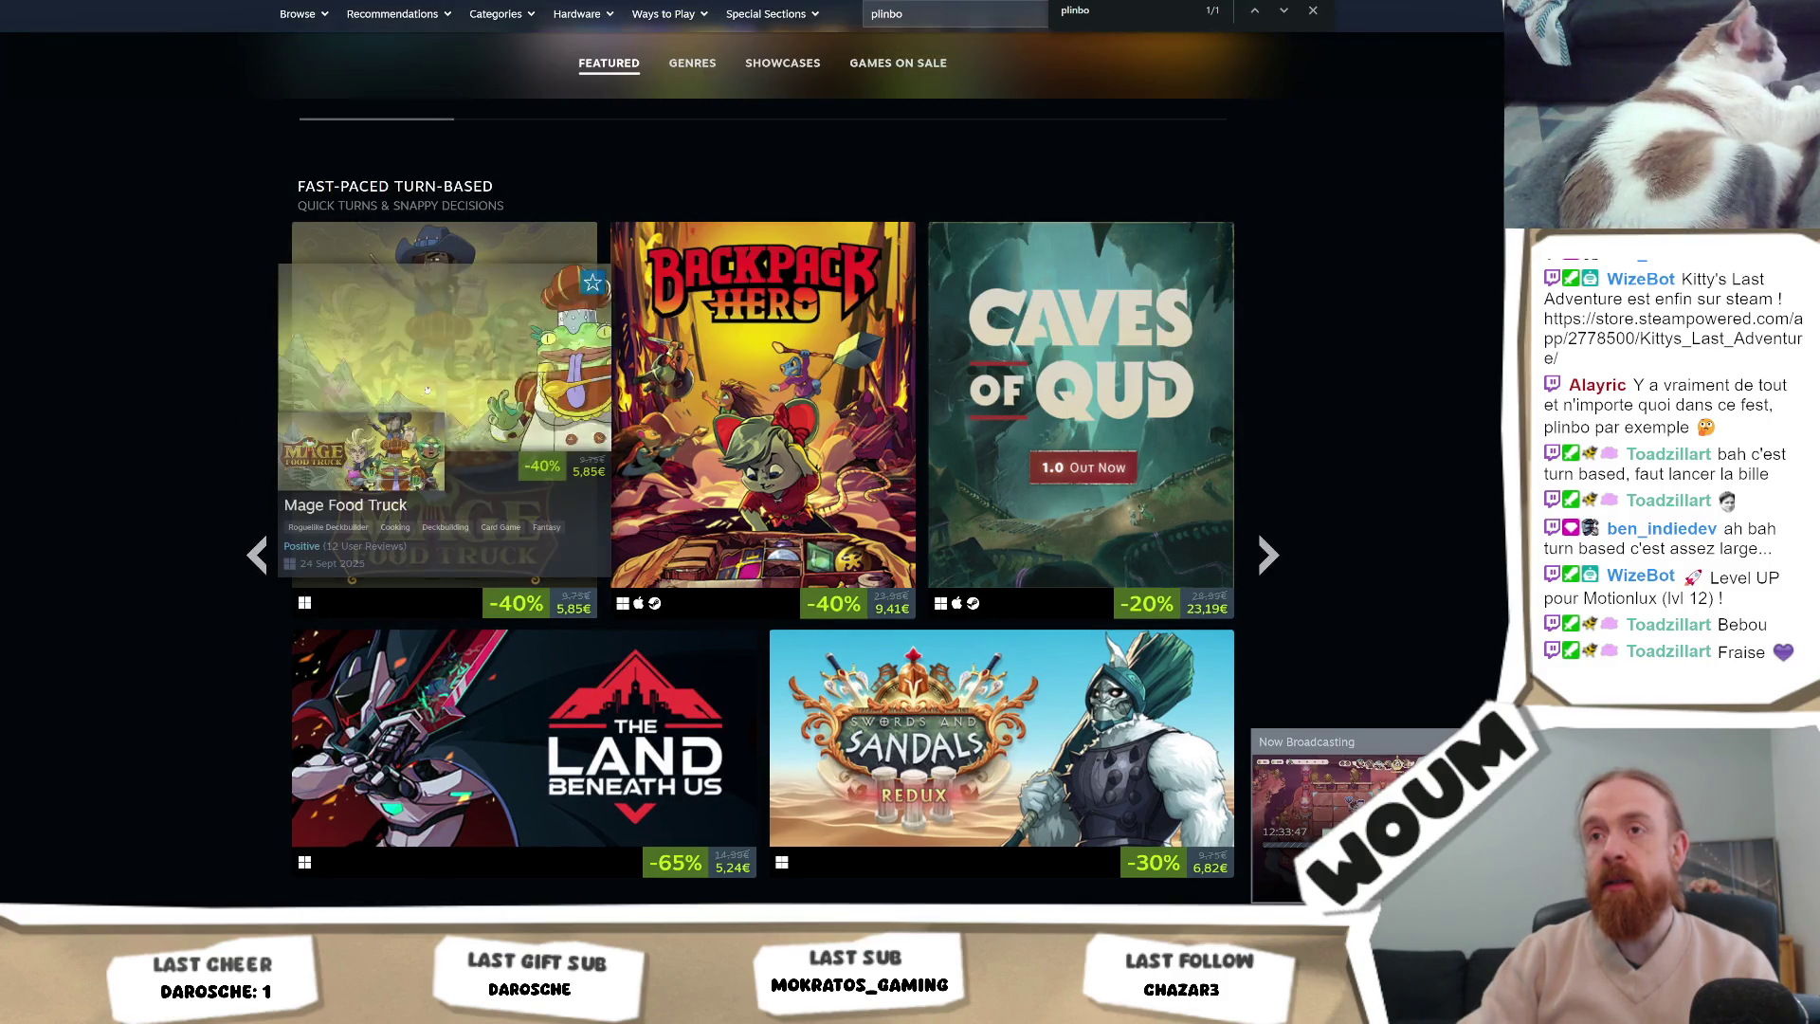
left_click(531, 415)
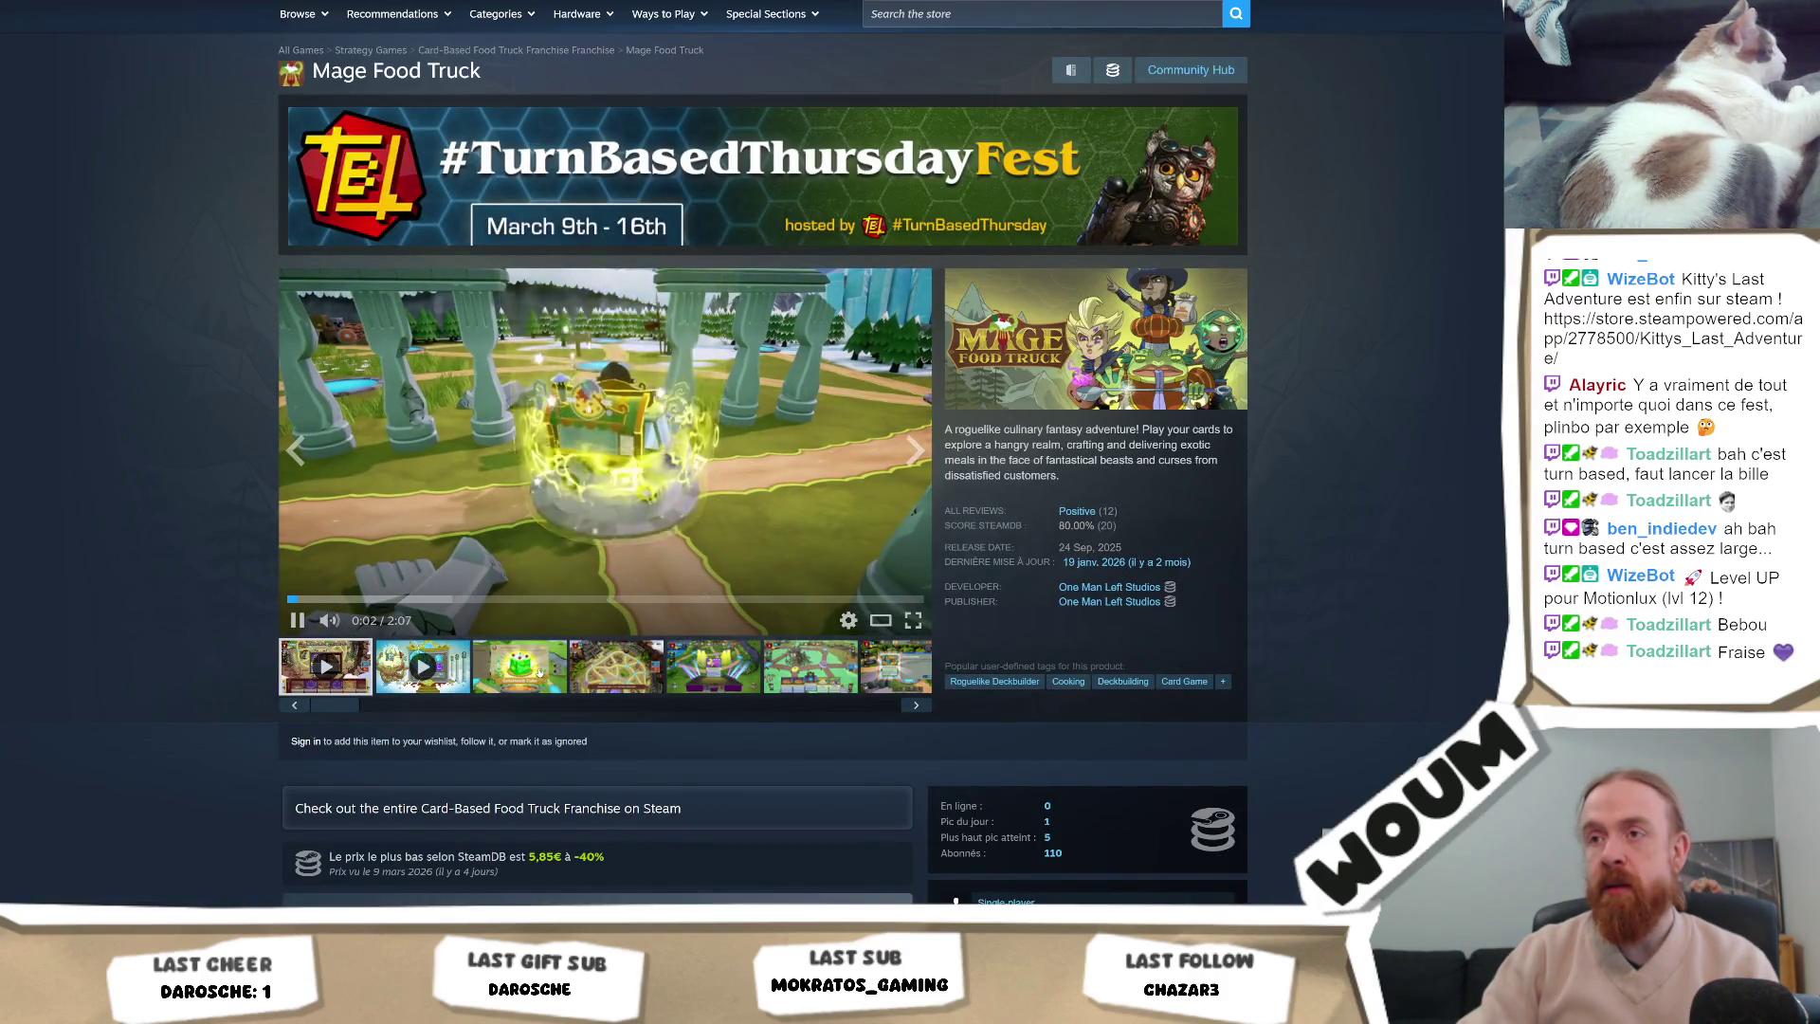
left_click(526, 667)
left_click(602, 670)
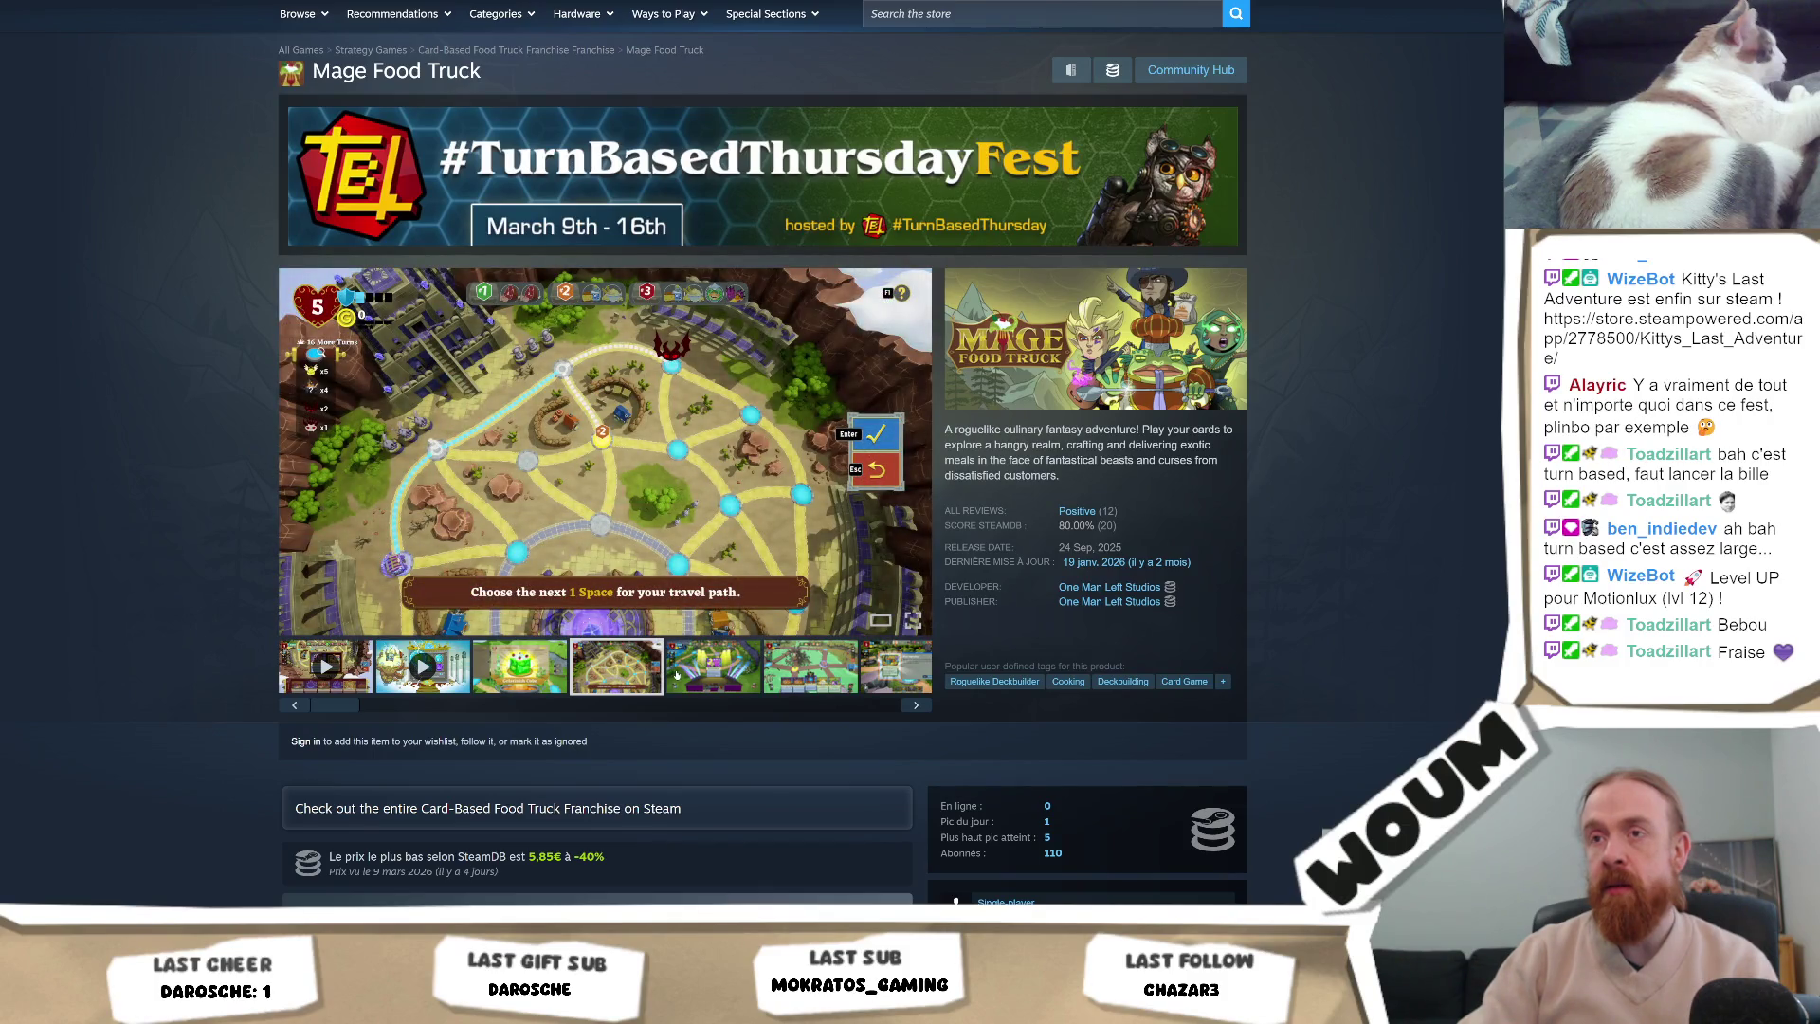
scroll(115, 492, "down", 3)
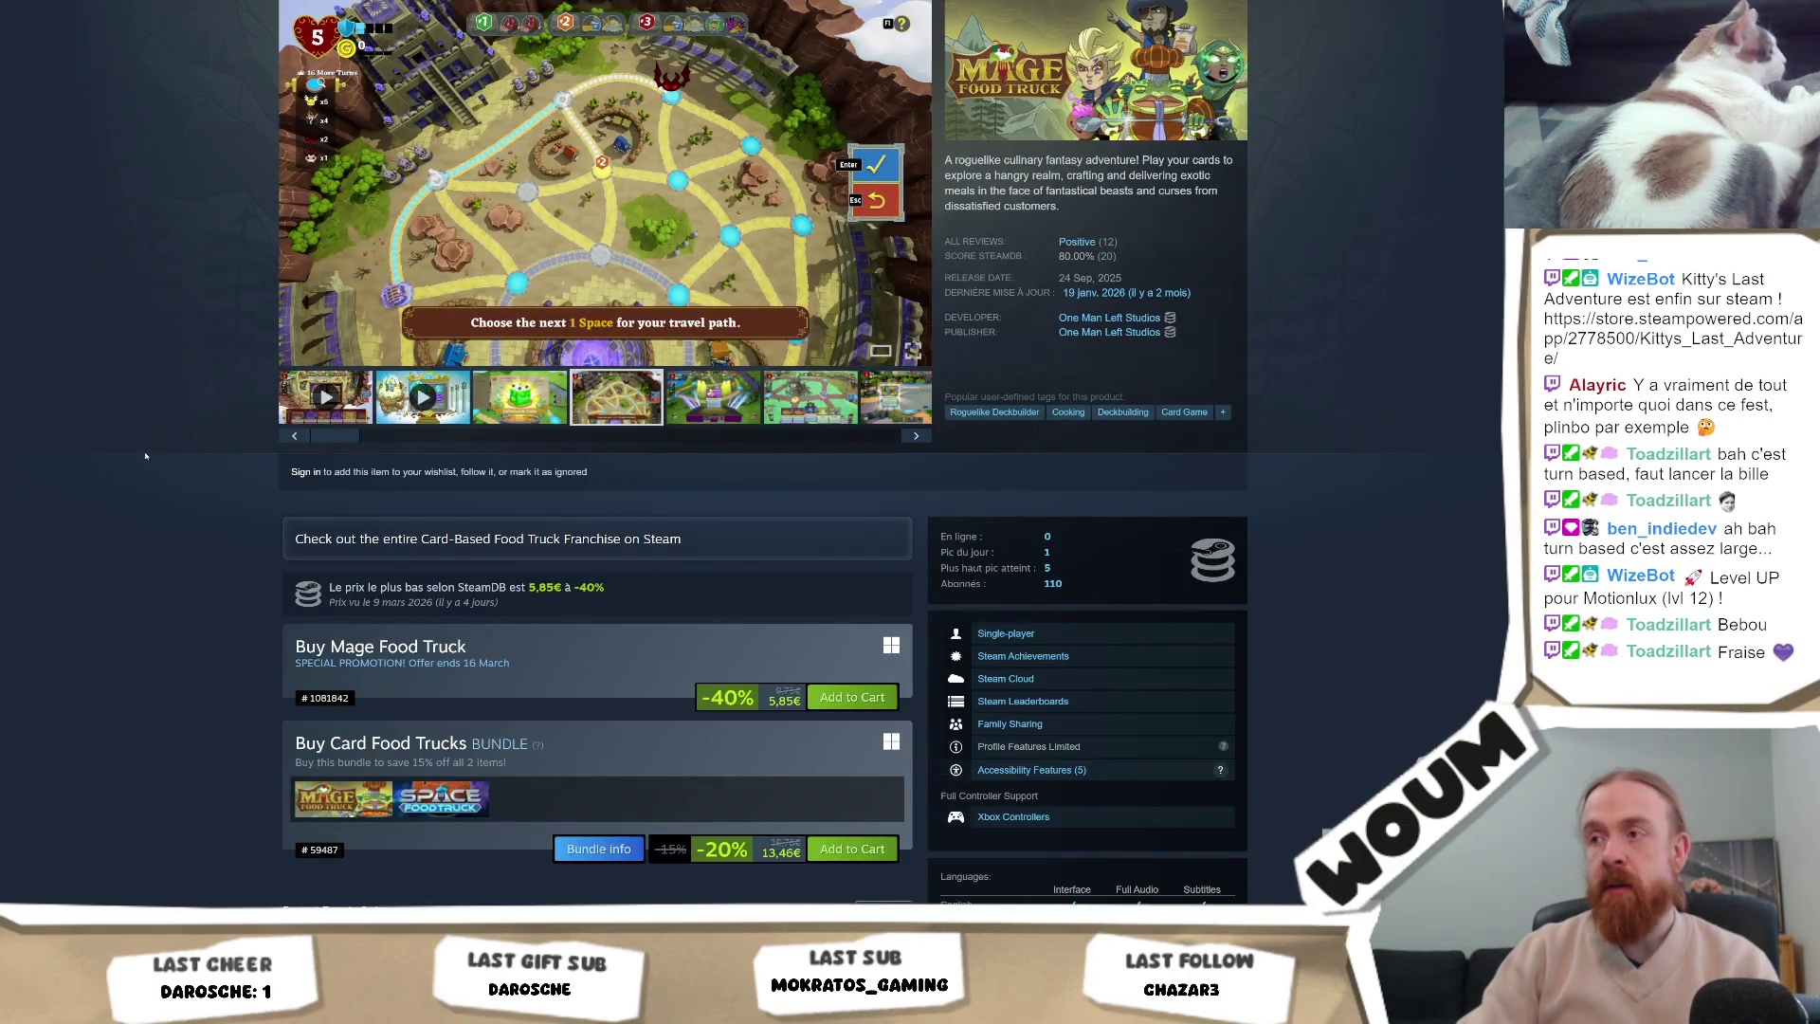
Back on the front page, advance I <3 Boardgames four pages and bring up Heroes of the Seven Islands' link options
key("alt+Left")
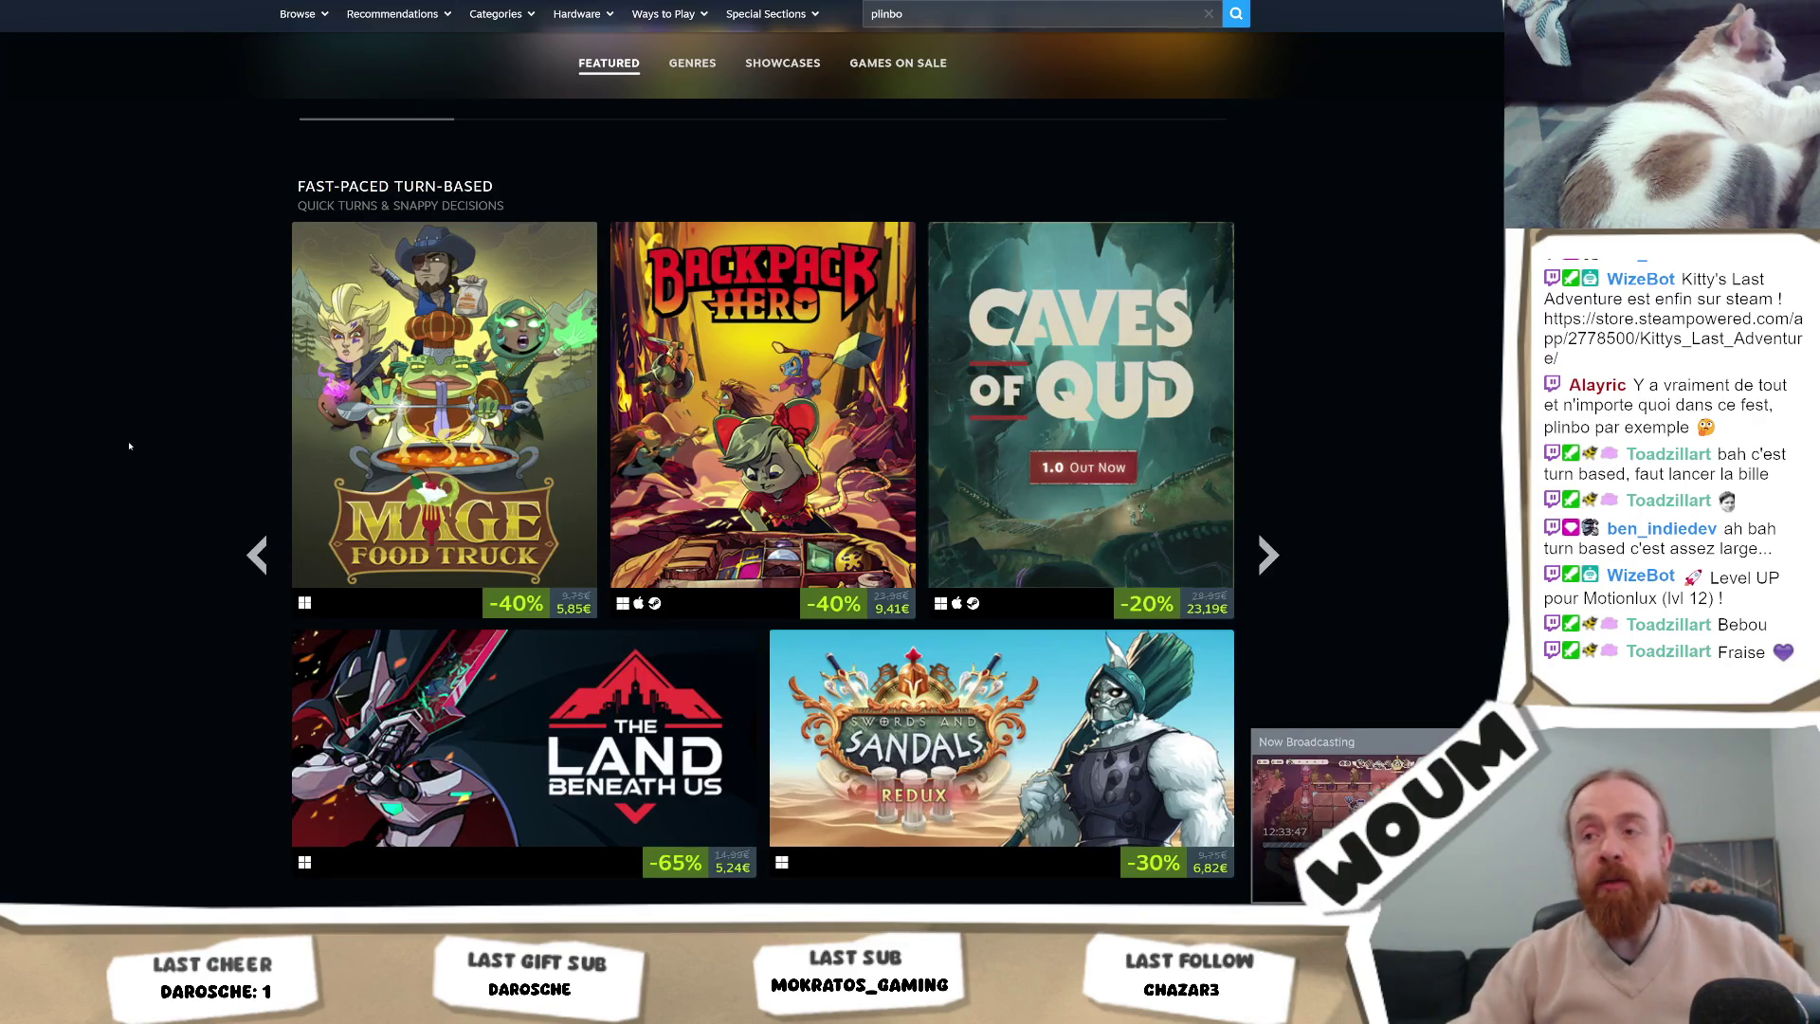
scroll(126, 460, "down", 3)
scroll(126, 459, "down", 4)
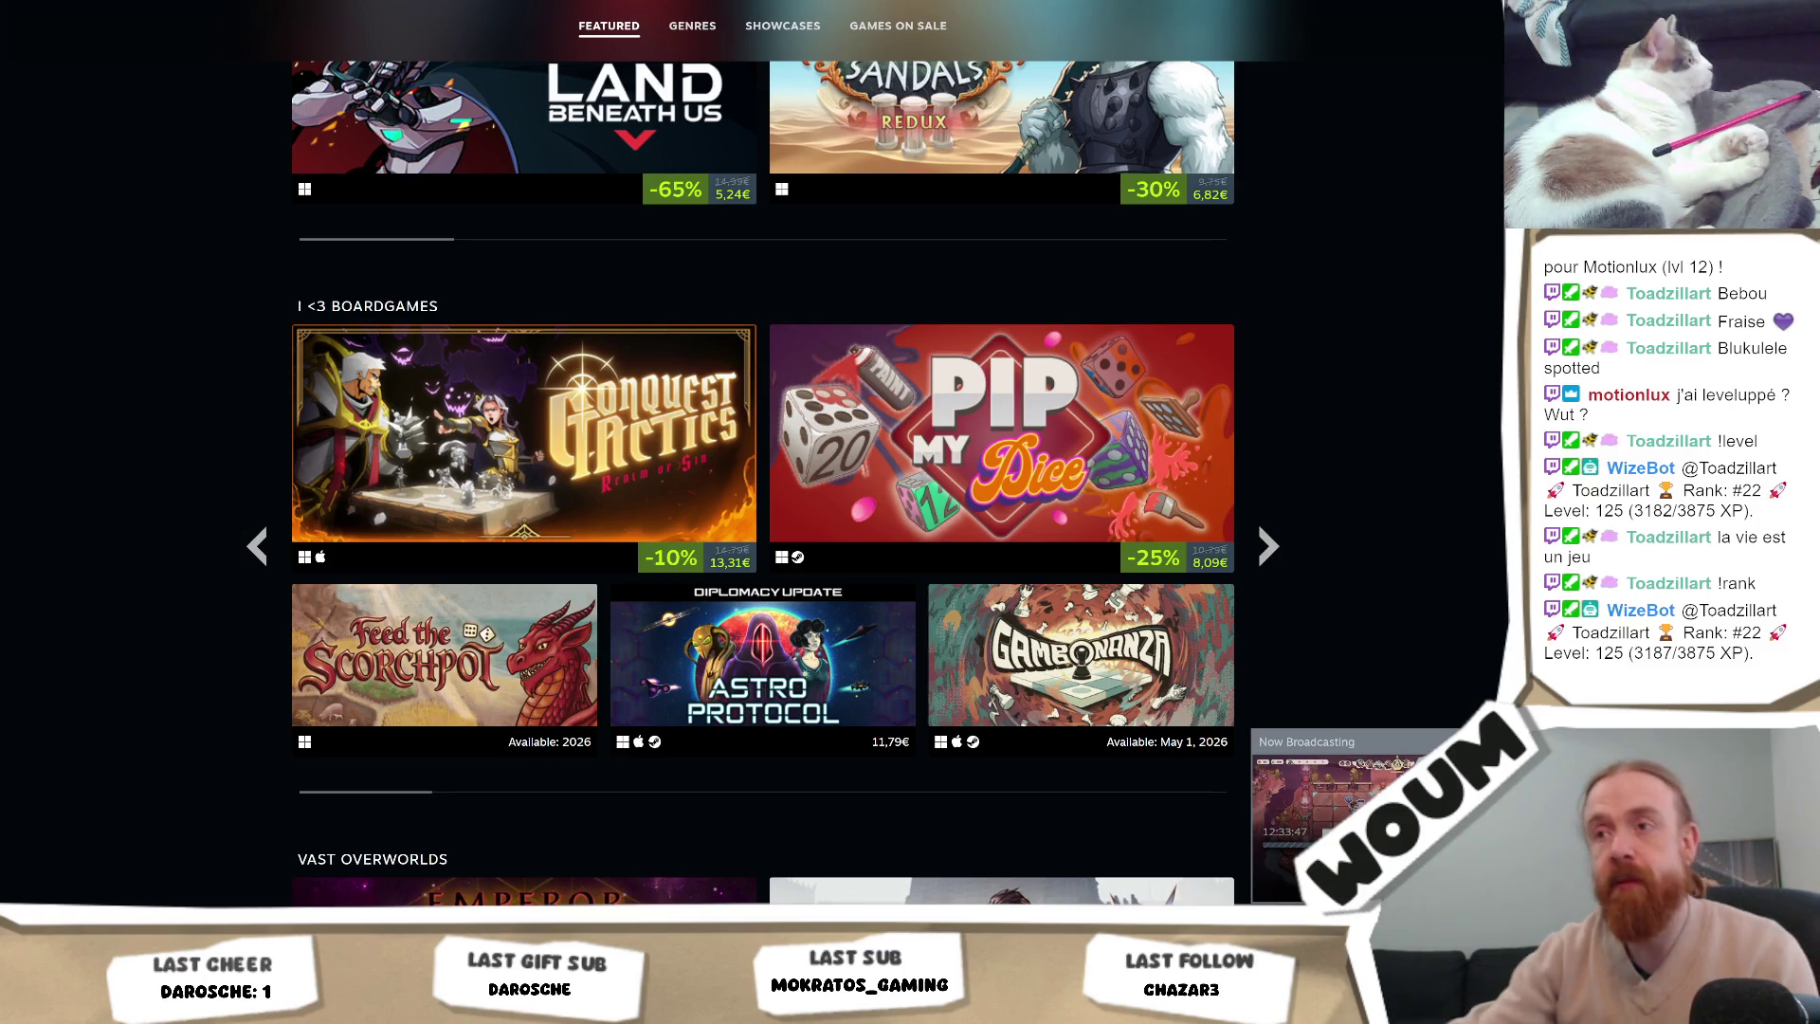
scroll(1437, 419, "down", 2)
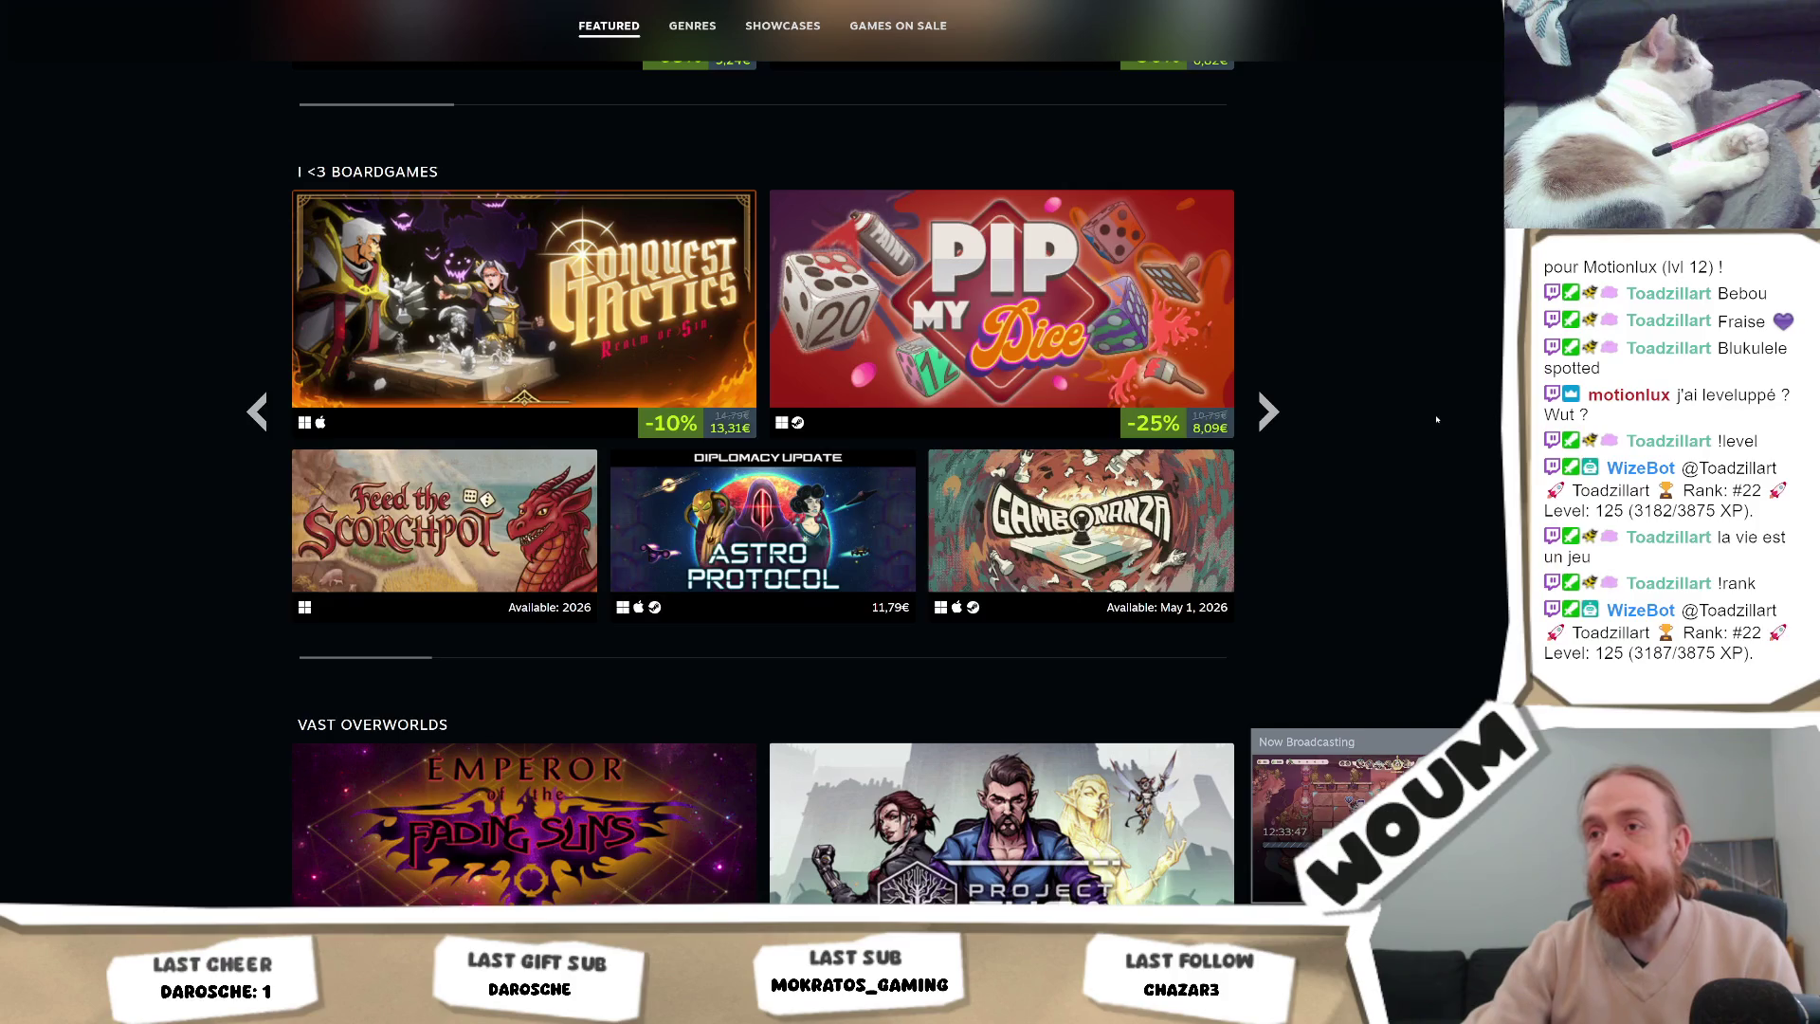
left_click(1270, 412)
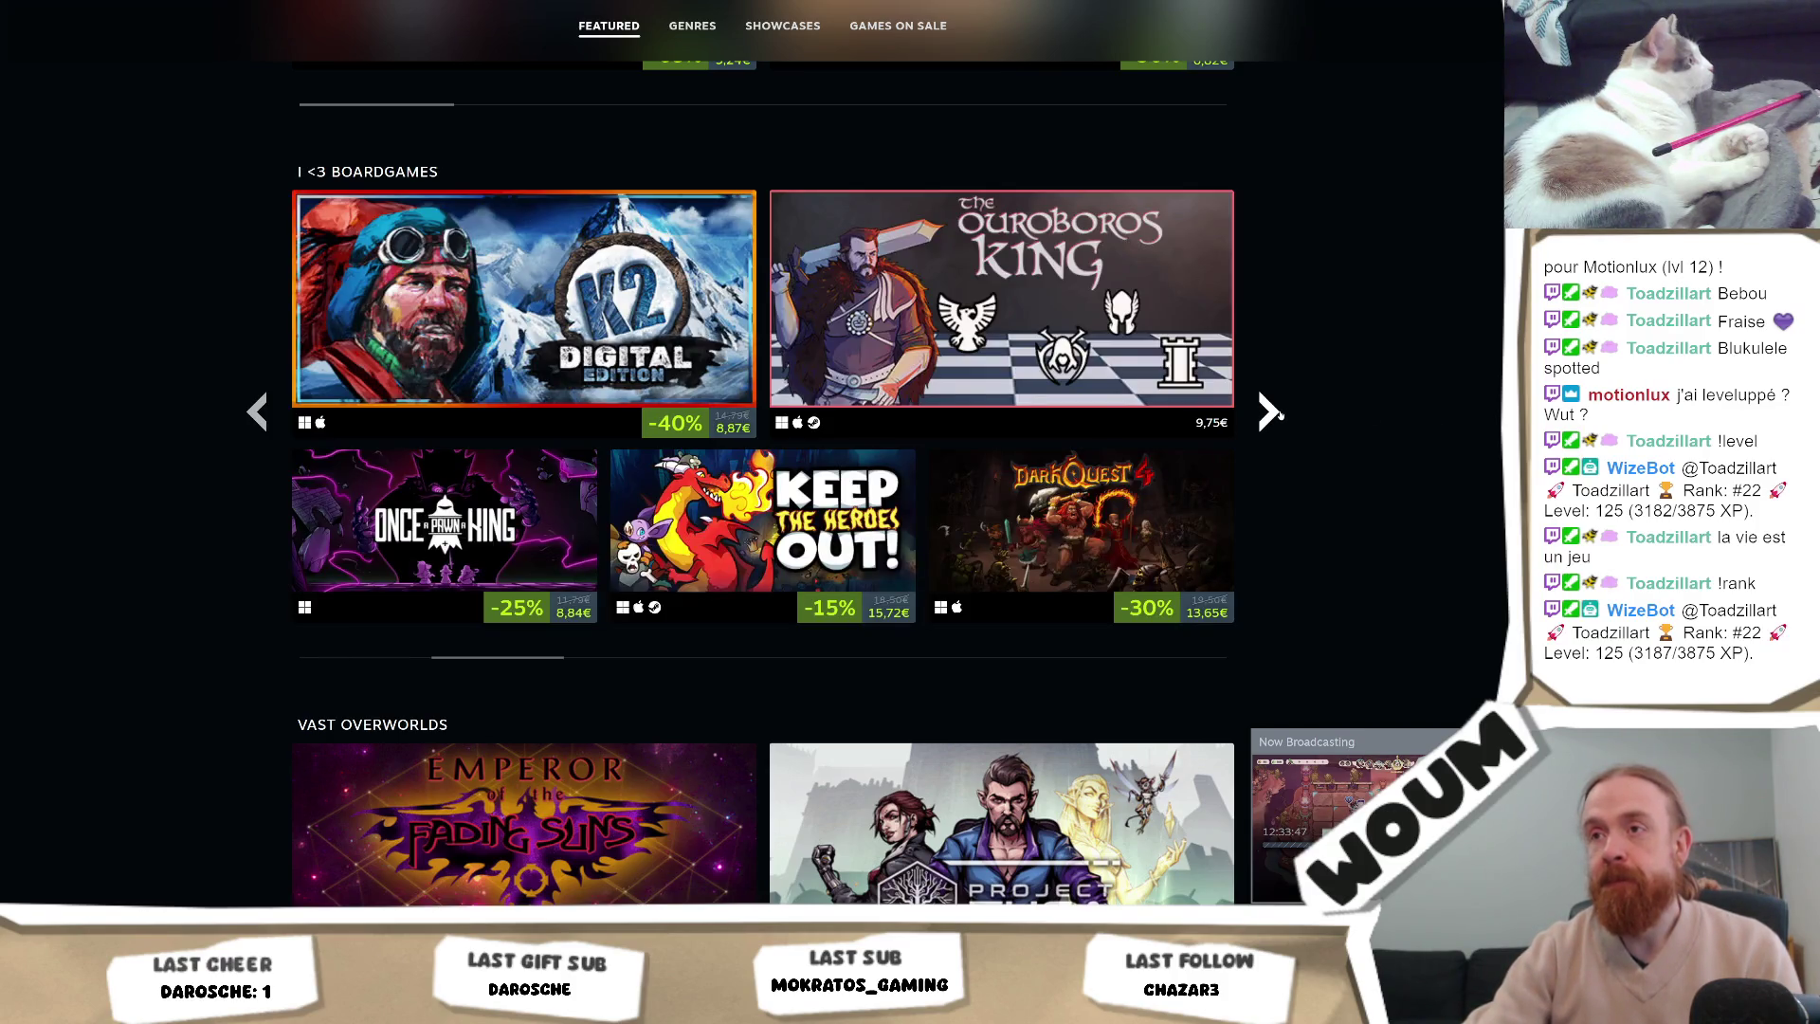
left_click(1270, 412)
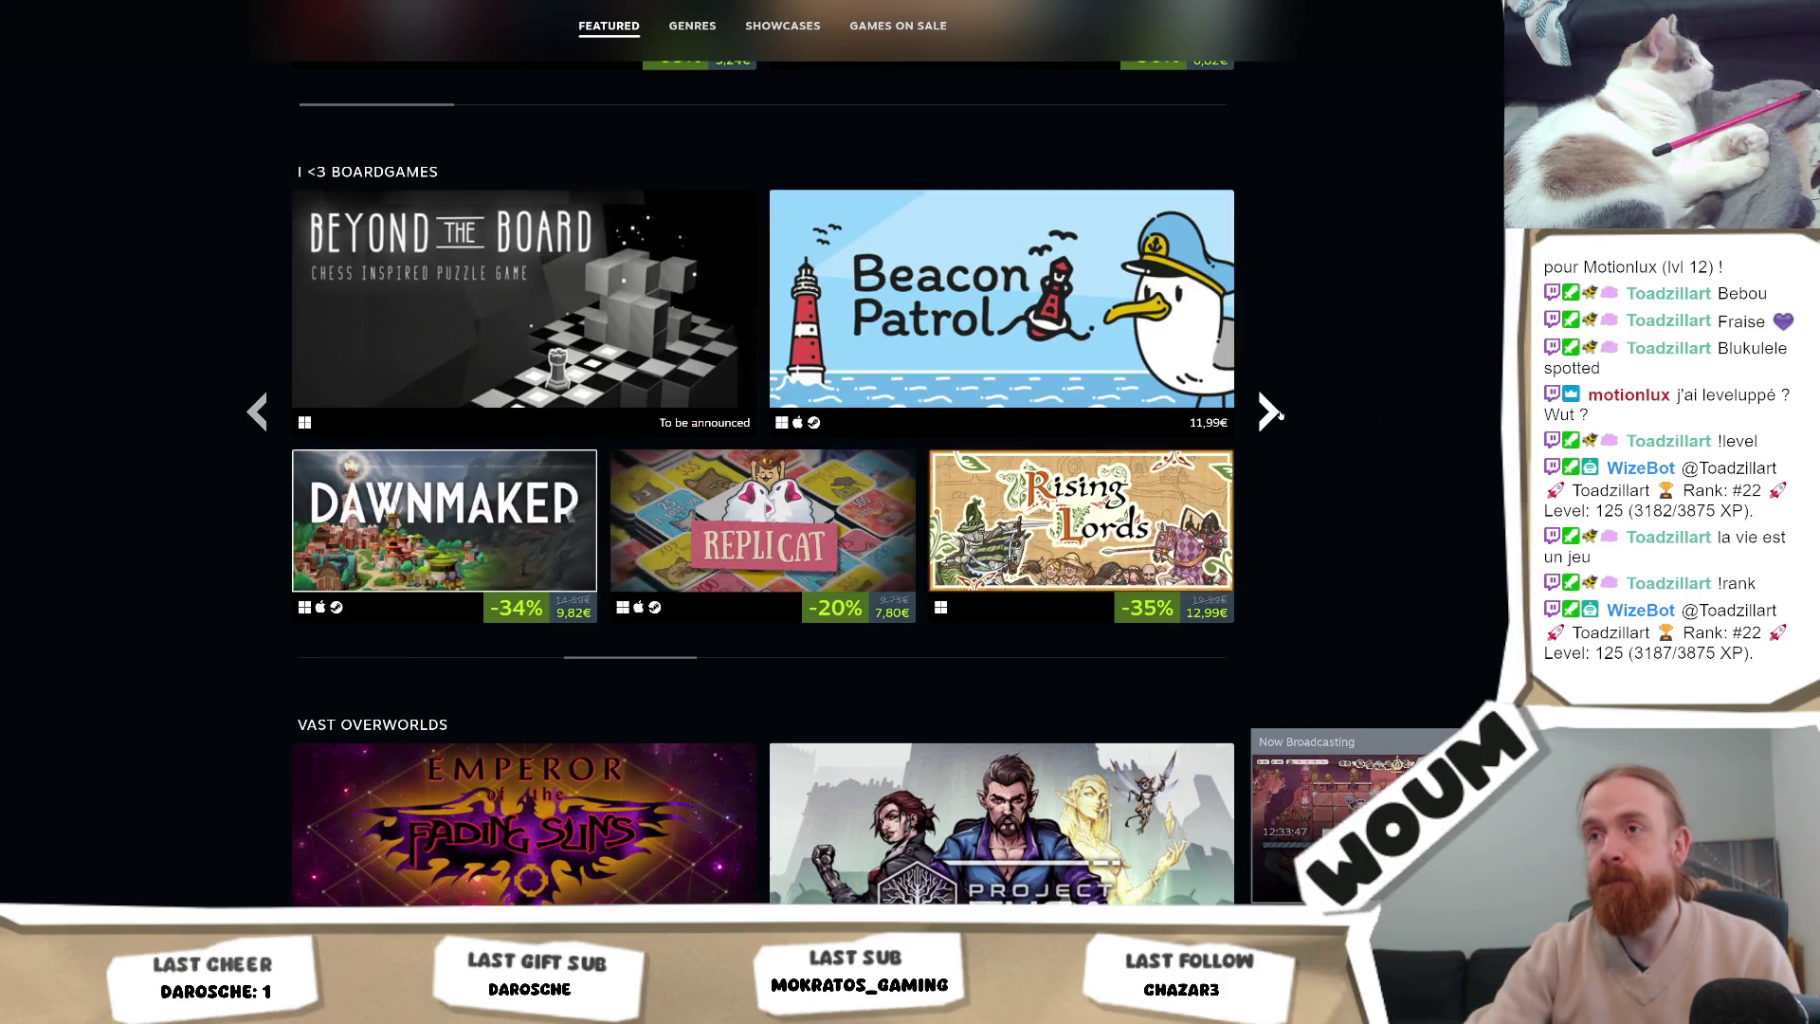
left_click(1270, 412)
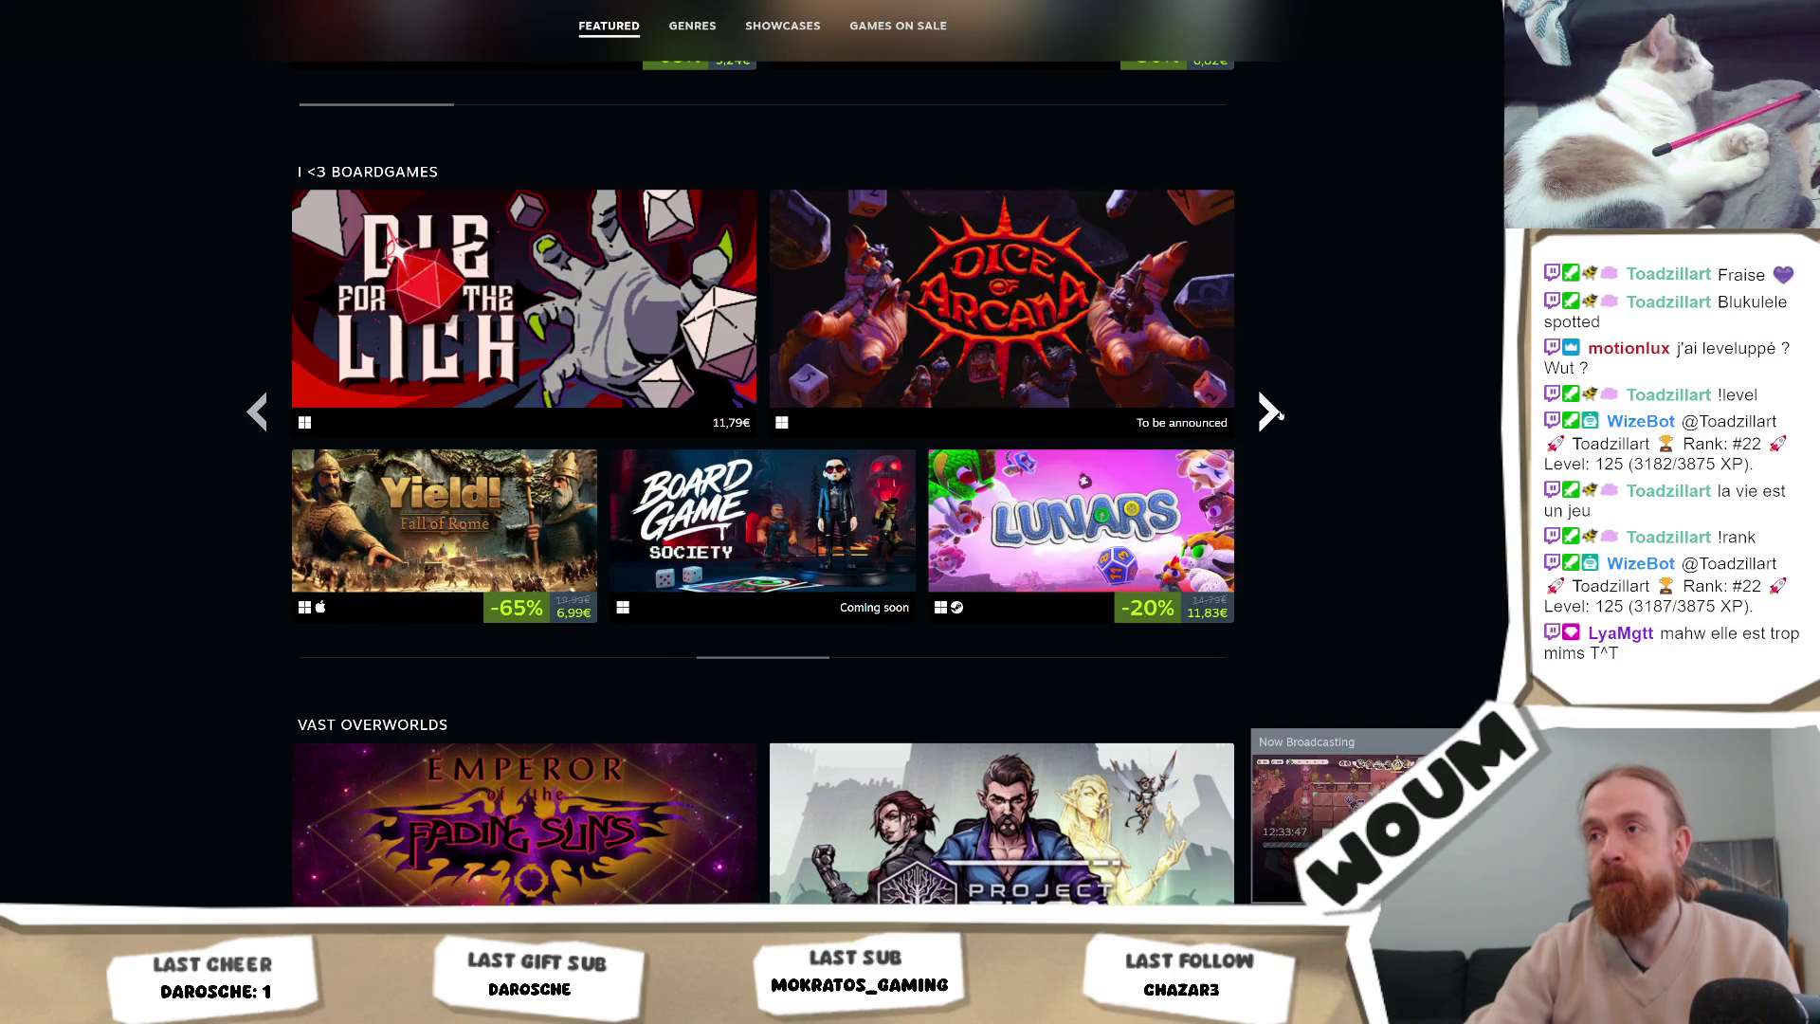
left_click(1270, 413)
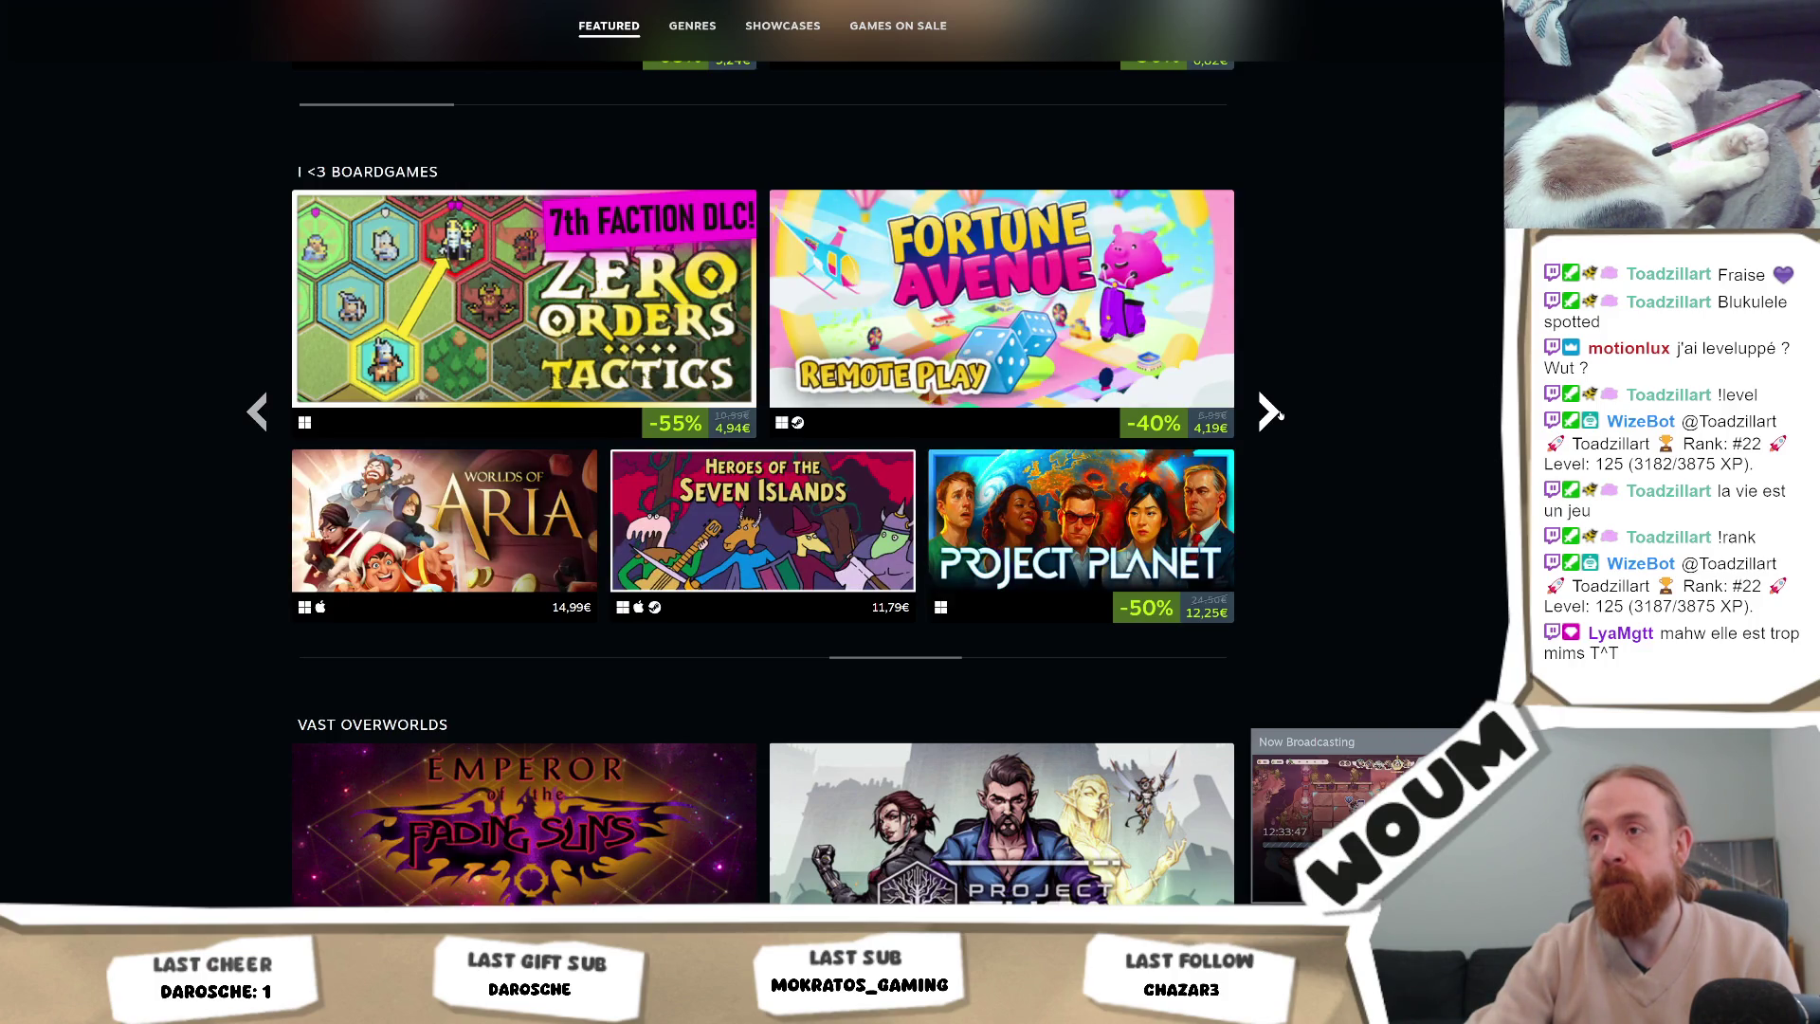
right_click(794, 516)
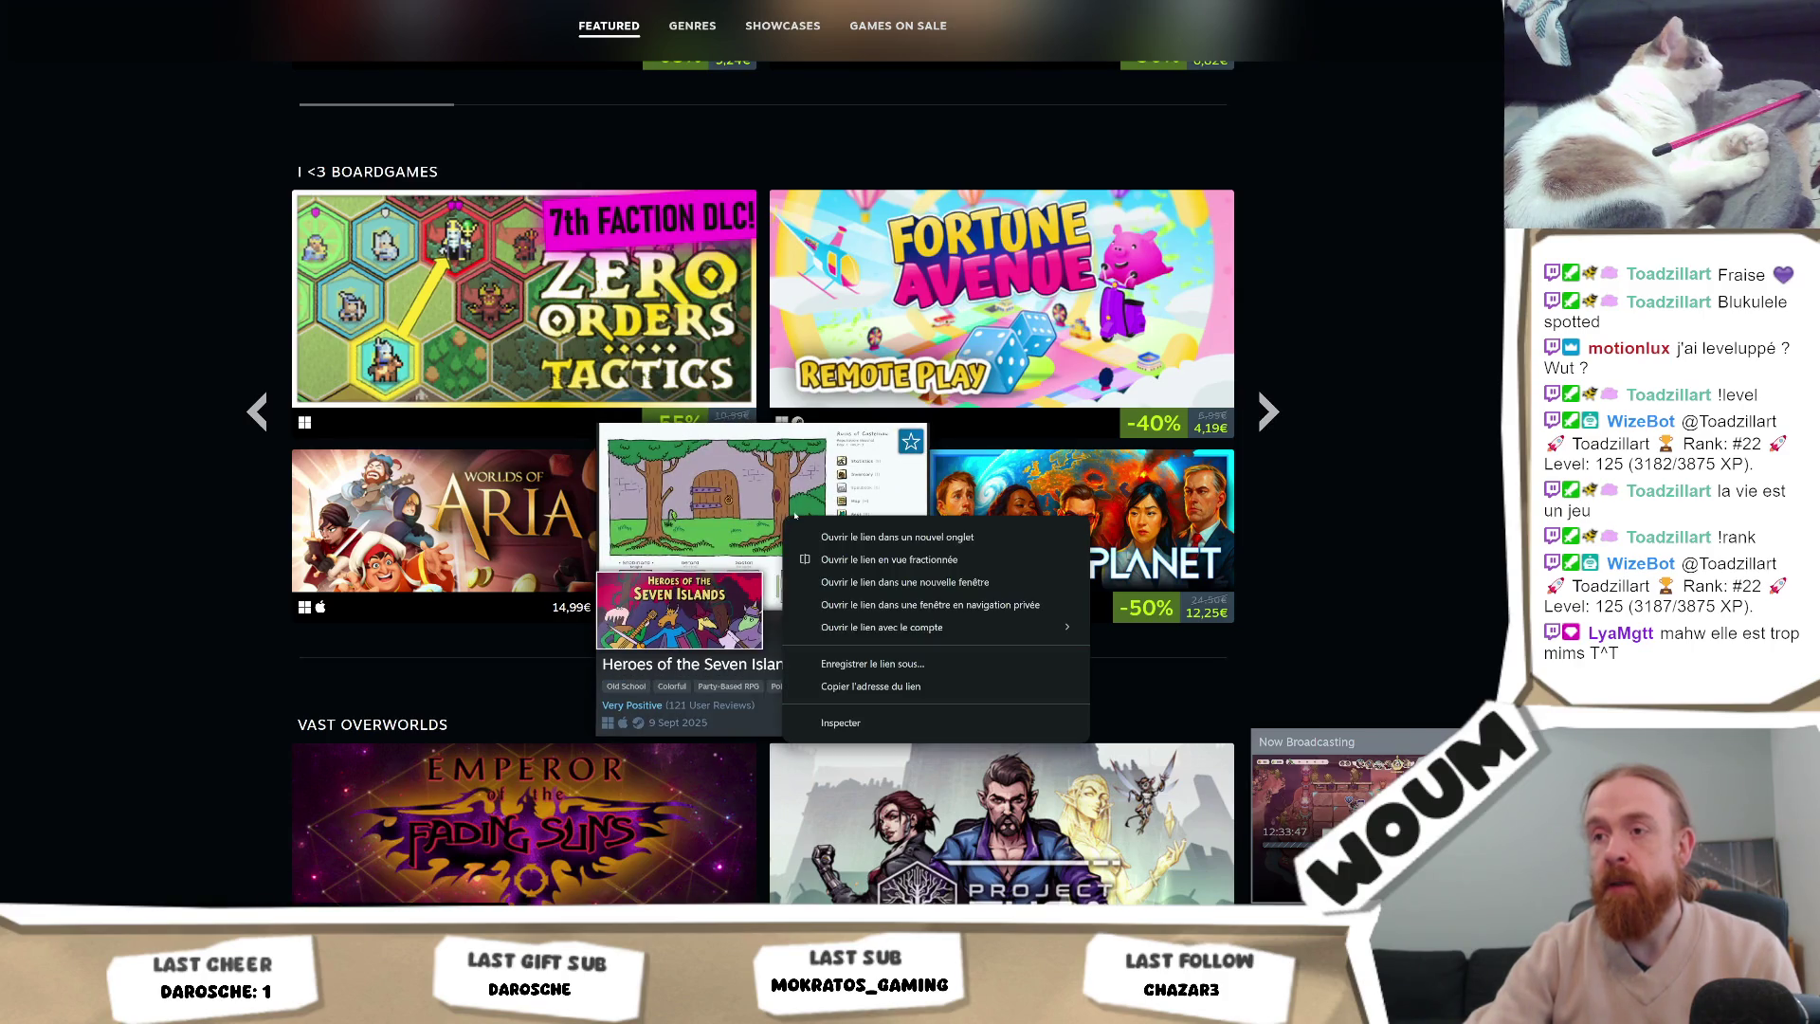
Open Heroes of the Seven Islands in a new tab and browse it, with the boardgames row advanced to Turnbound and Terra Randoma
key("Escape")
left_click(1268, 413)
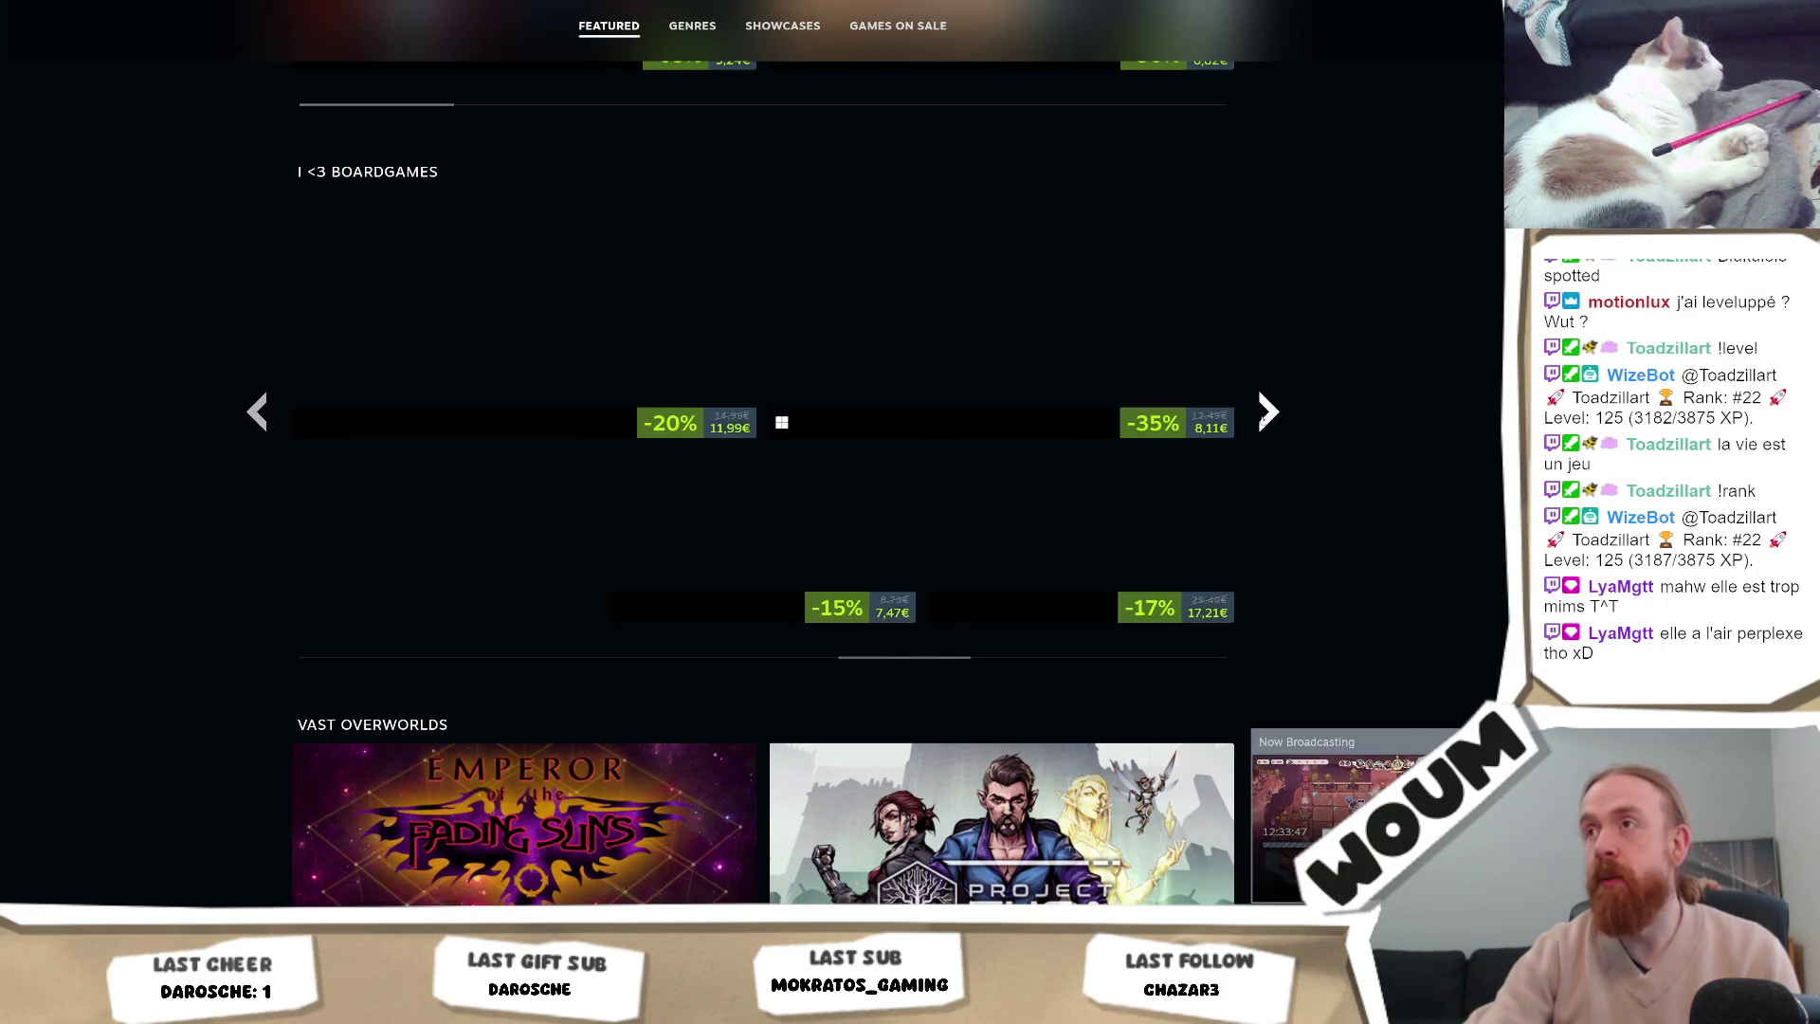
key("ctrl+Tab")
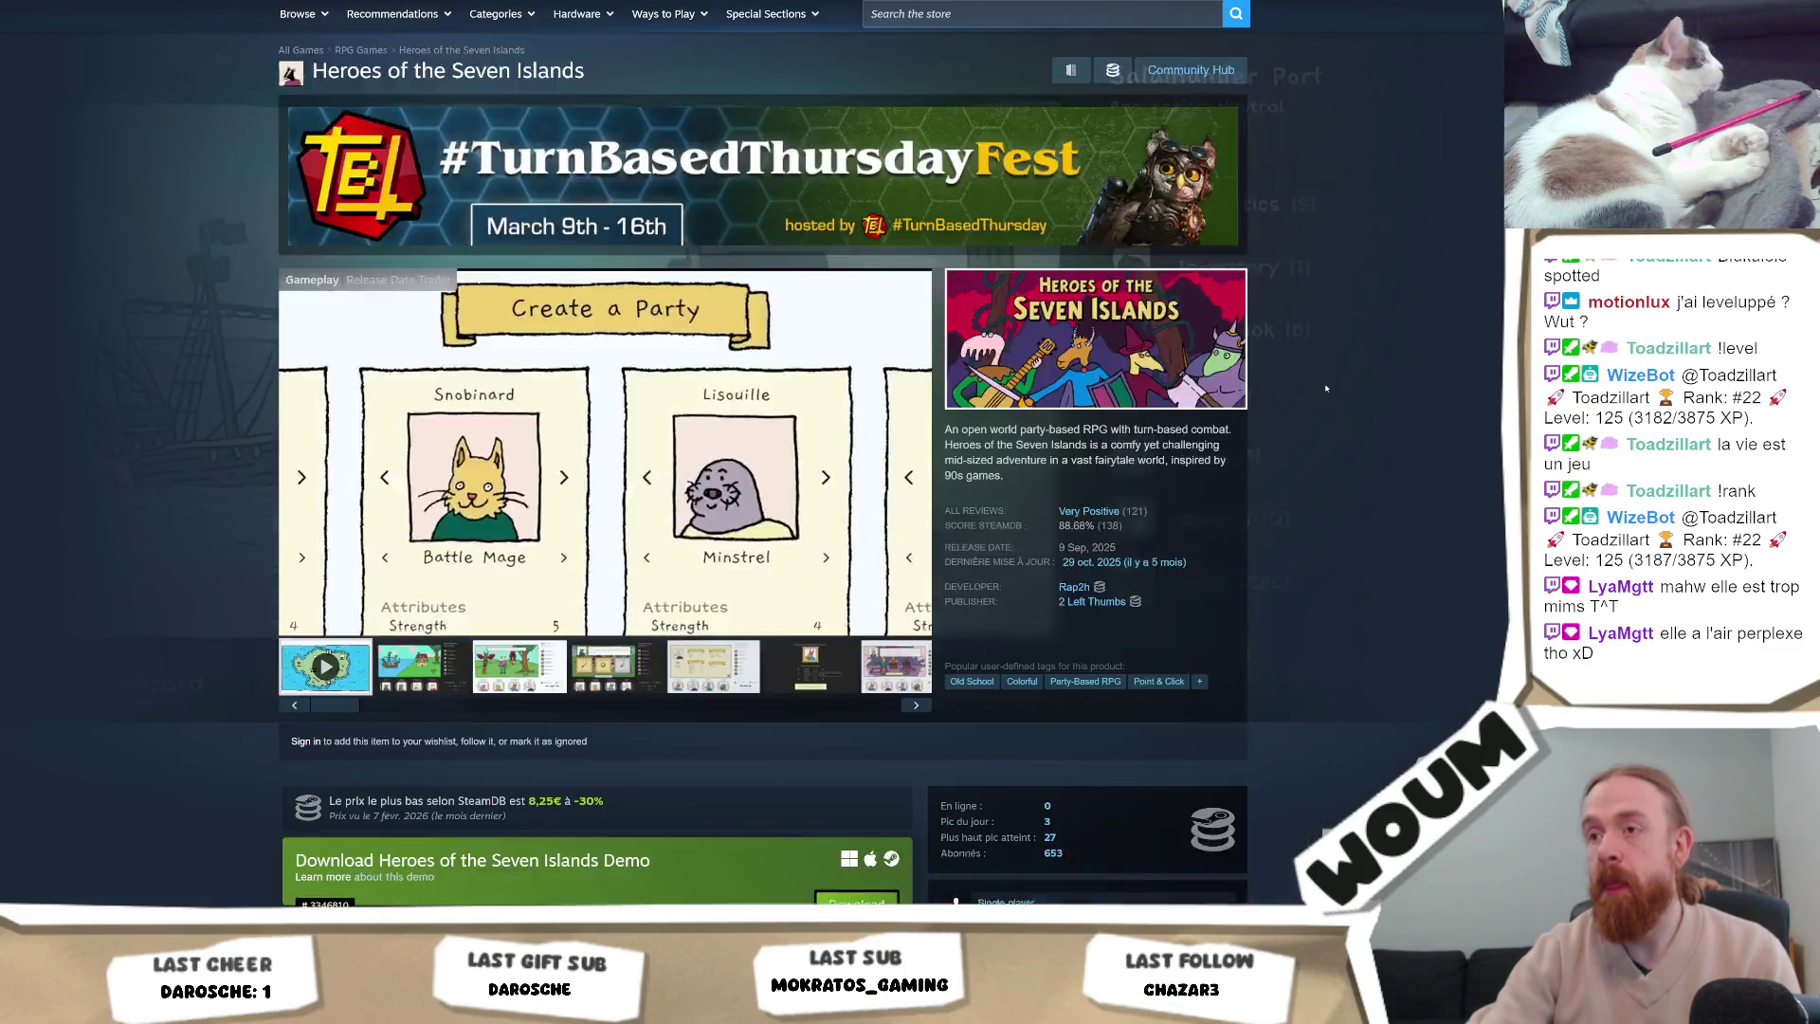
scroll(1326, 388, "down", 1)
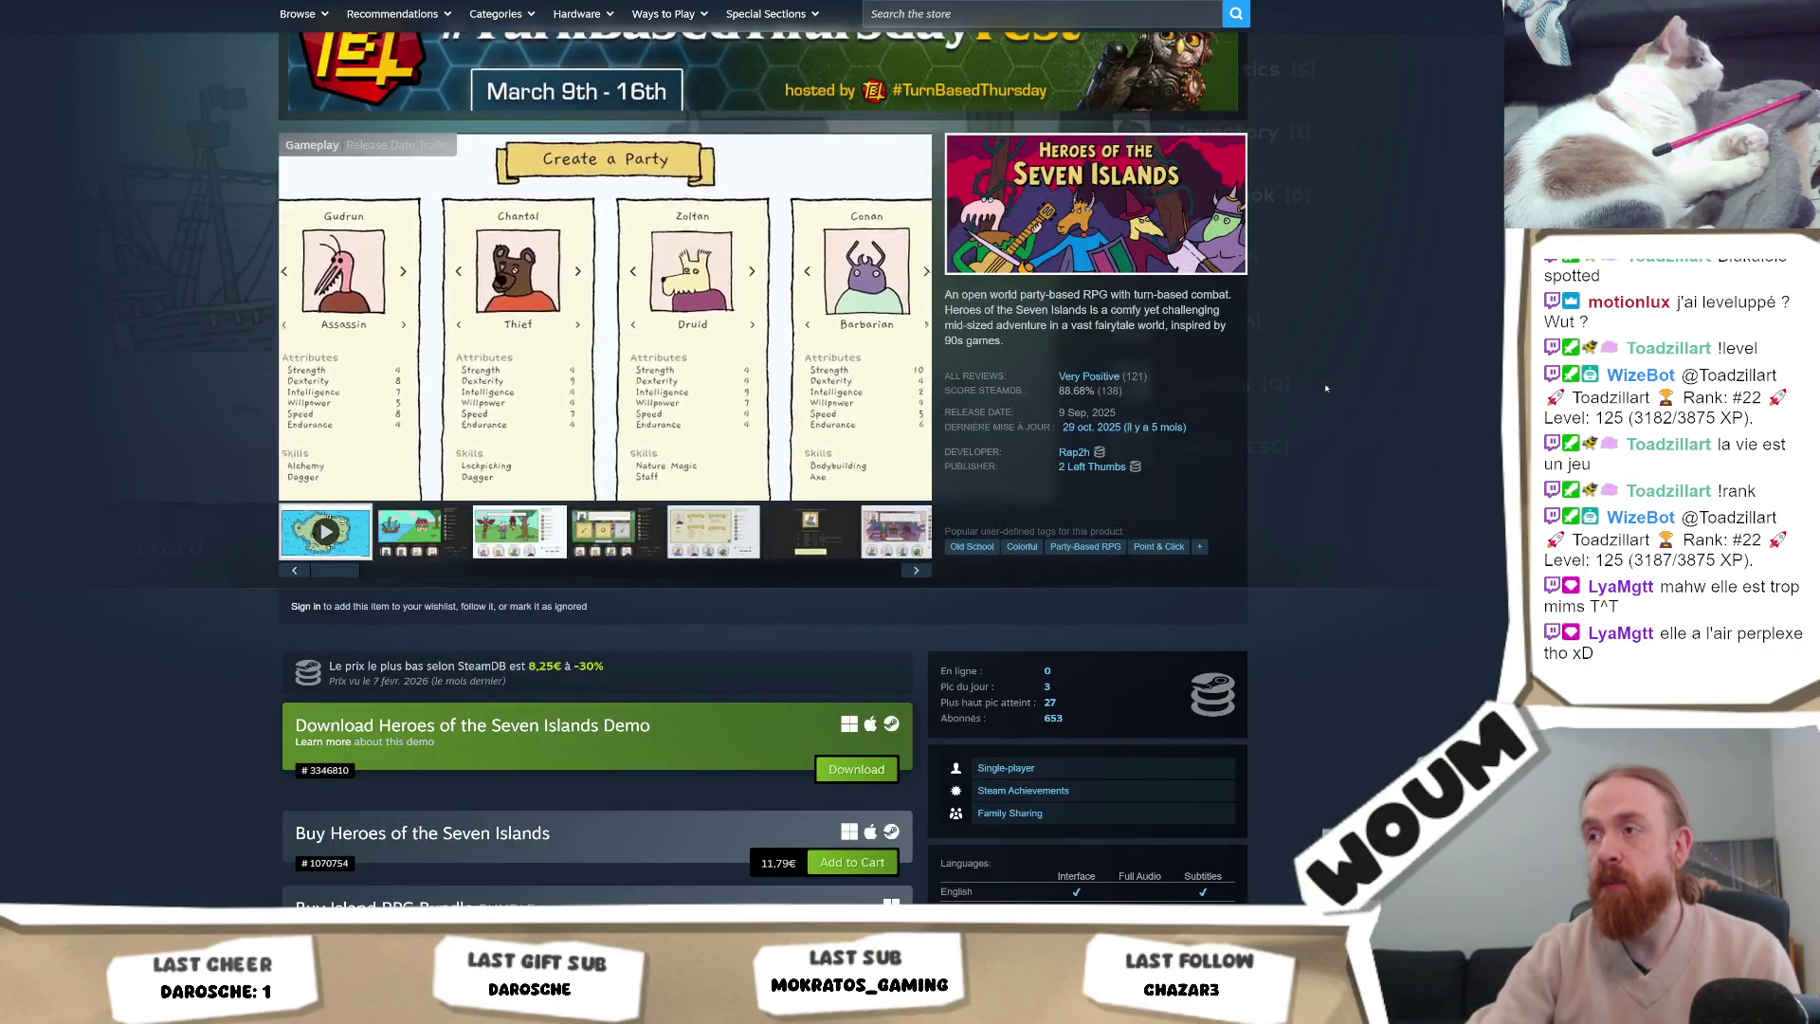
scroll(1326, 387, "down", 1)
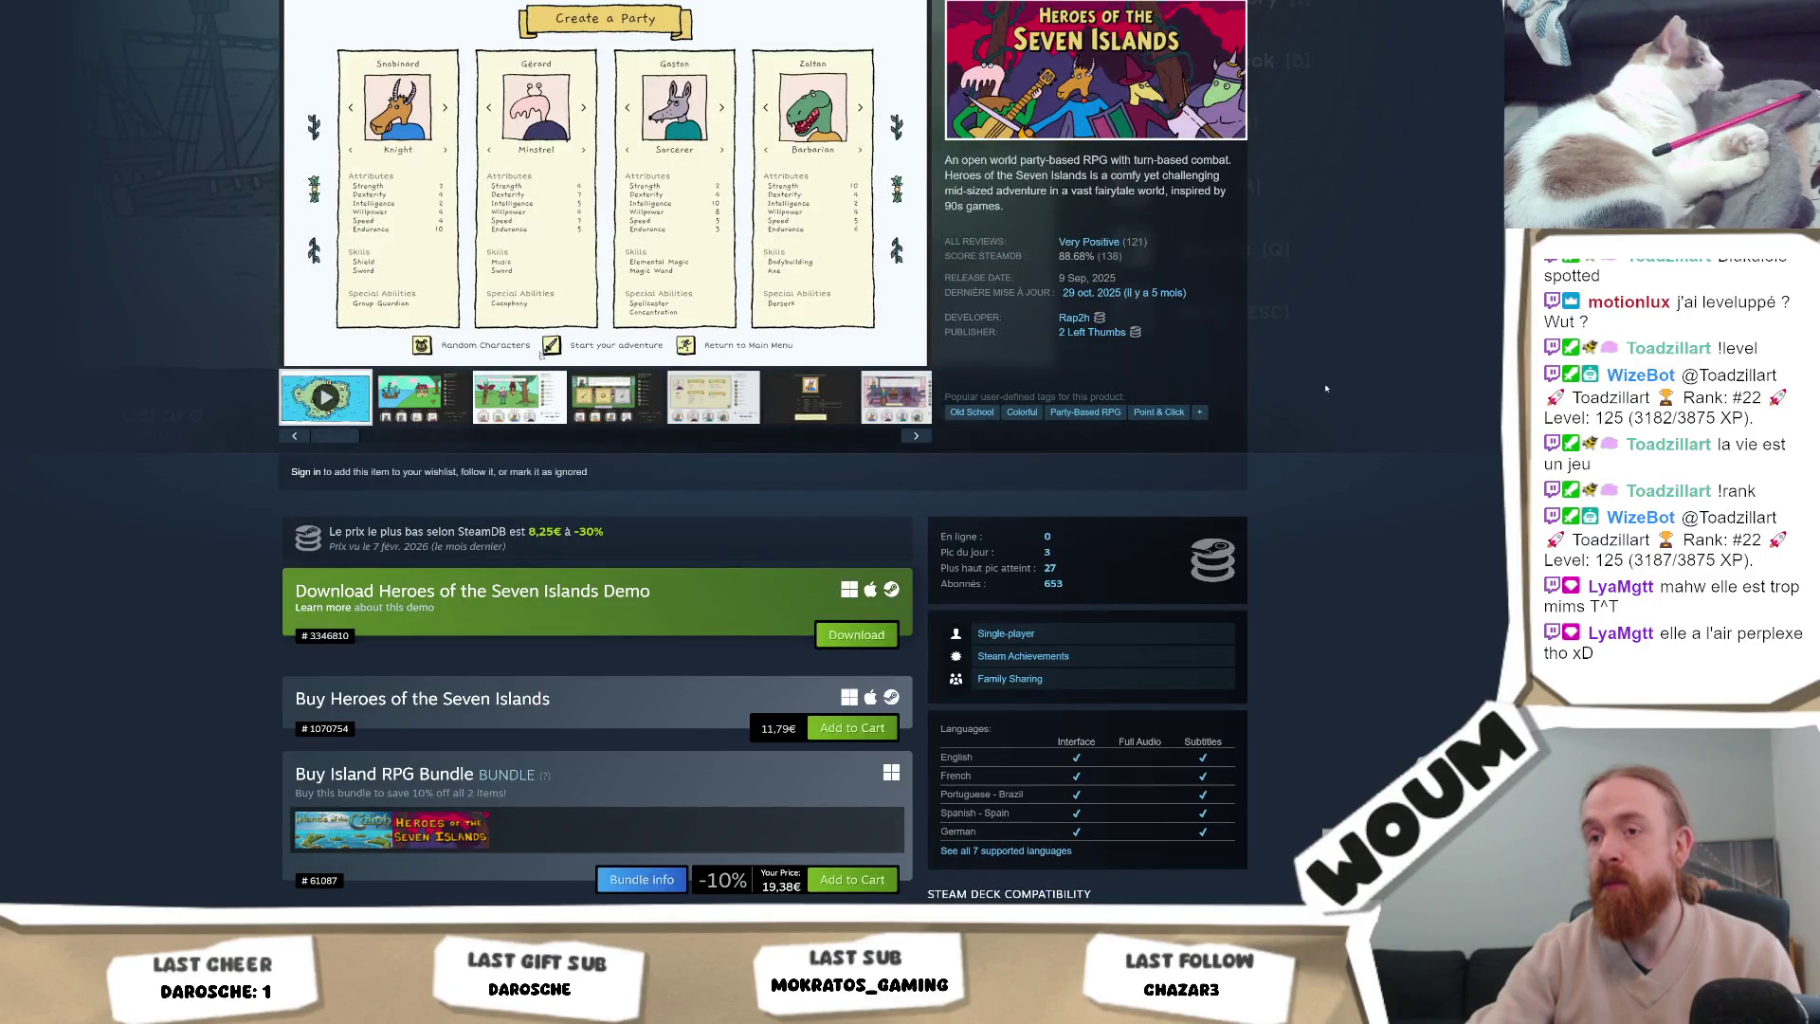
scroll(1326, 387, "up", 2)
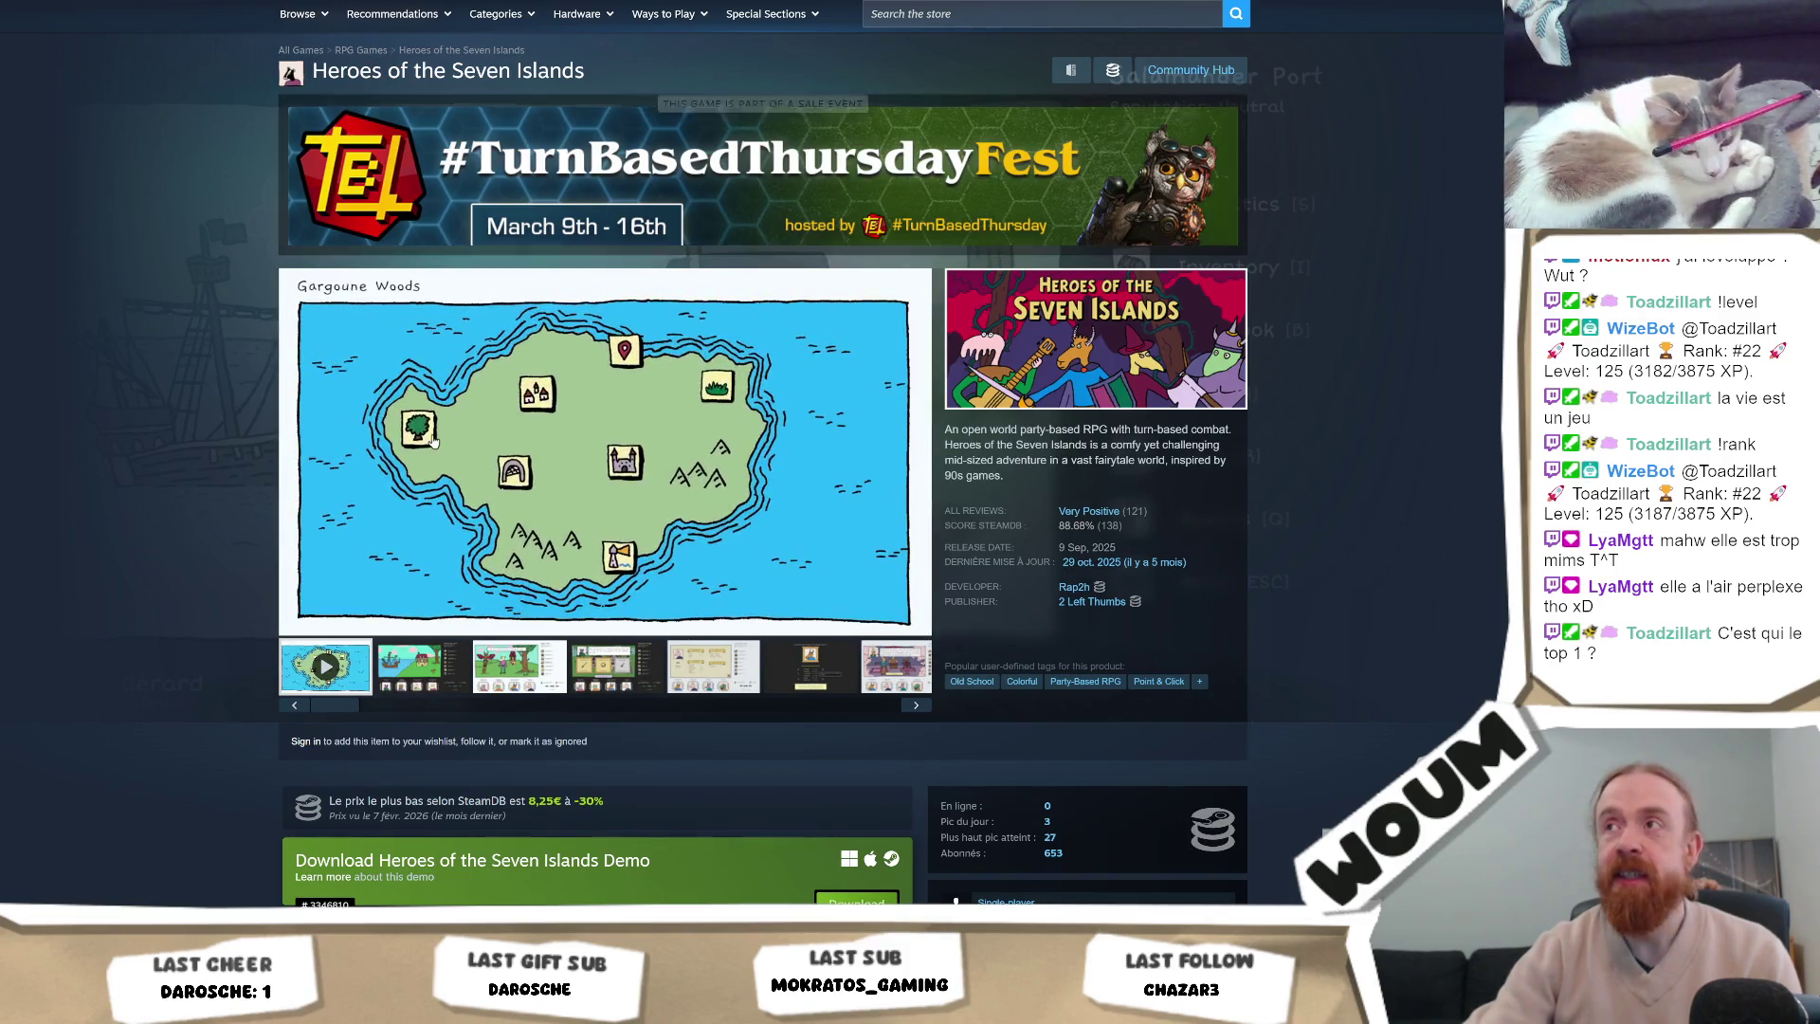
key("alt+Left")
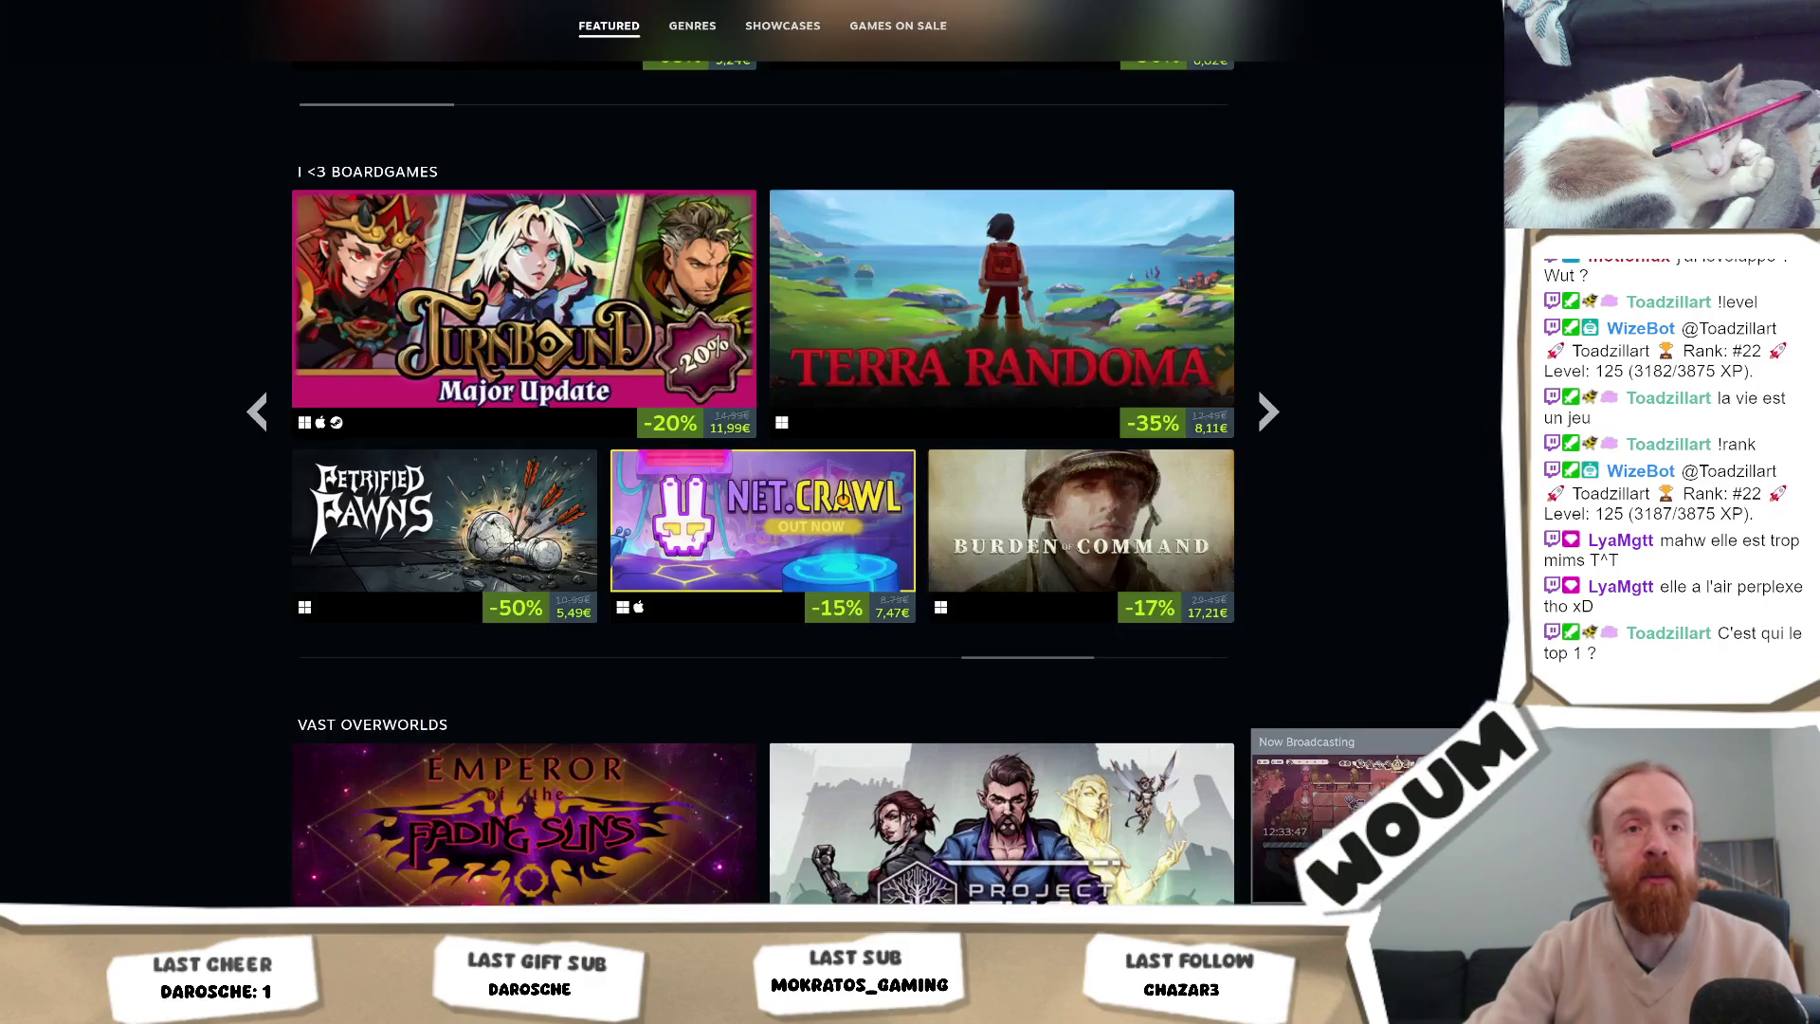
Open the Wizebot TOP's & Ranks page in a new tab, then return to the Heroes of the Seven Islands tab
scroll(1336, 452, "down", 15)
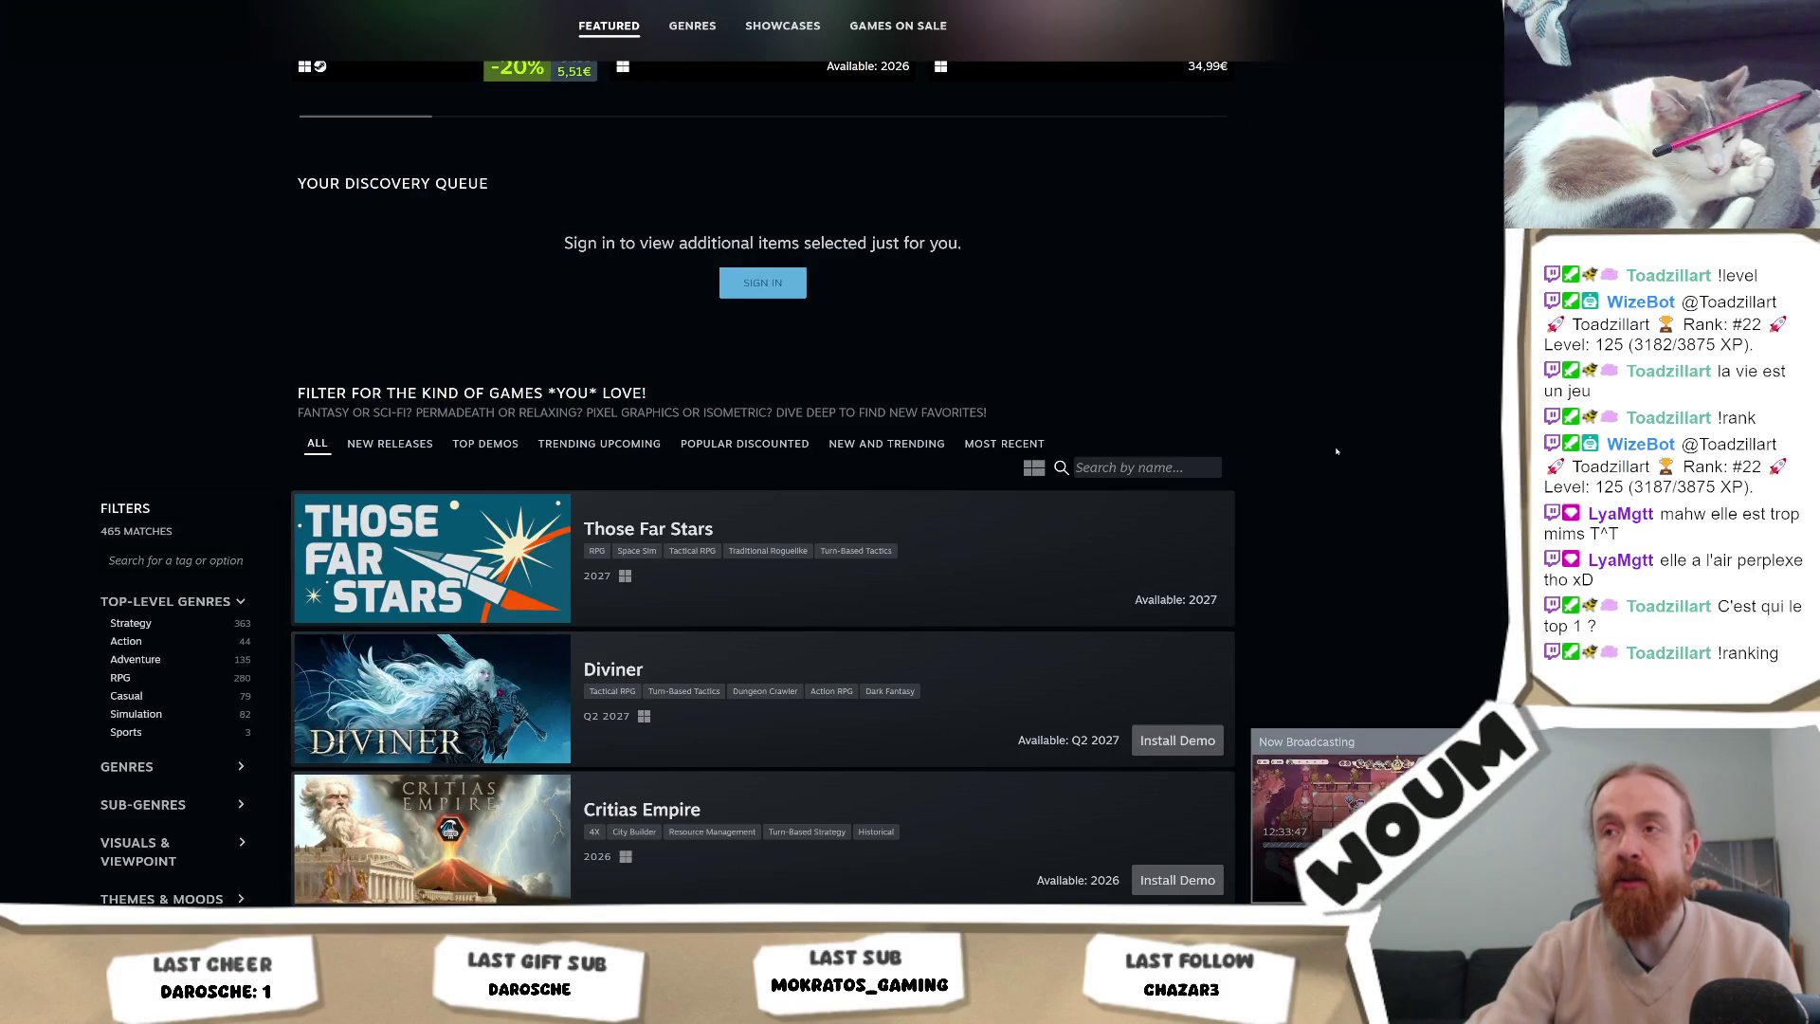
scroll(1337, 451, "down", 2)
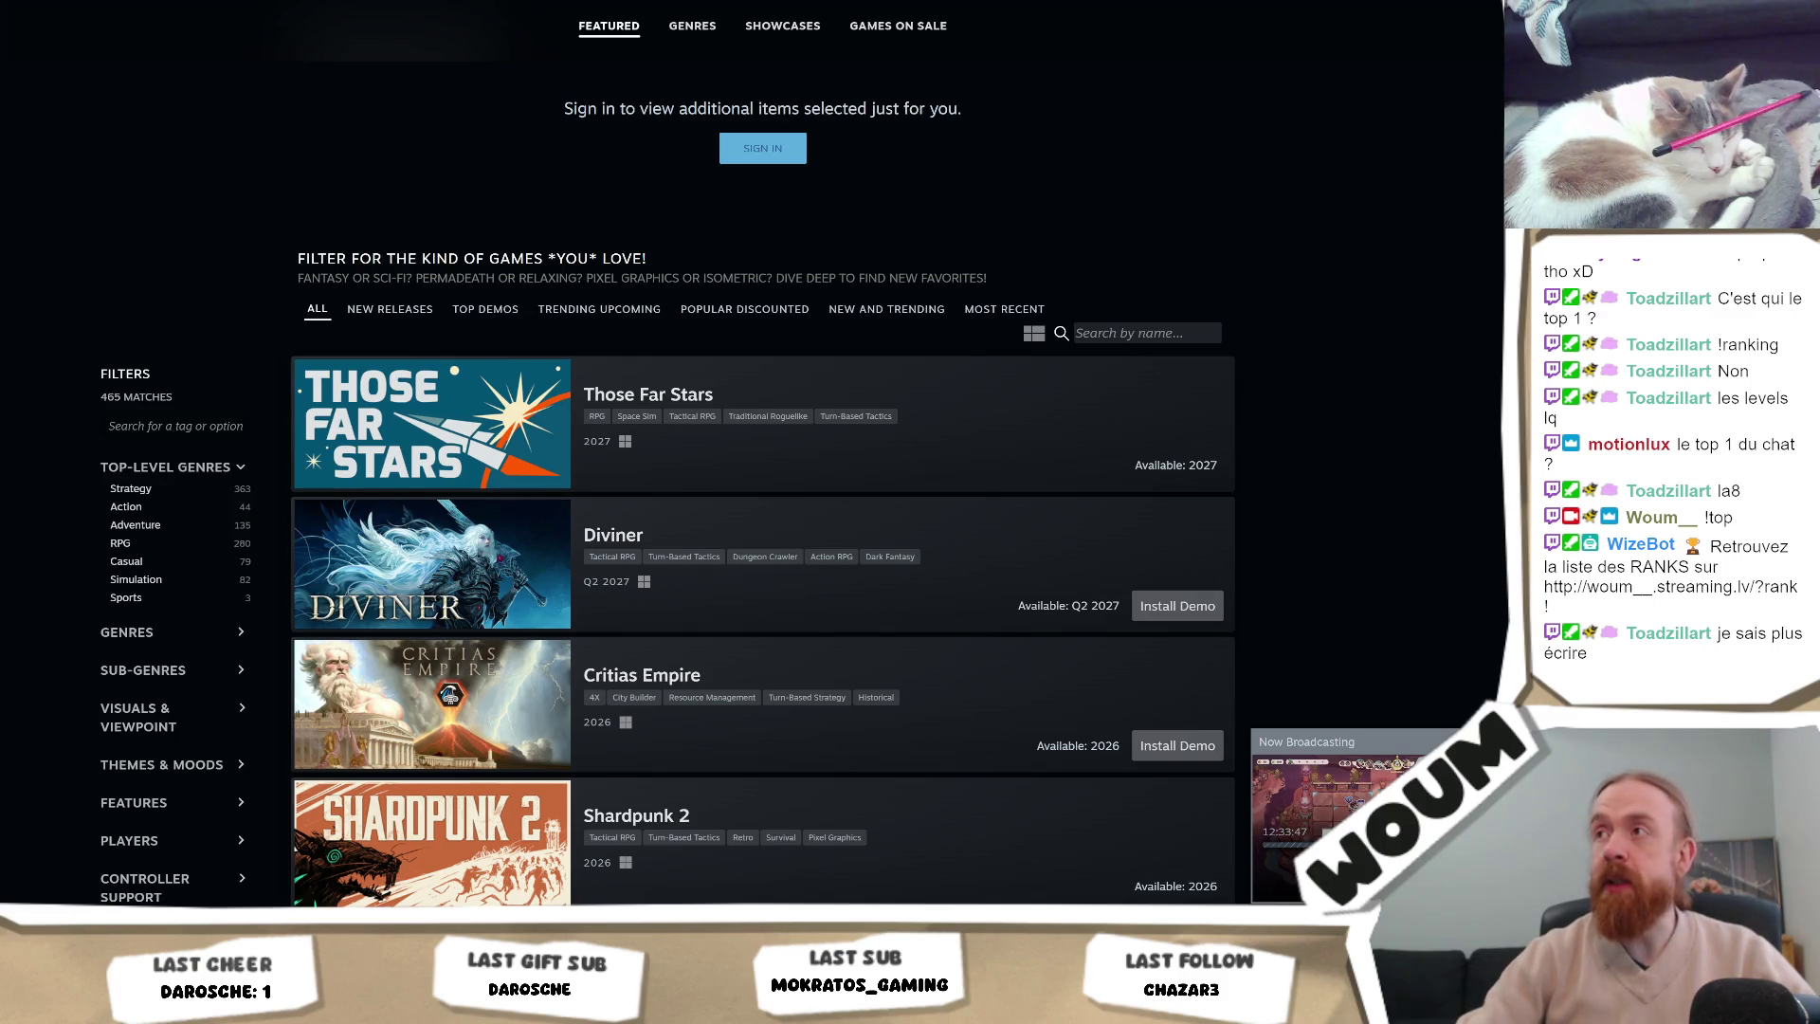
key("Return")
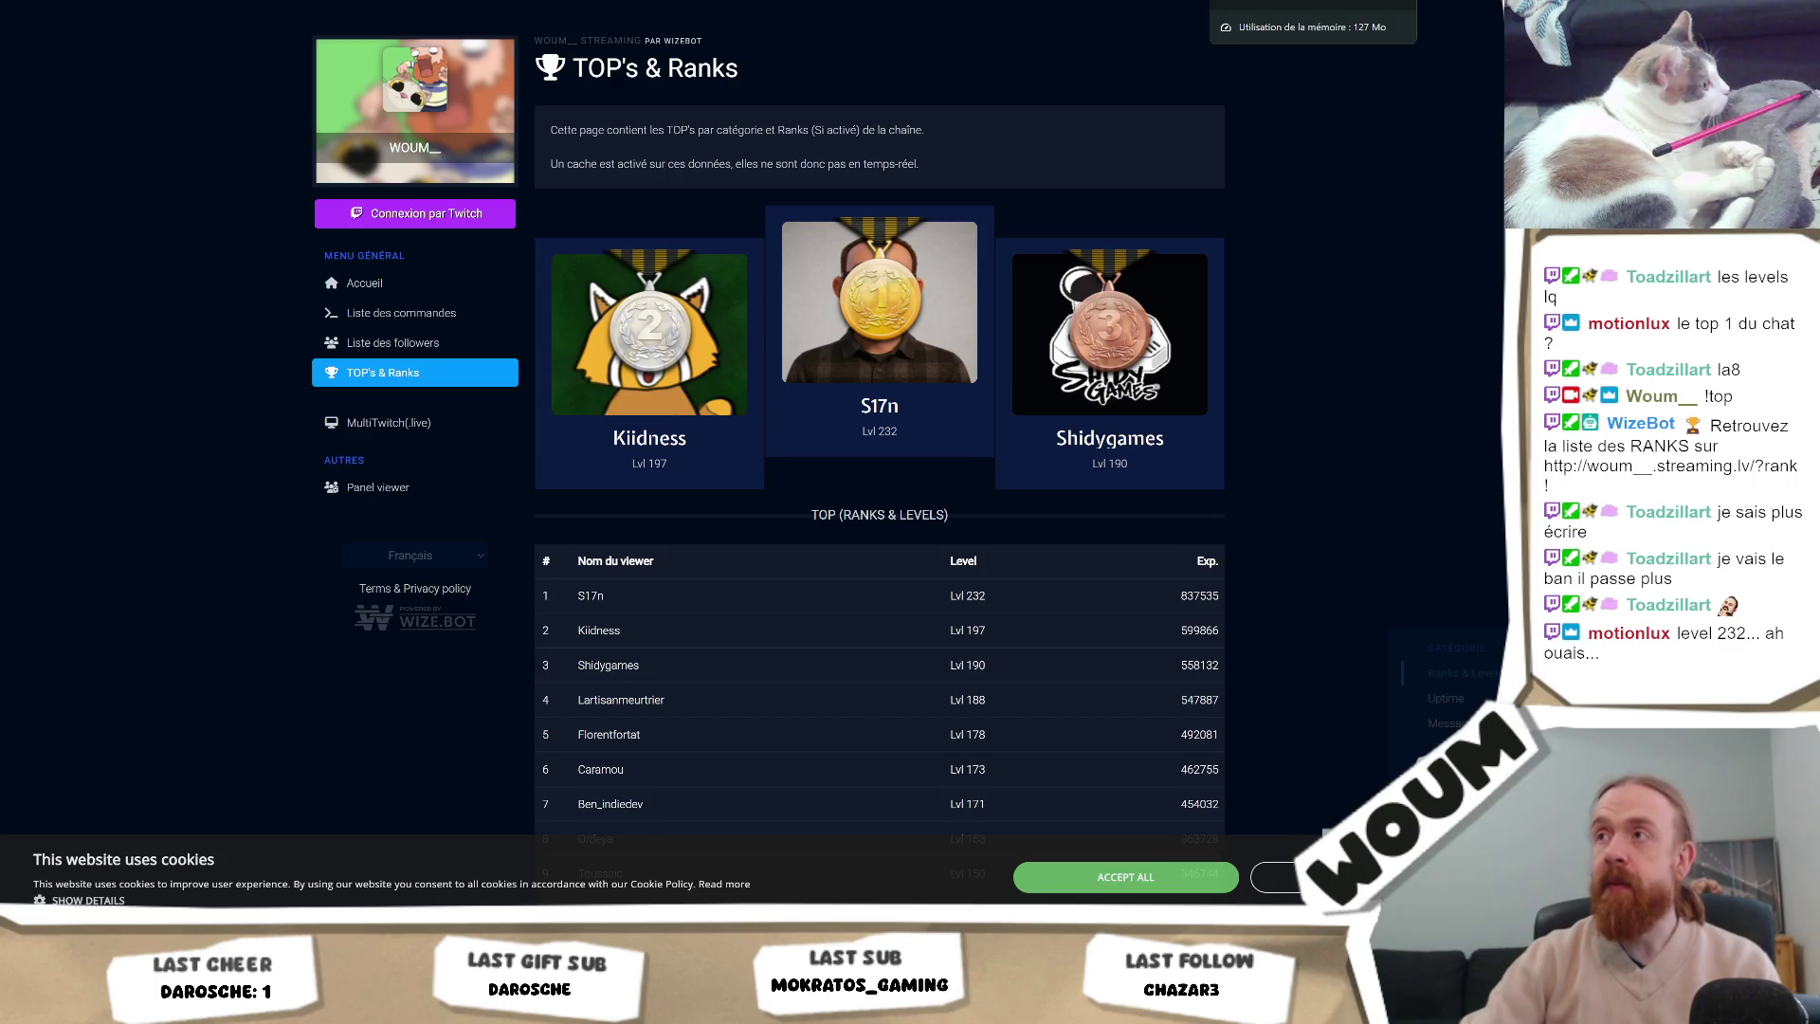
key("ctrl+Tab")
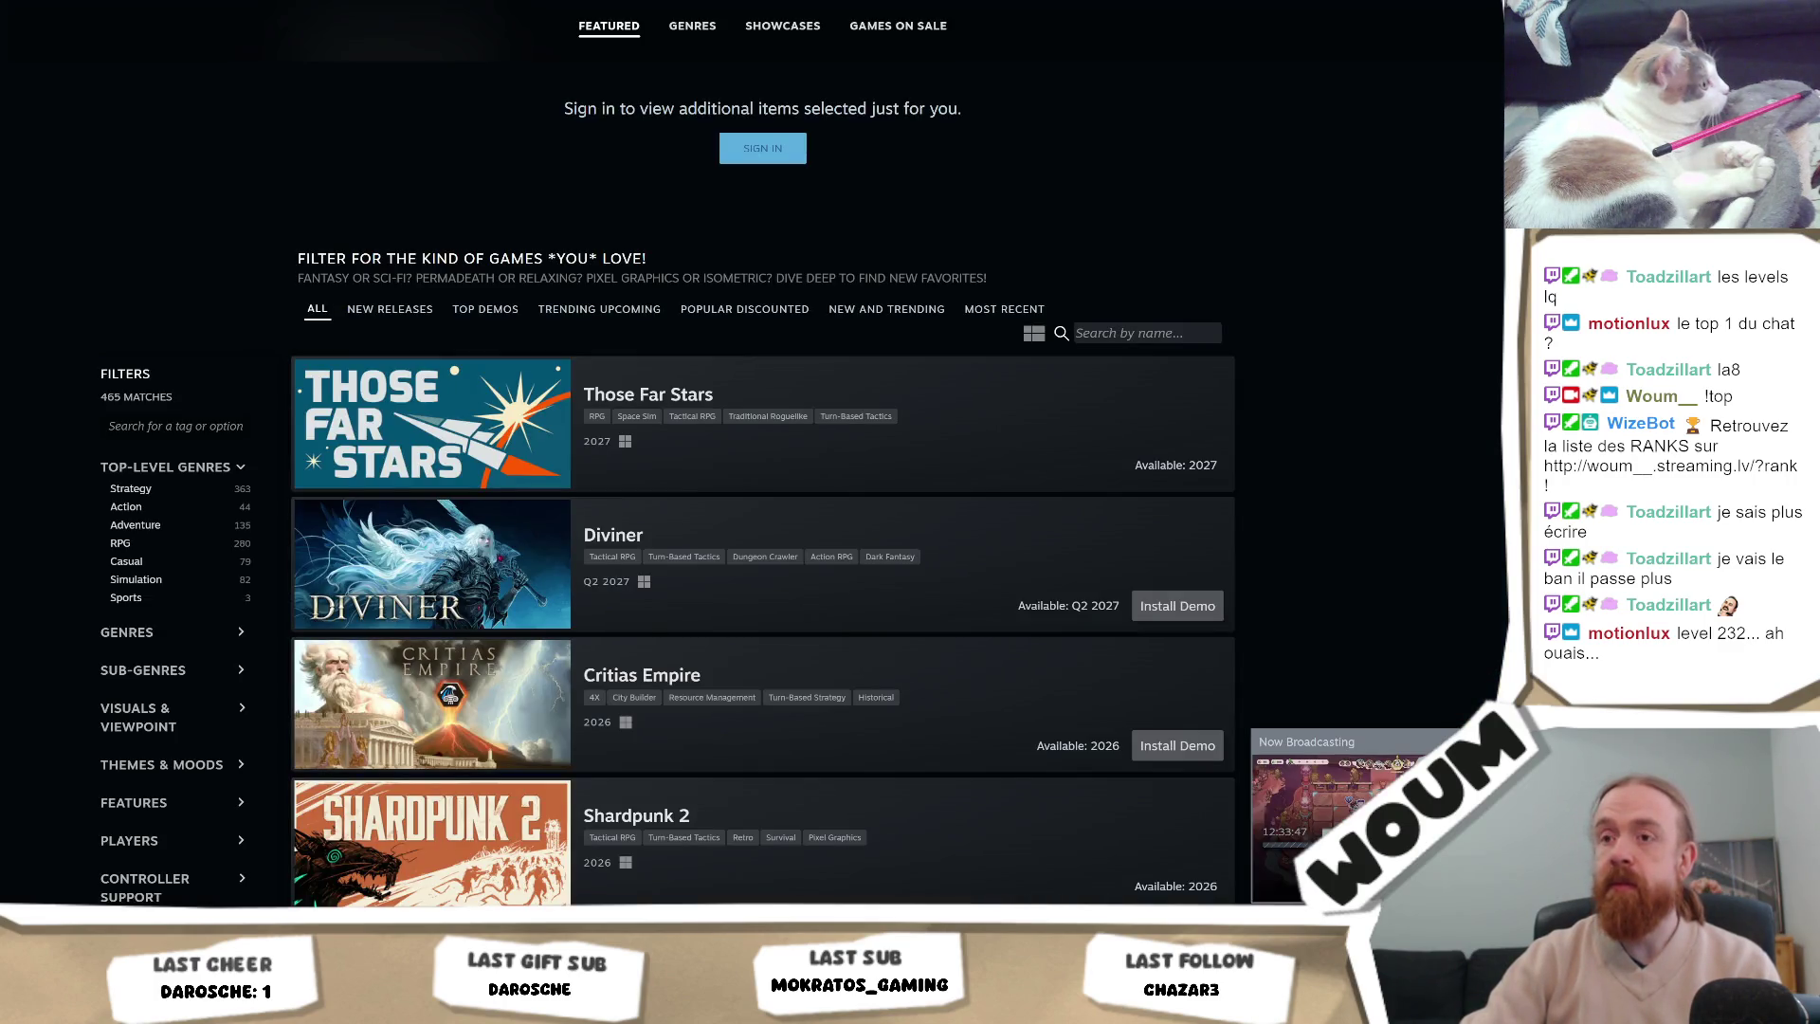
key("ctrl+Tab")
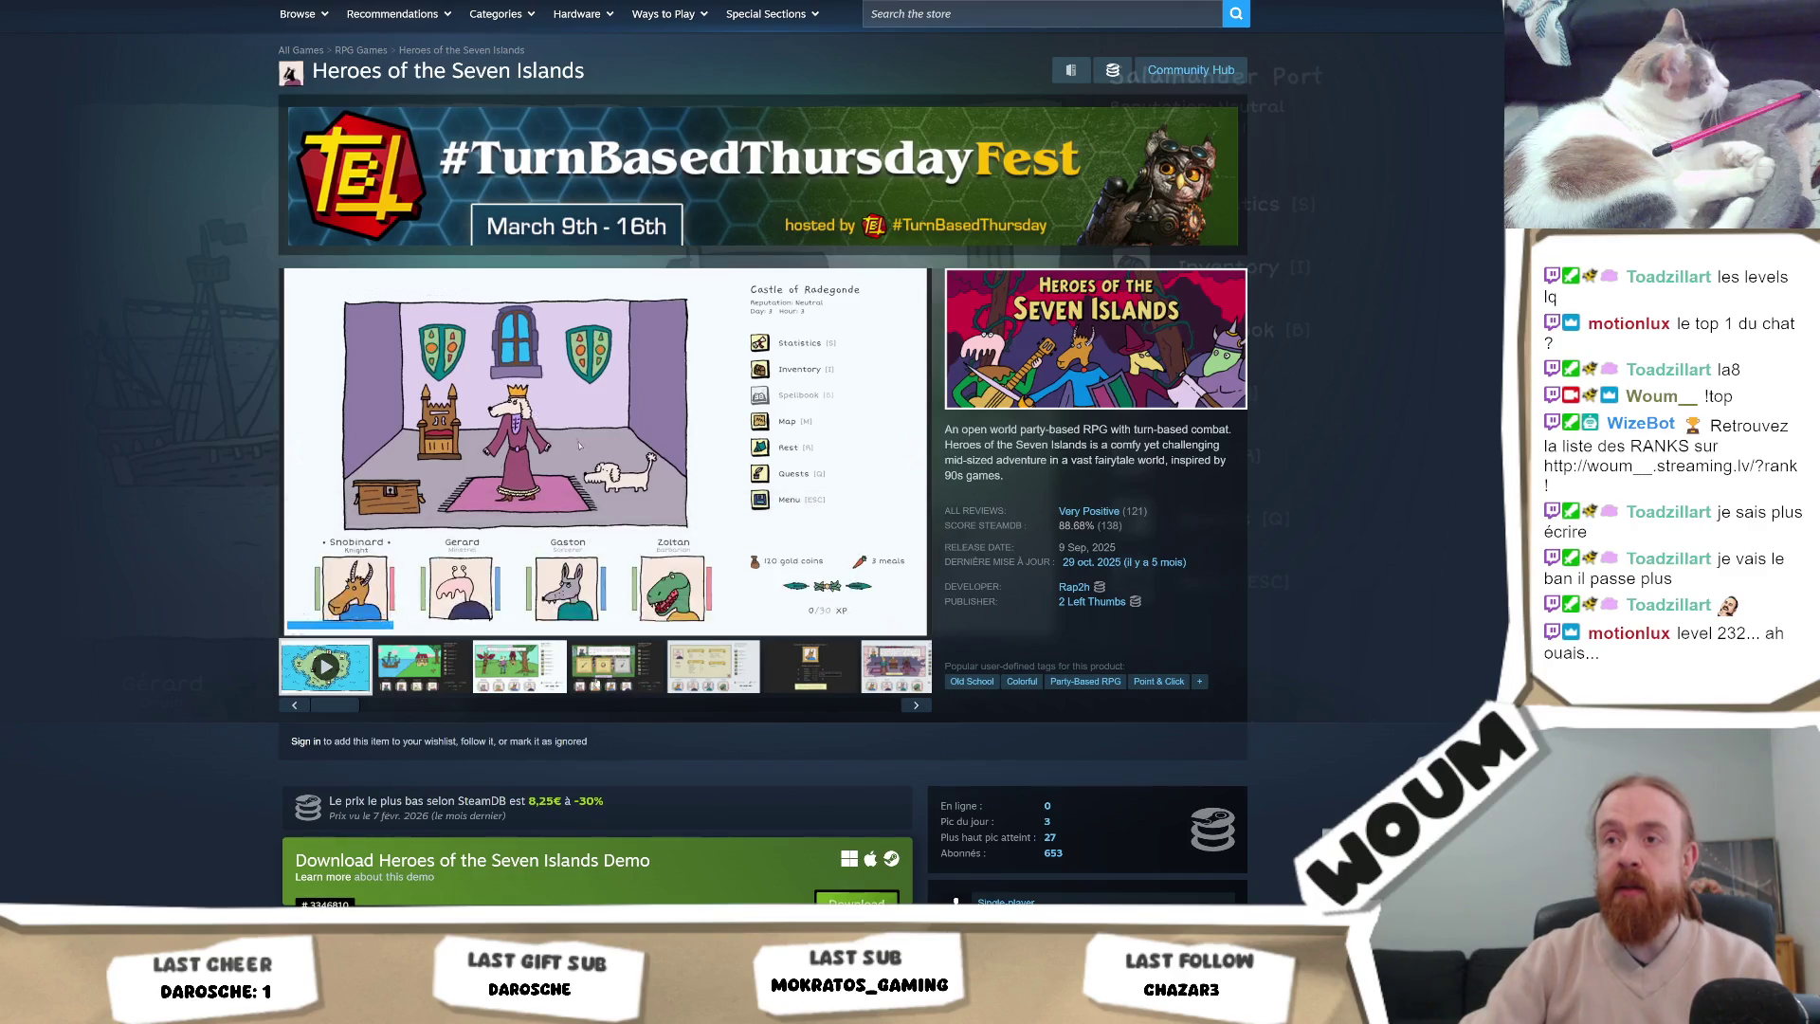
Glance at the shop scene, then view the Salamander Port screenshot (2 of 12) full size
left_click(596, 682)
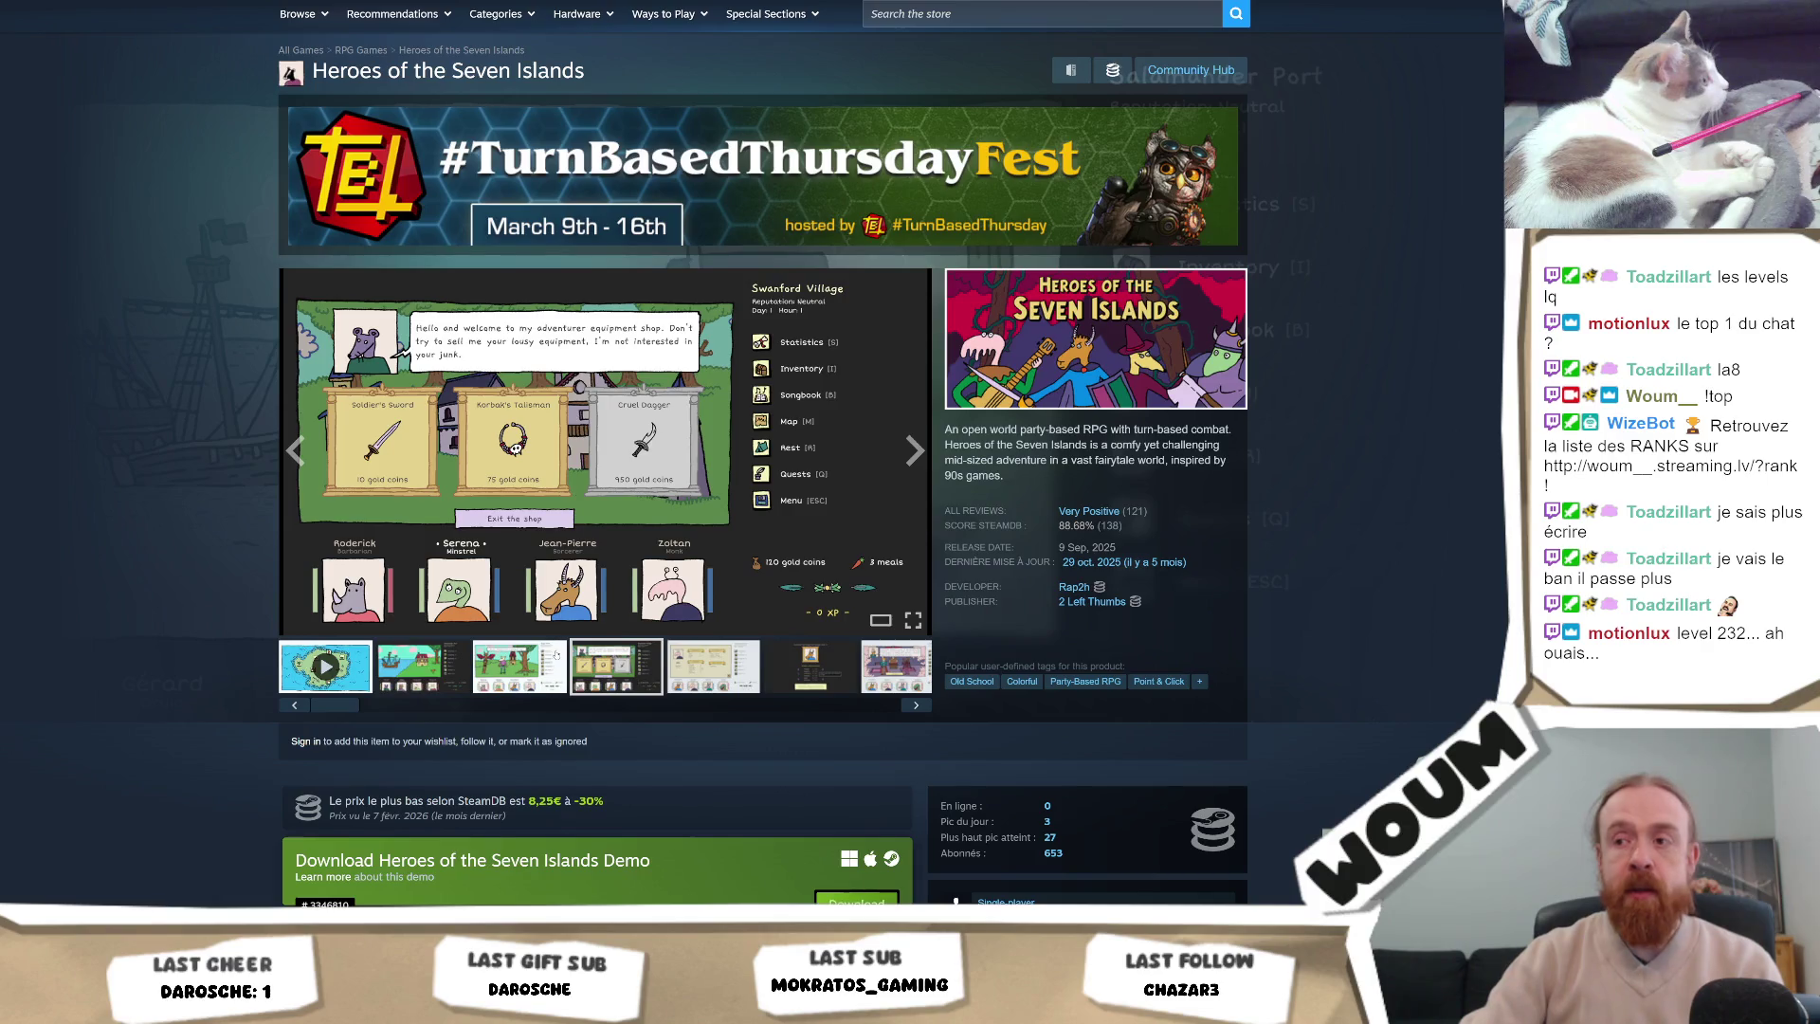
scroll(556, 654, "down", 2)
scroll(638, 536, "down", 1)
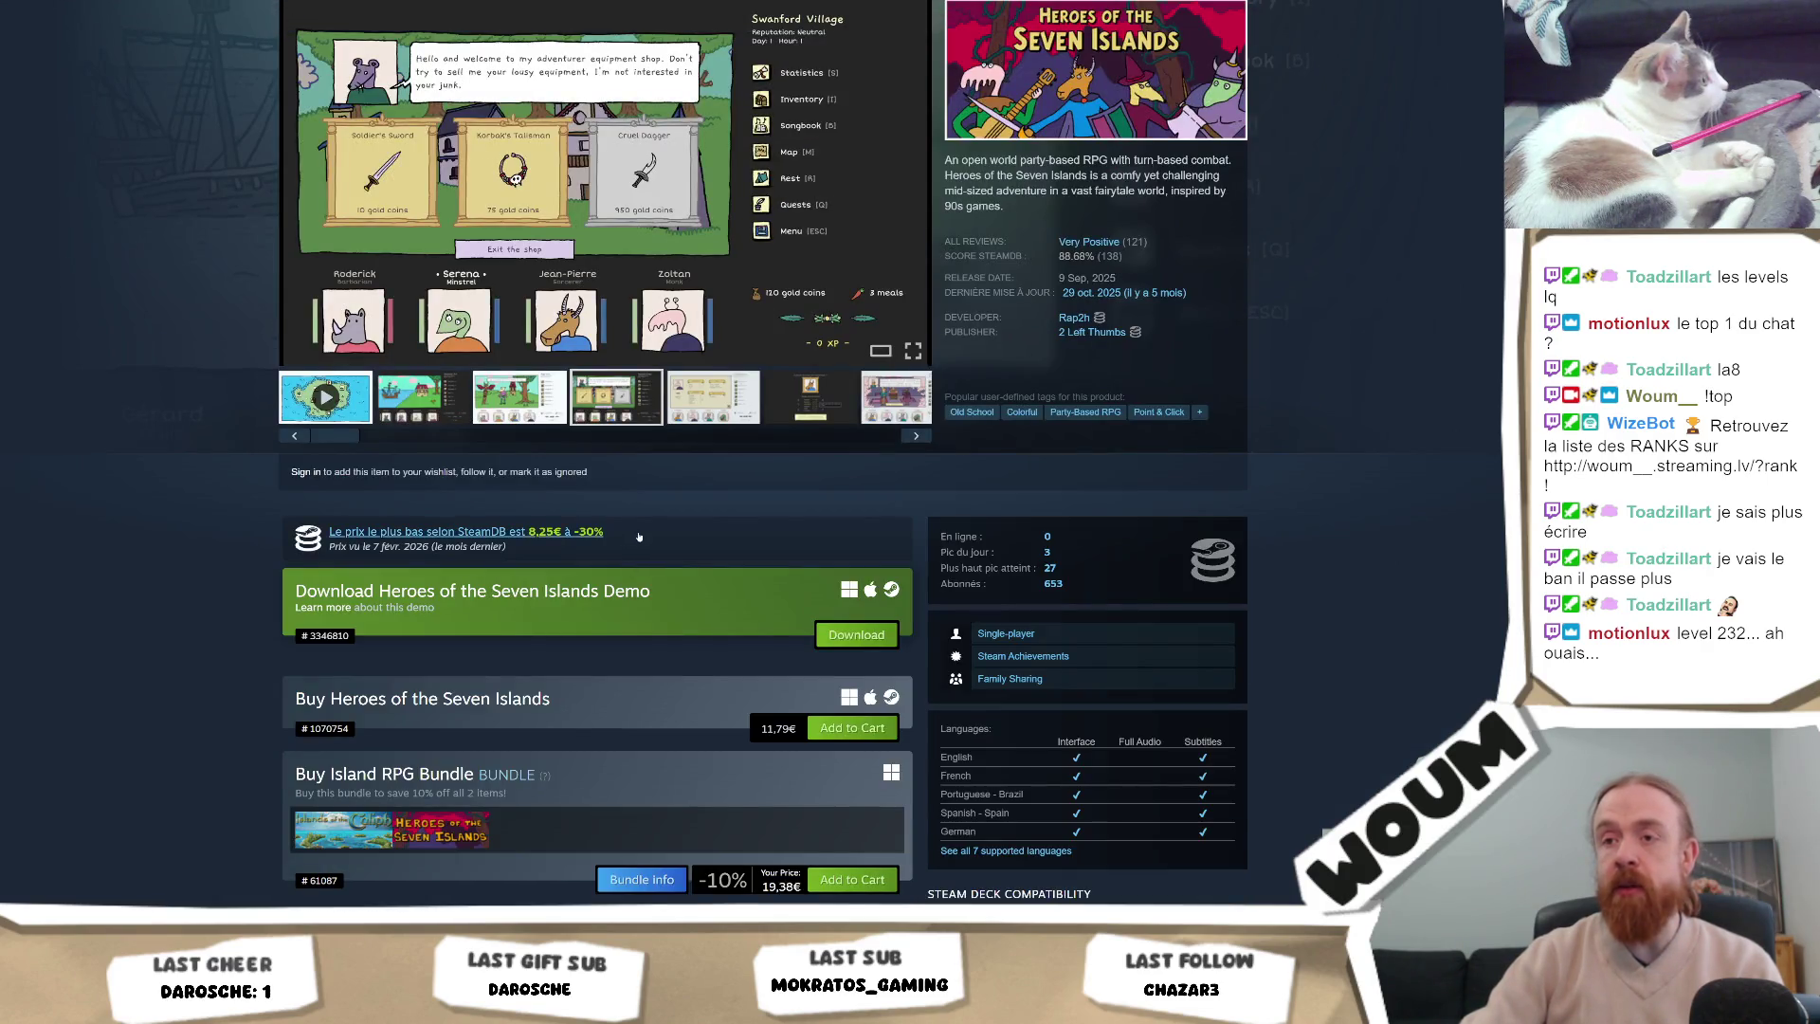
scroll(639, 537, "up", 4)
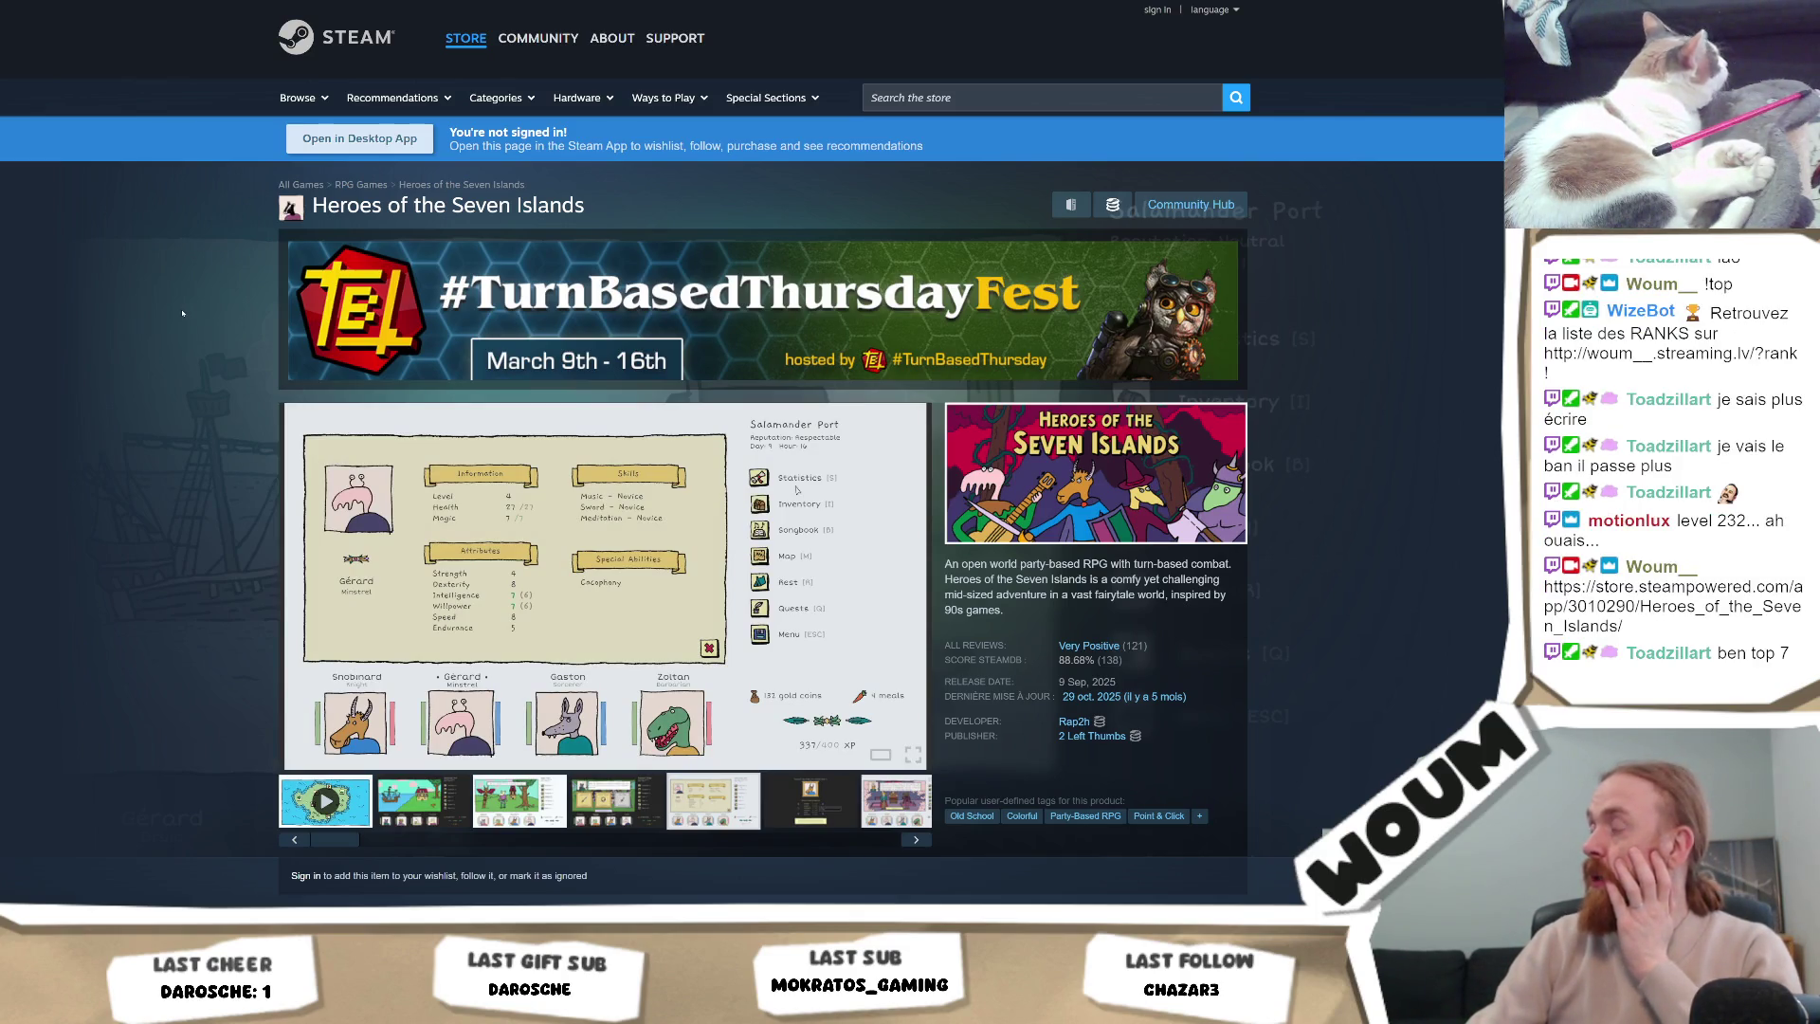
scroll(94, 505, "down", 2)
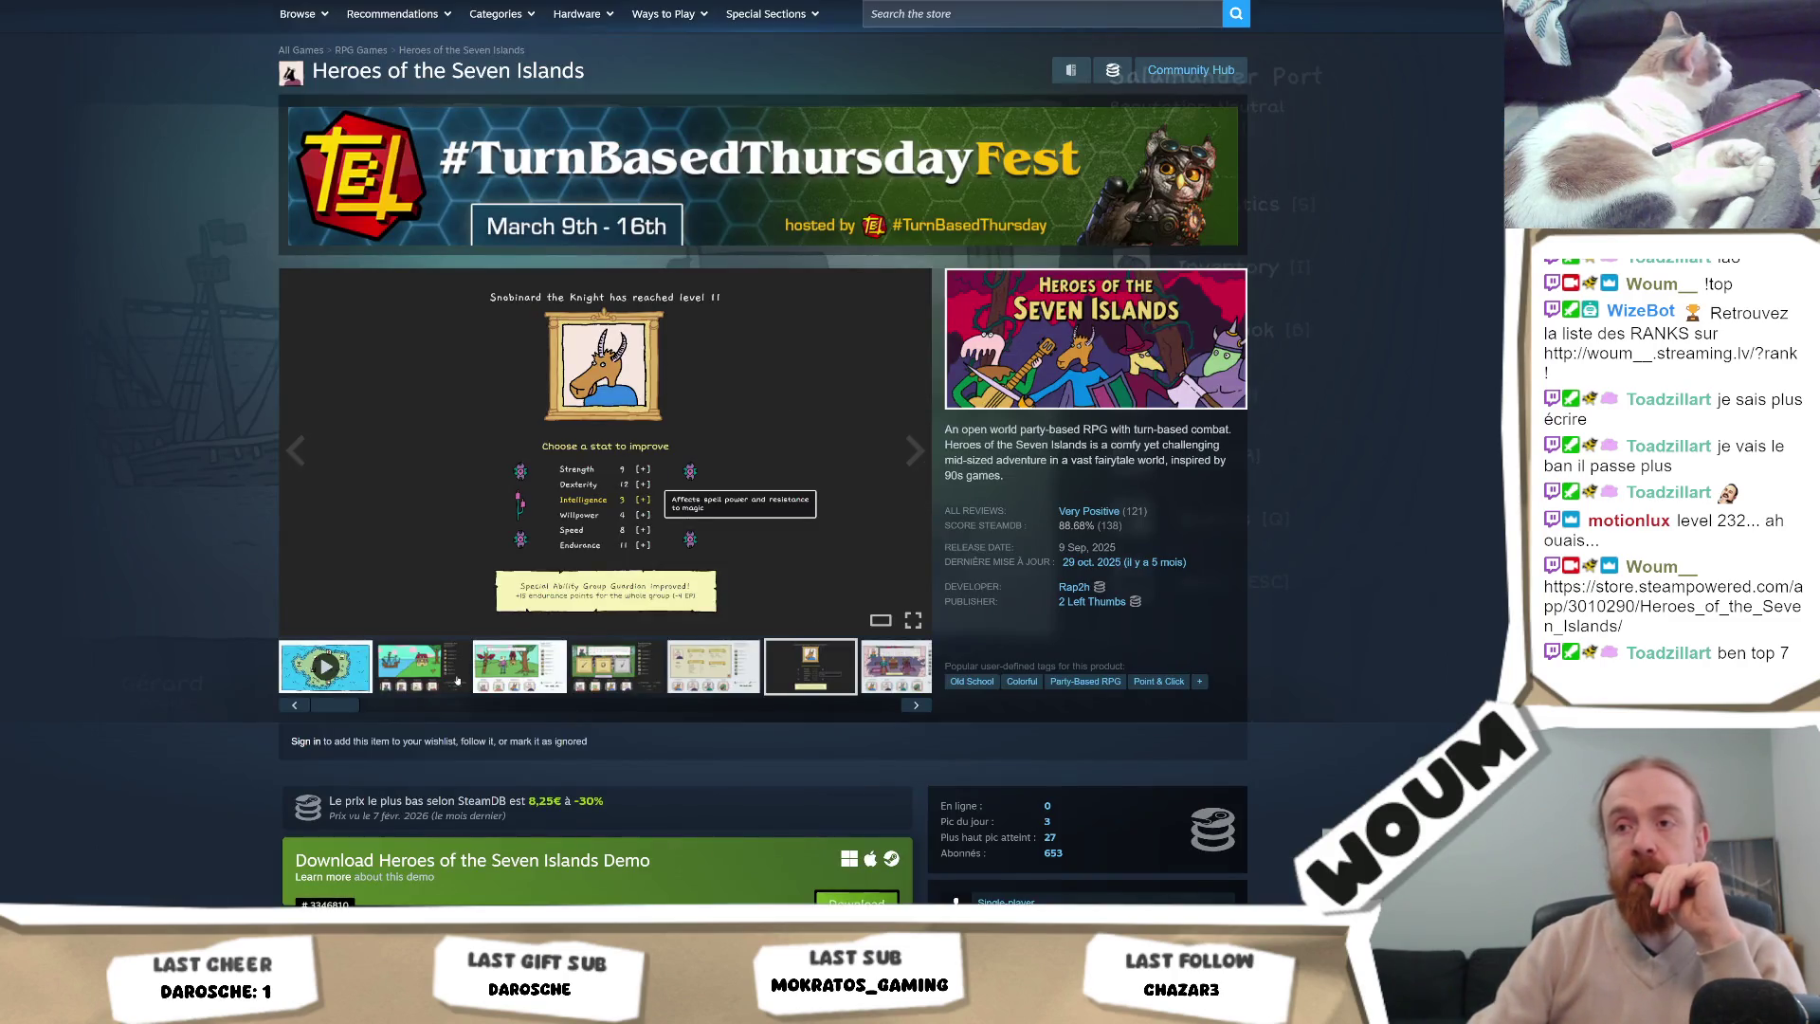
left_click(422, 665)
left_click(571, 537)
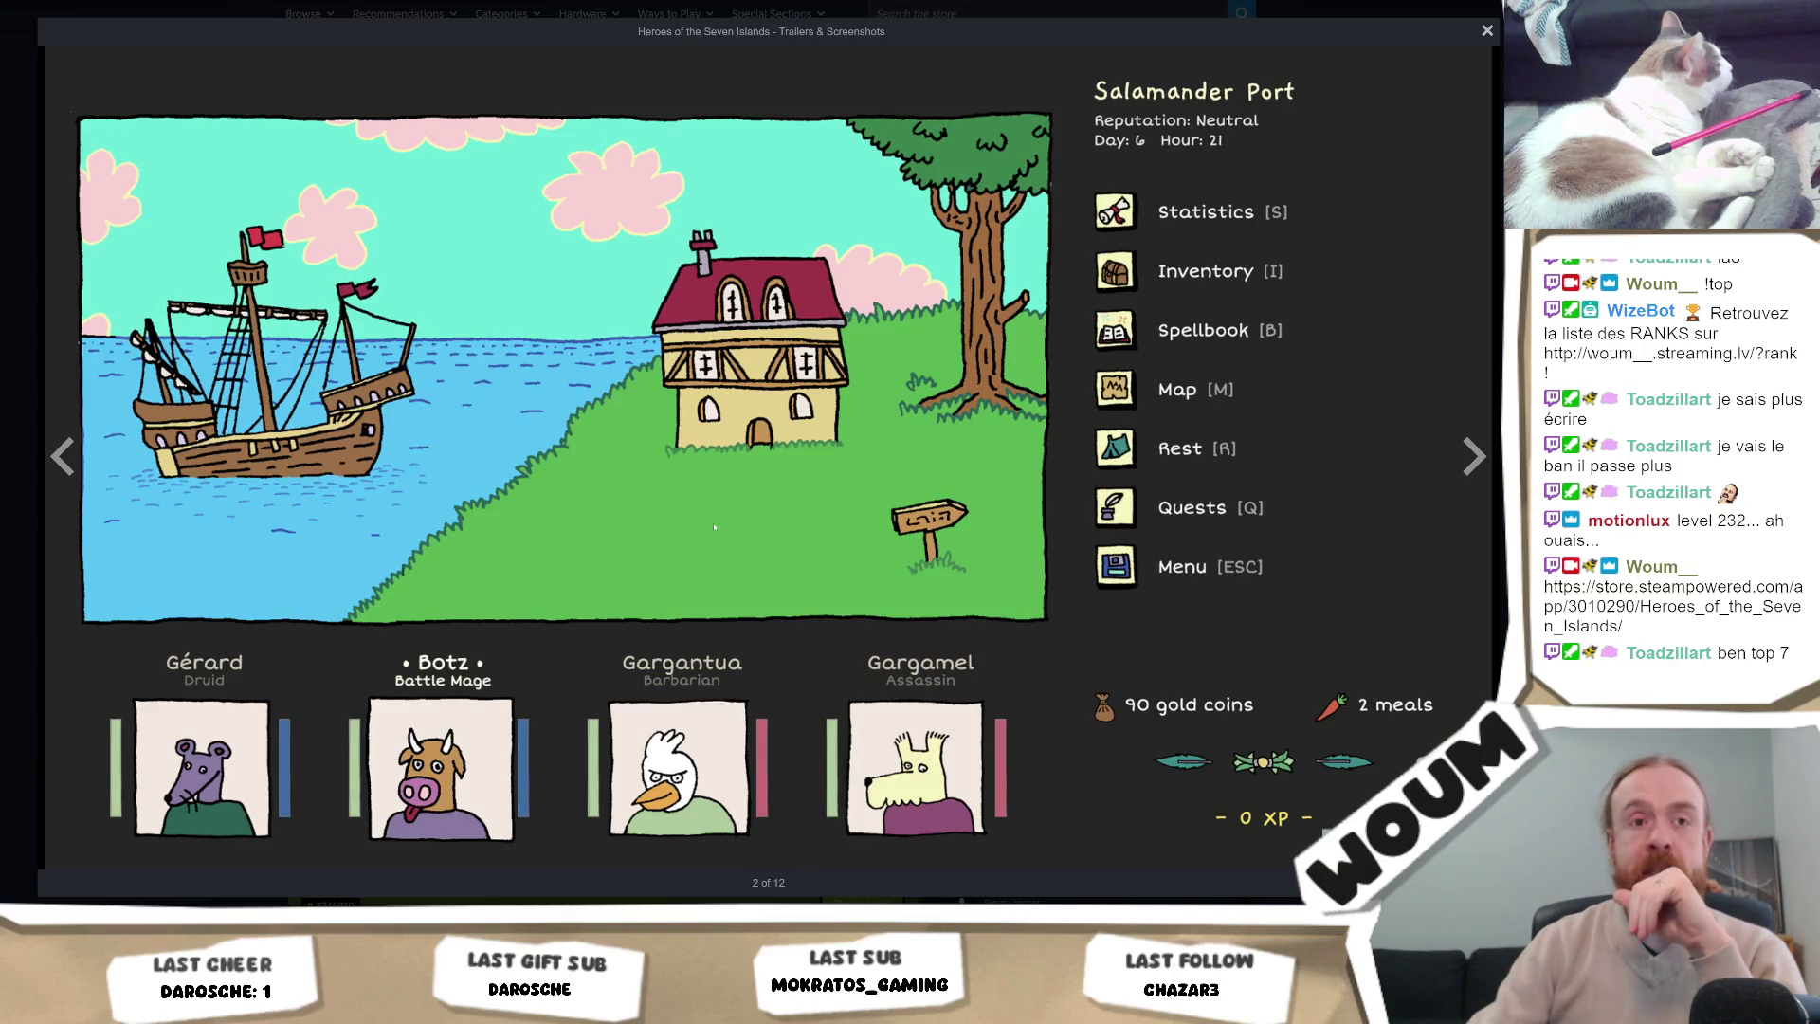
Advance the viewer to the Qygor Plain screenshot (3 of 12) and close it
left_click(1474, 458)
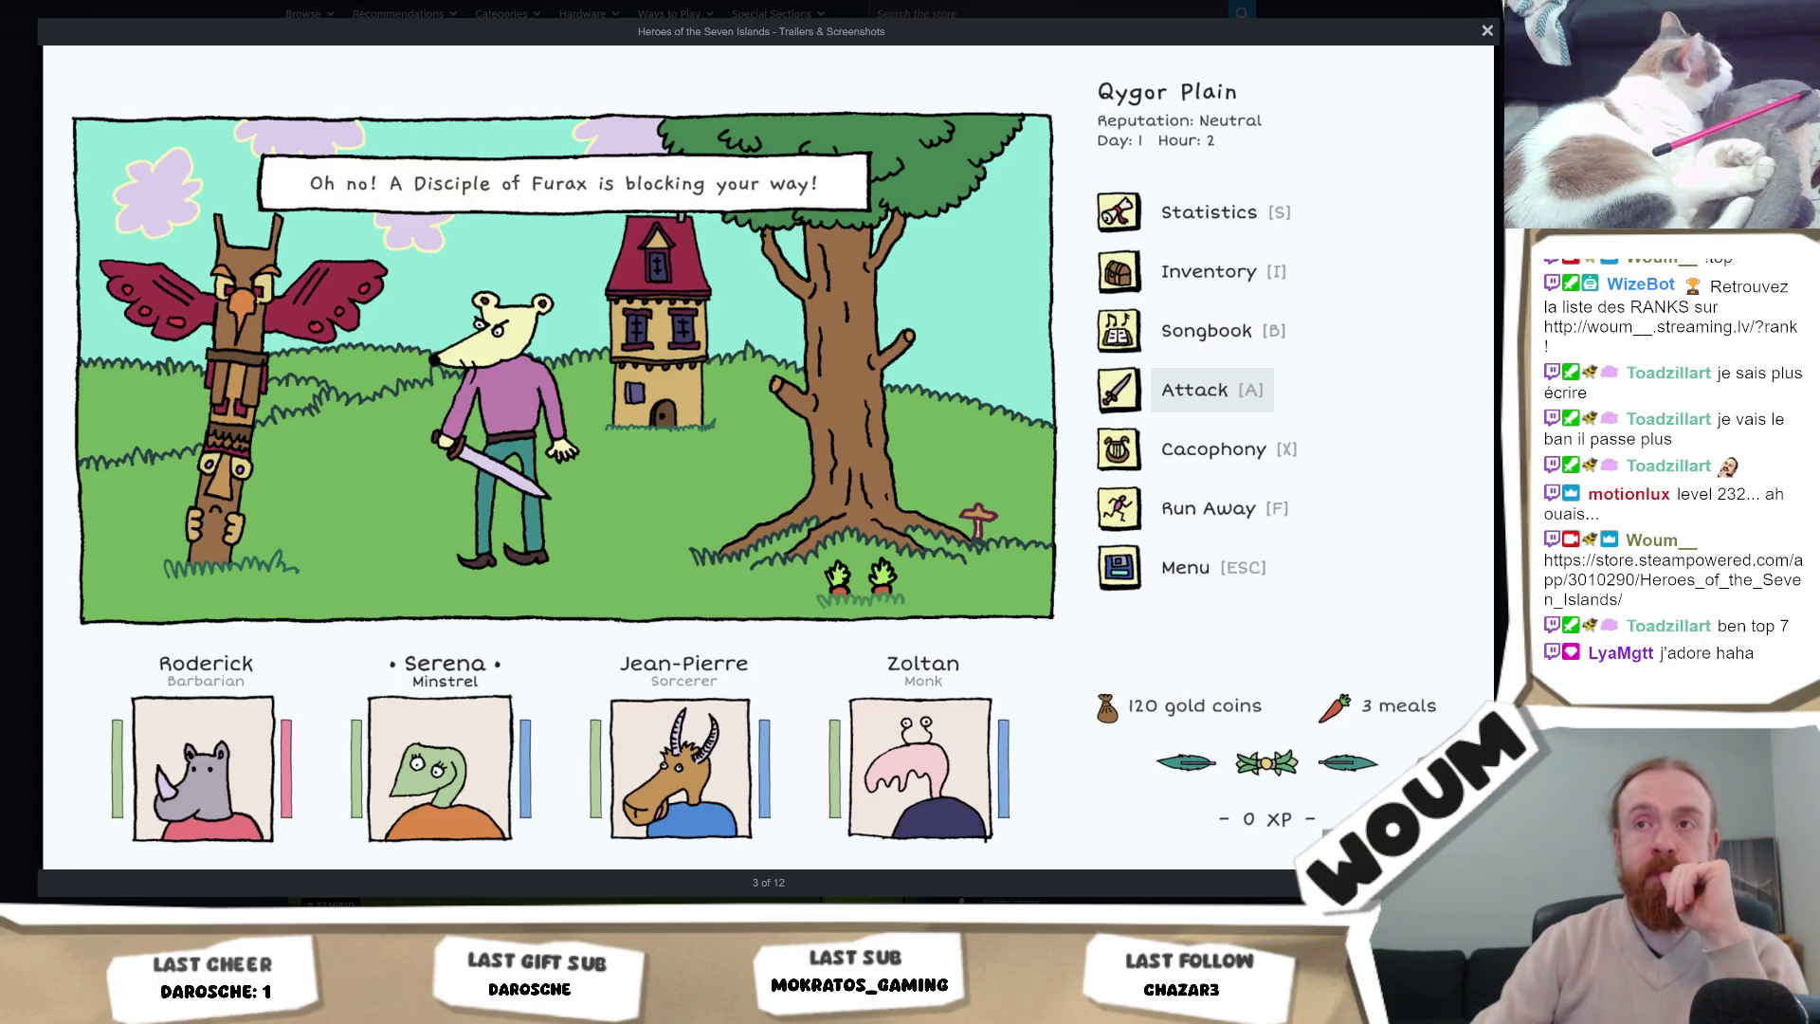
key("Escape")
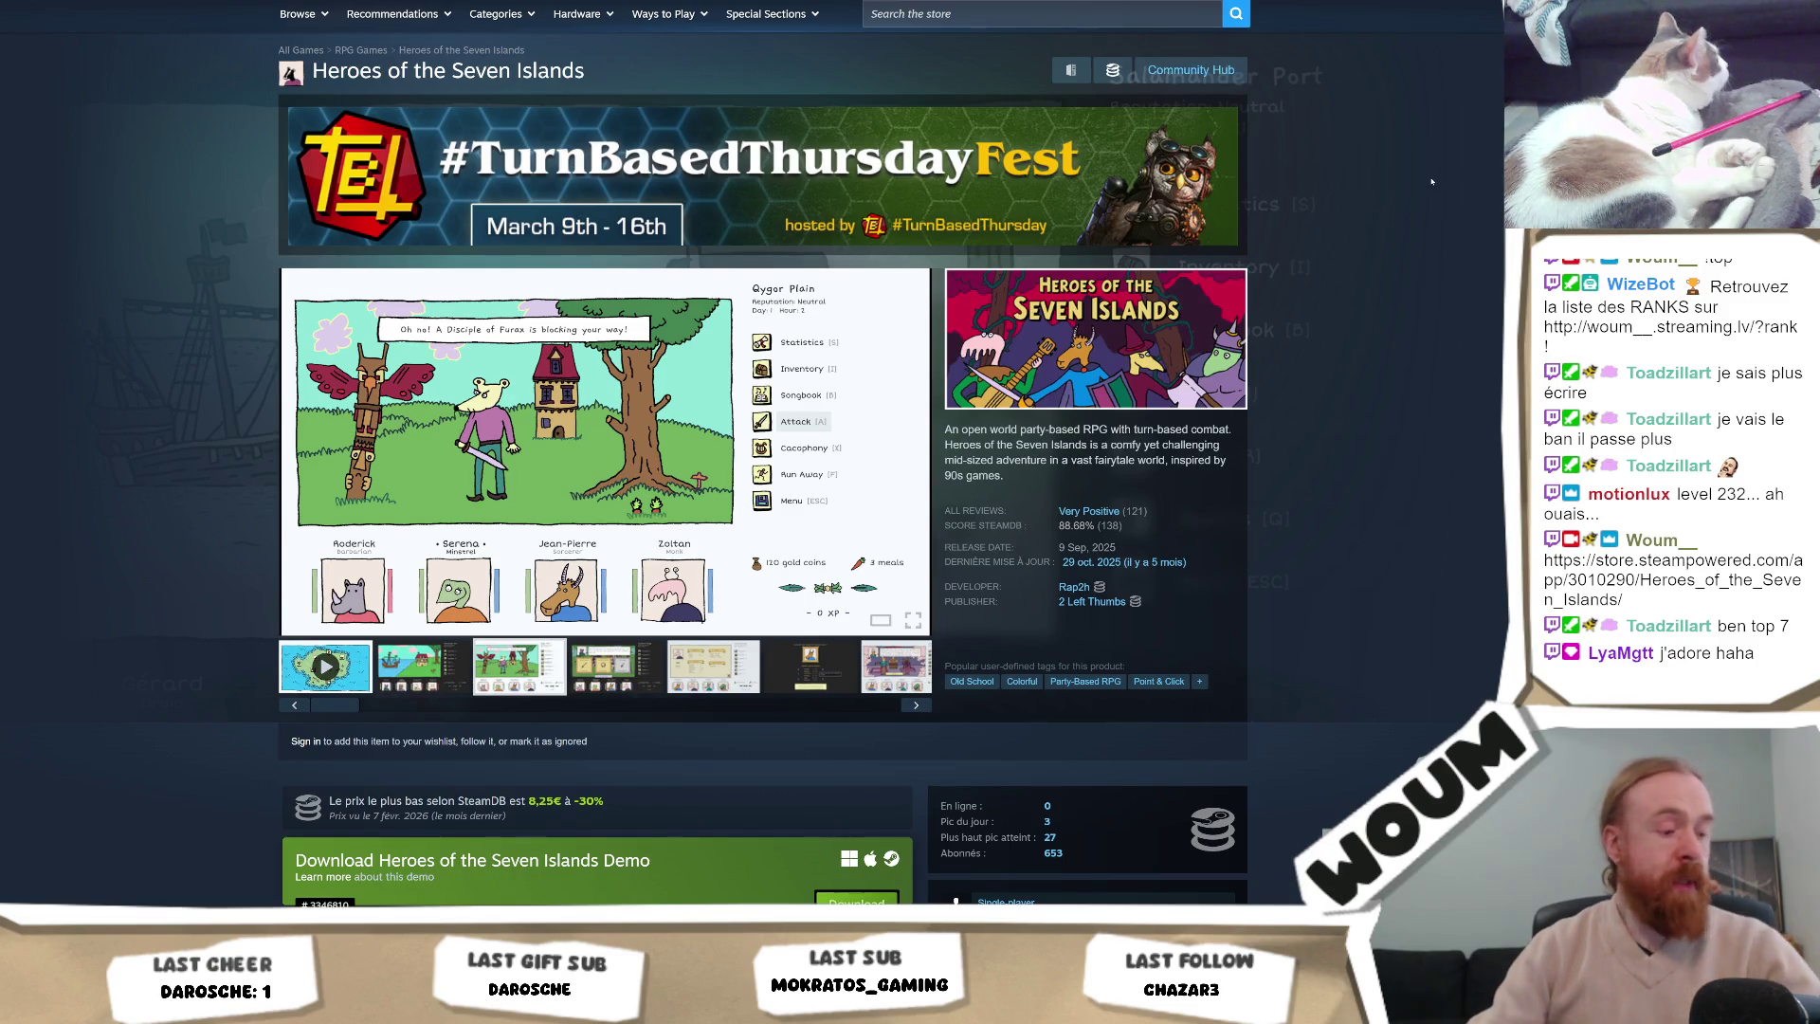
right_click(1413, 171)
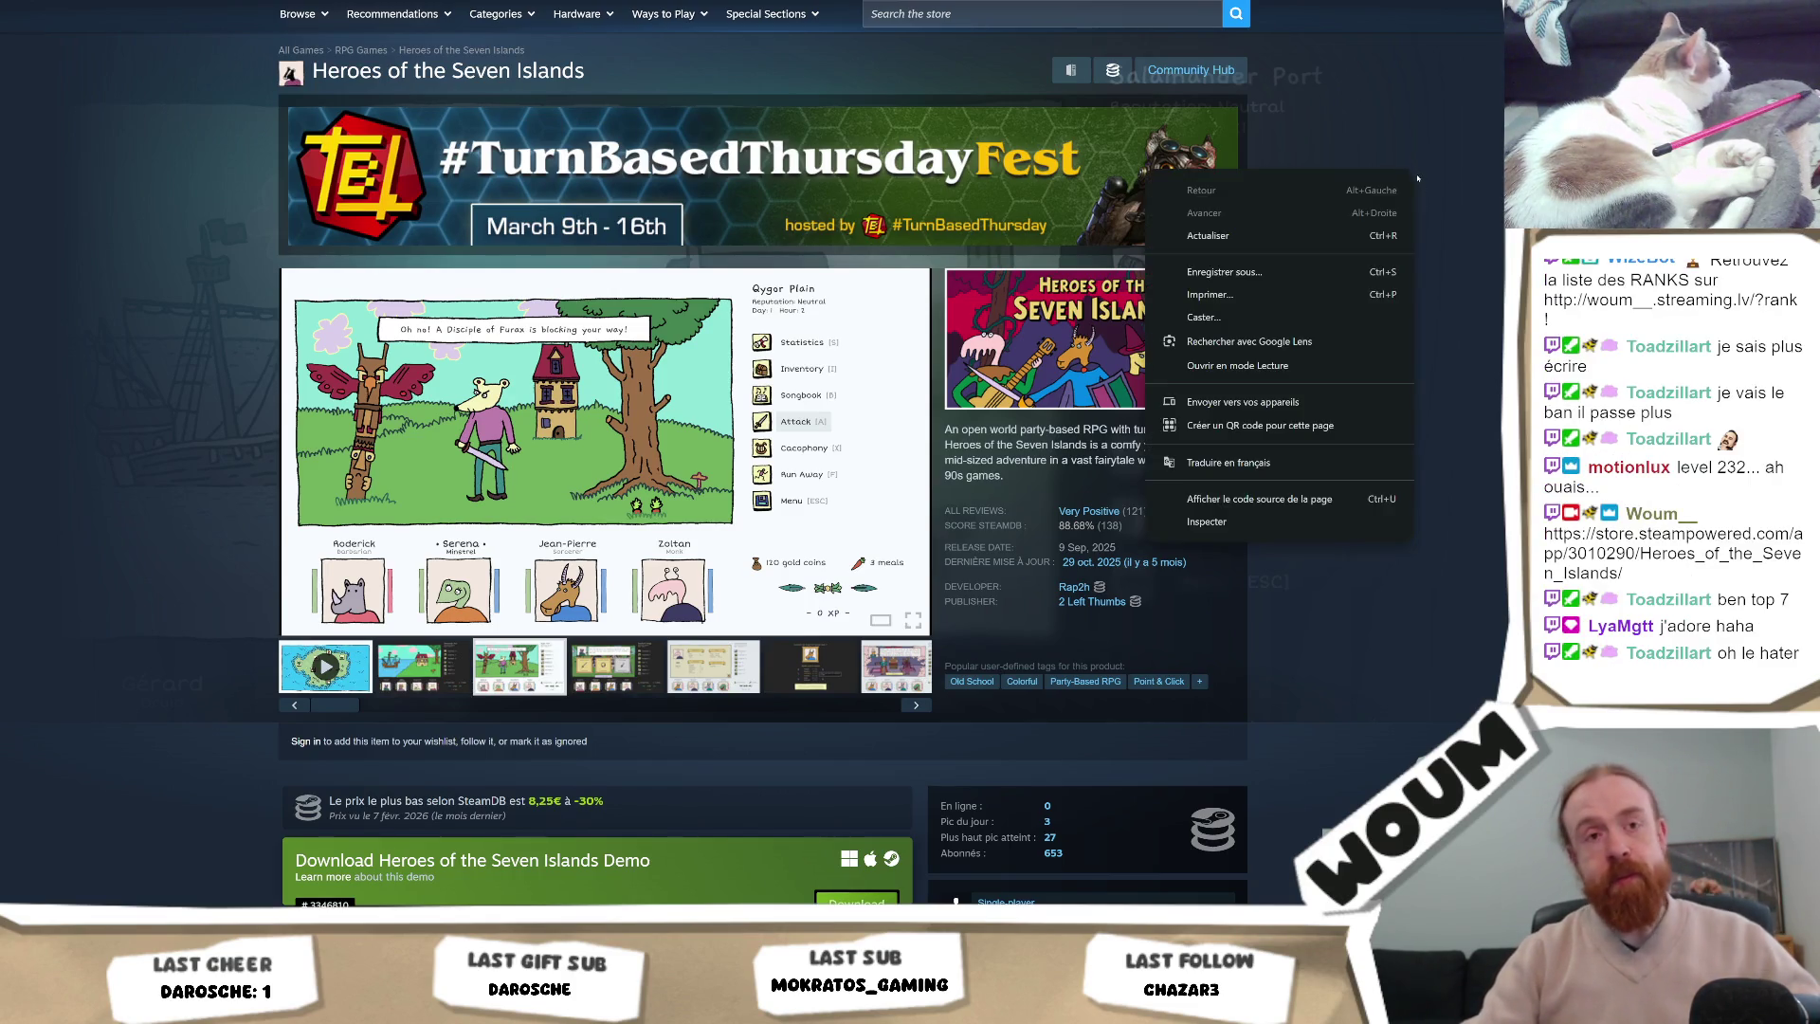
left_click(1457, 610)
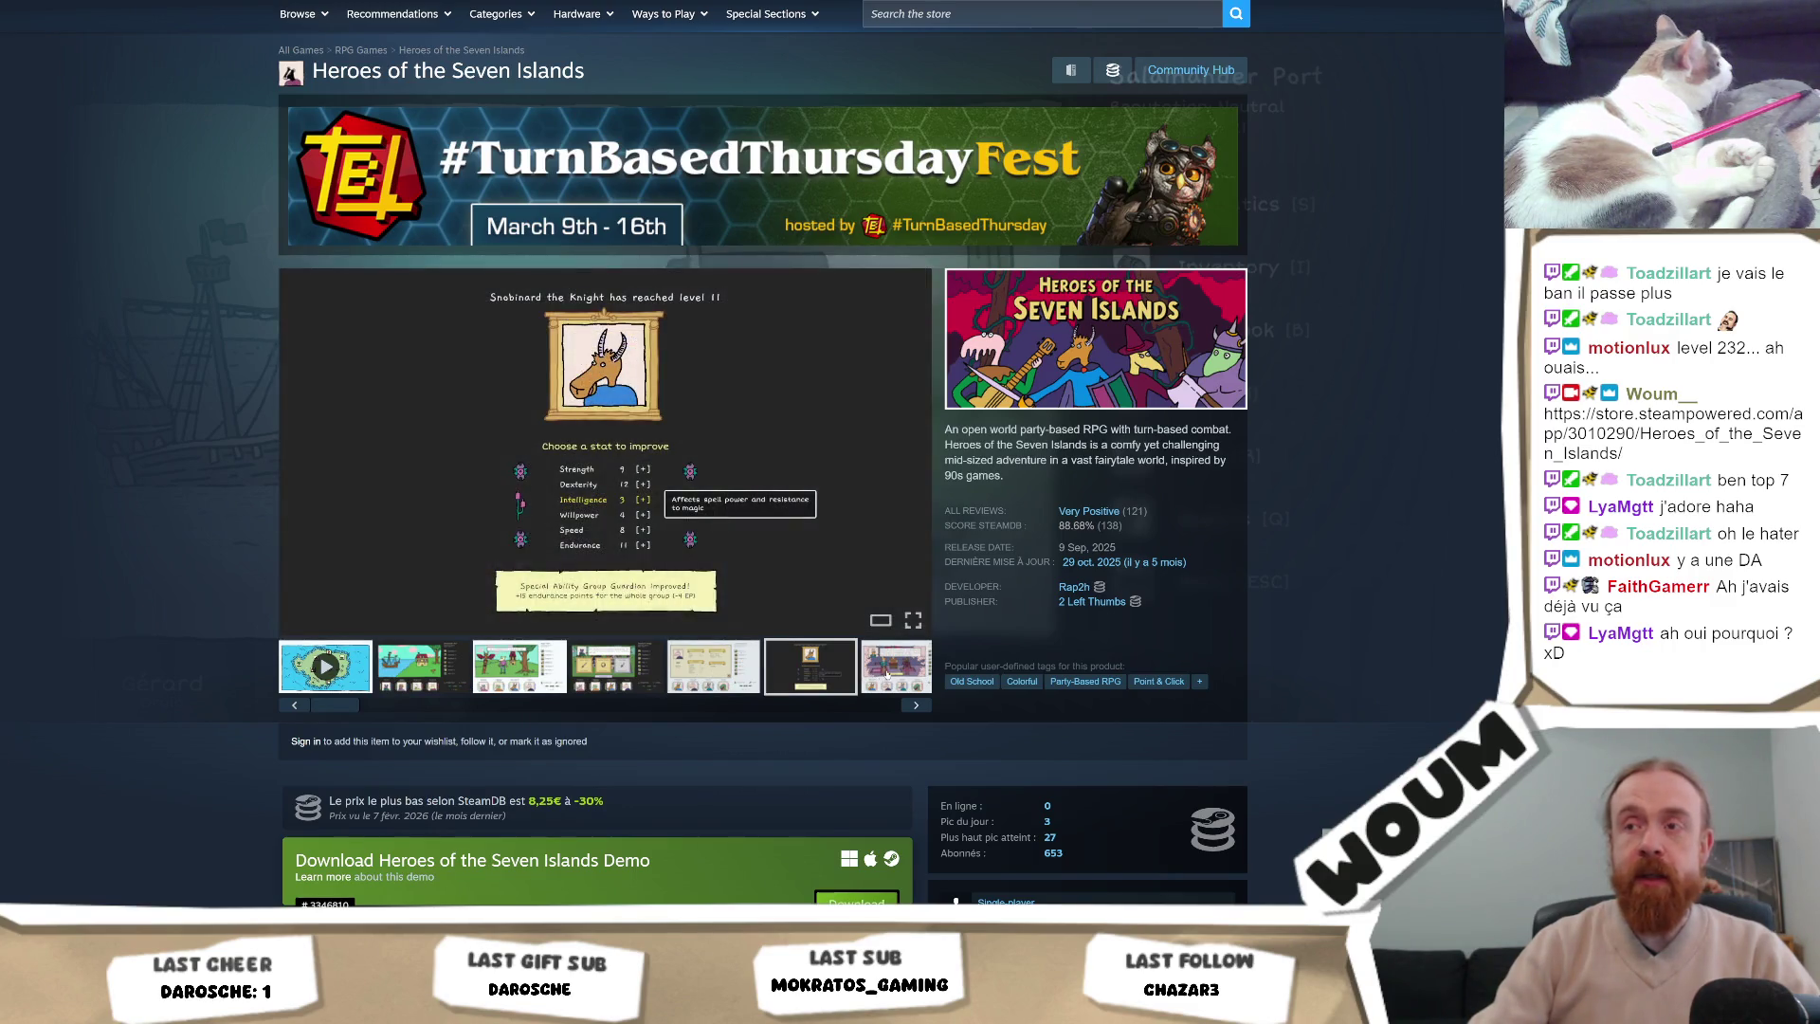
left_click(545, 461)
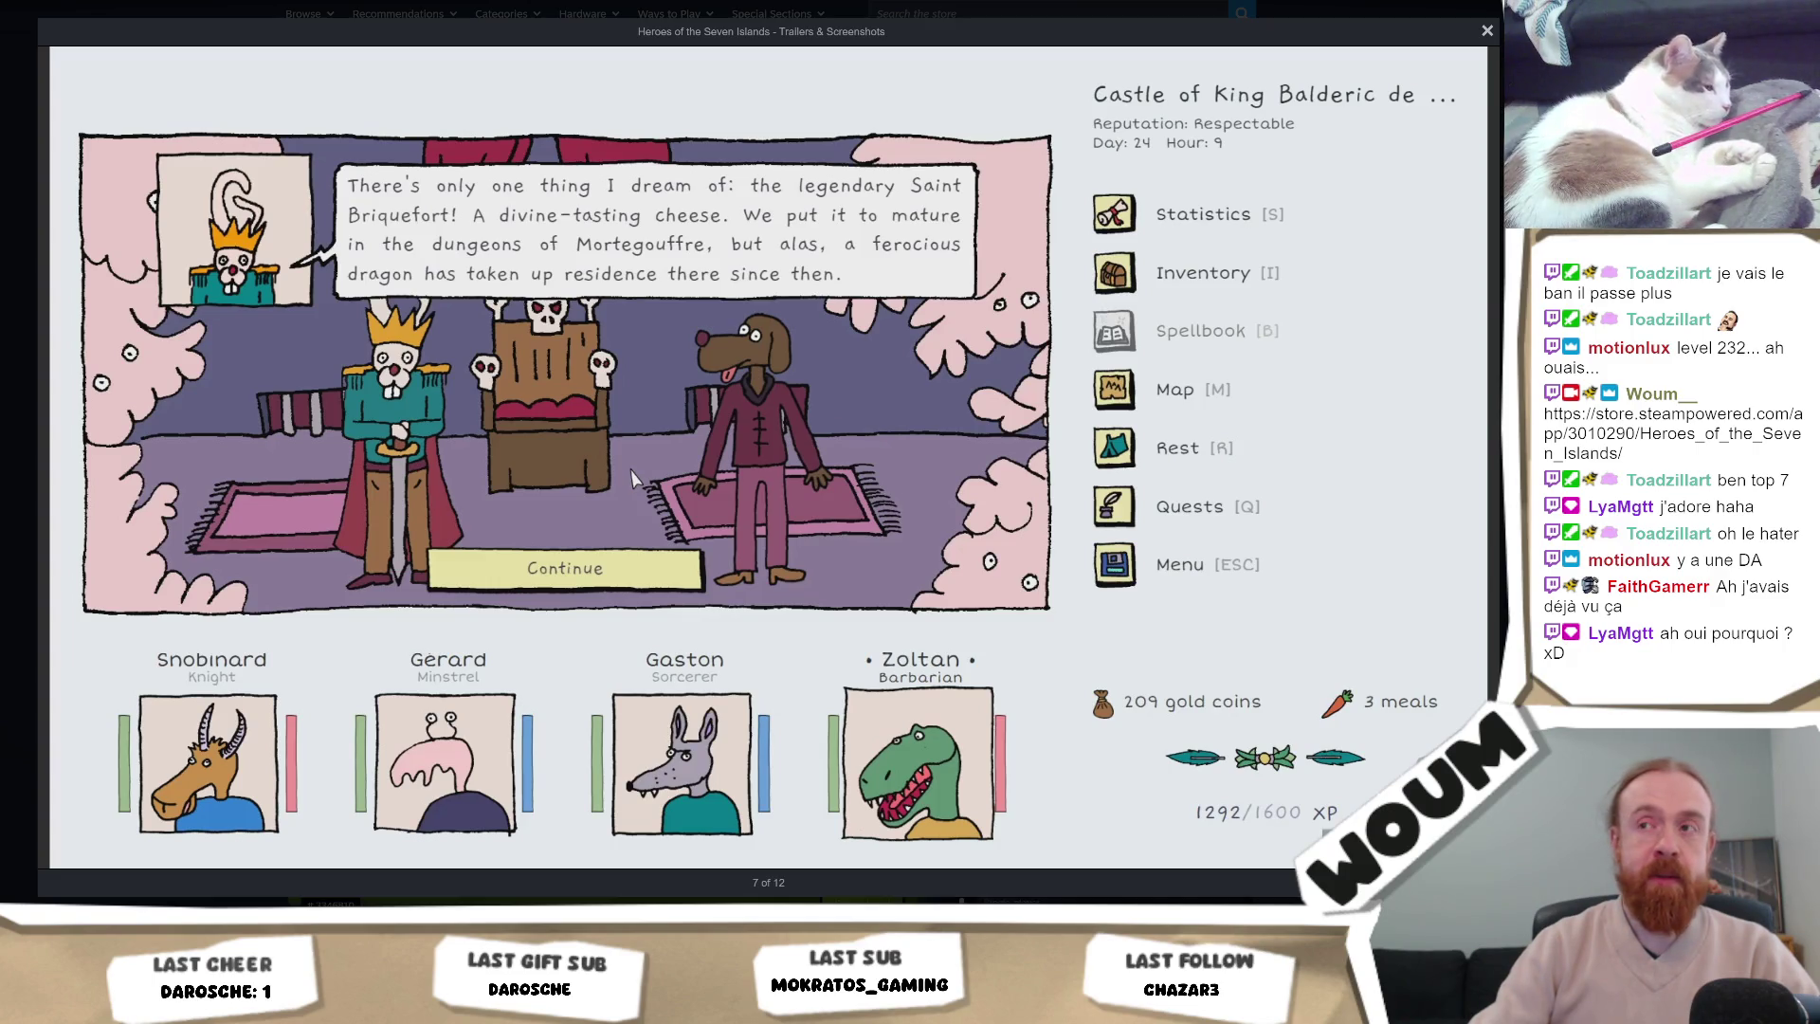
key("Escape")
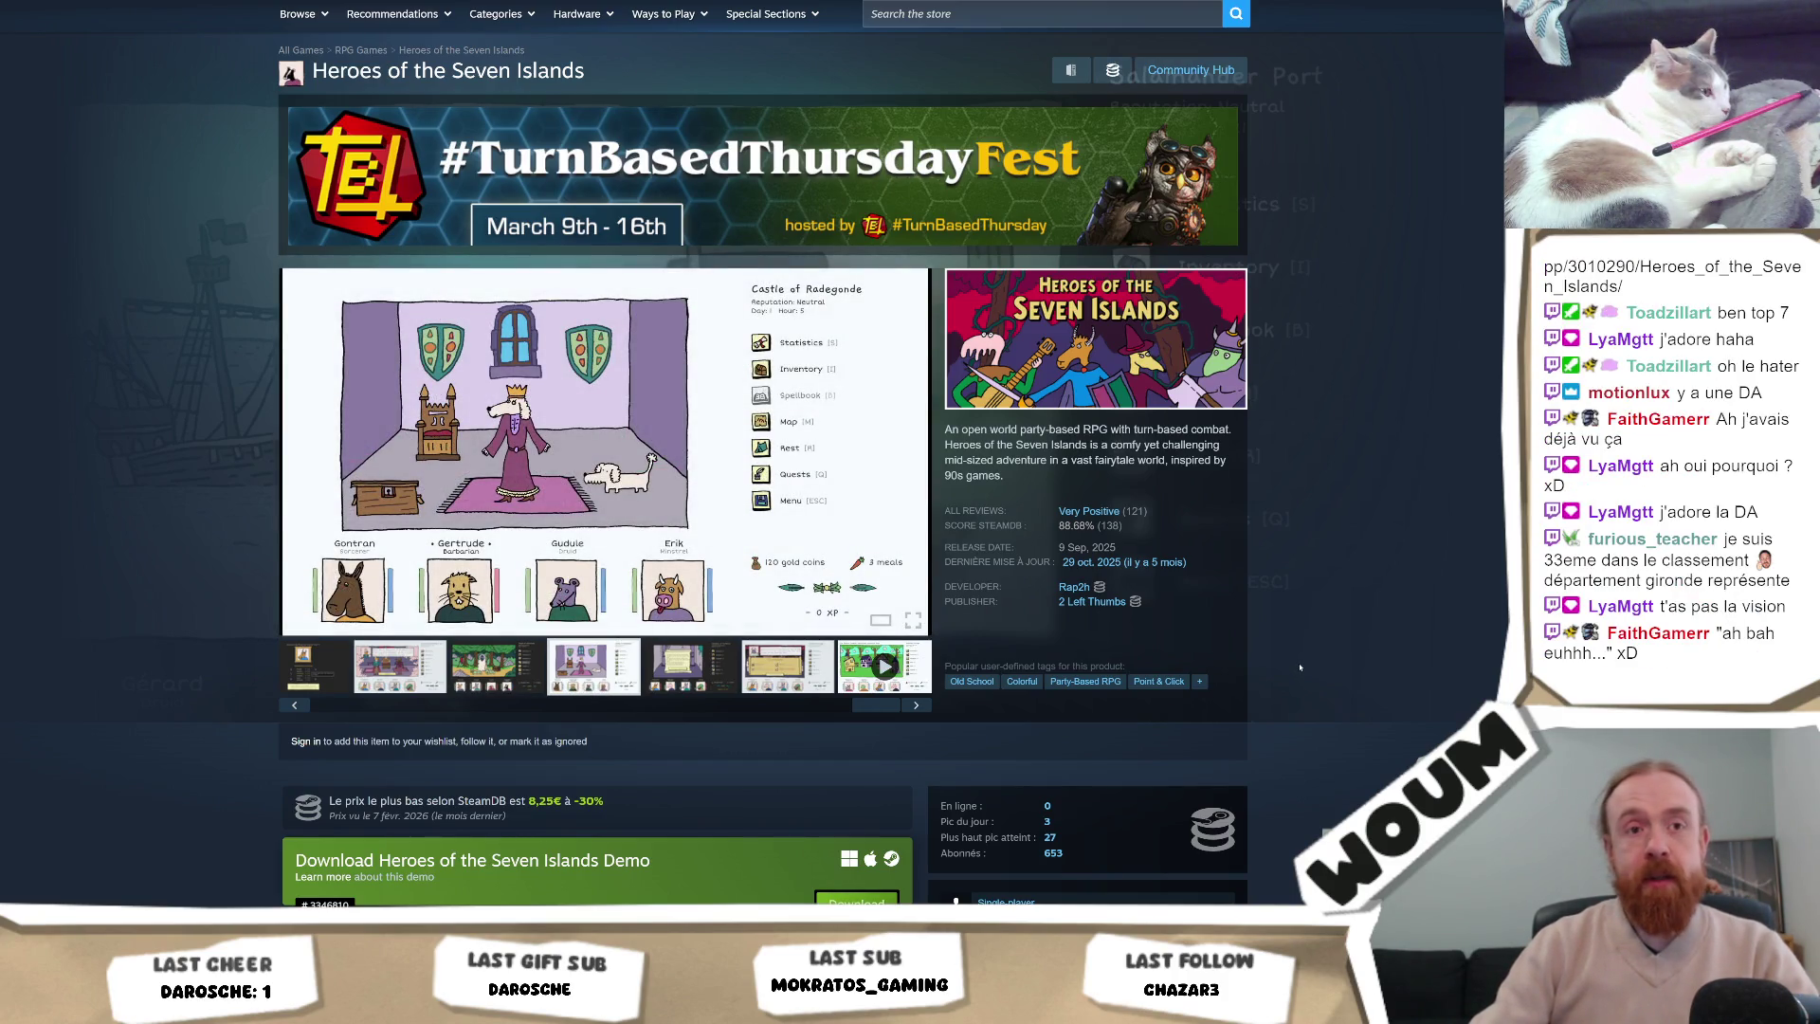
Feature the Funebrillac Village inn screenshot and drag the thumbnail strip back to its first images
scroll(1297, 654, "down", 2)
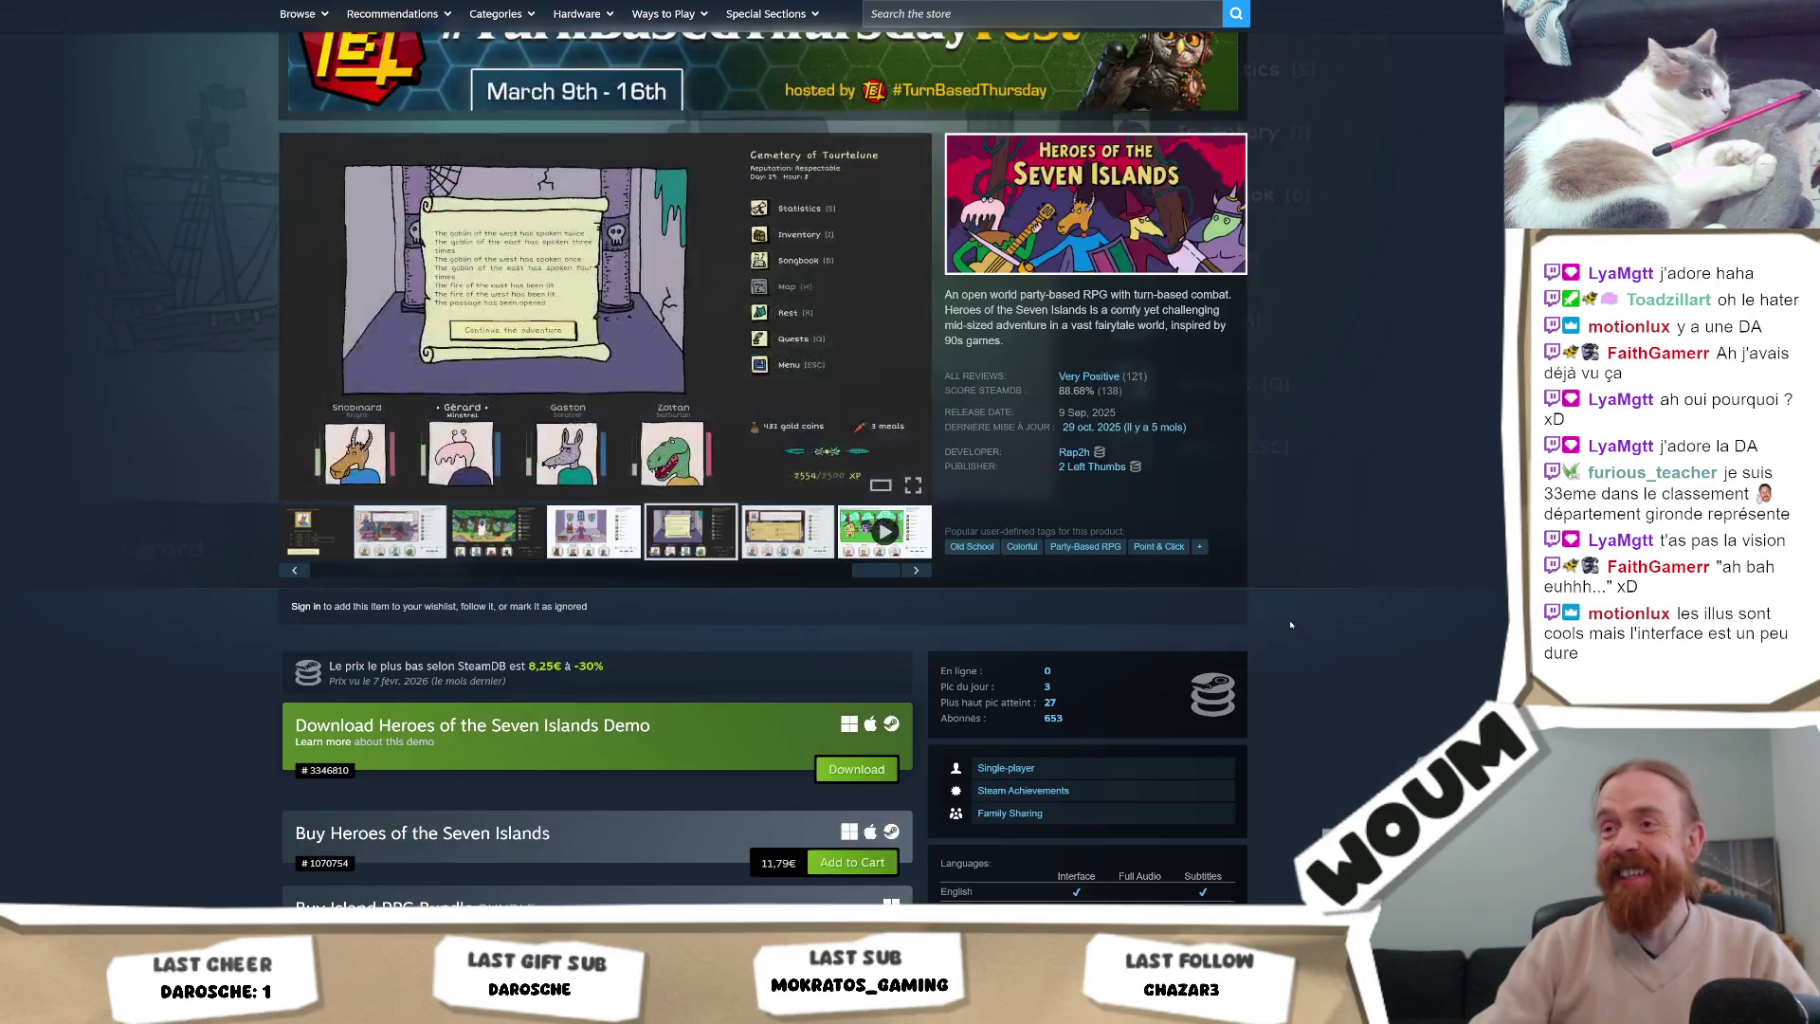
scroll(1285, 601, "up", 3)
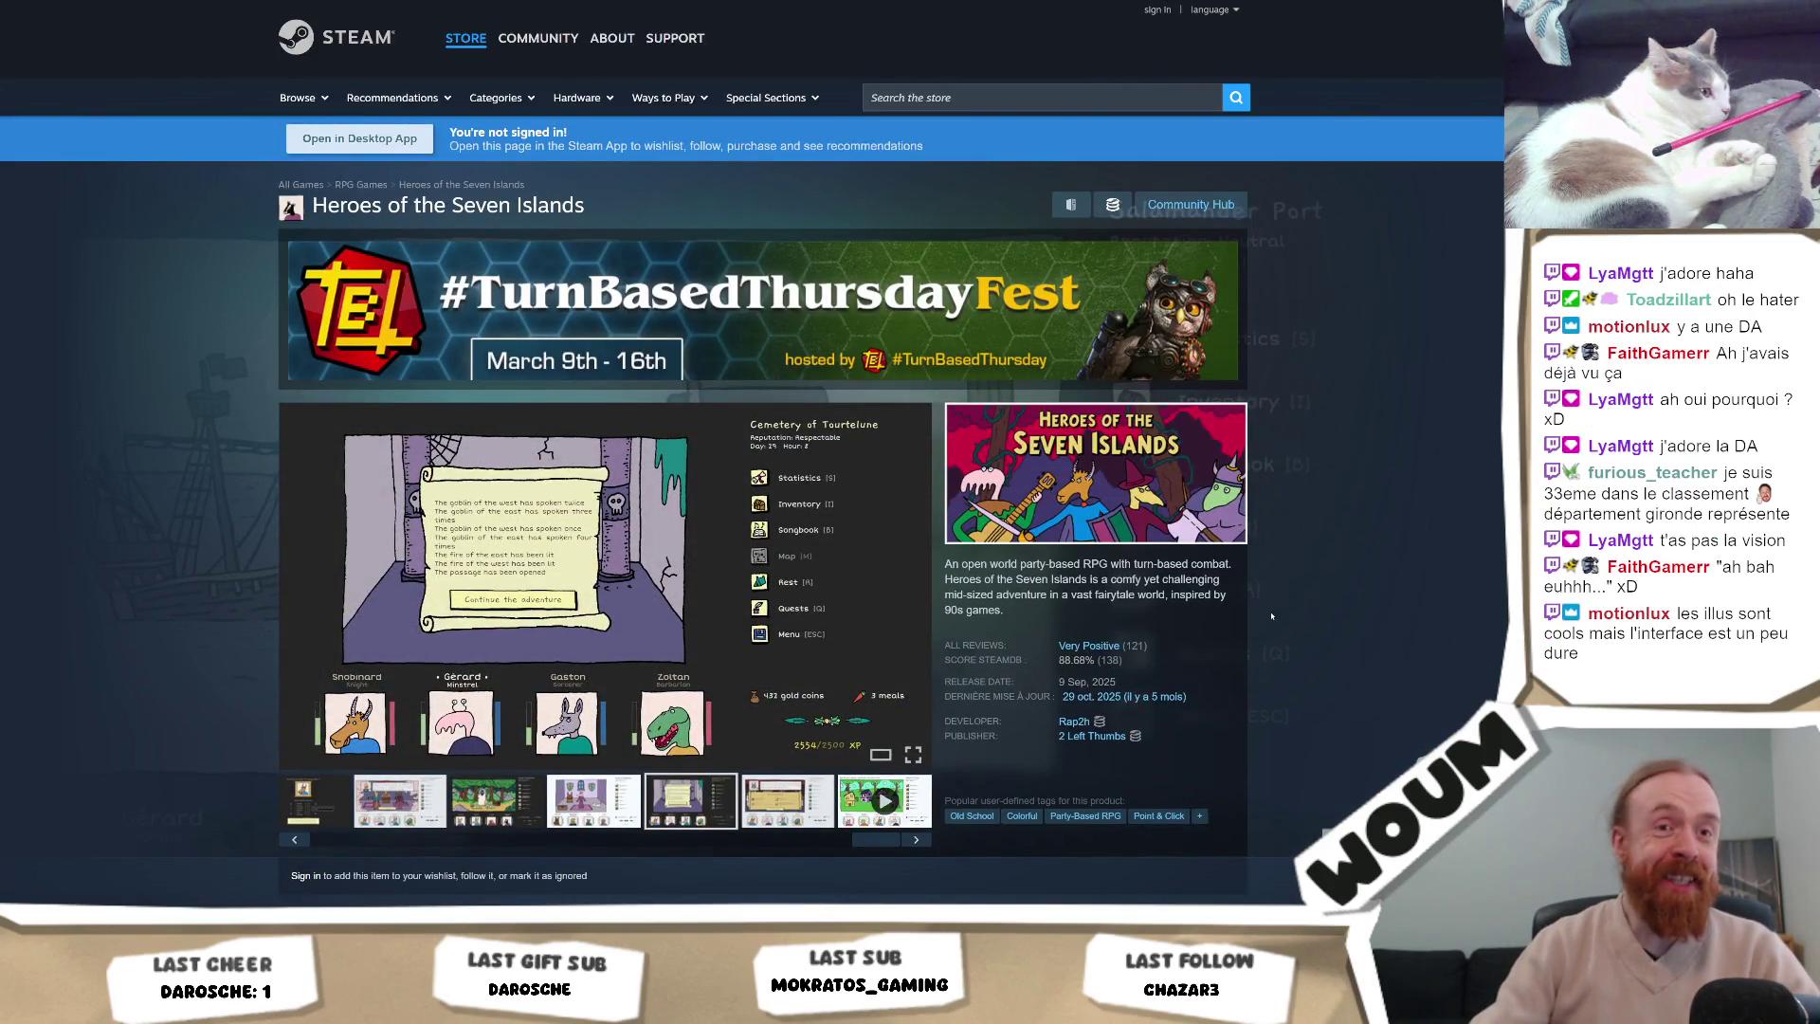
scroll(1271, 616, "down", 2)
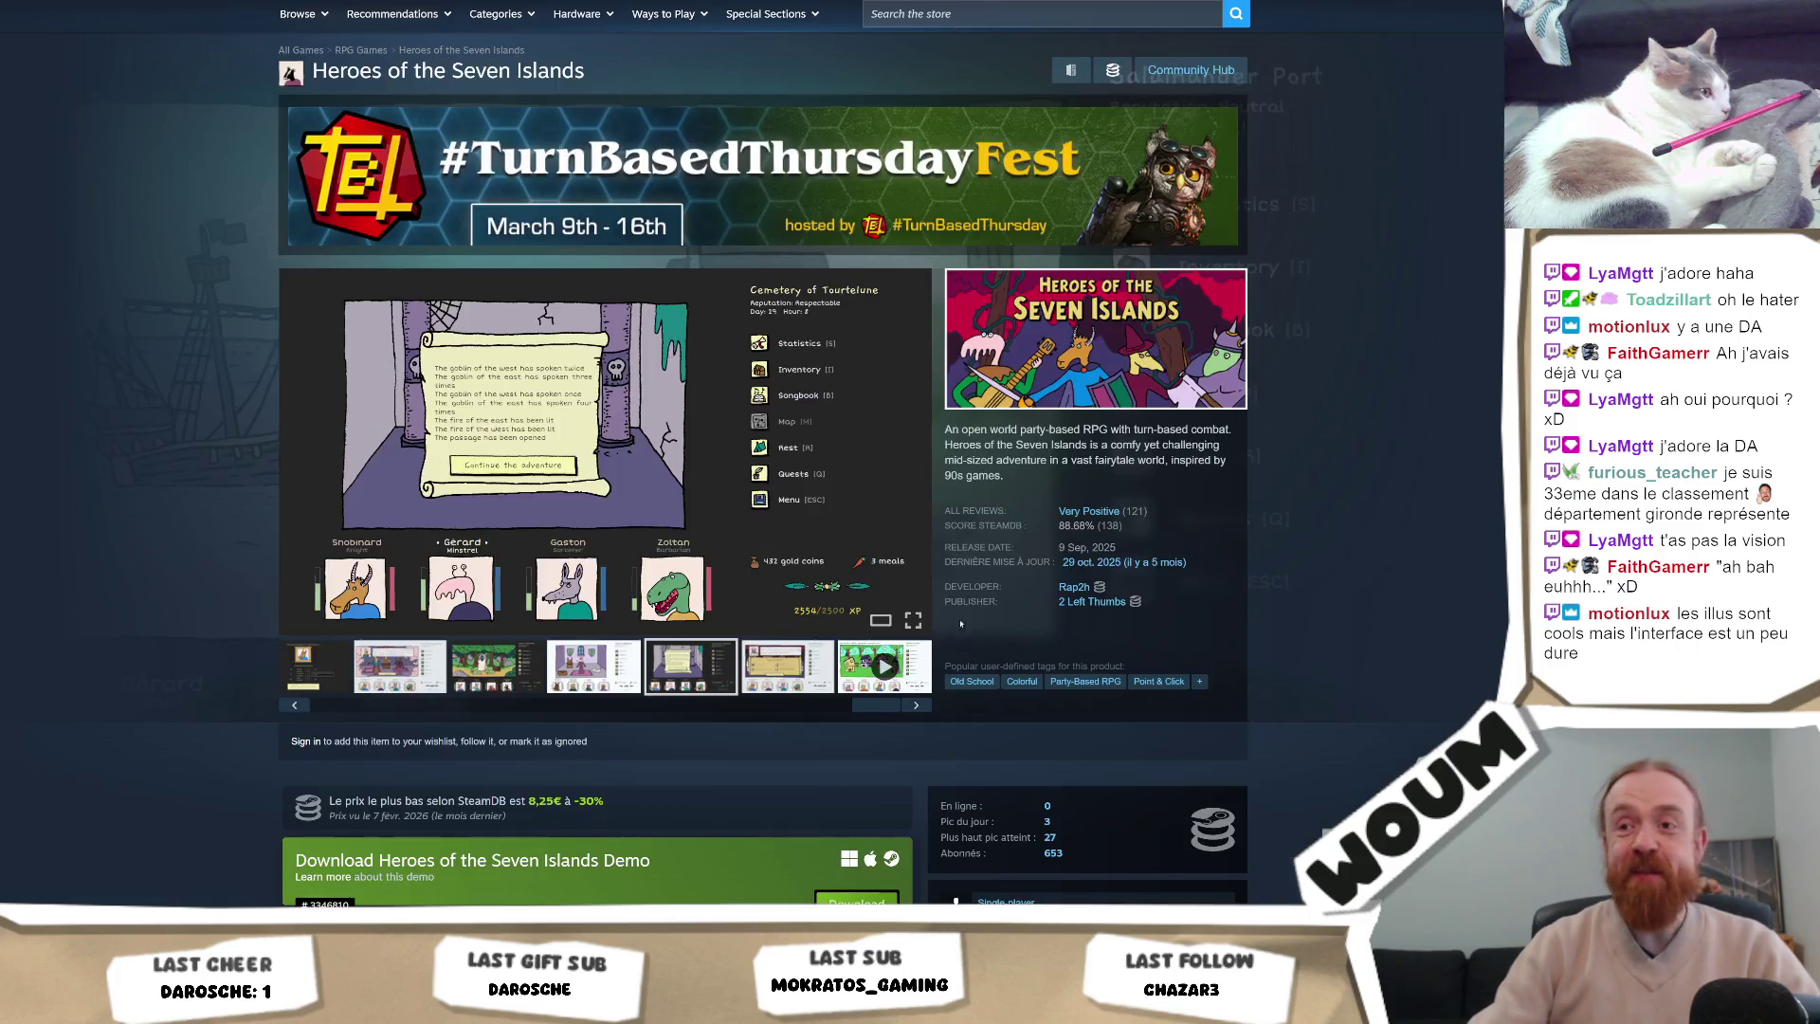
left_click(469, 673)
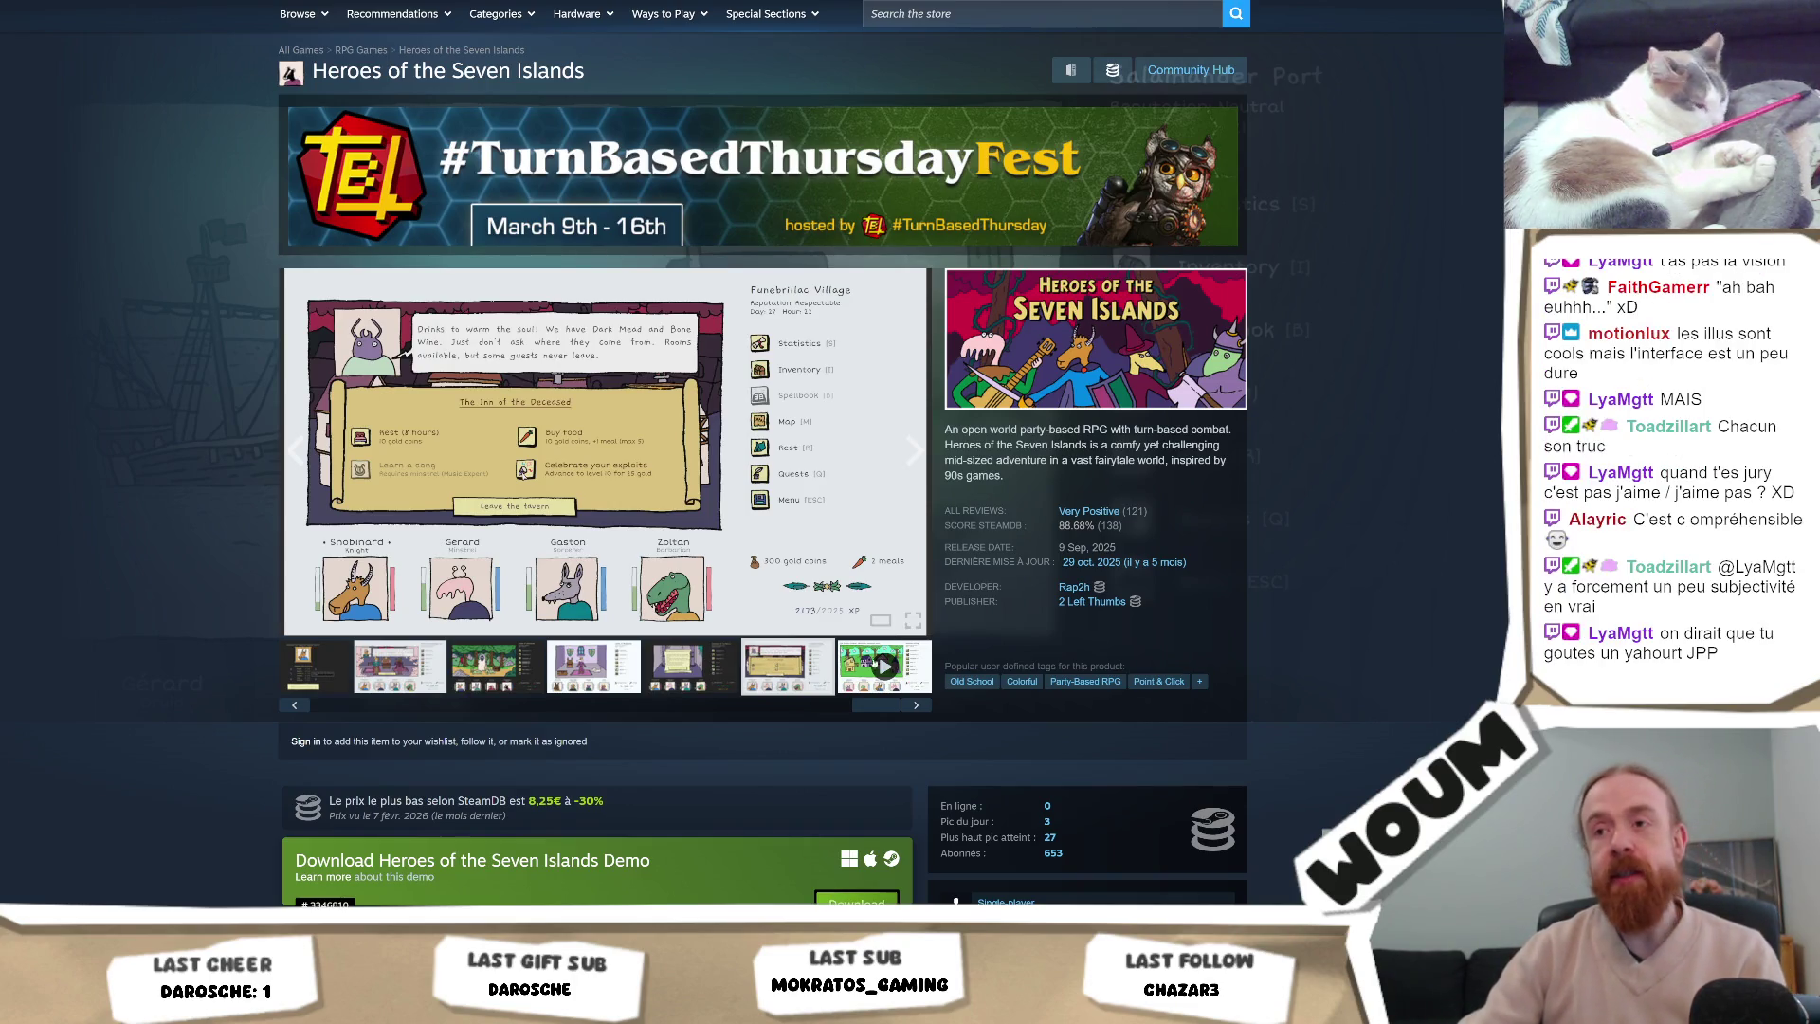
left_click(447, 706)
mouse_move(447, 707)
left_mouse_down()
mouse_move(394, 715)
mouse_move(441, 707)
left_mouse_up()
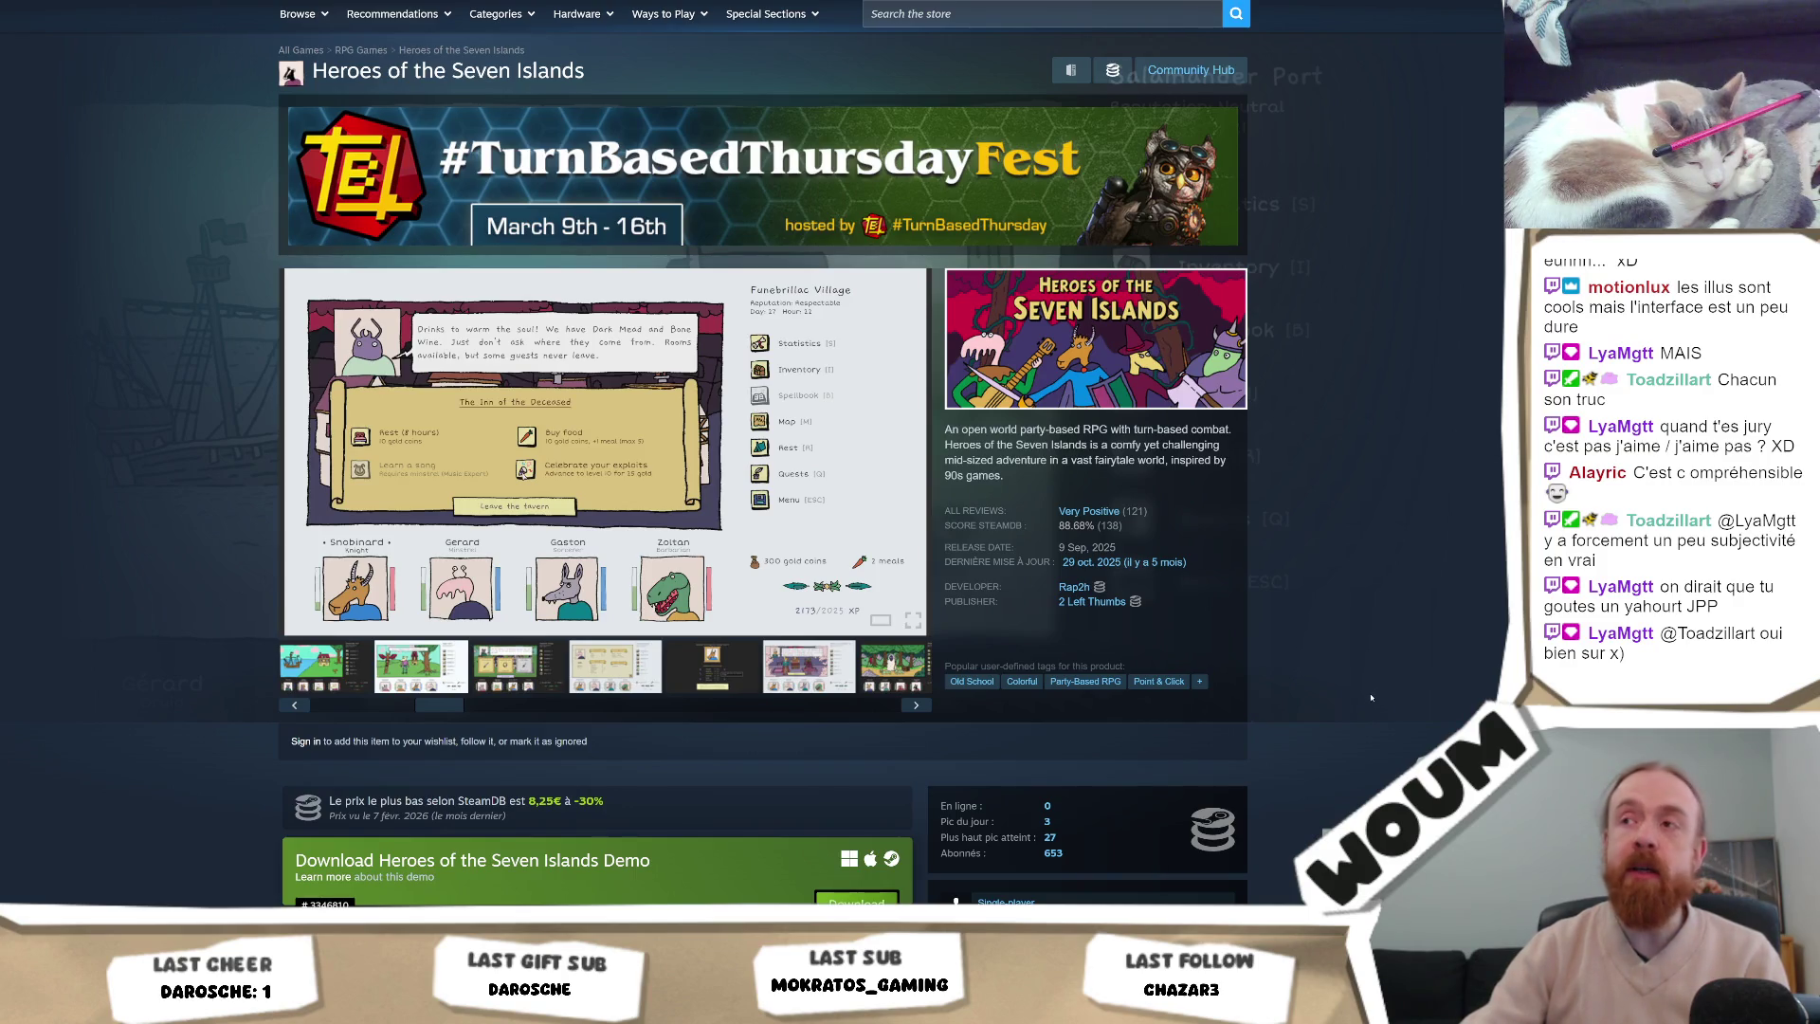
Search the store for 'cupiclaw' and open the Cupiclaw page from the dropdown
left_click(950, 13)
type("cupiclaw")
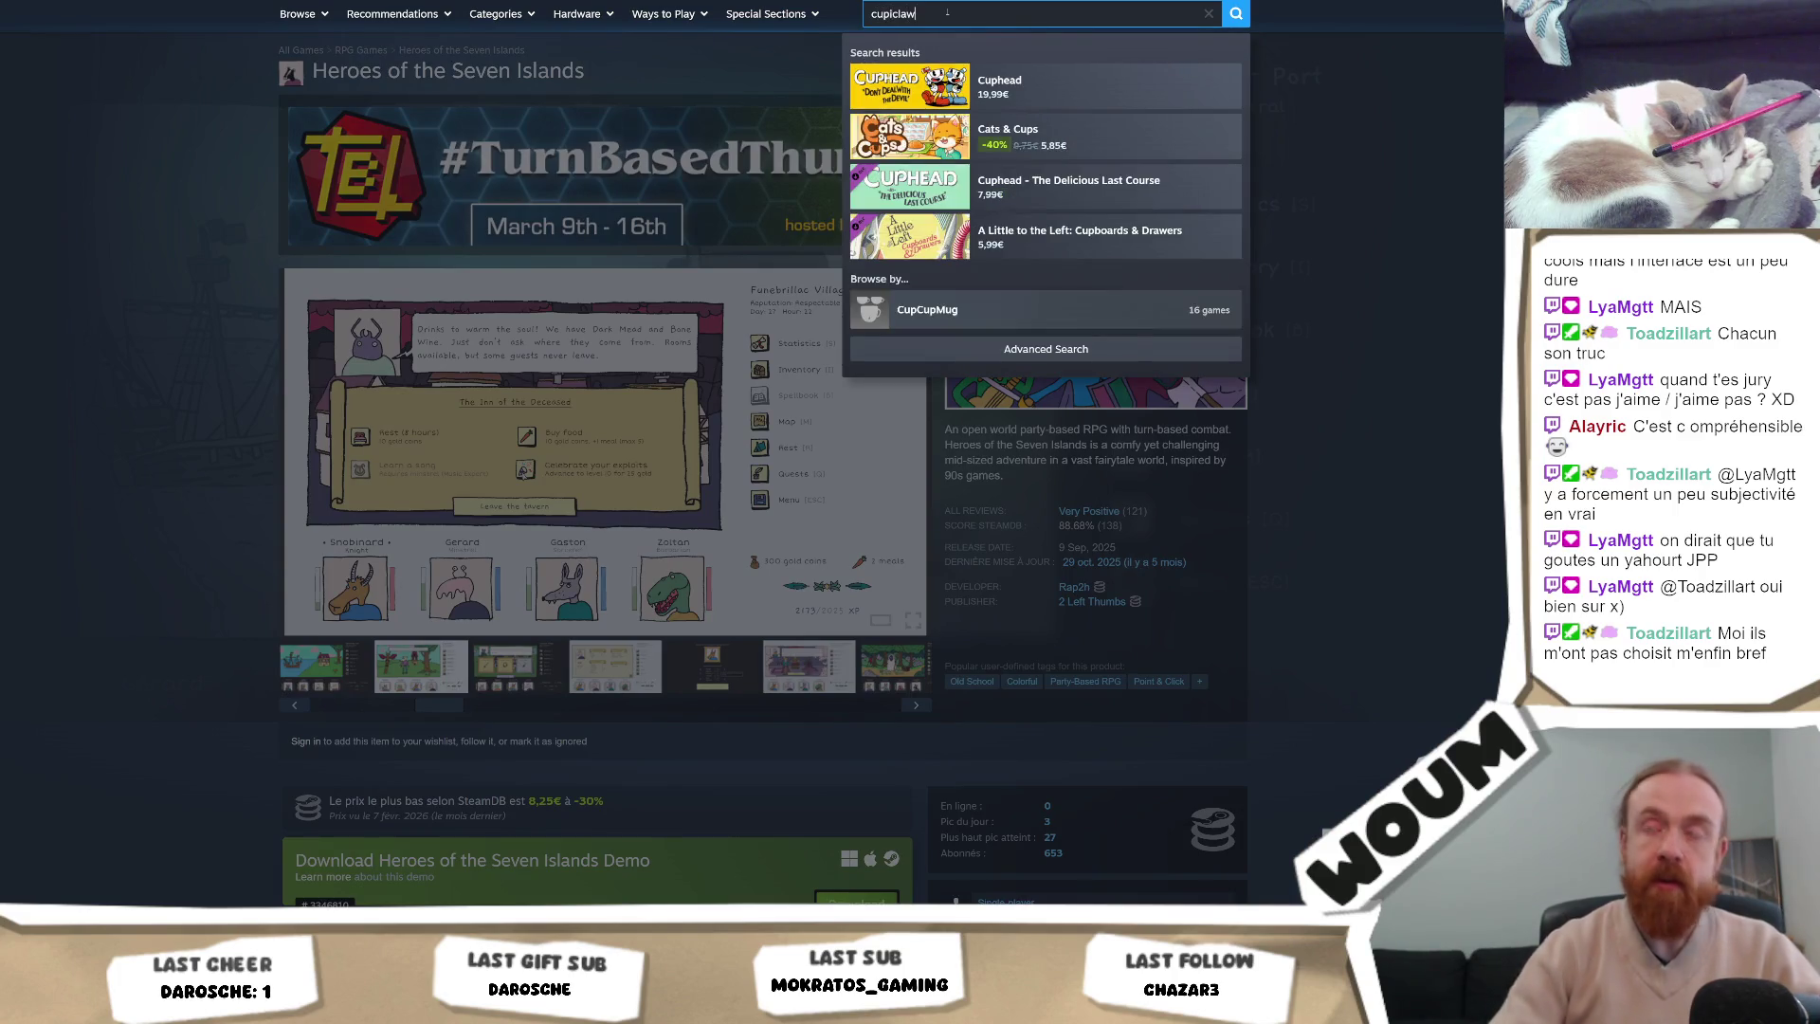
left_click(1077, 87)
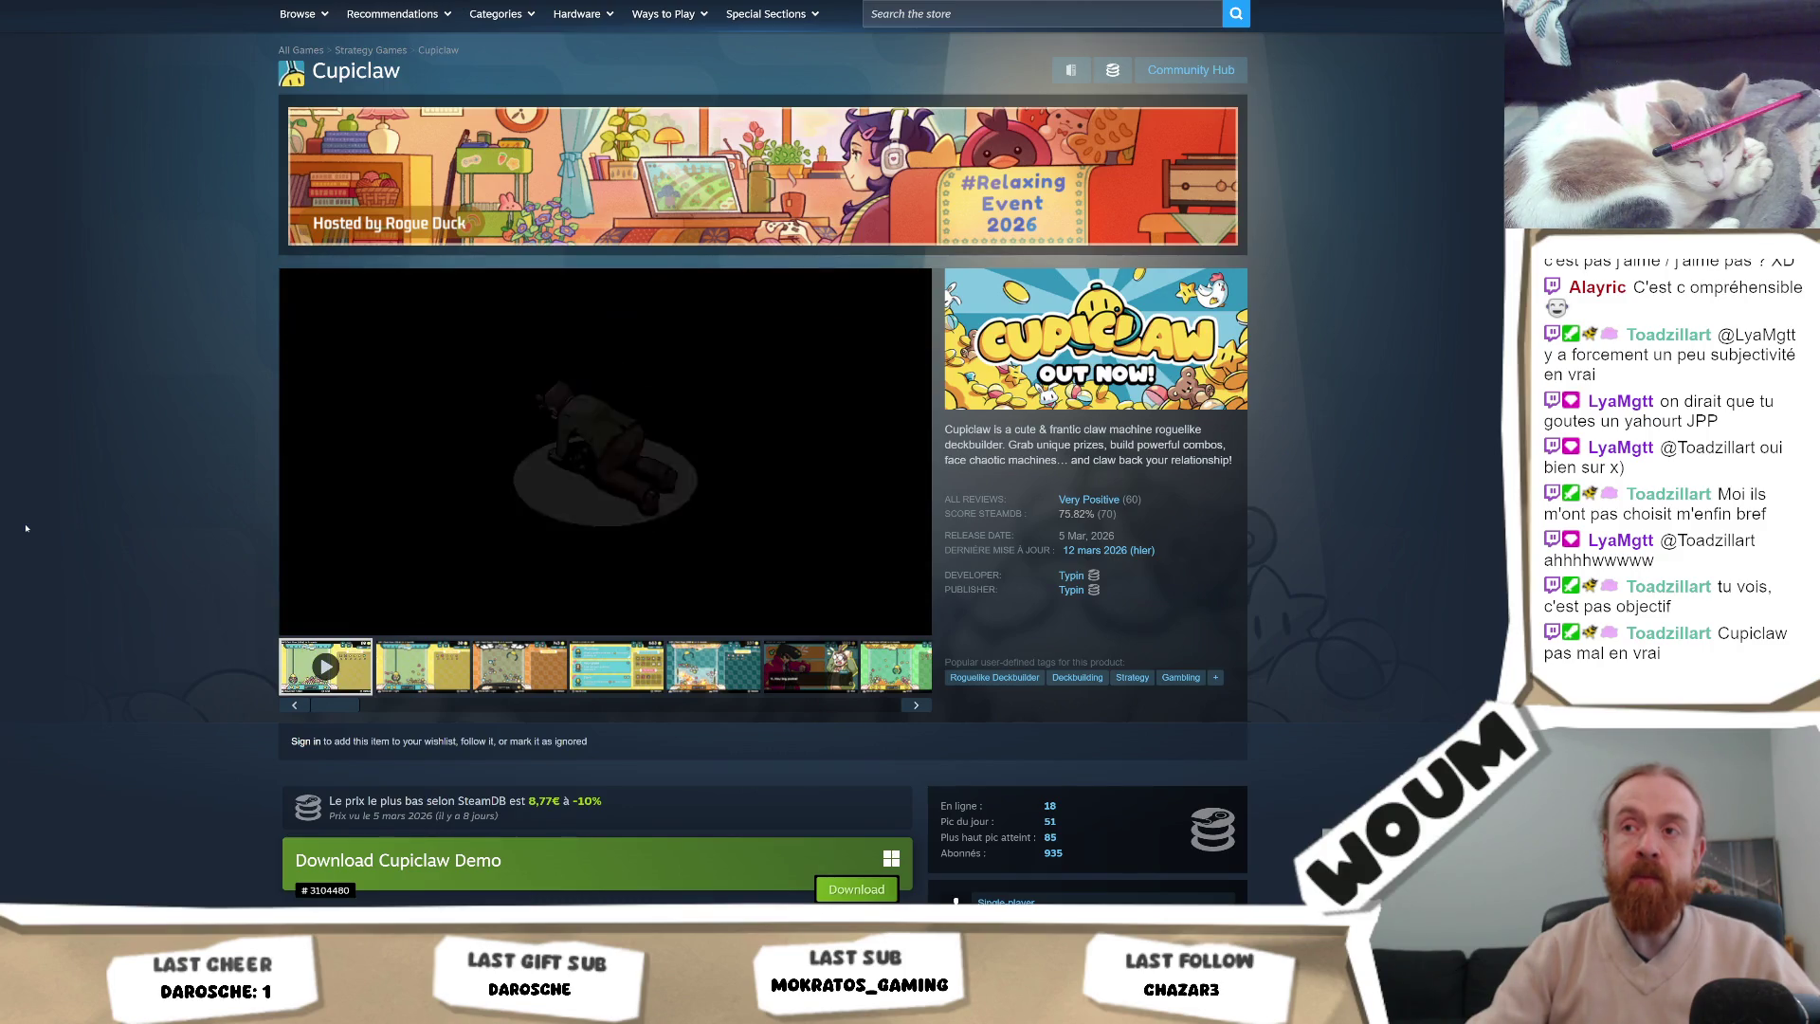
Pause the Cupiclaw claw-machine trailer and scroll through its store page
mouse_move(779, 465)
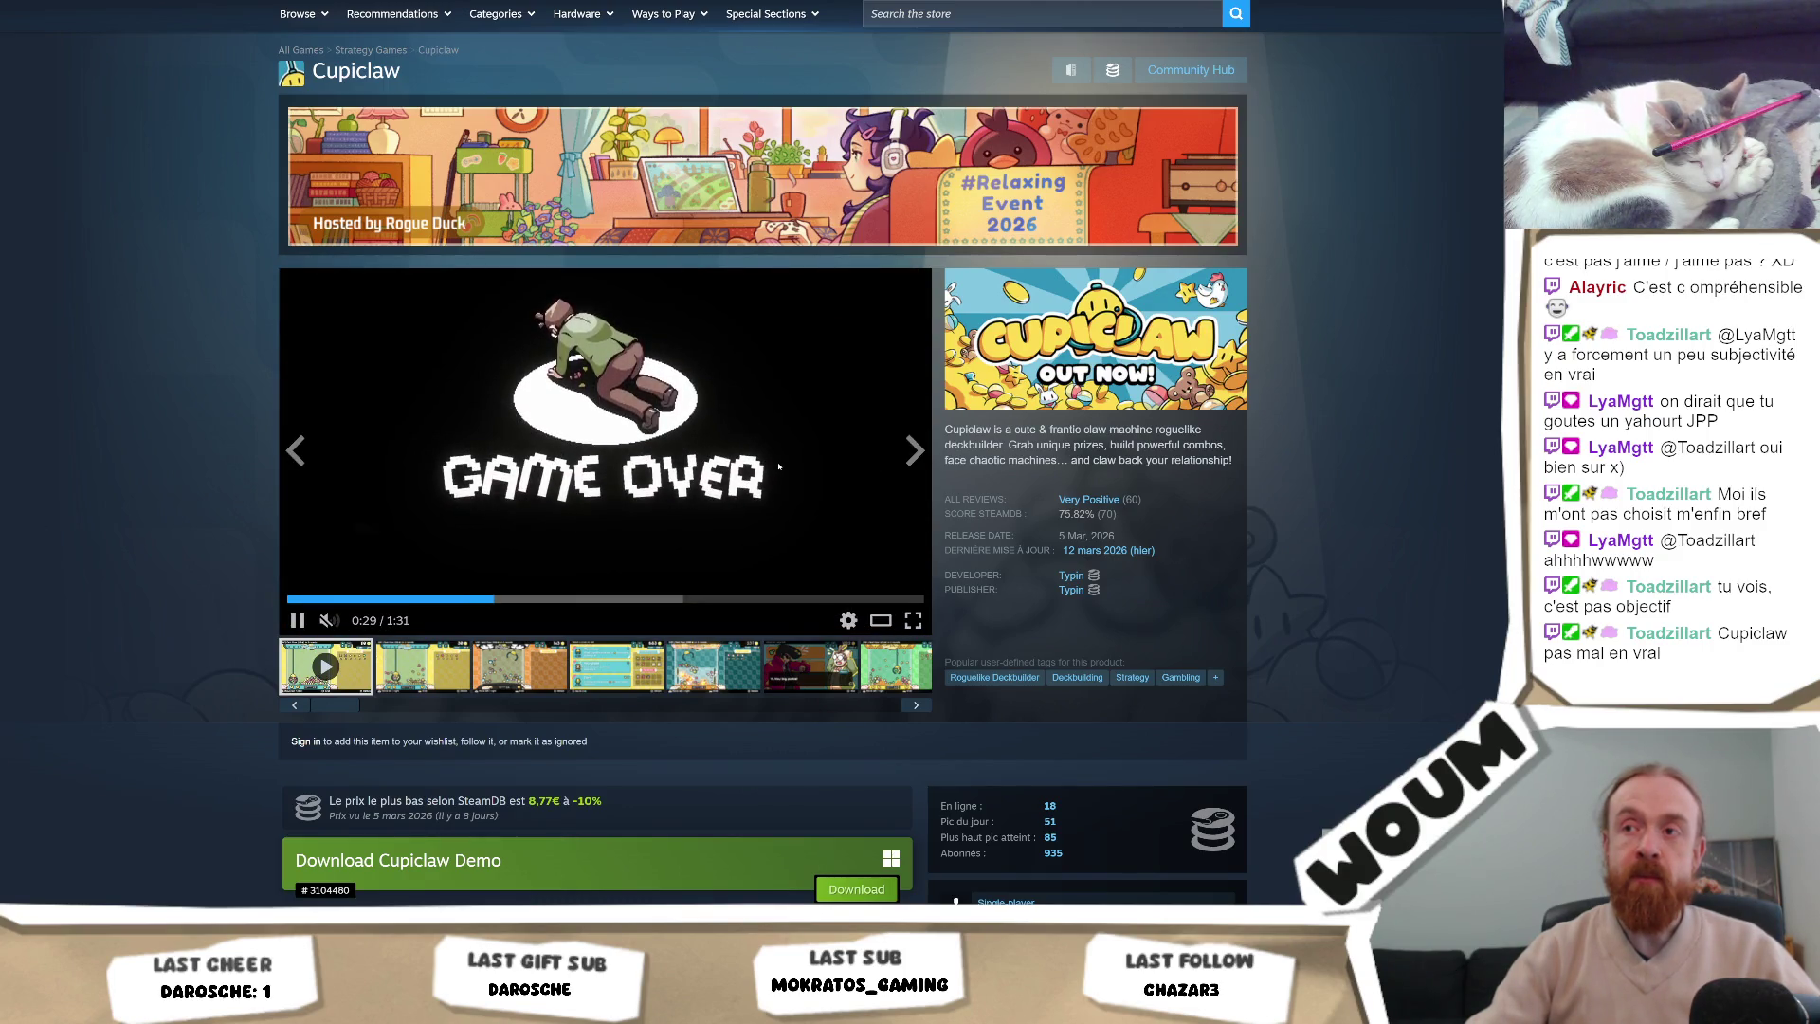
left_click(779, 465)
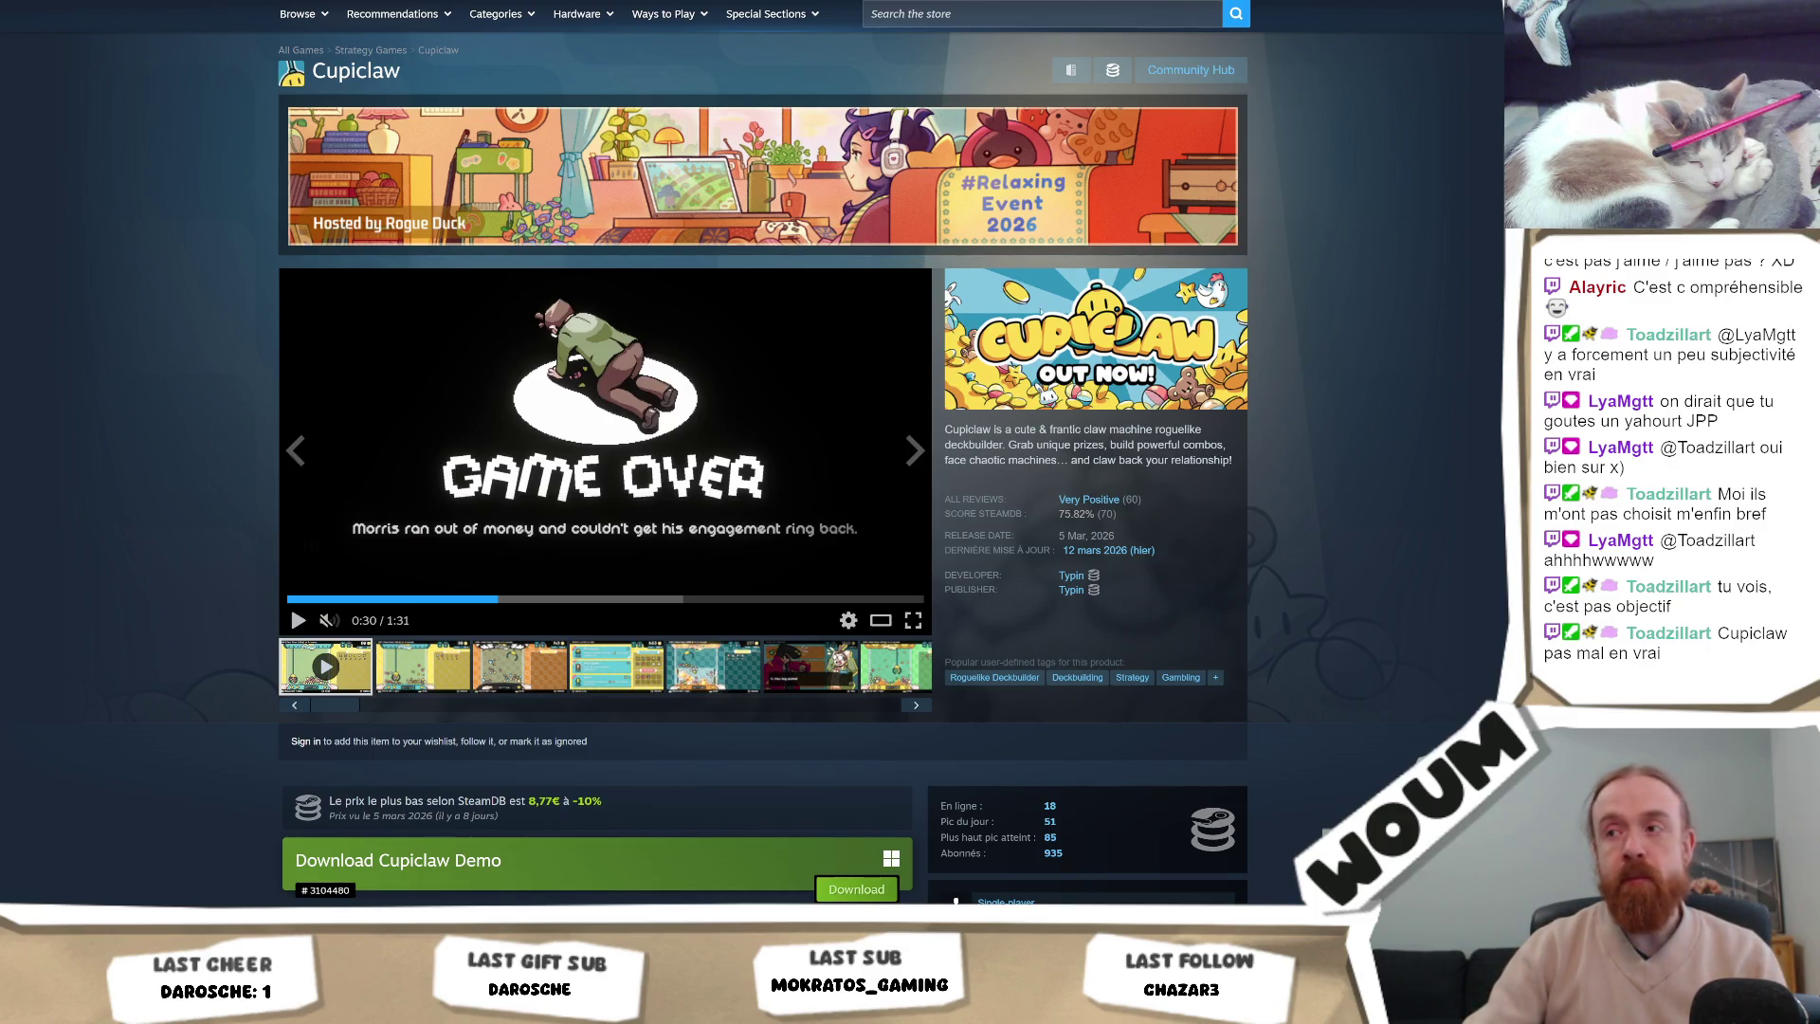
scroll(1439, 573, "down", 2)
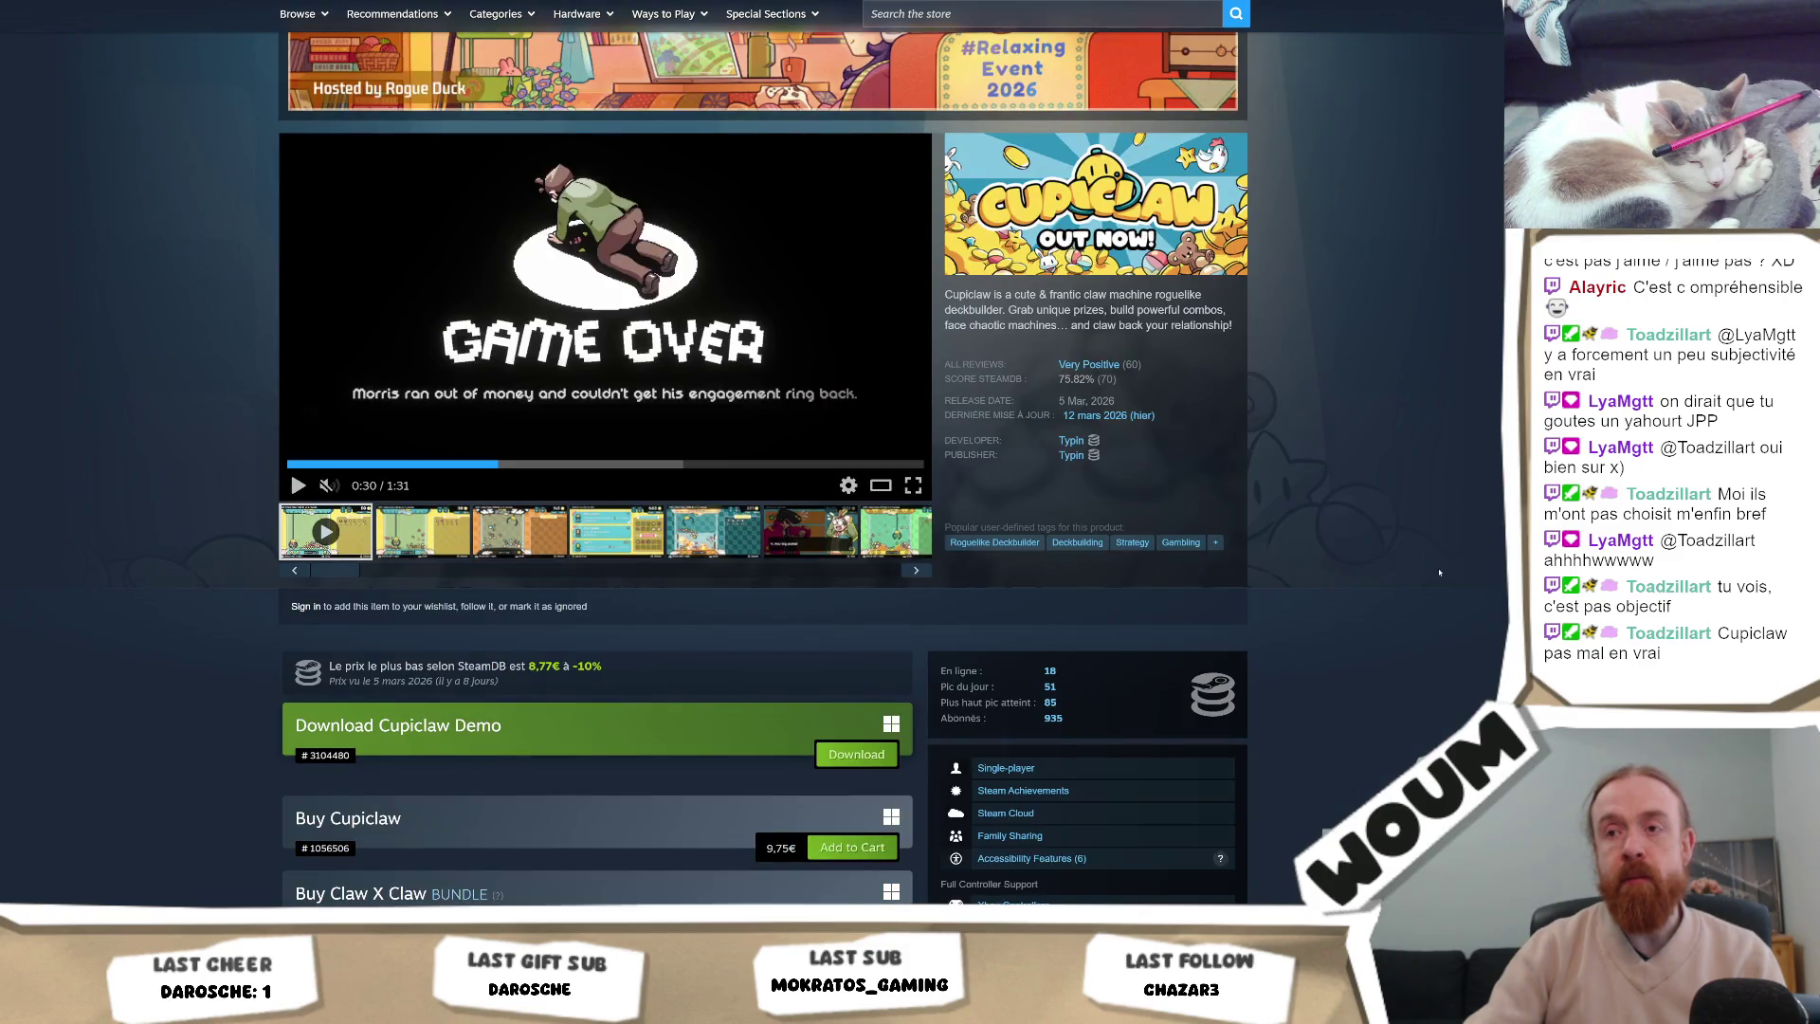
scroll(1439, 573, "up", 3)
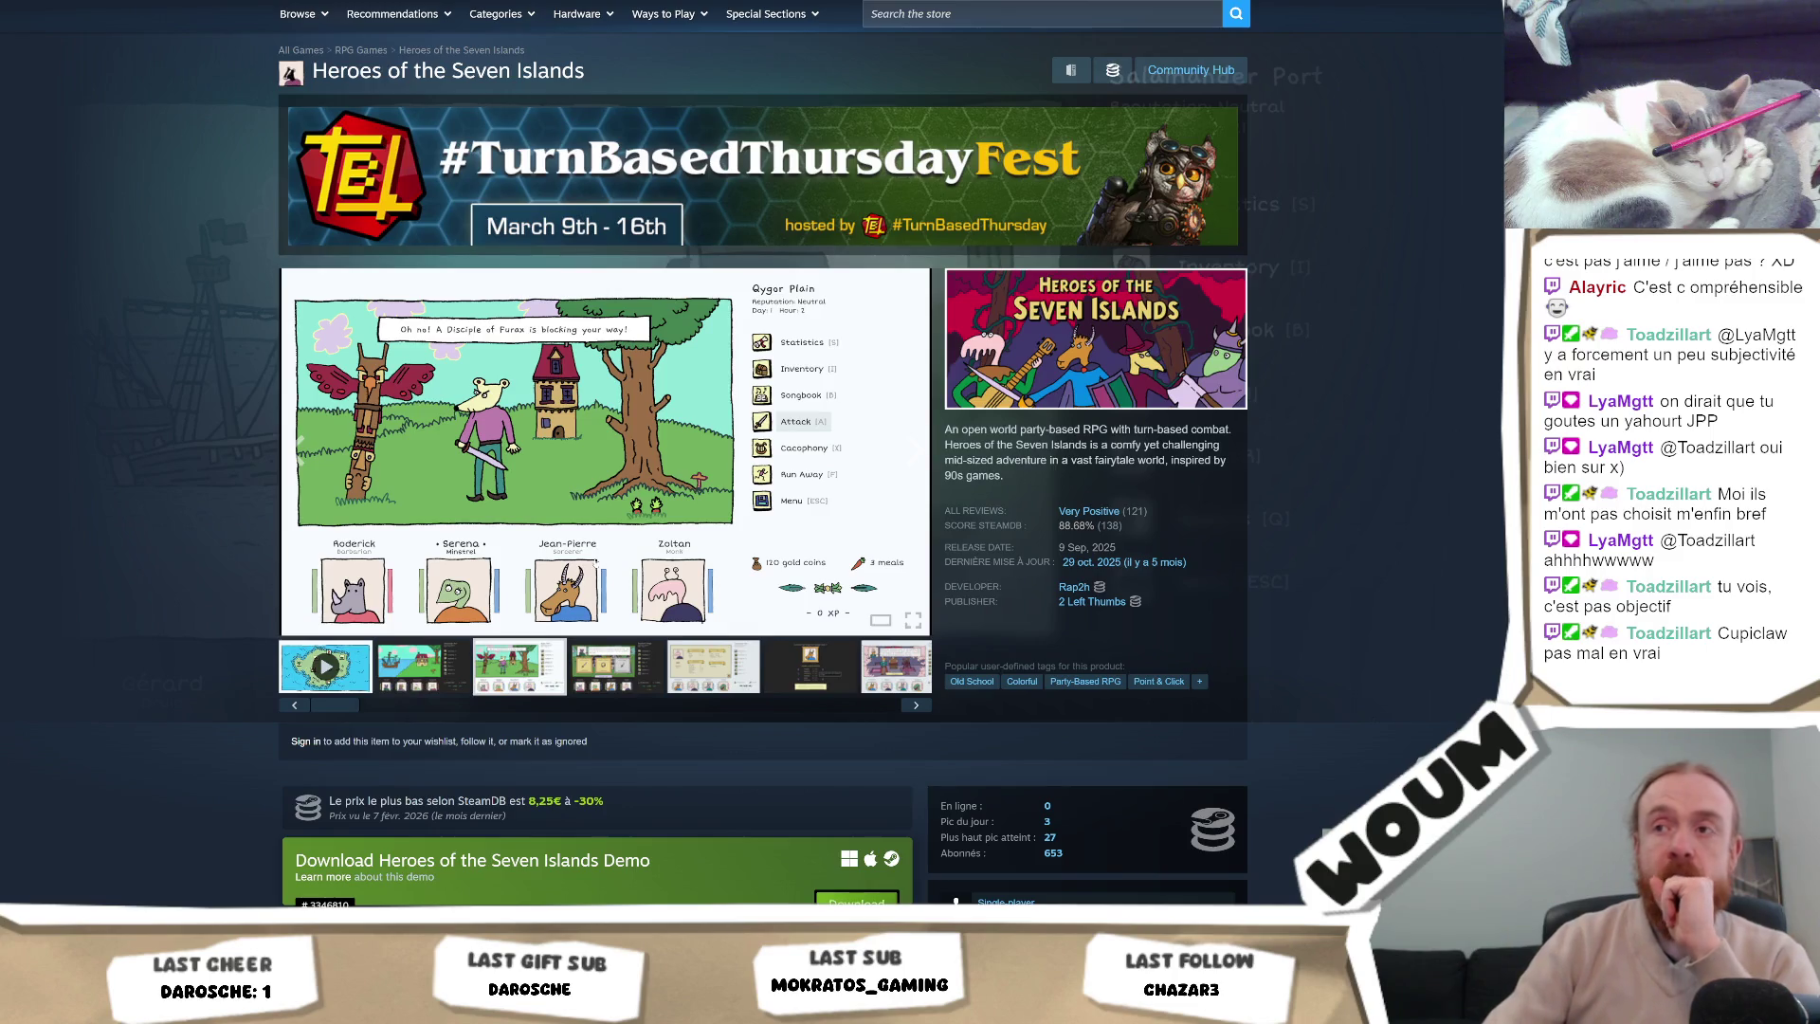
scroll(1408, 549, "down", 5)
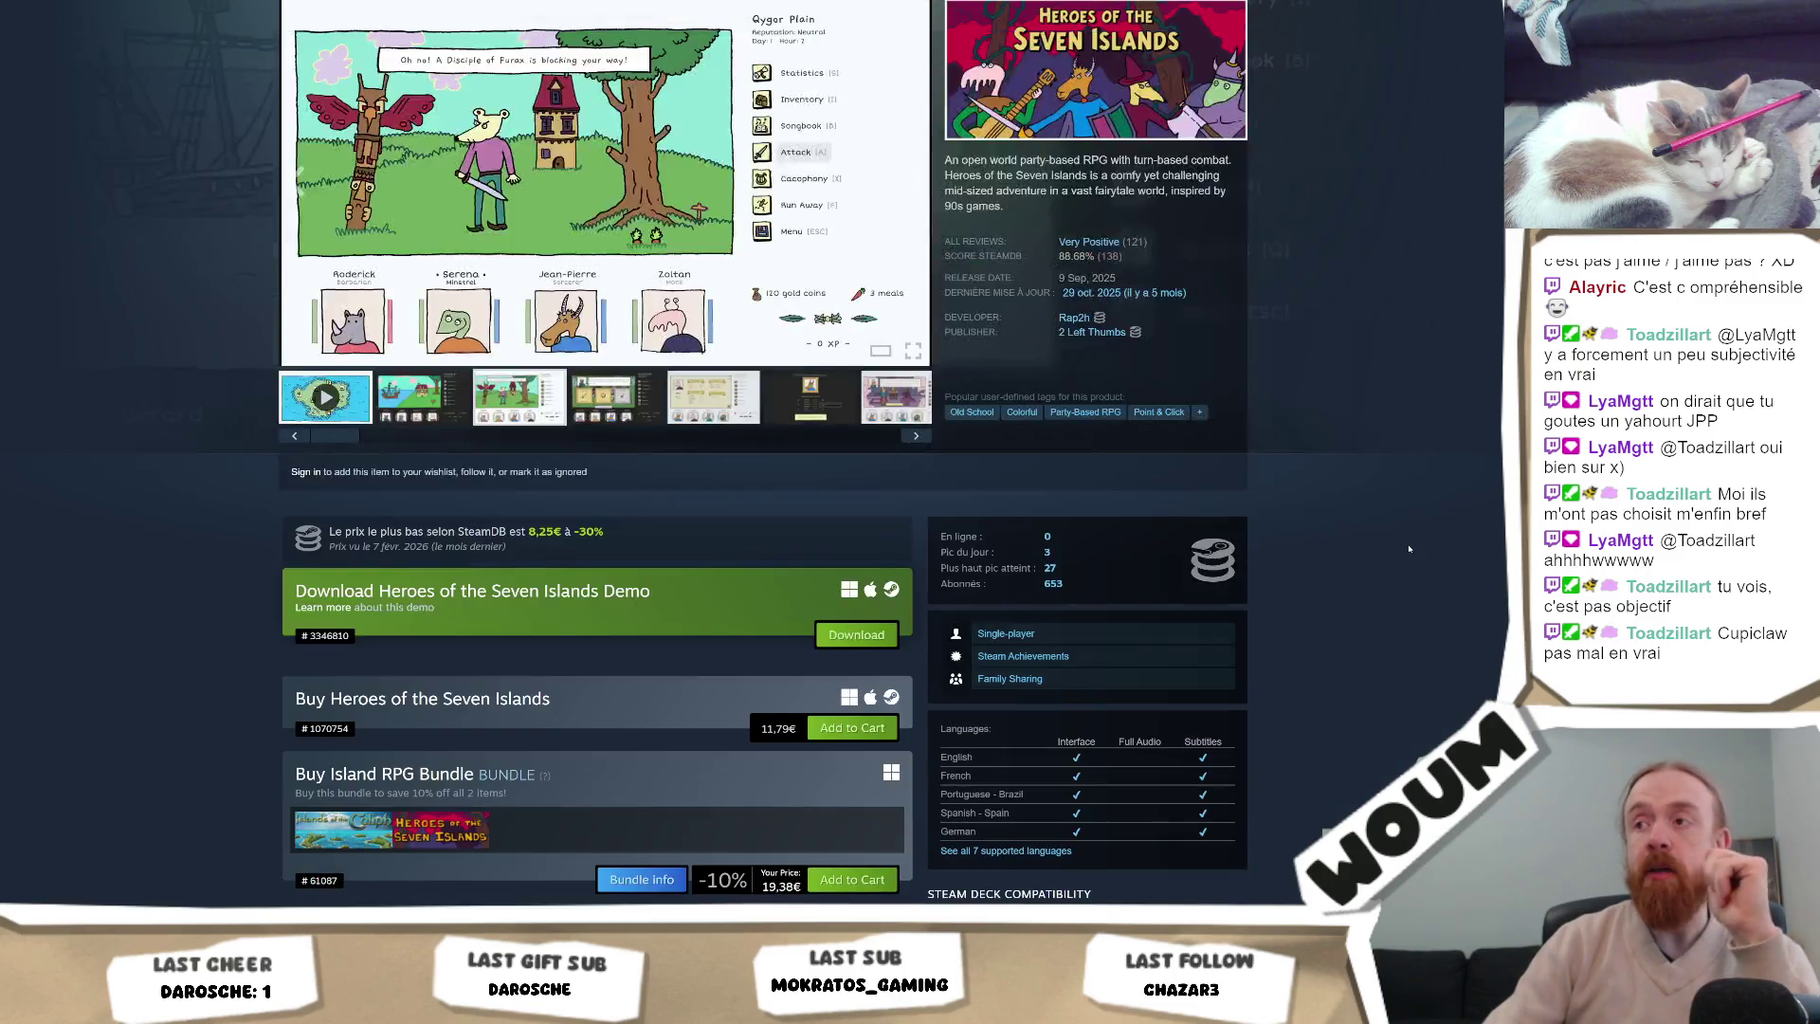
scroll(1408, 549, "down", 3)
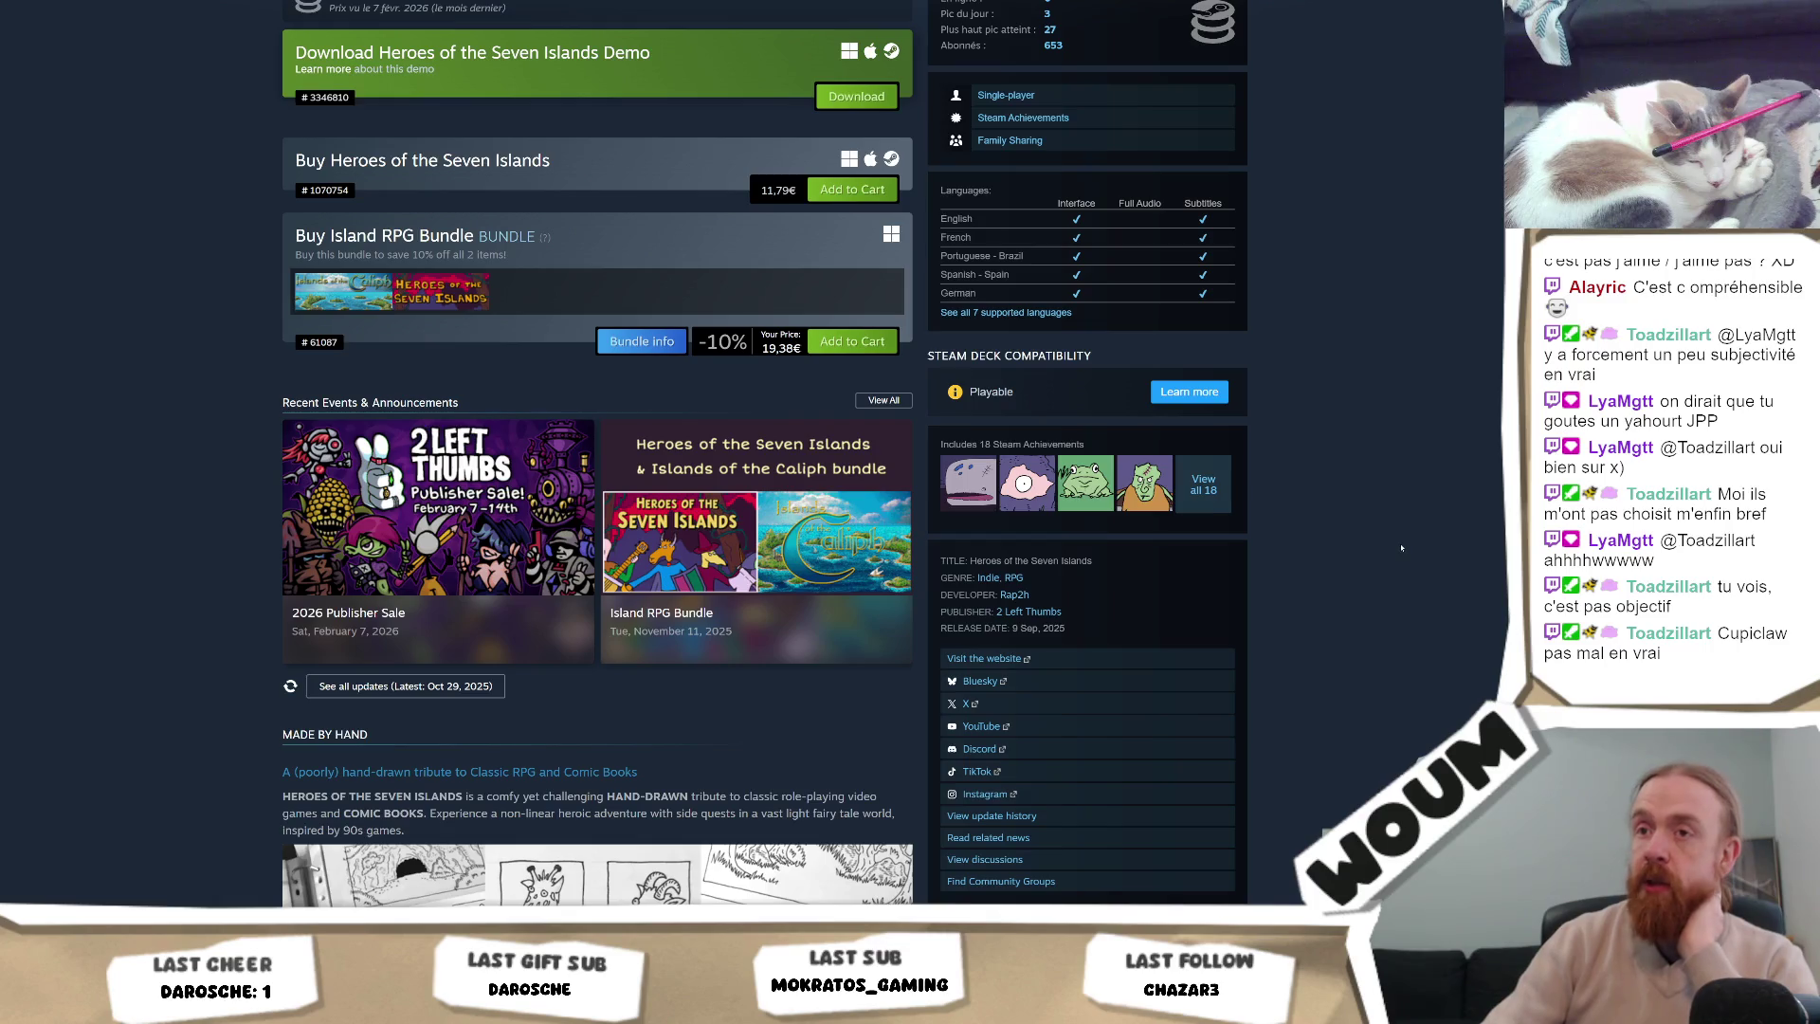
scroll(1410, 549, "down", 3)
scroll(1413, 563, "down", 3)
scroll(1413, 563, "up", 10)
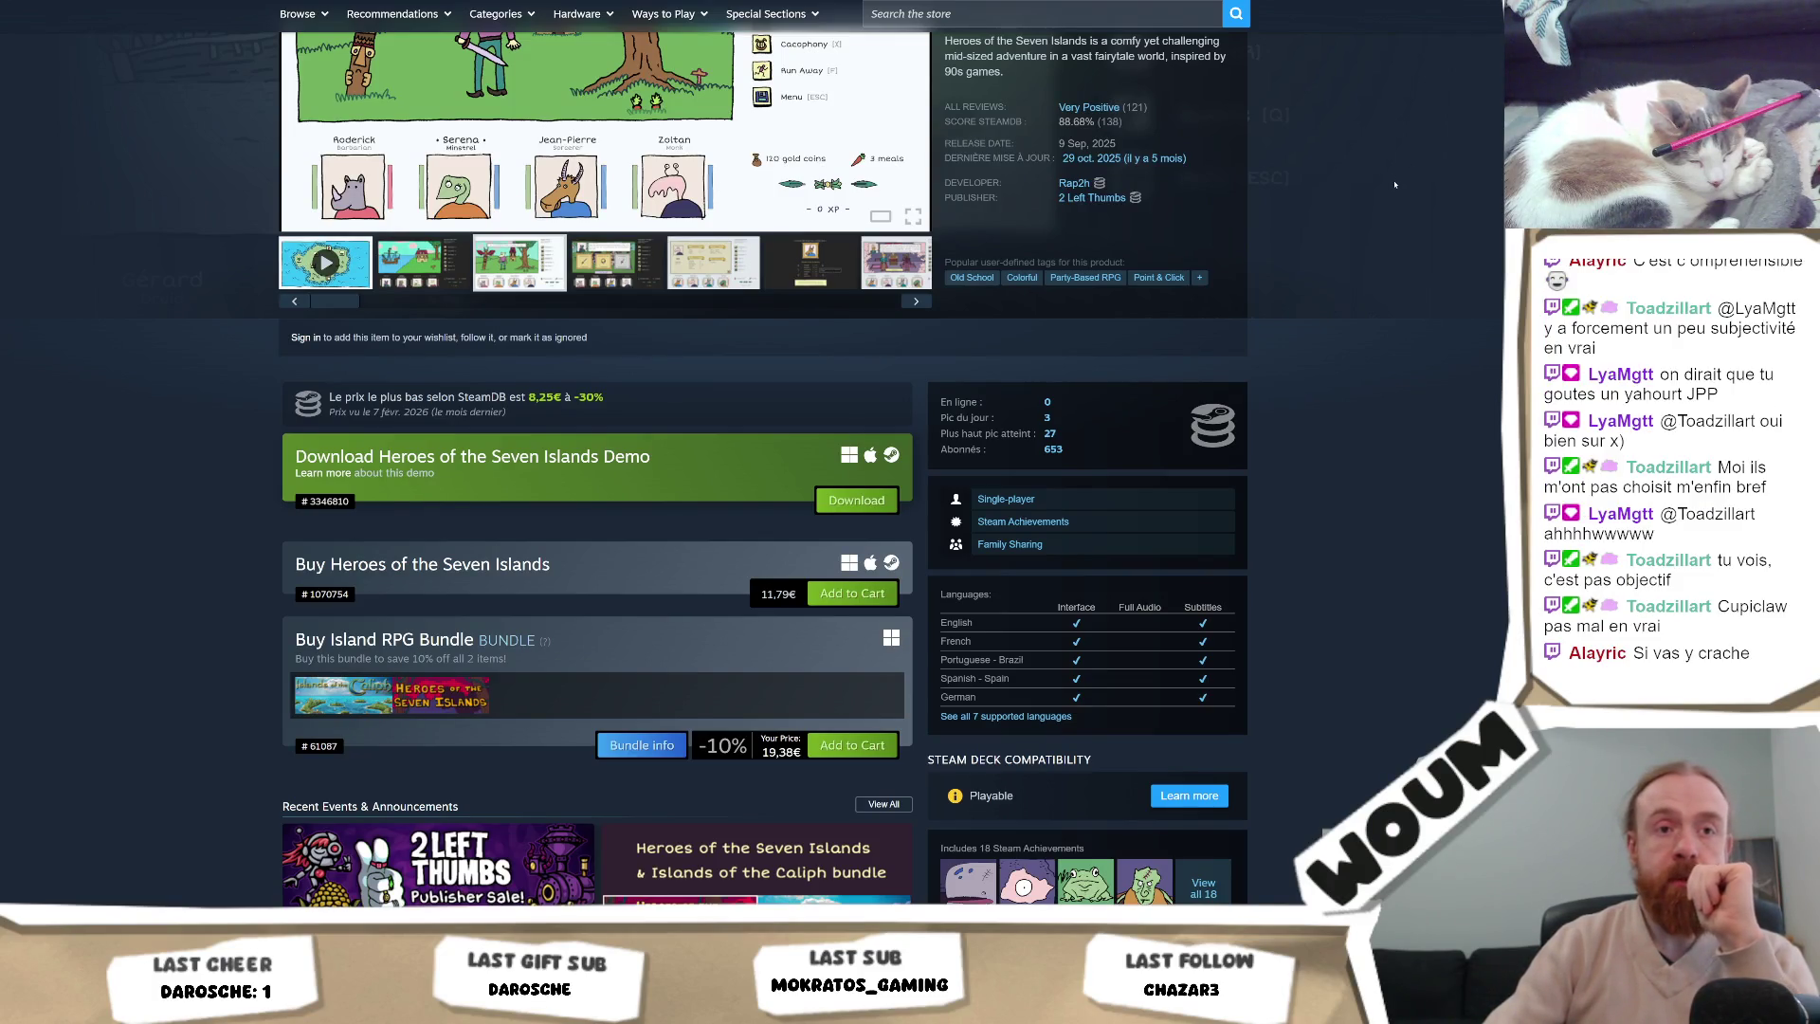
scroll(1394, 228, "up", 4)
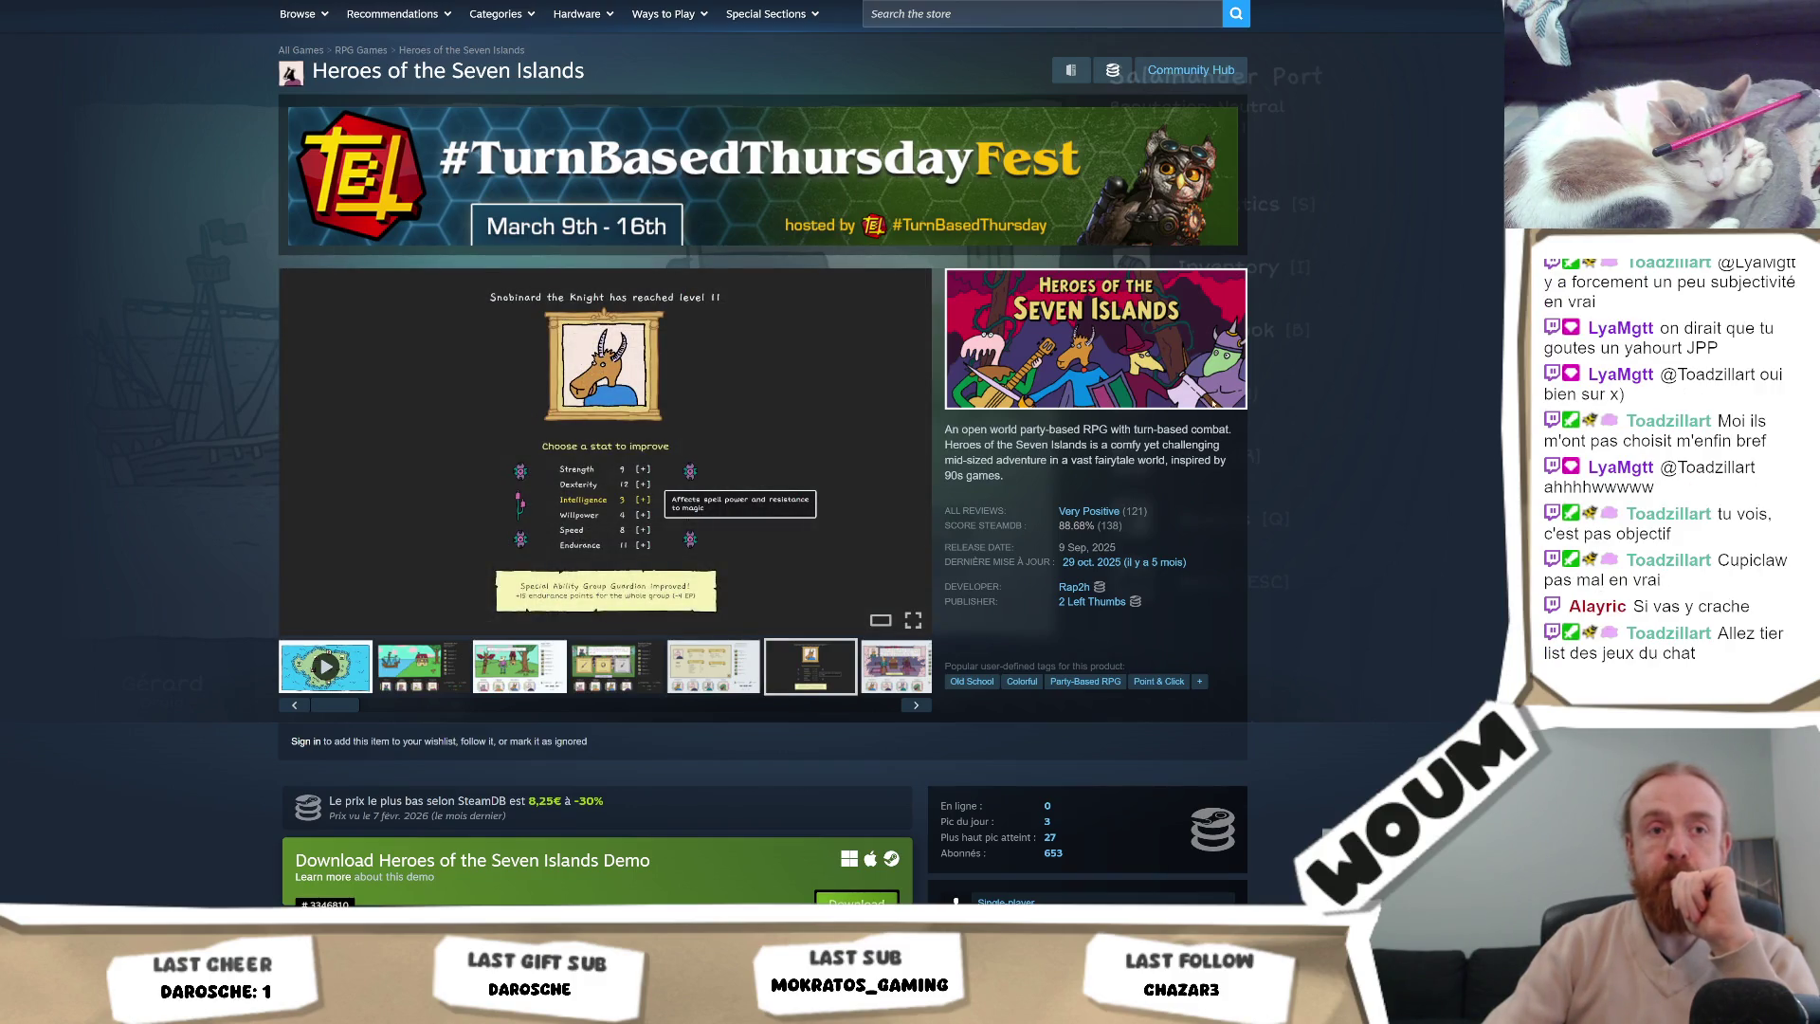
Show Qygor Plain, then switch the gallery to the Forest of Darkwoods screenshot with its Attack menu
left_click(512, 675)
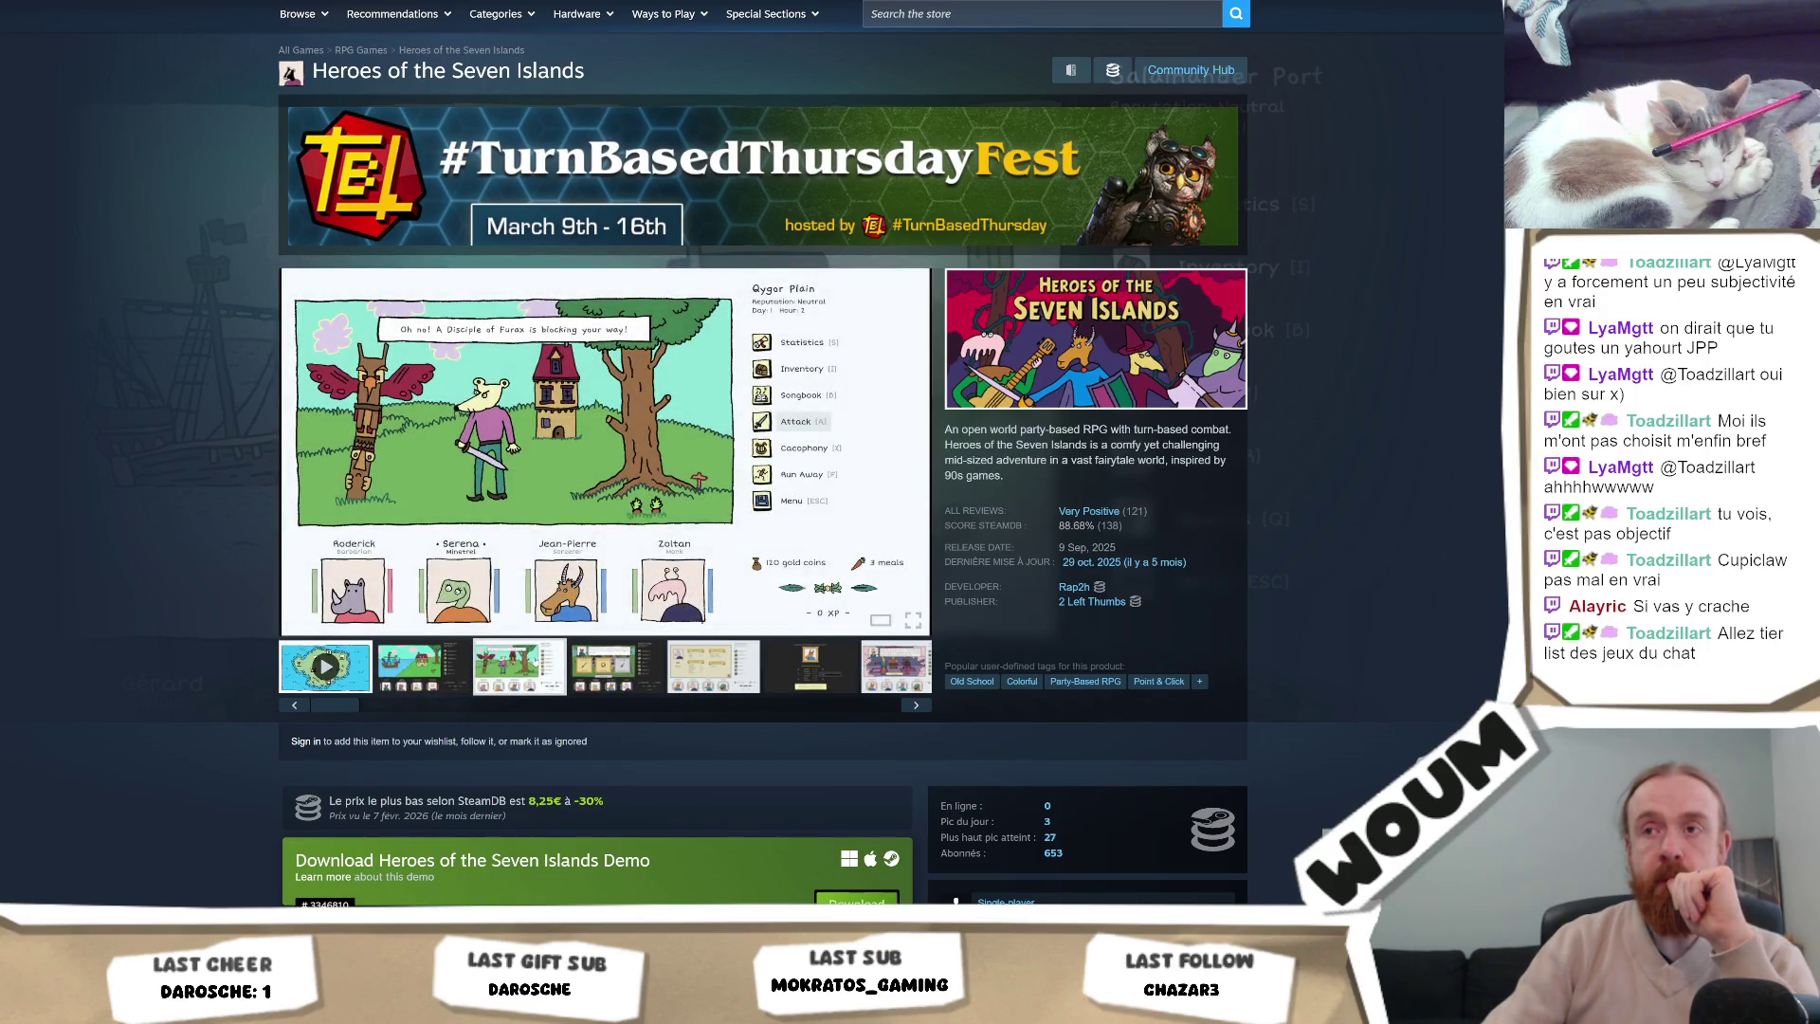
scroll(130, 588, "down", 3)
scroll(130, 586, "down", 4)
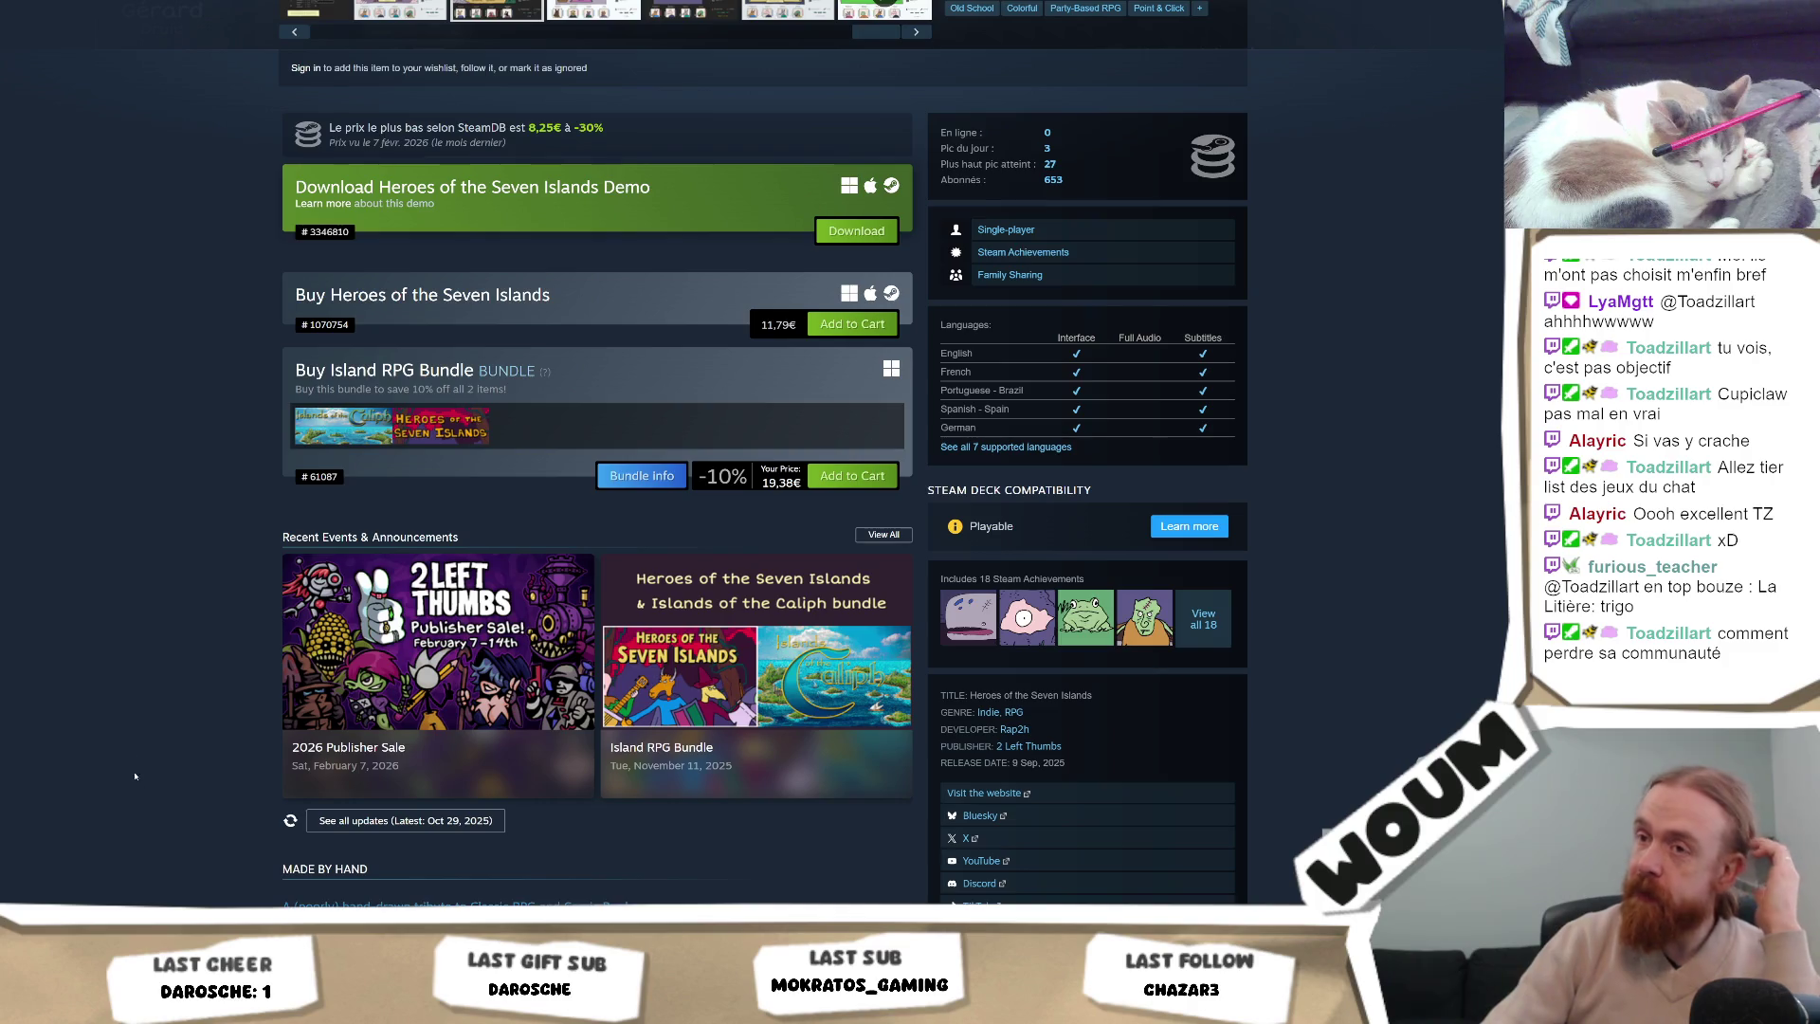
scroll(138, 787, "up", 10)
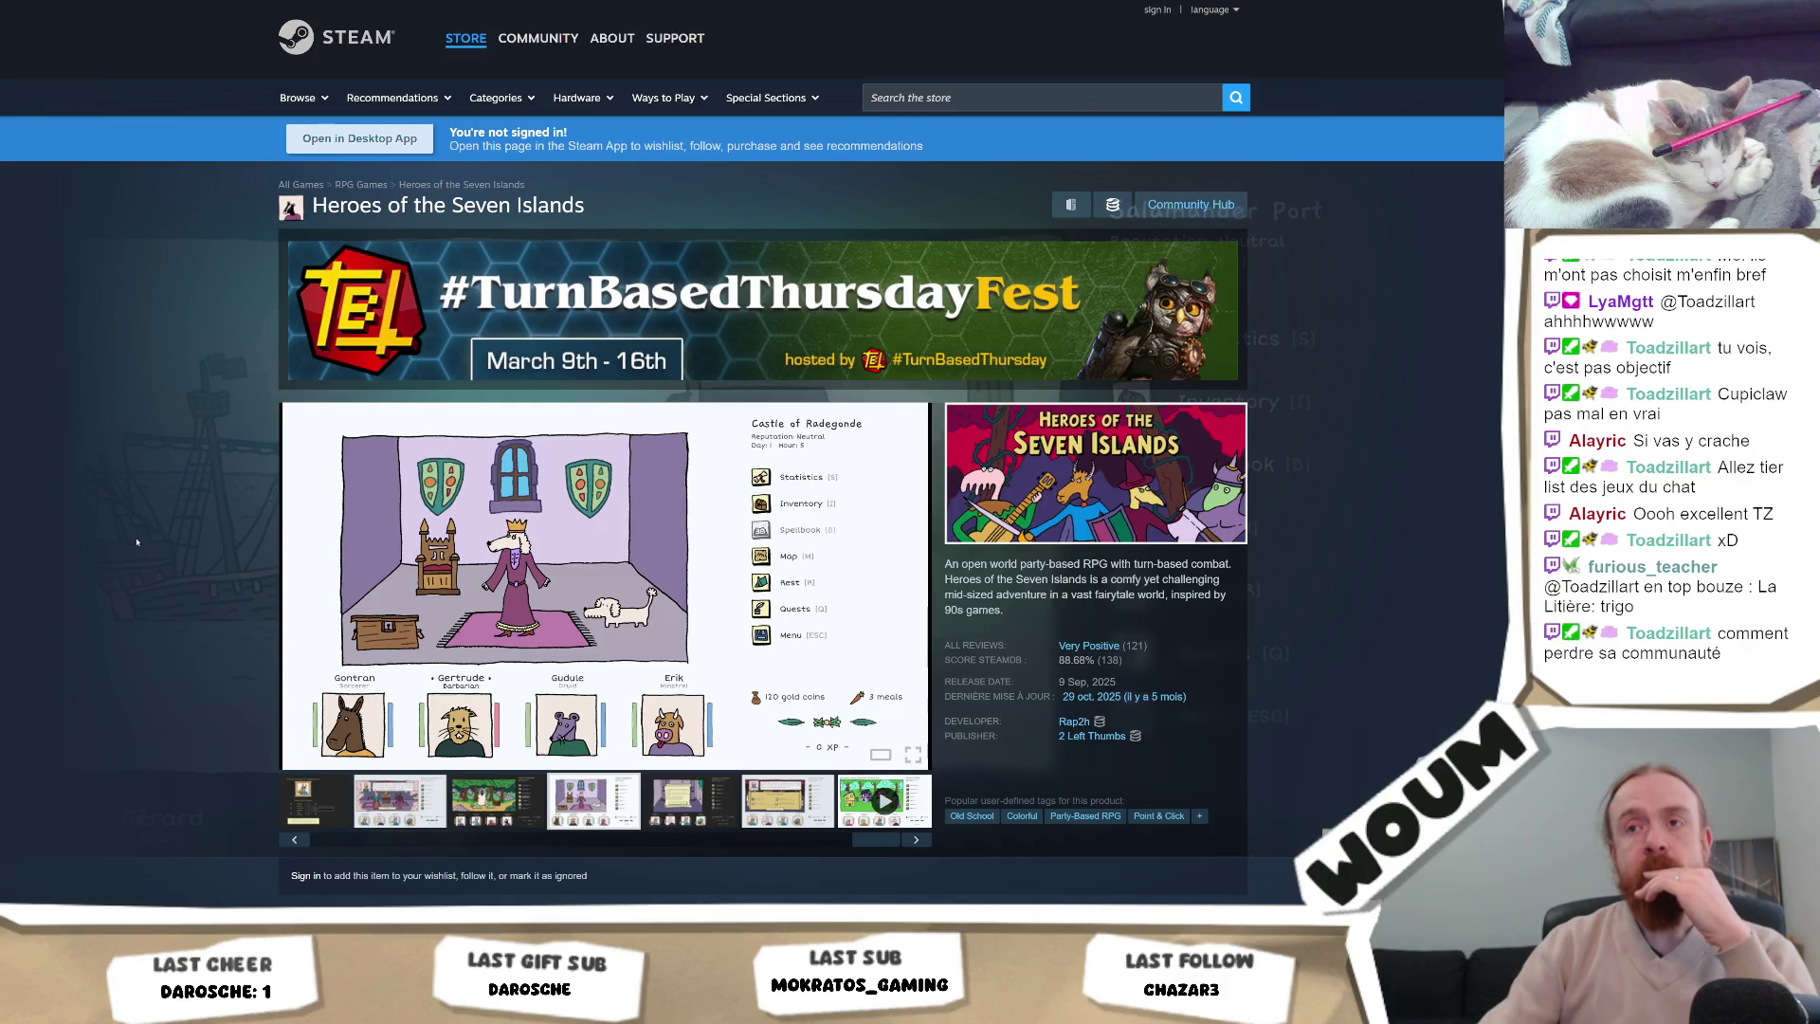
scroll(138, 540, "down", 2)
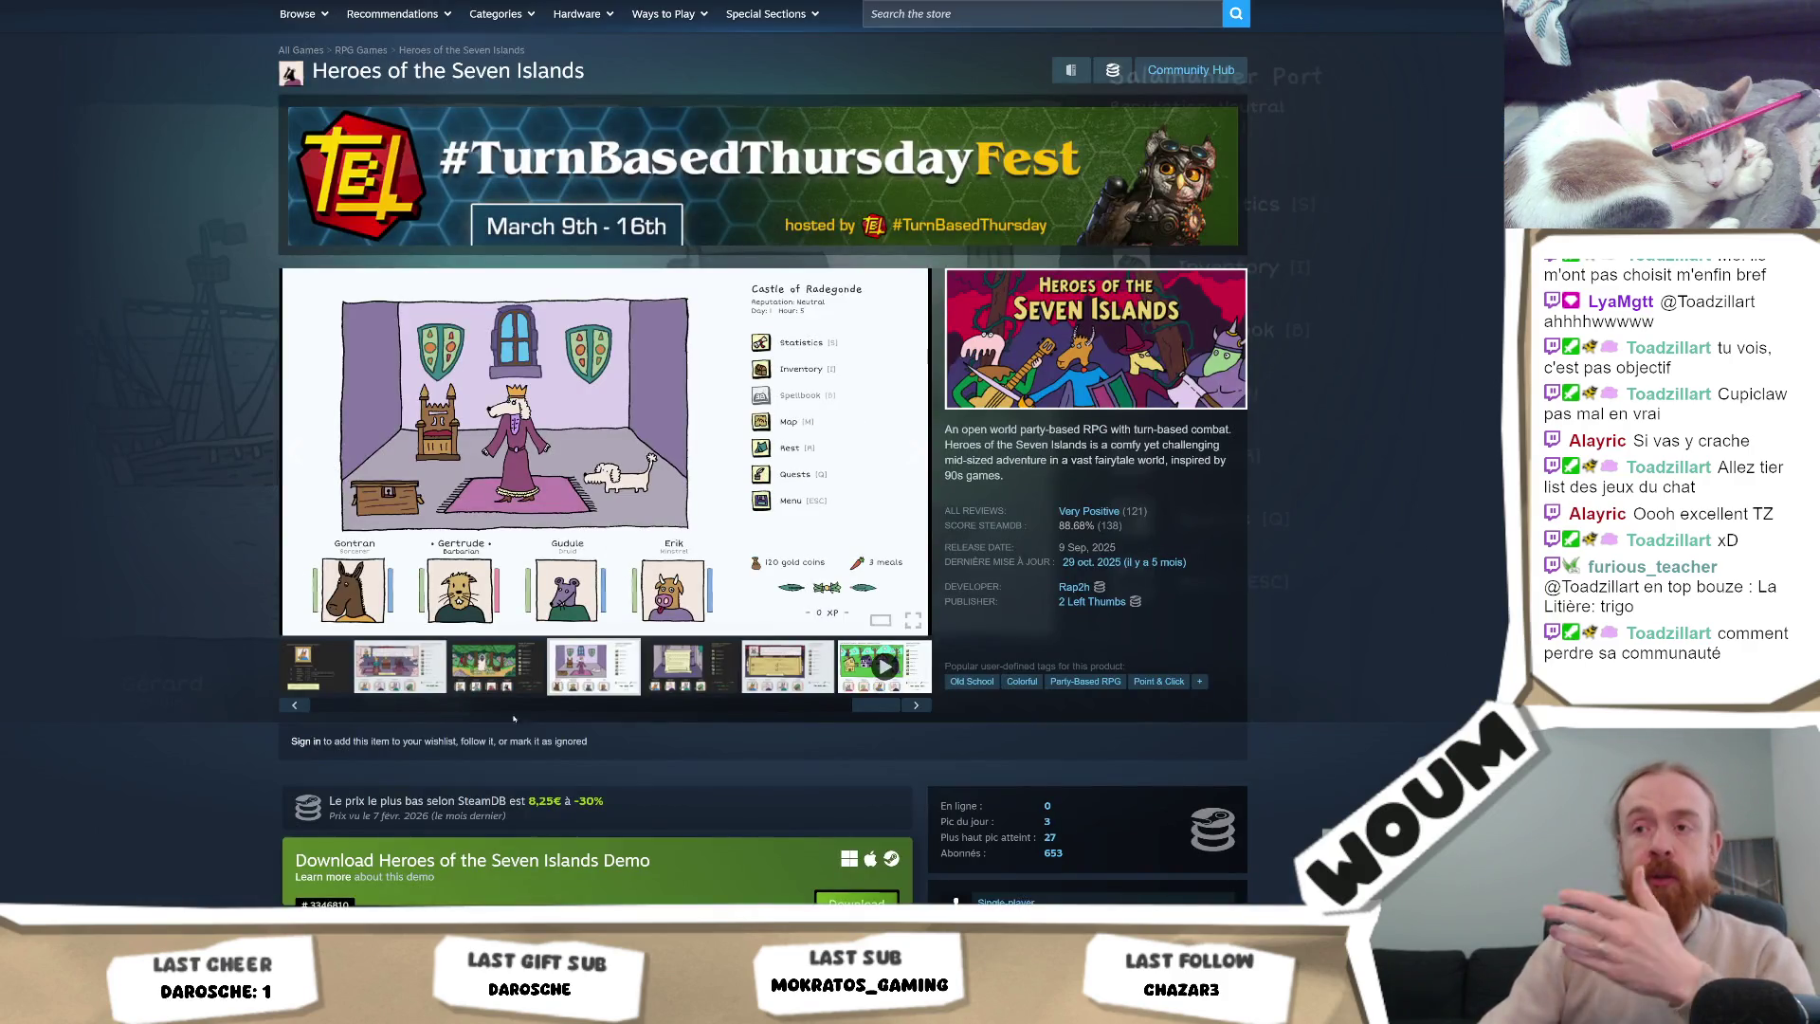
left_click(496, 666)
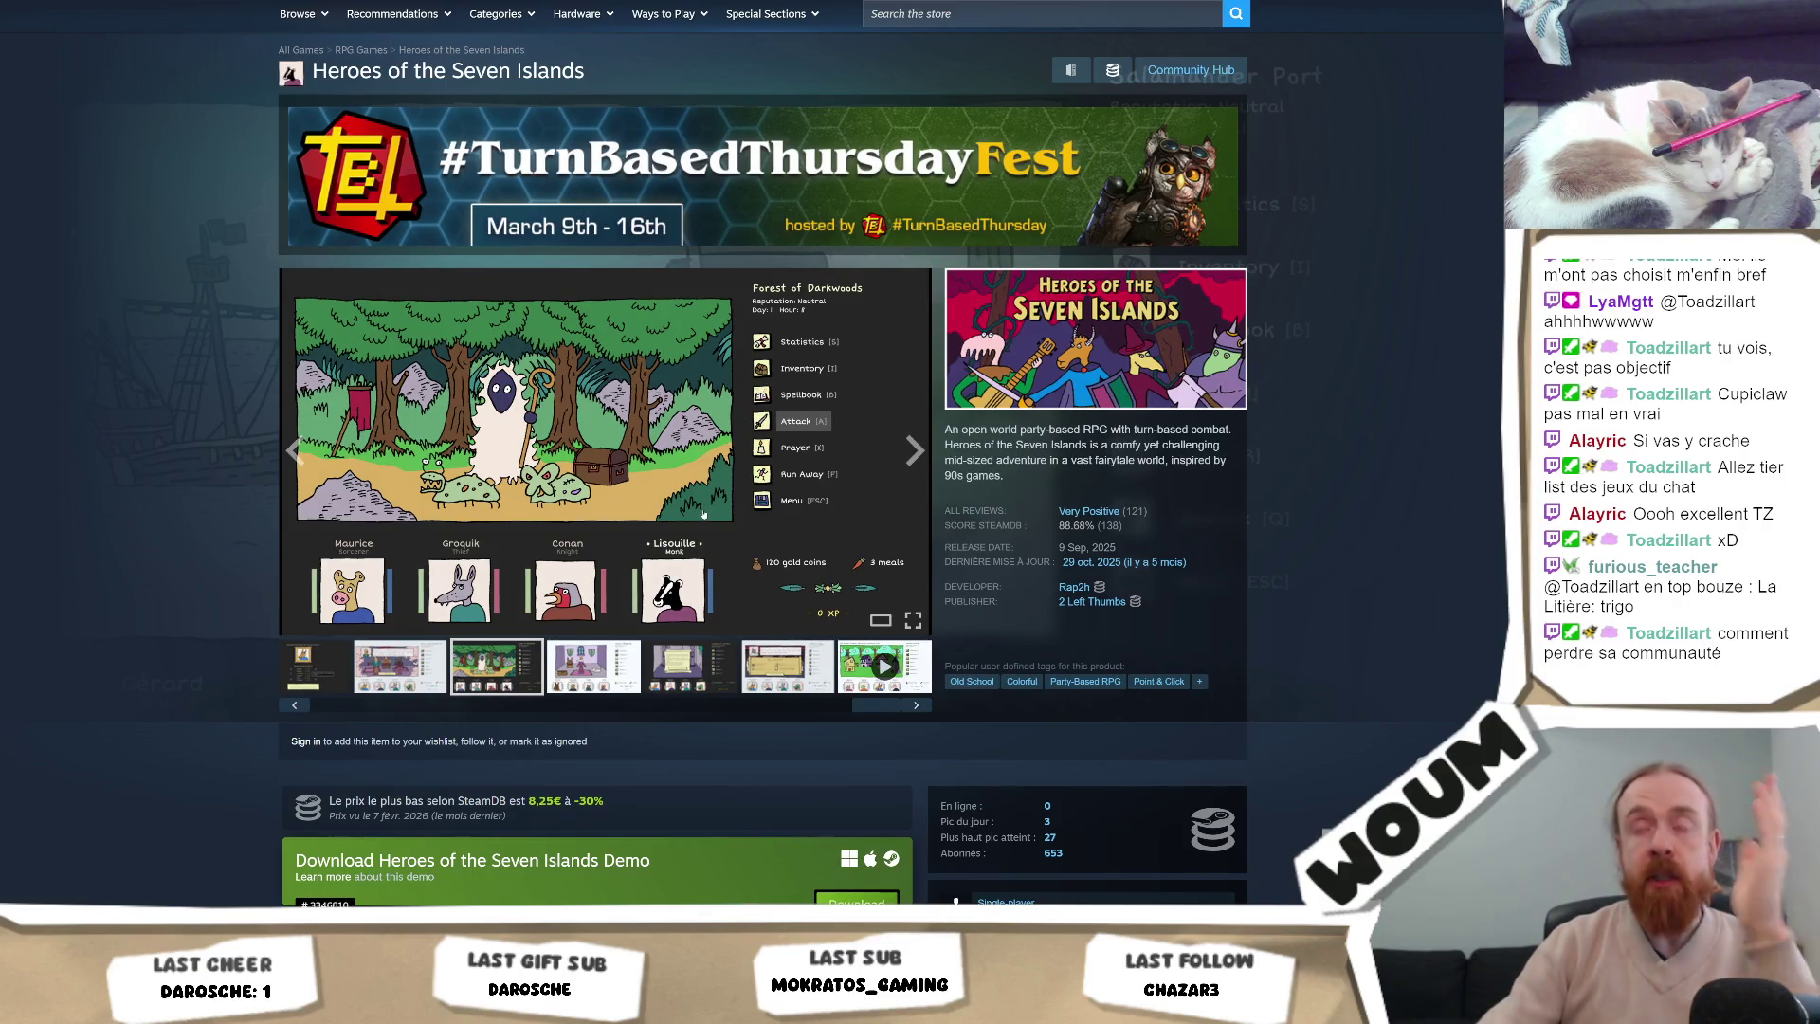
Open Forest of Darkwoods full size, step to the Cemetery of Tourtelune scroll (10 of 12), then close
left_click(704, 513)
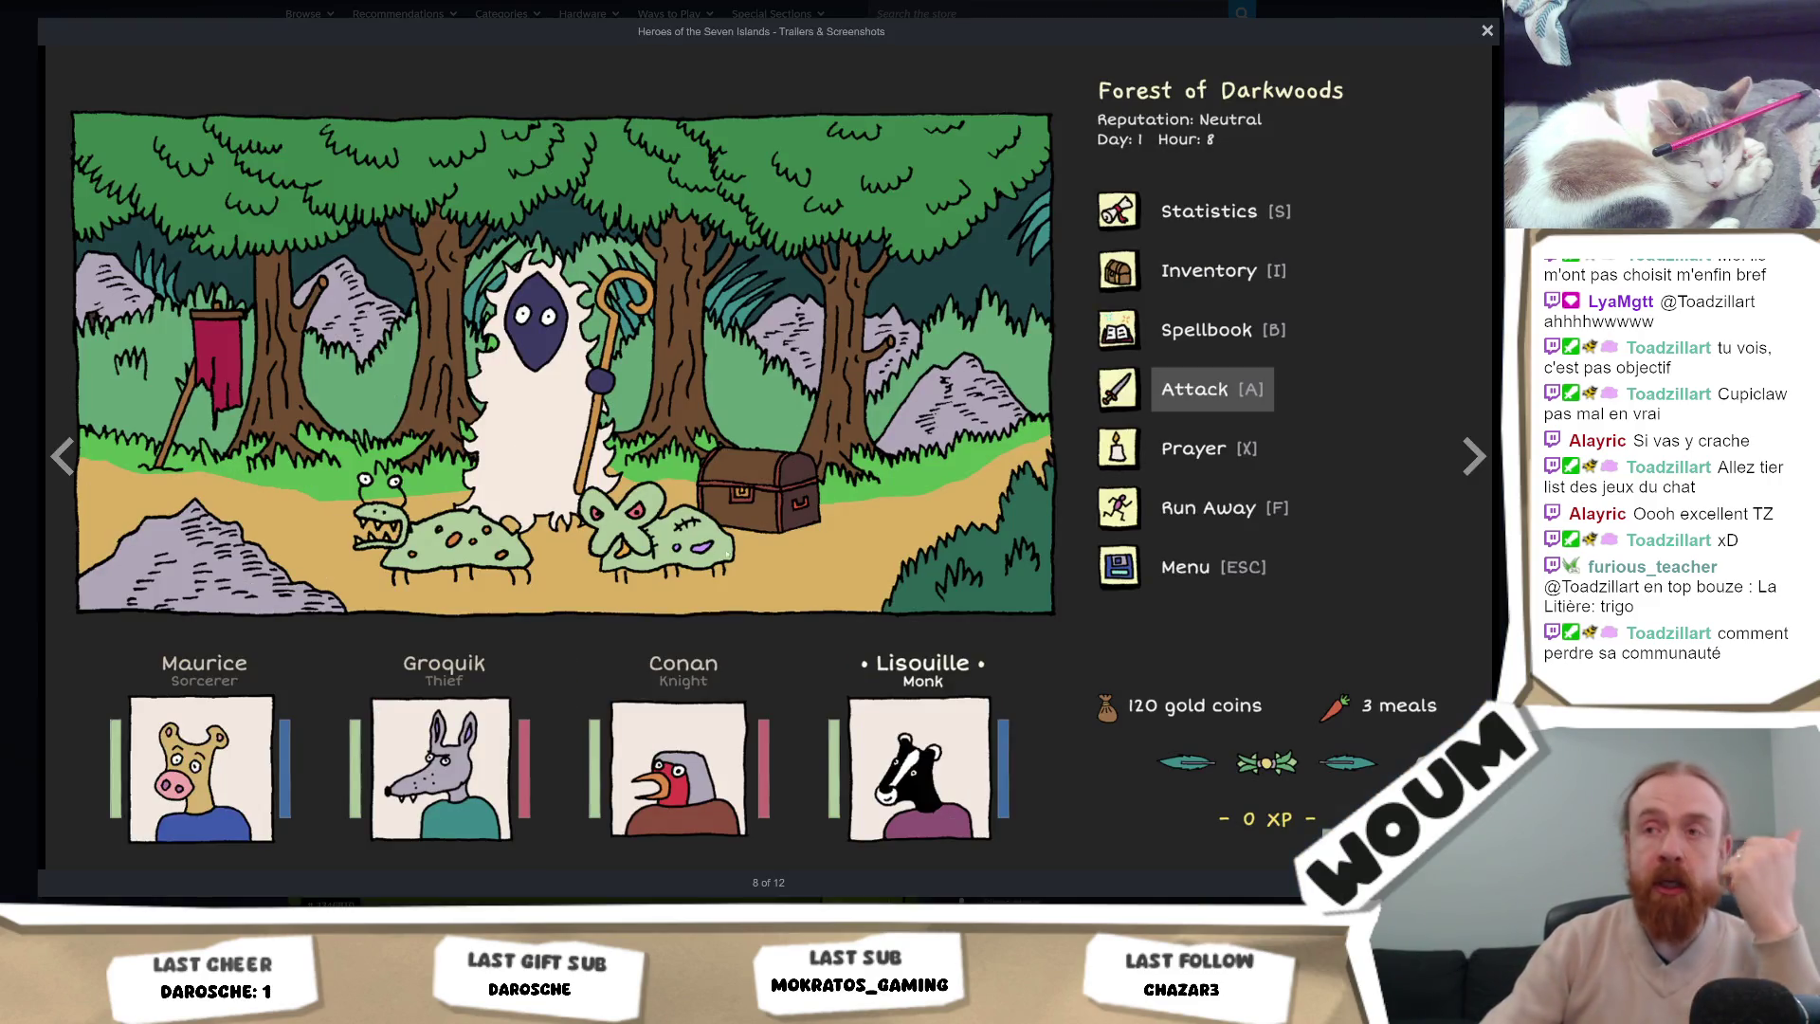
left_click(1461, 471)
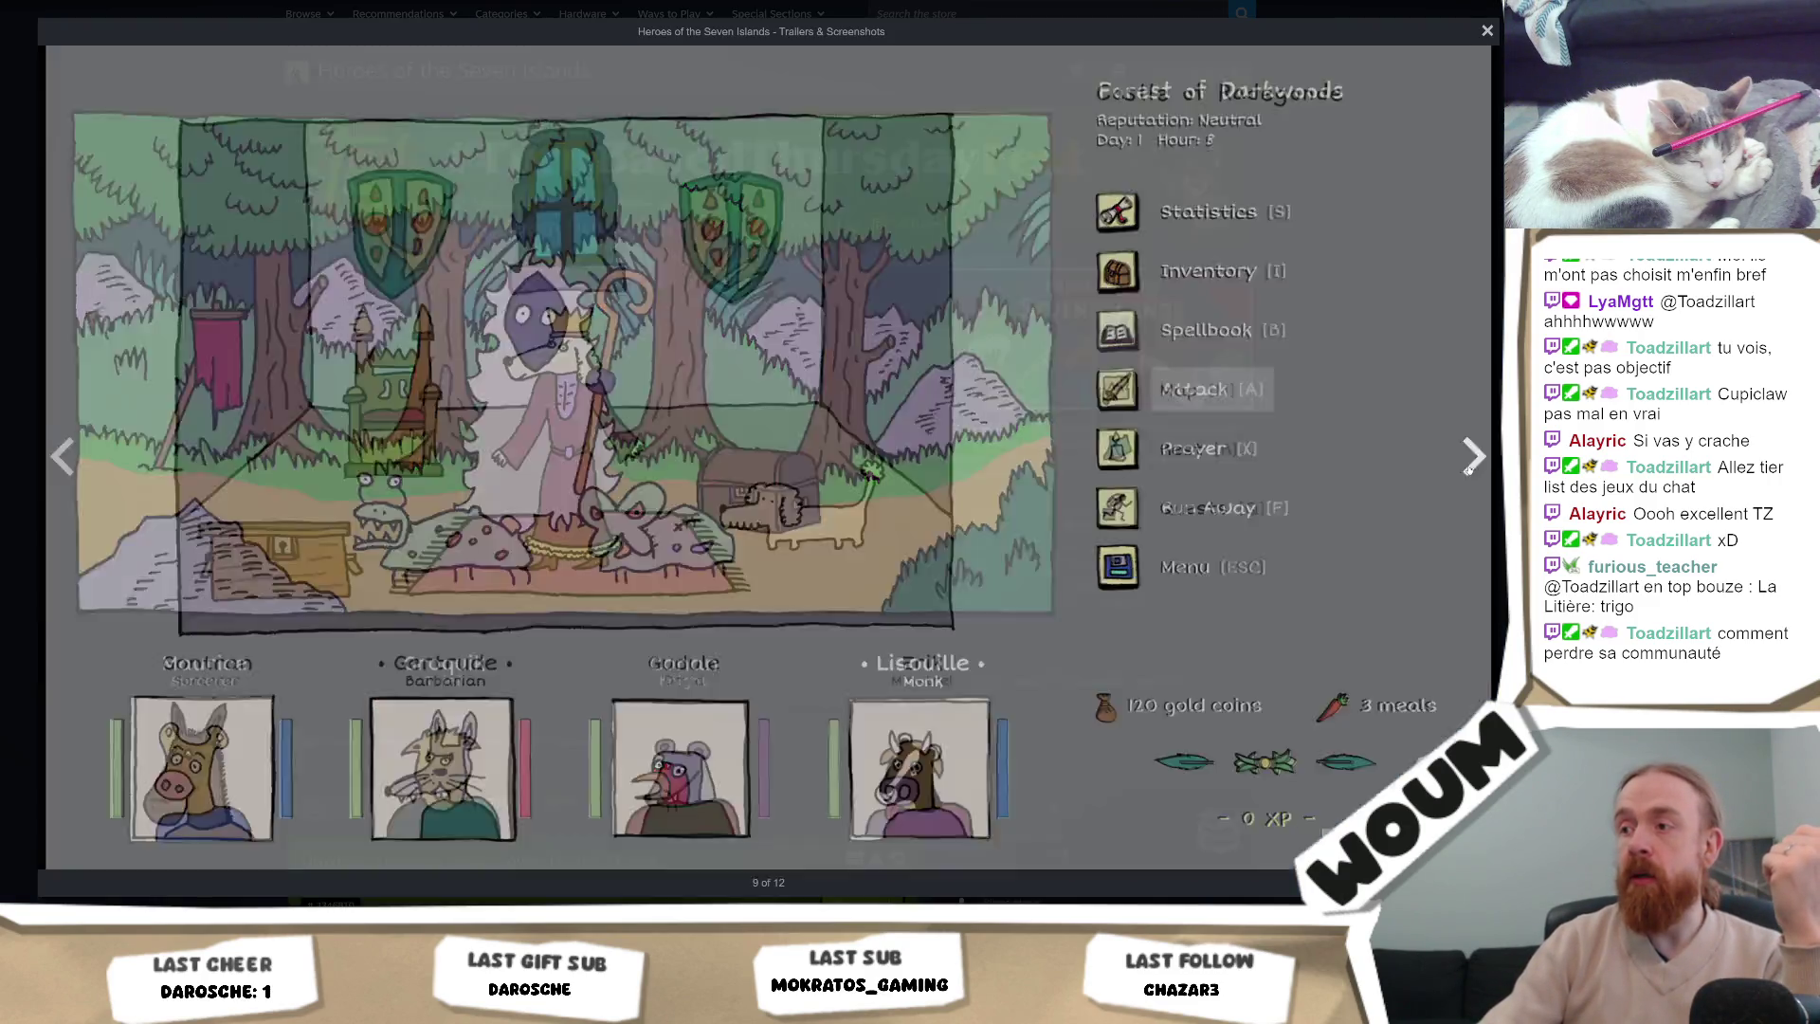
left_click(1462, 470)
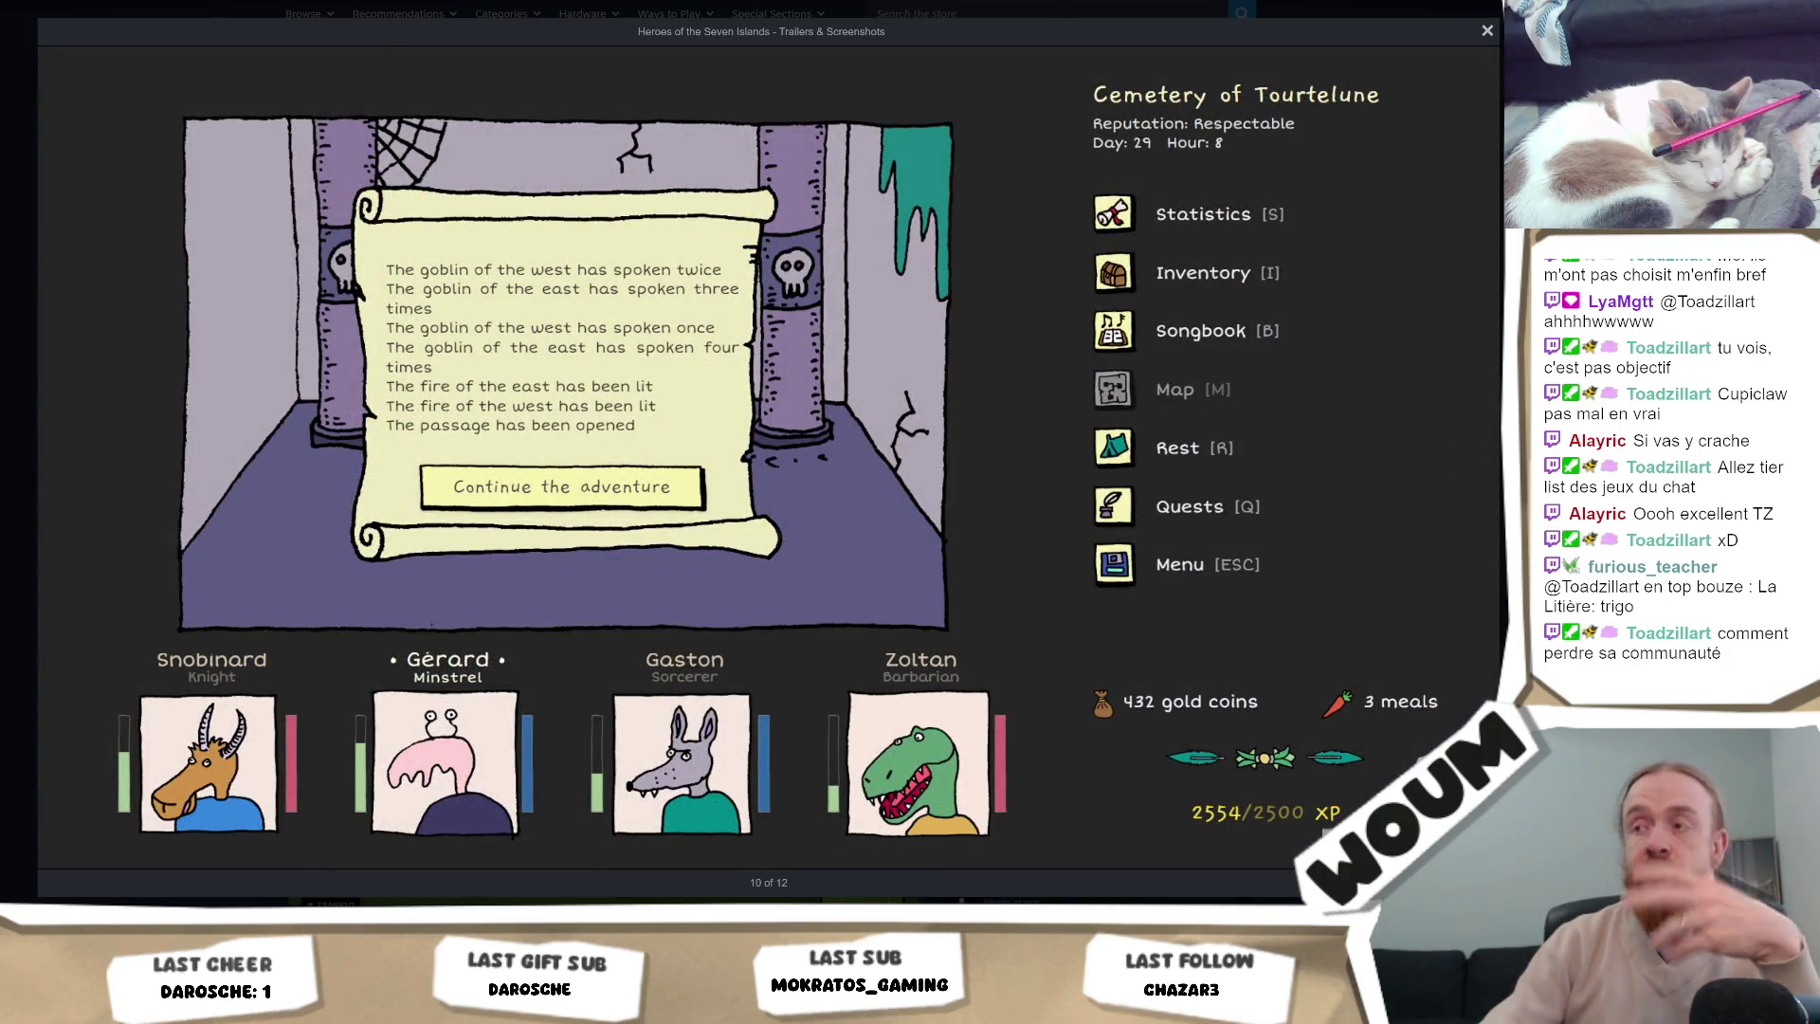
key("Escape")
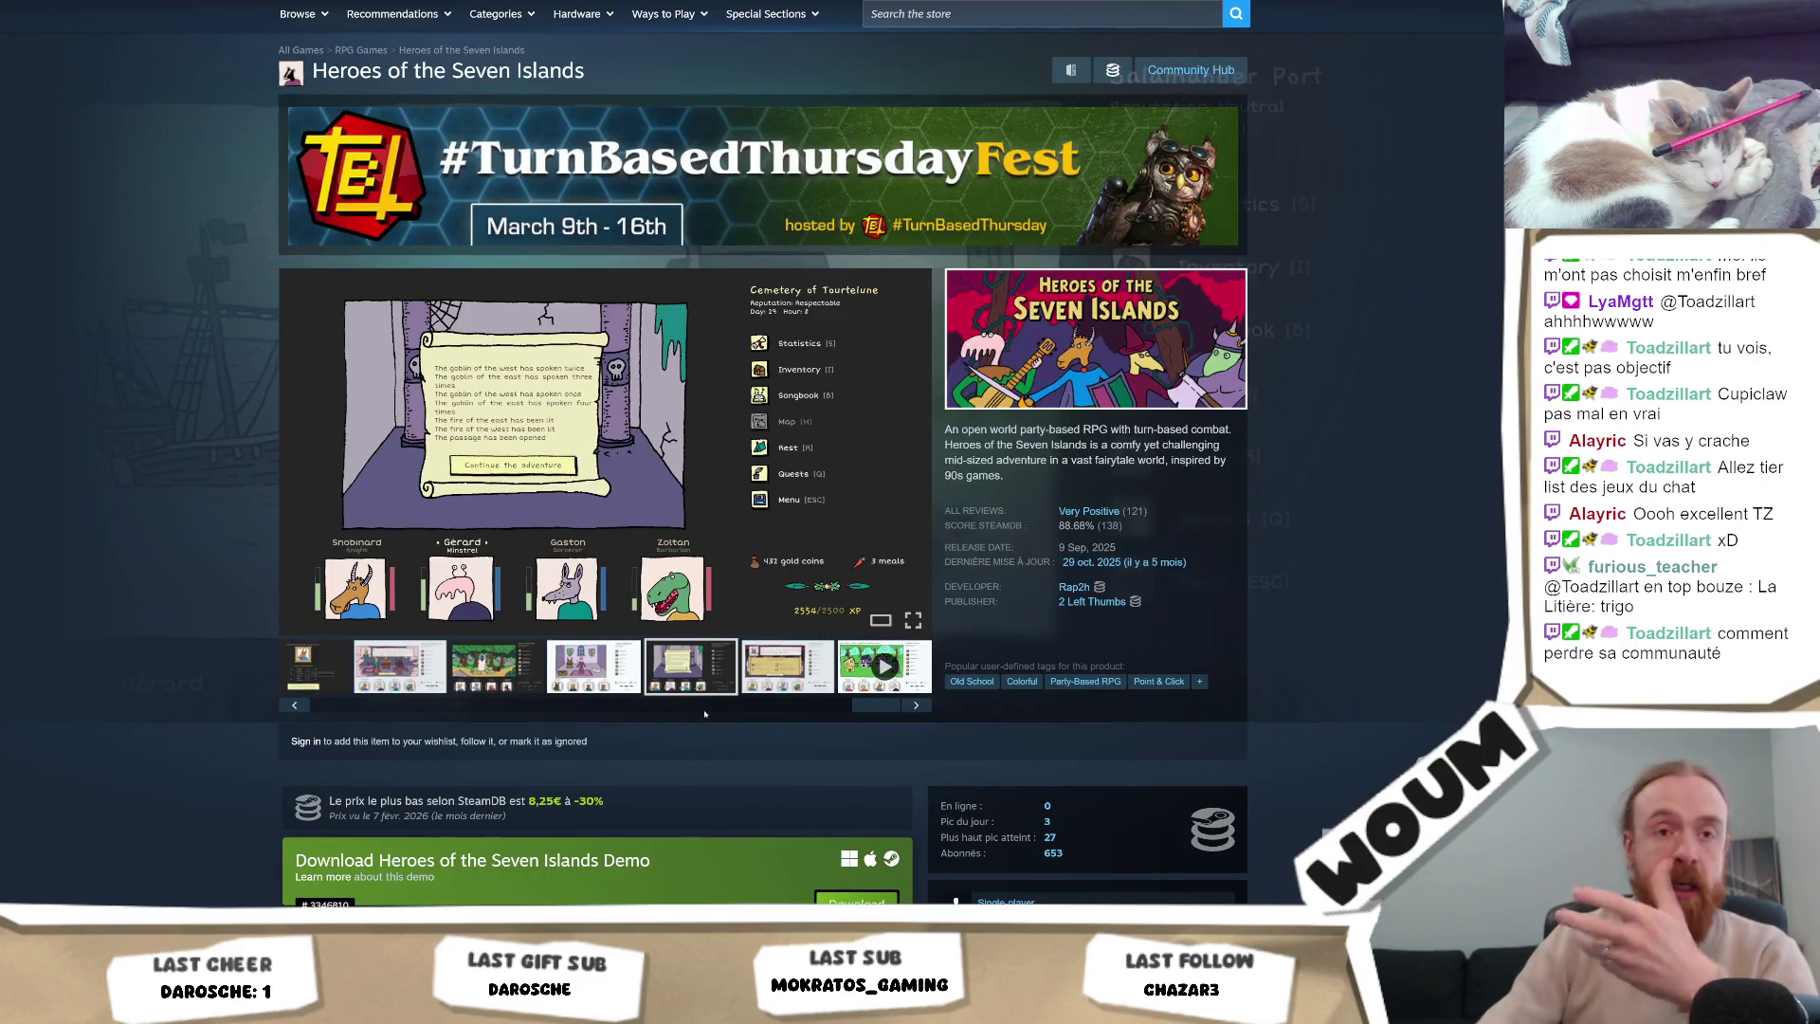
scroll(609, 782, "down", 4)
scroll(253, 676, "down", 8)
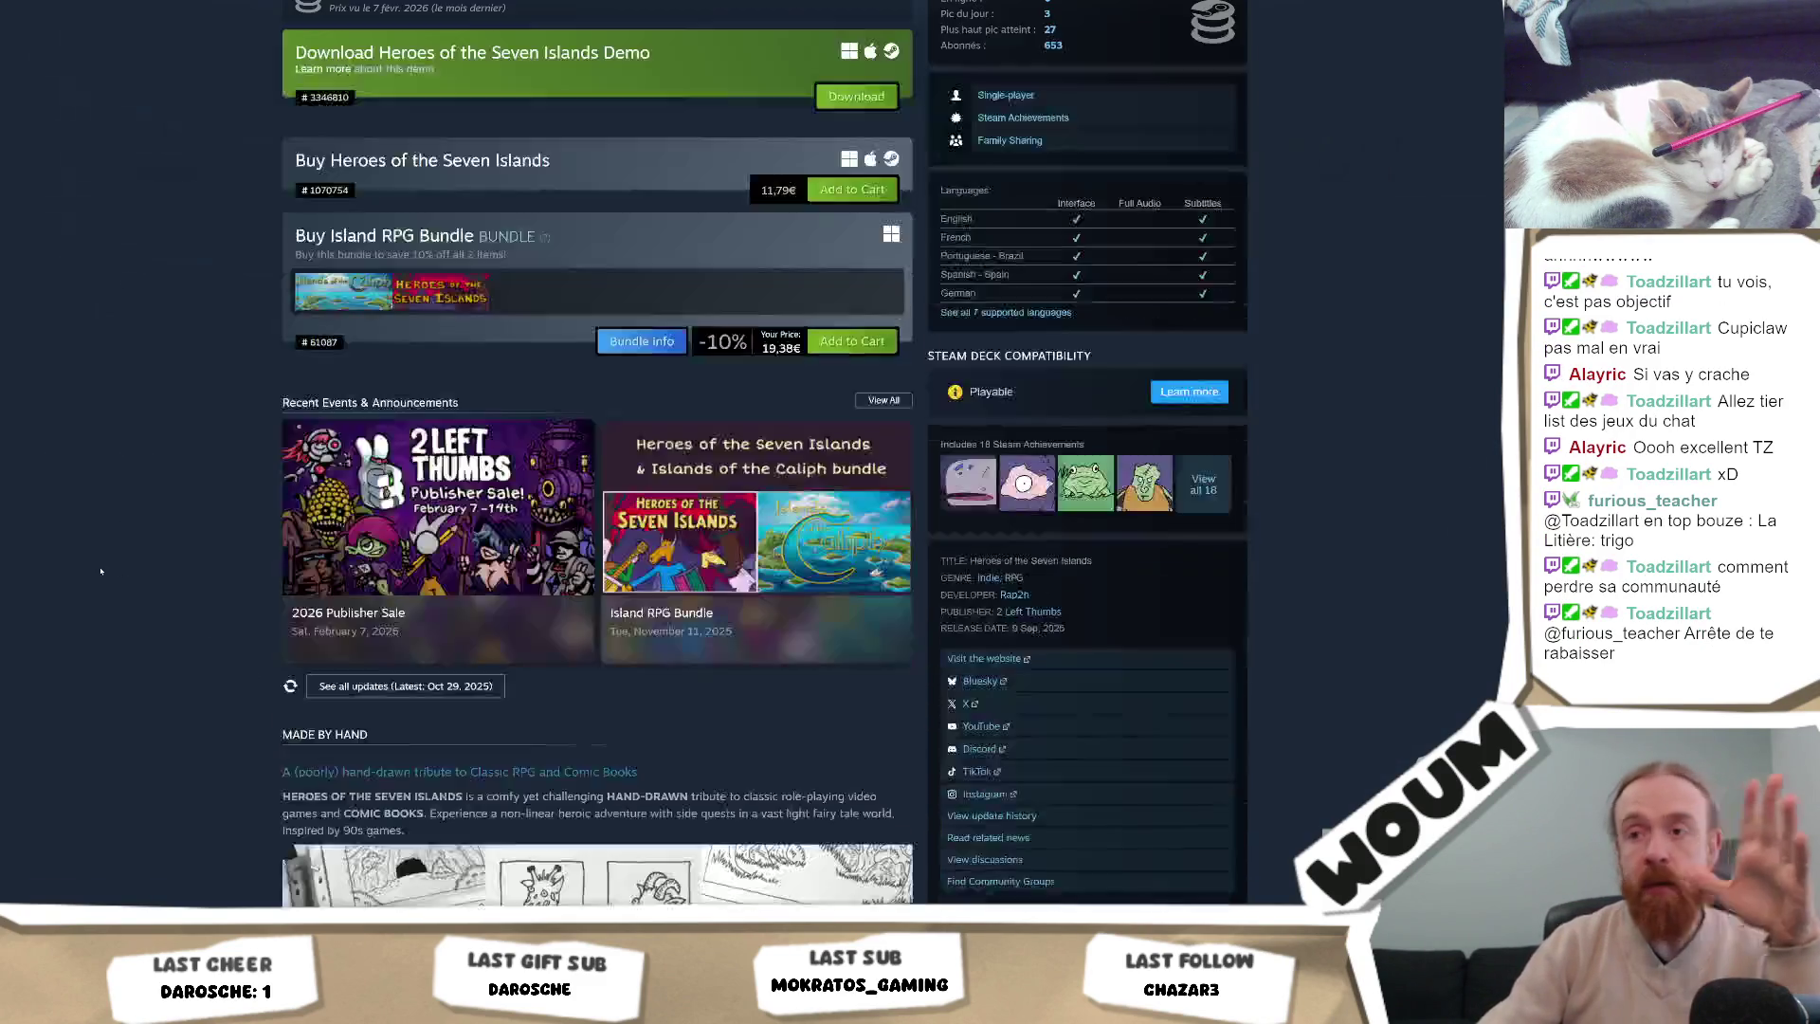
scroll(95, 573, "down", 8)
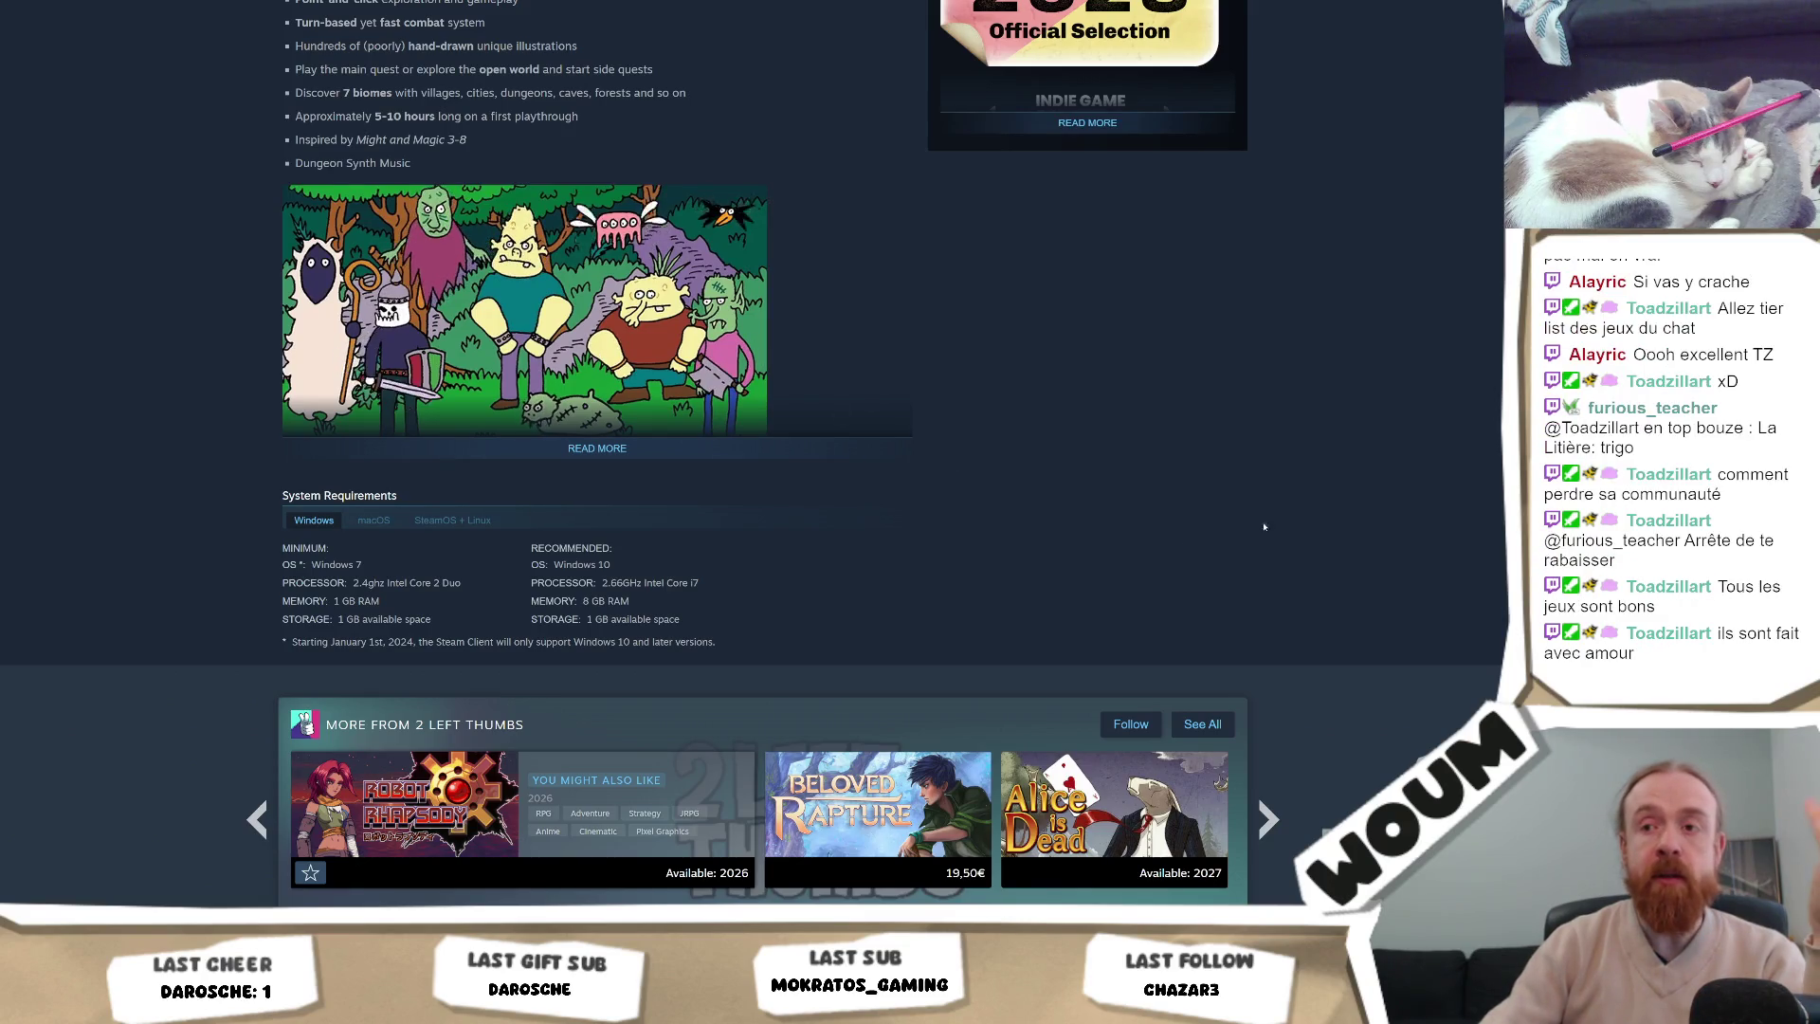
scroll(1441, 507, "down", 3)
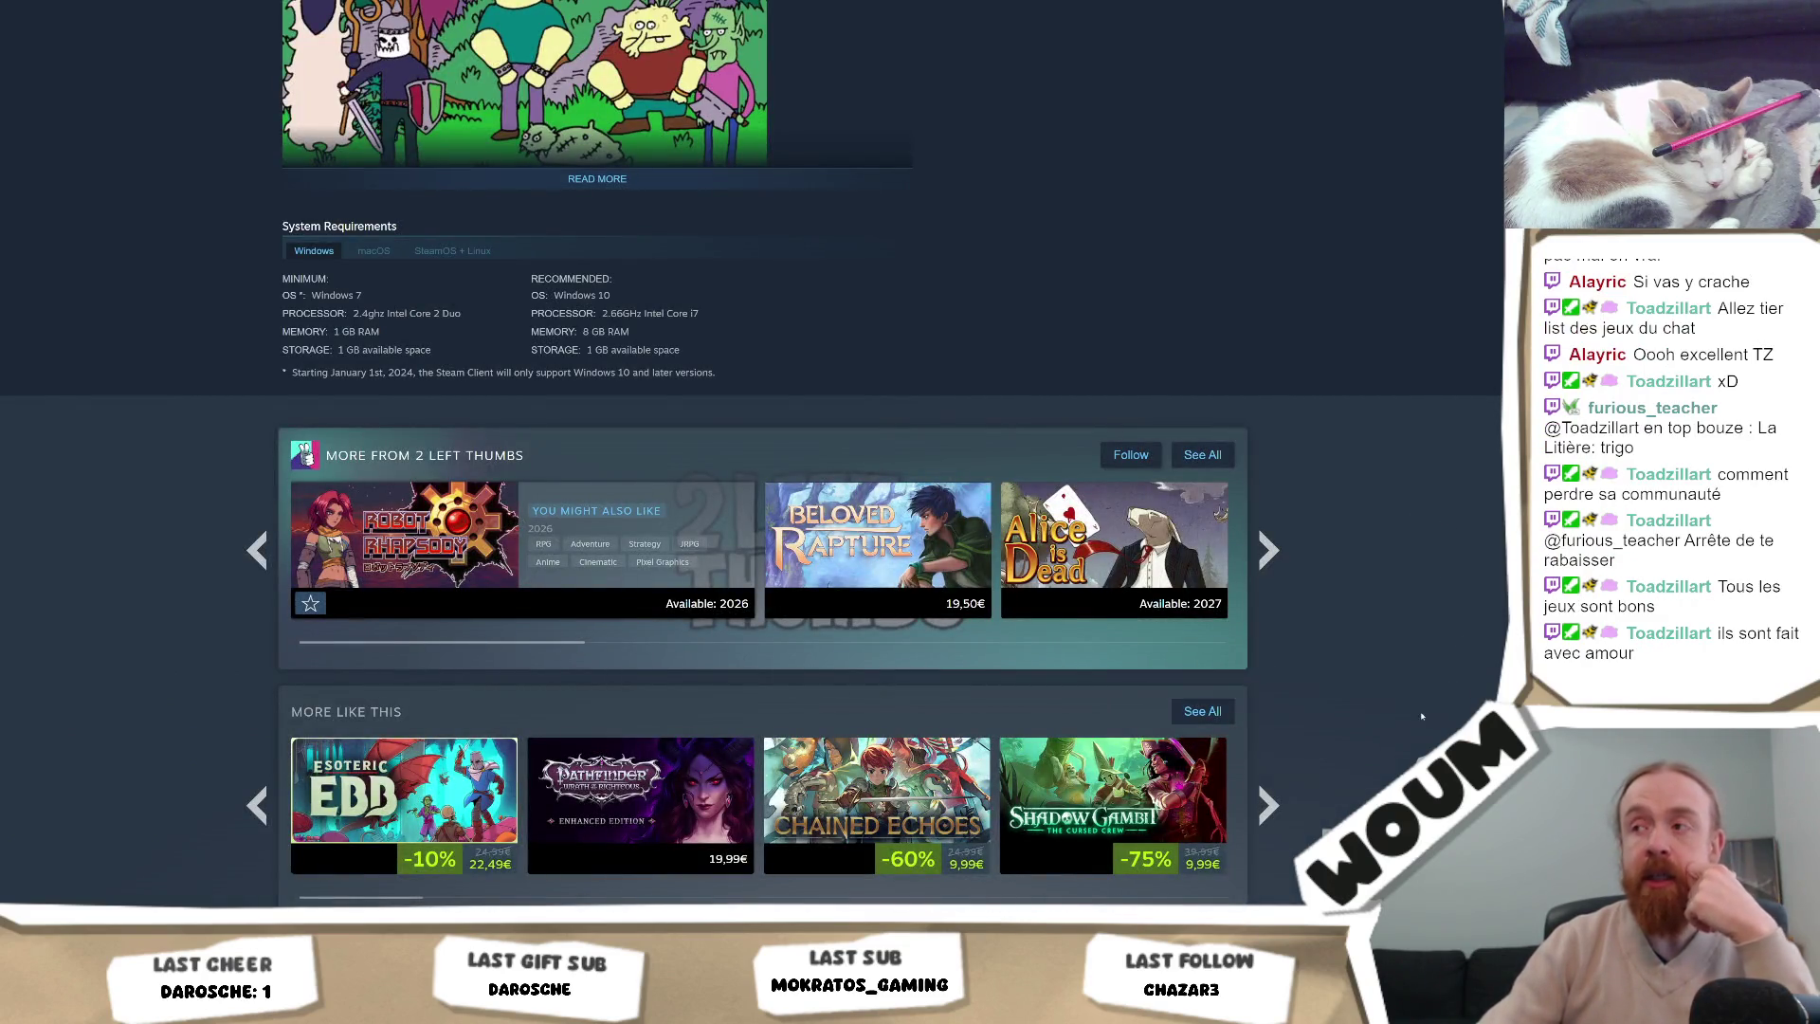
scroll(1422, 522, "up", 20)
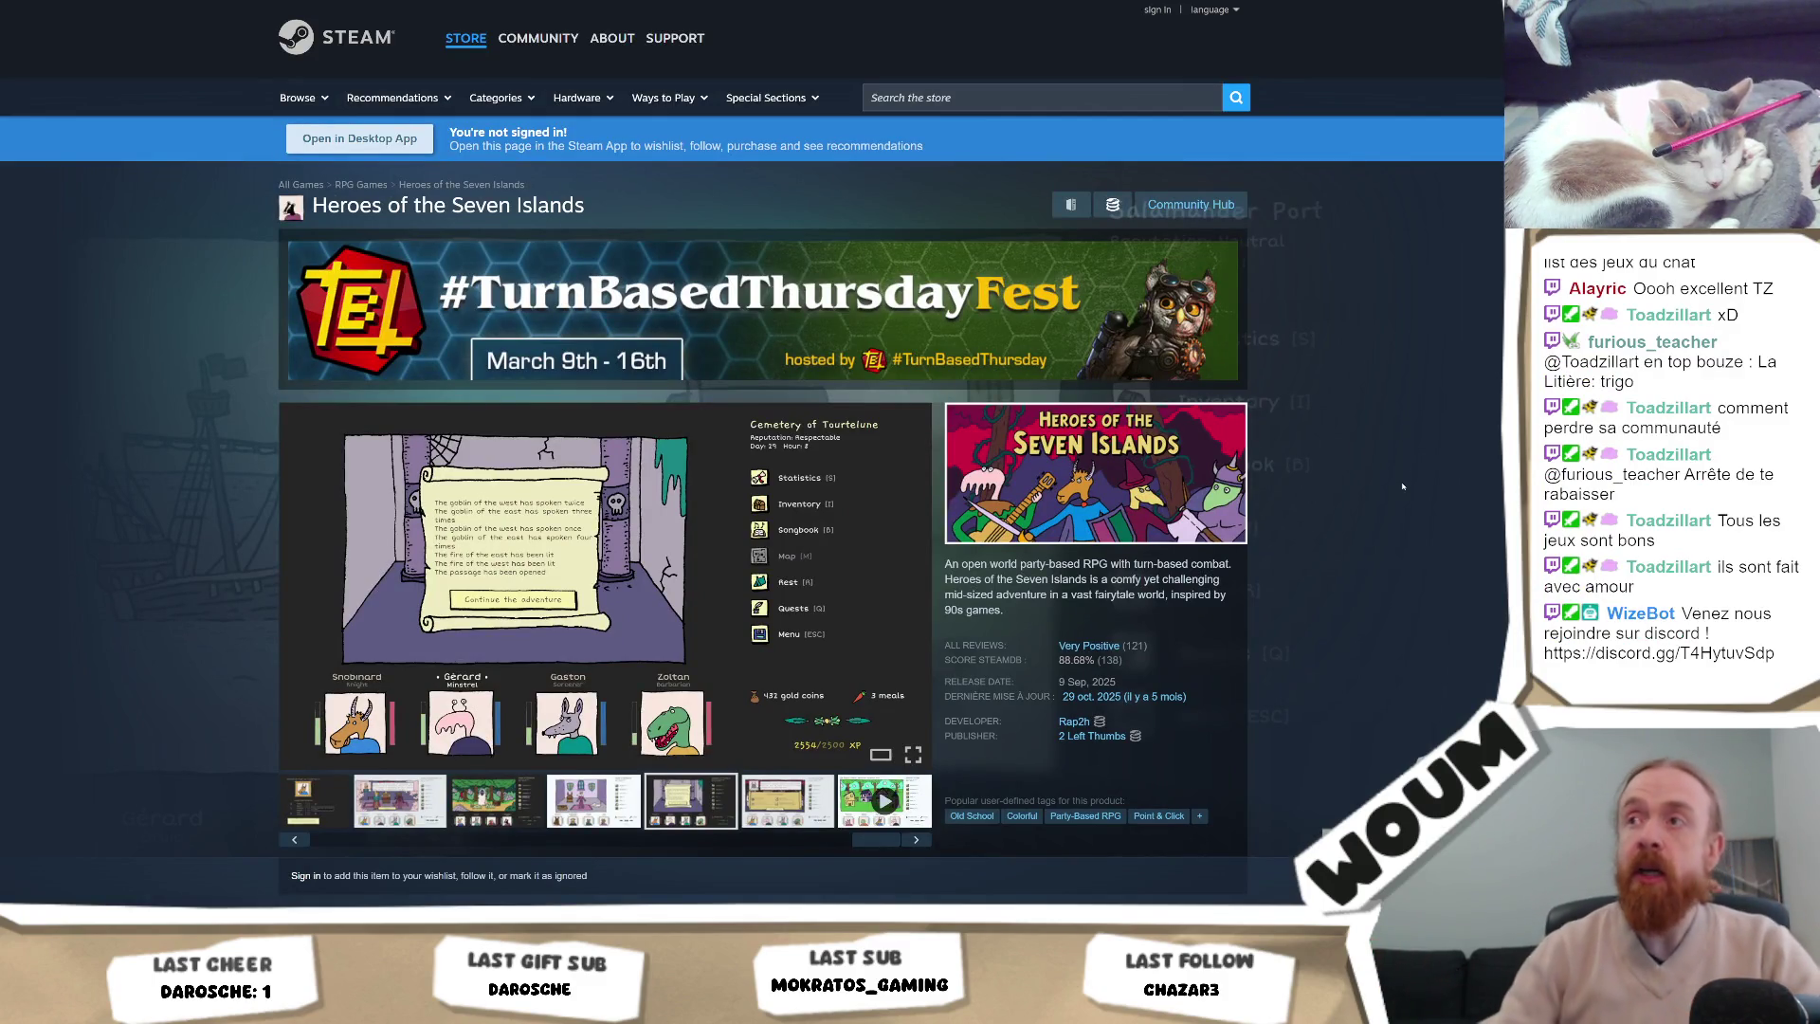
Scroll the Heroes of the Seven Islands purchase and announcement sections, then reload the page
scroll(1444, 508, "down", 4)
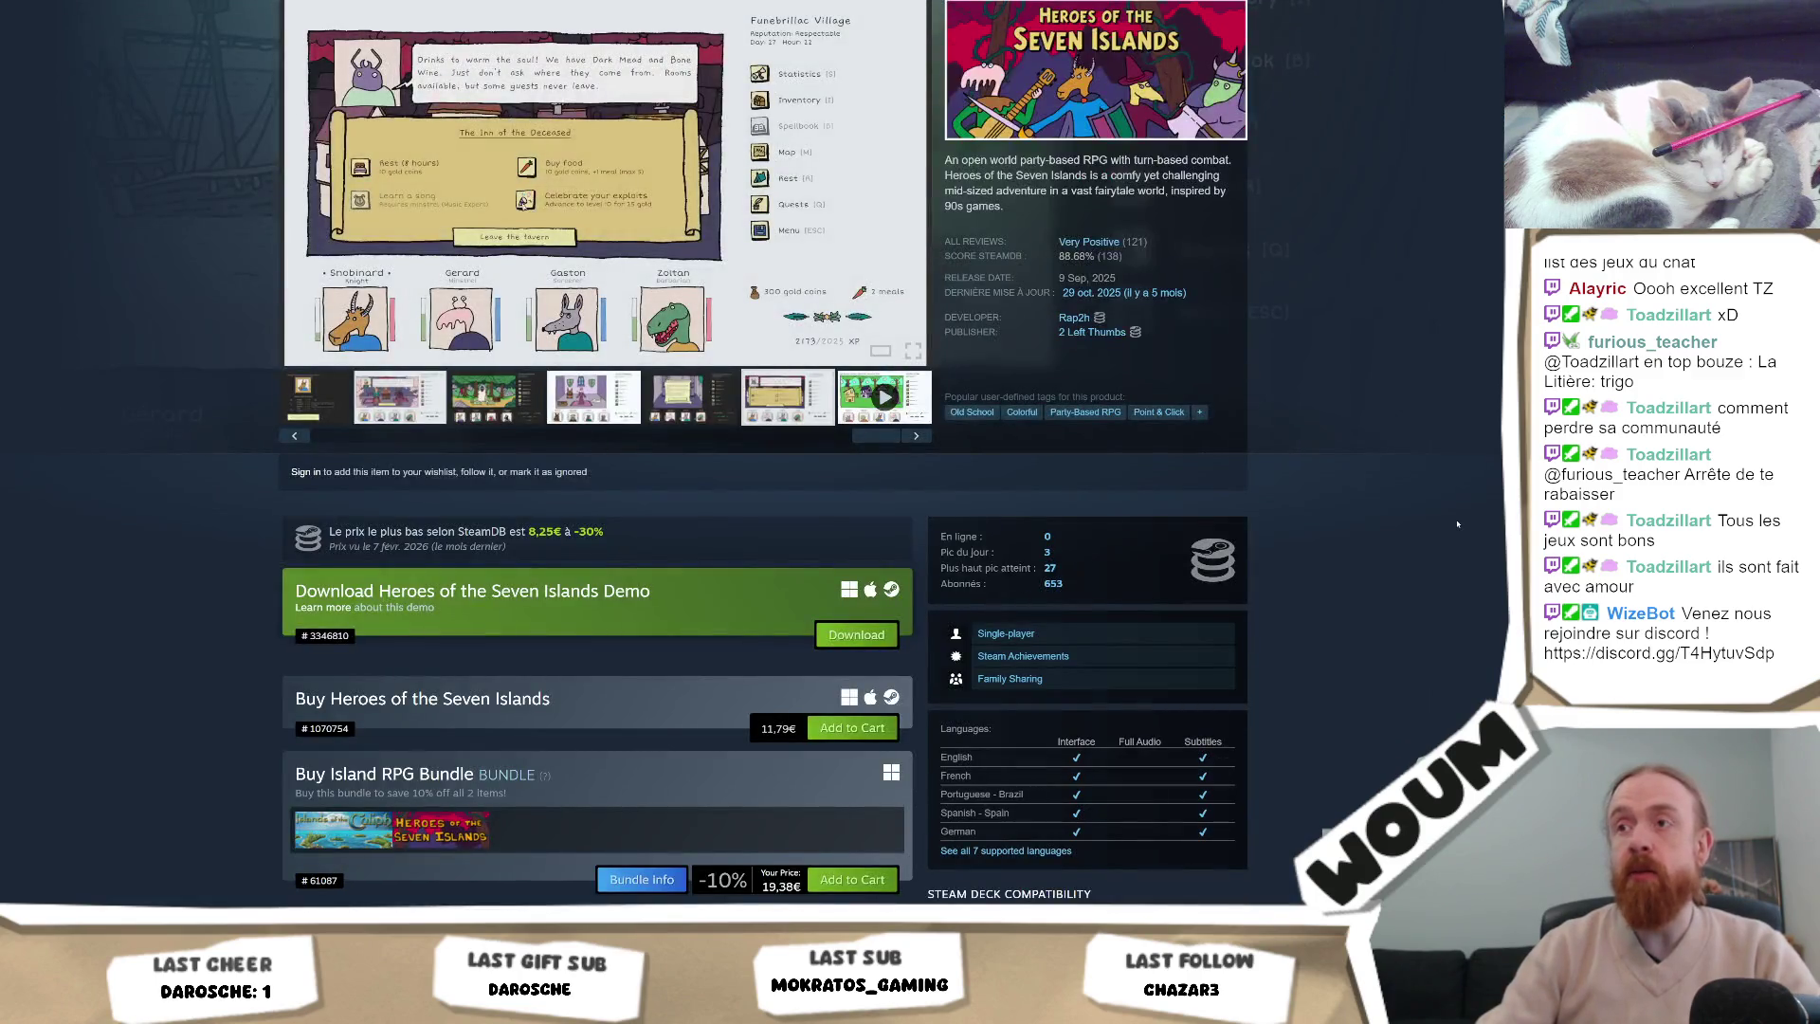
scroll(1456, 523, "down", 3)
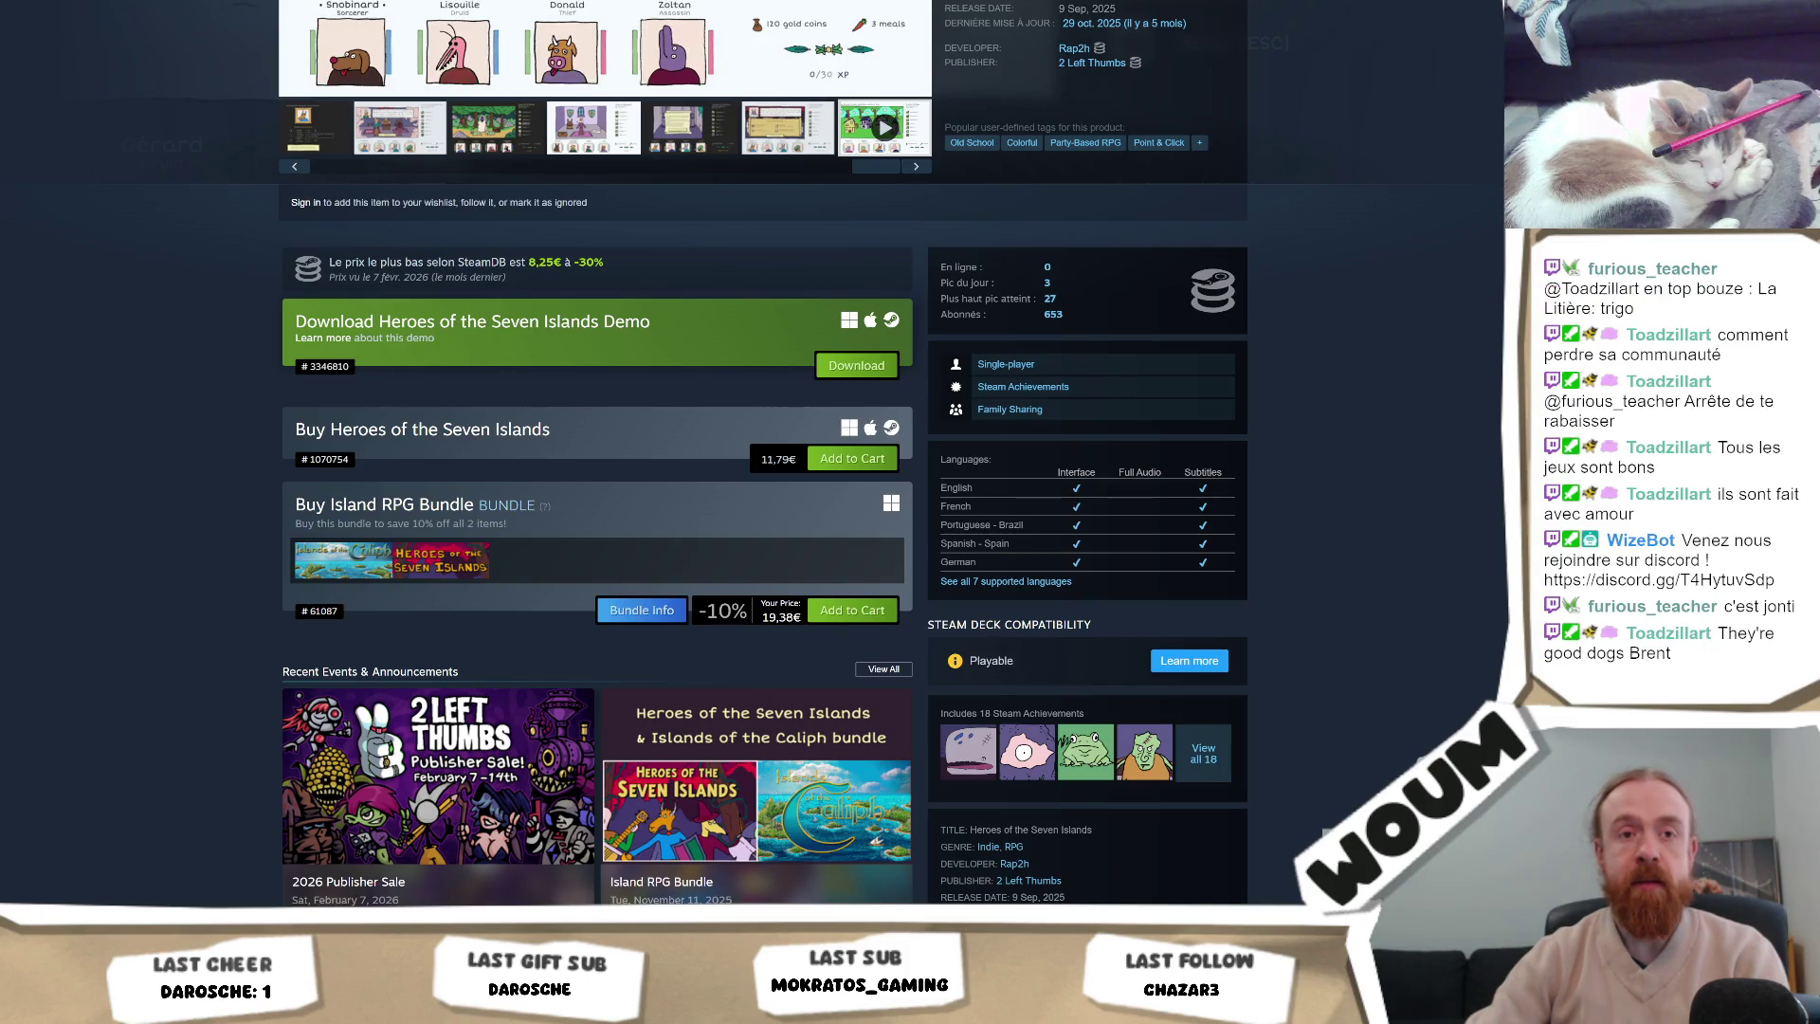
scroll(598, 474, "down", 5)
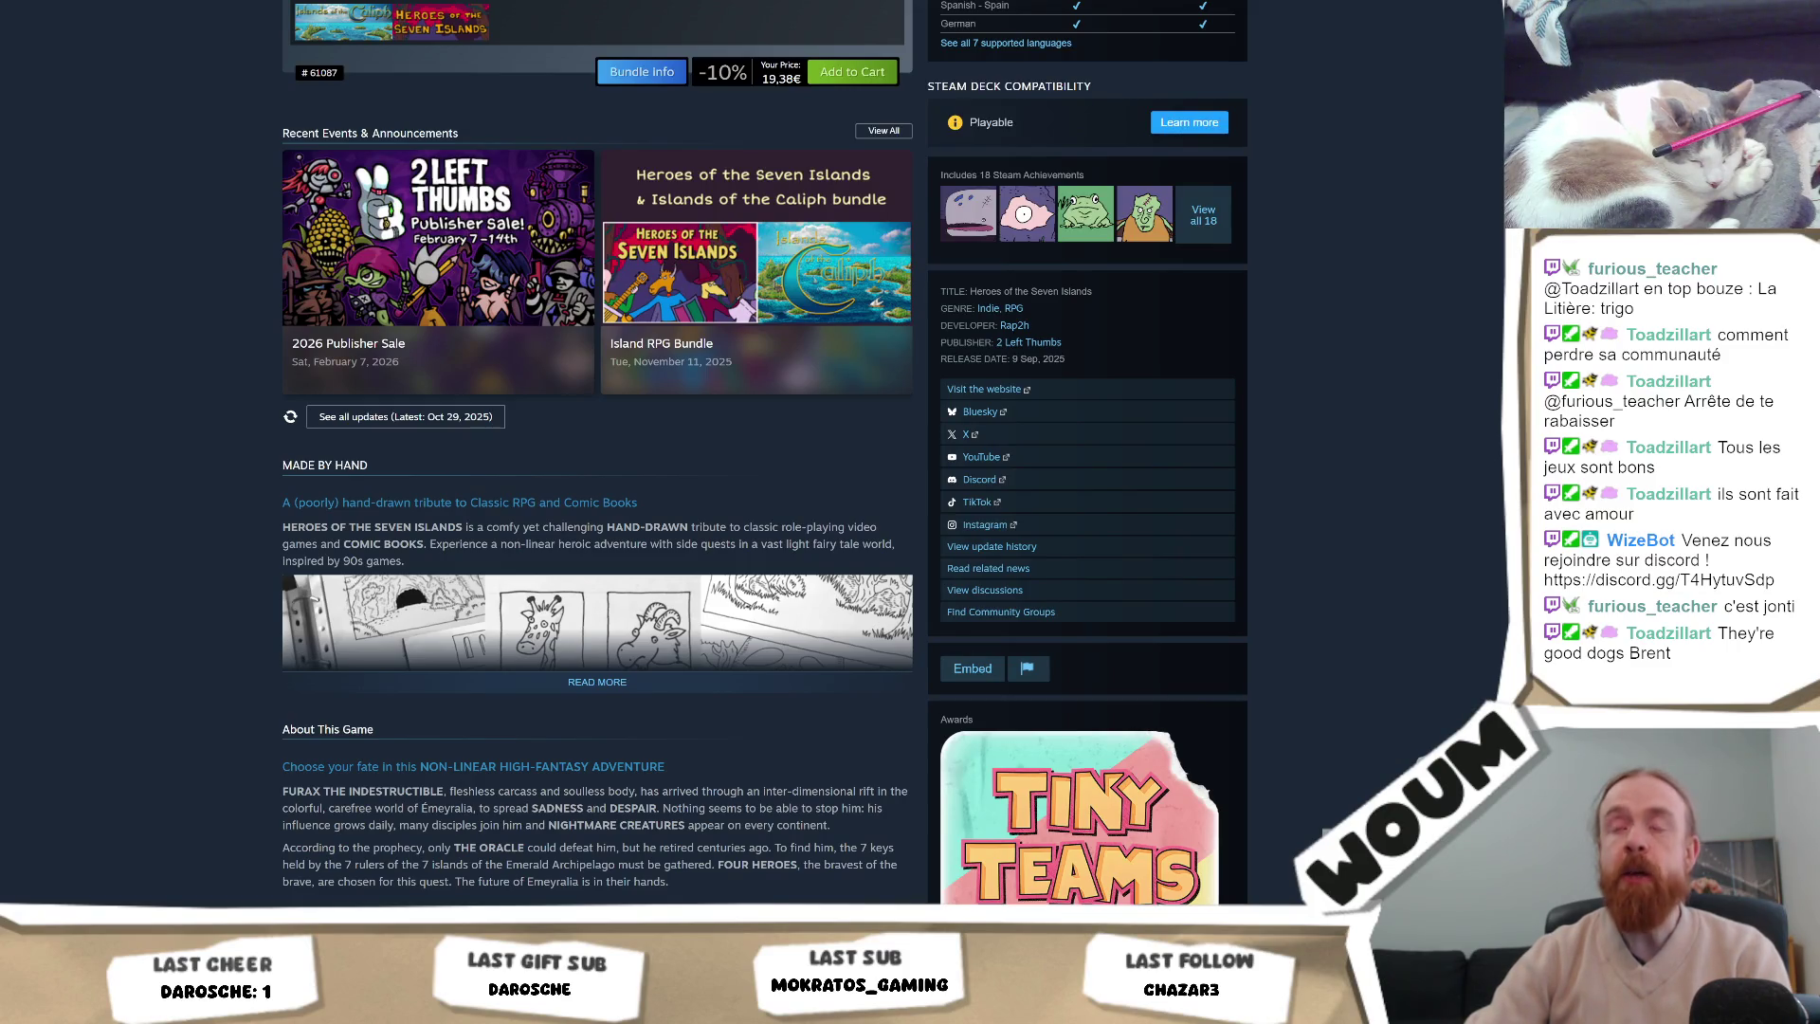
scroll(597, 474, "up", 4)
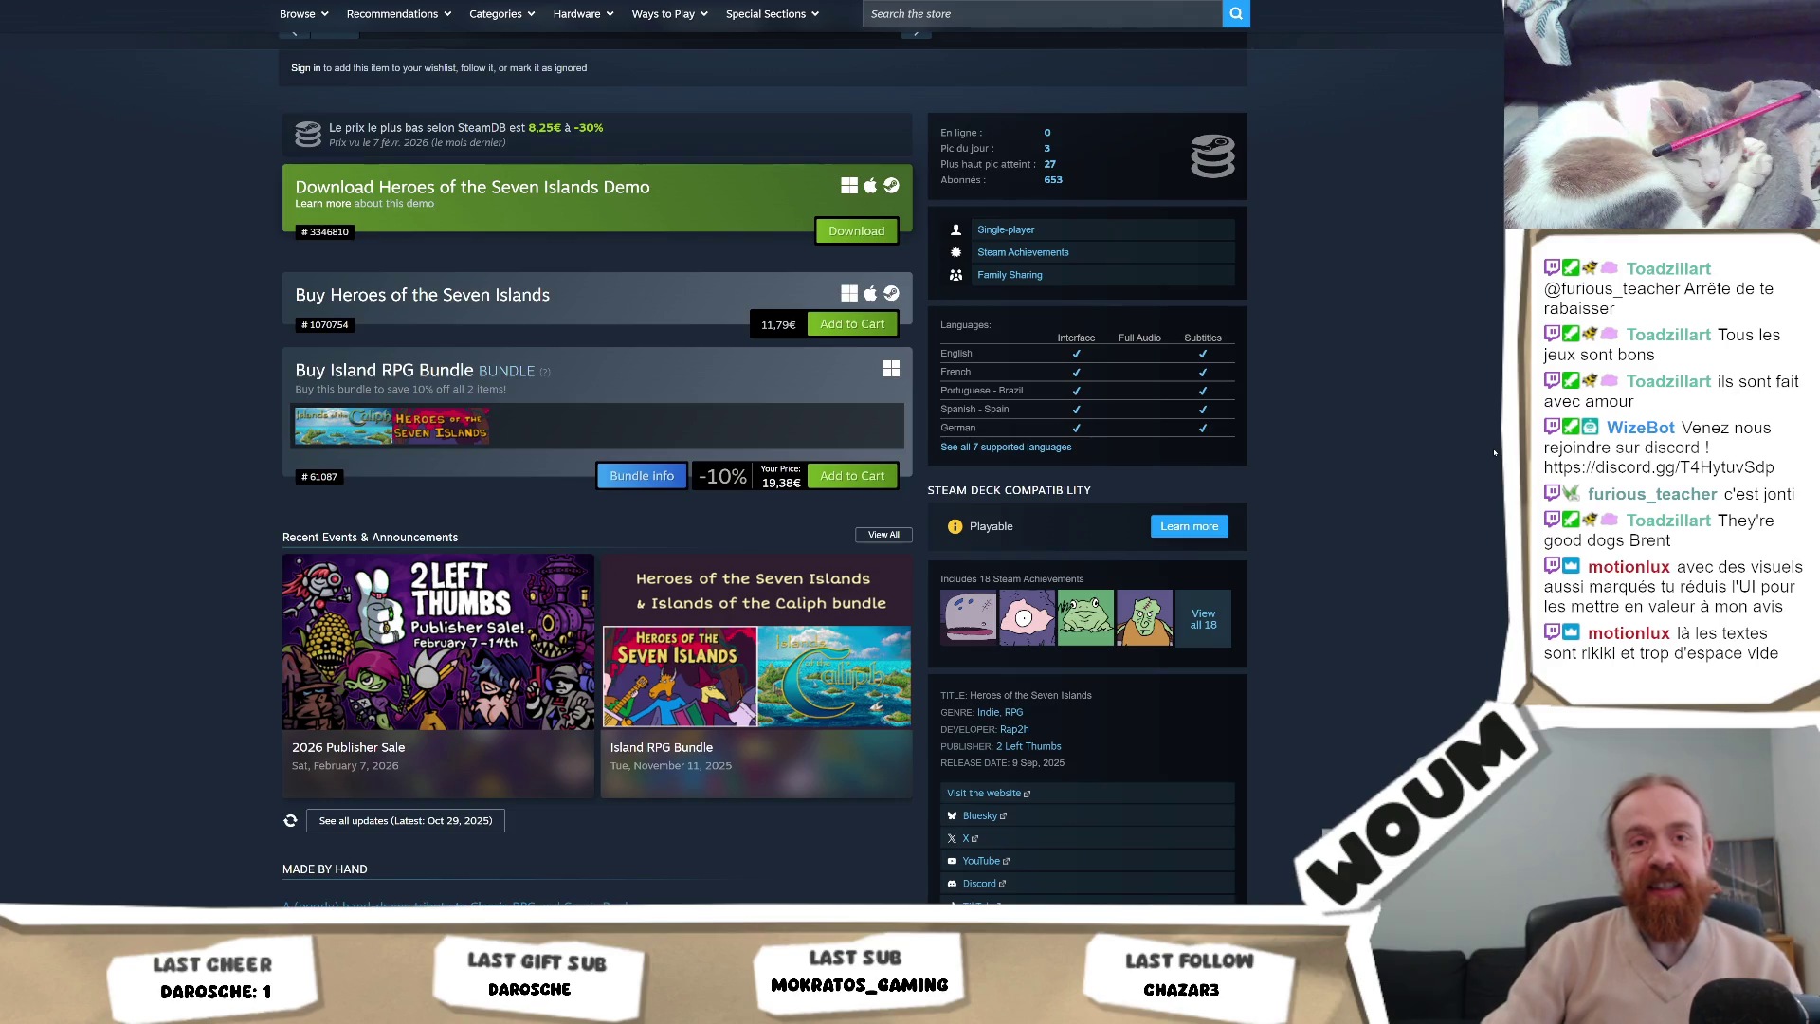
scroll(648, 332, "up", 4)
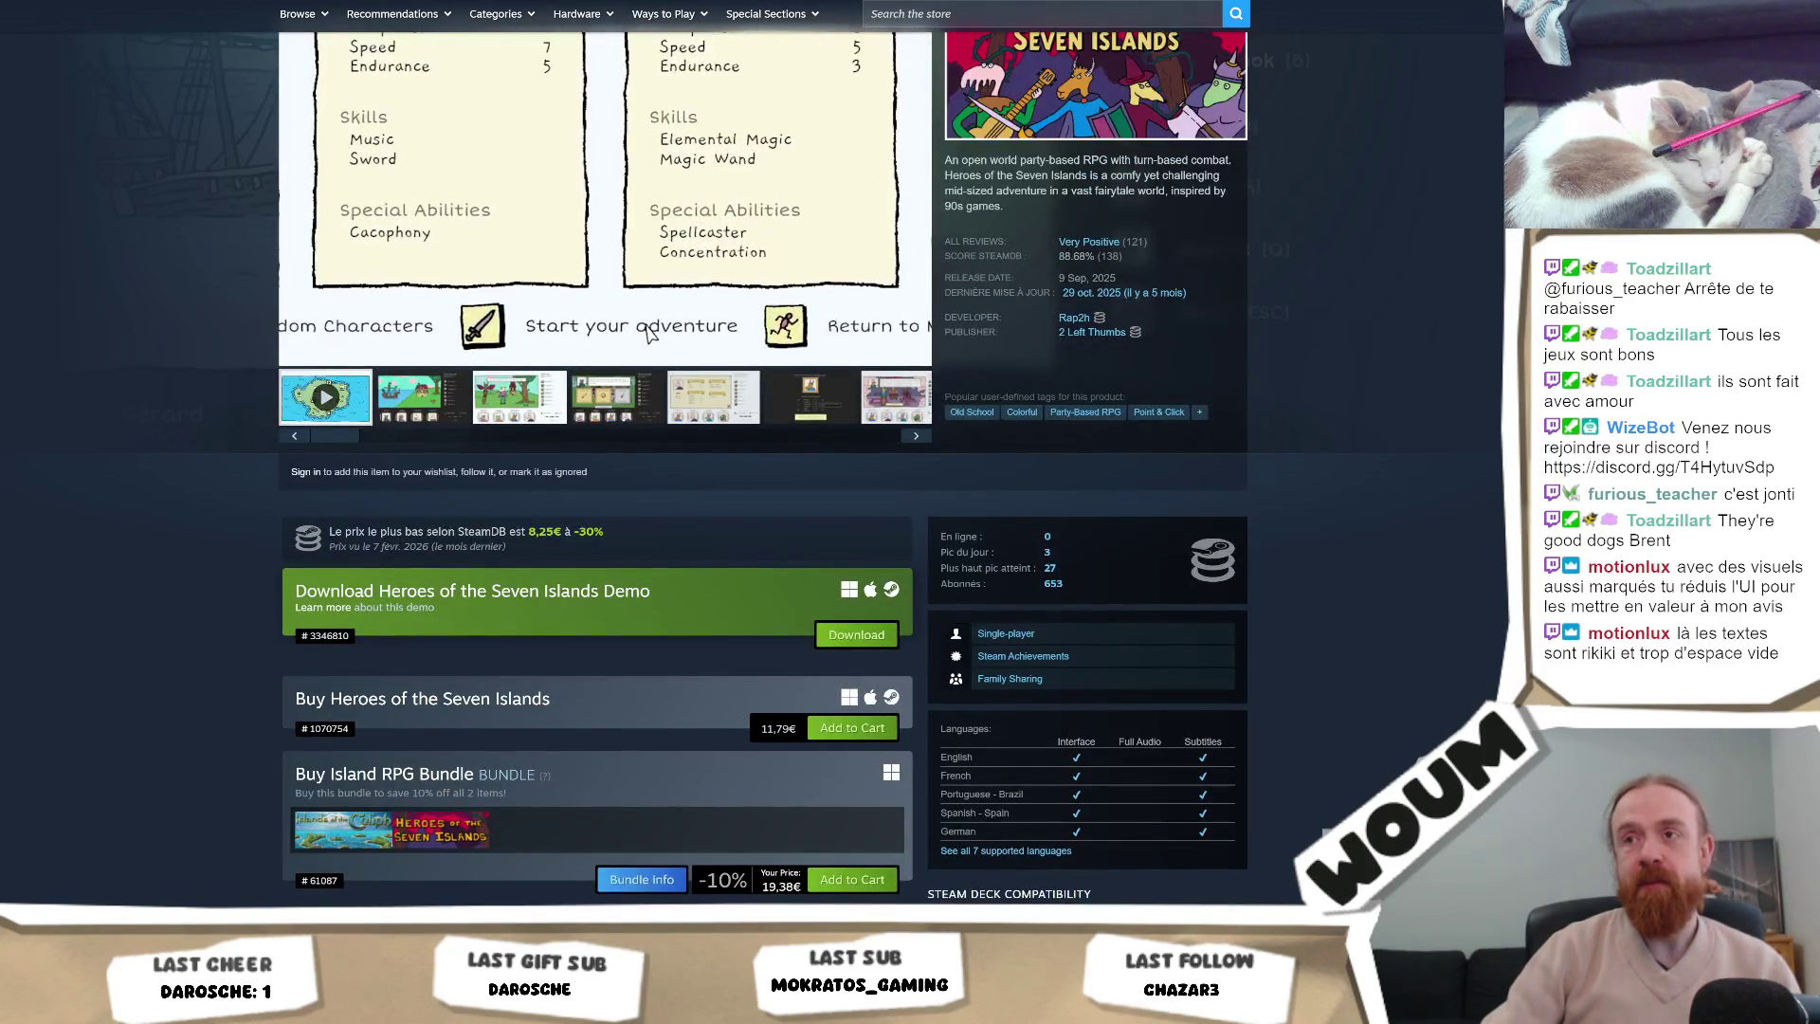
scroll(647, 332, "down", 7)
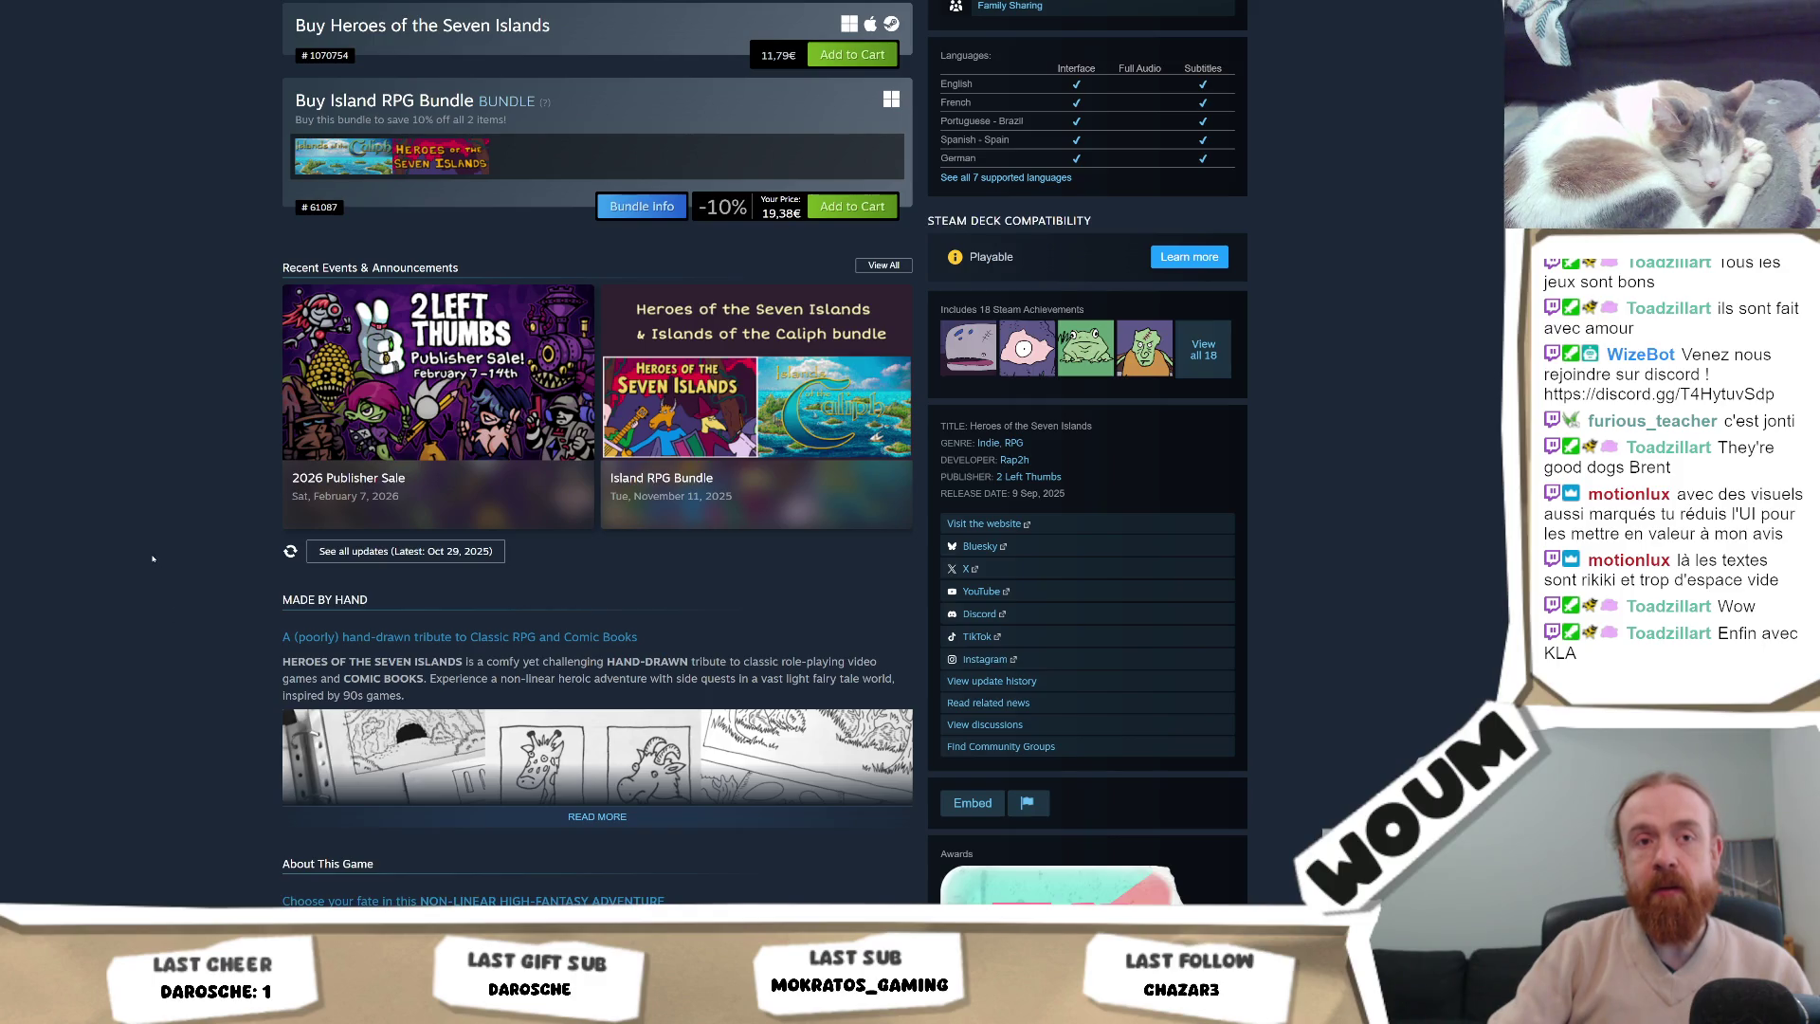
scroll(152, 560, "up", 1)
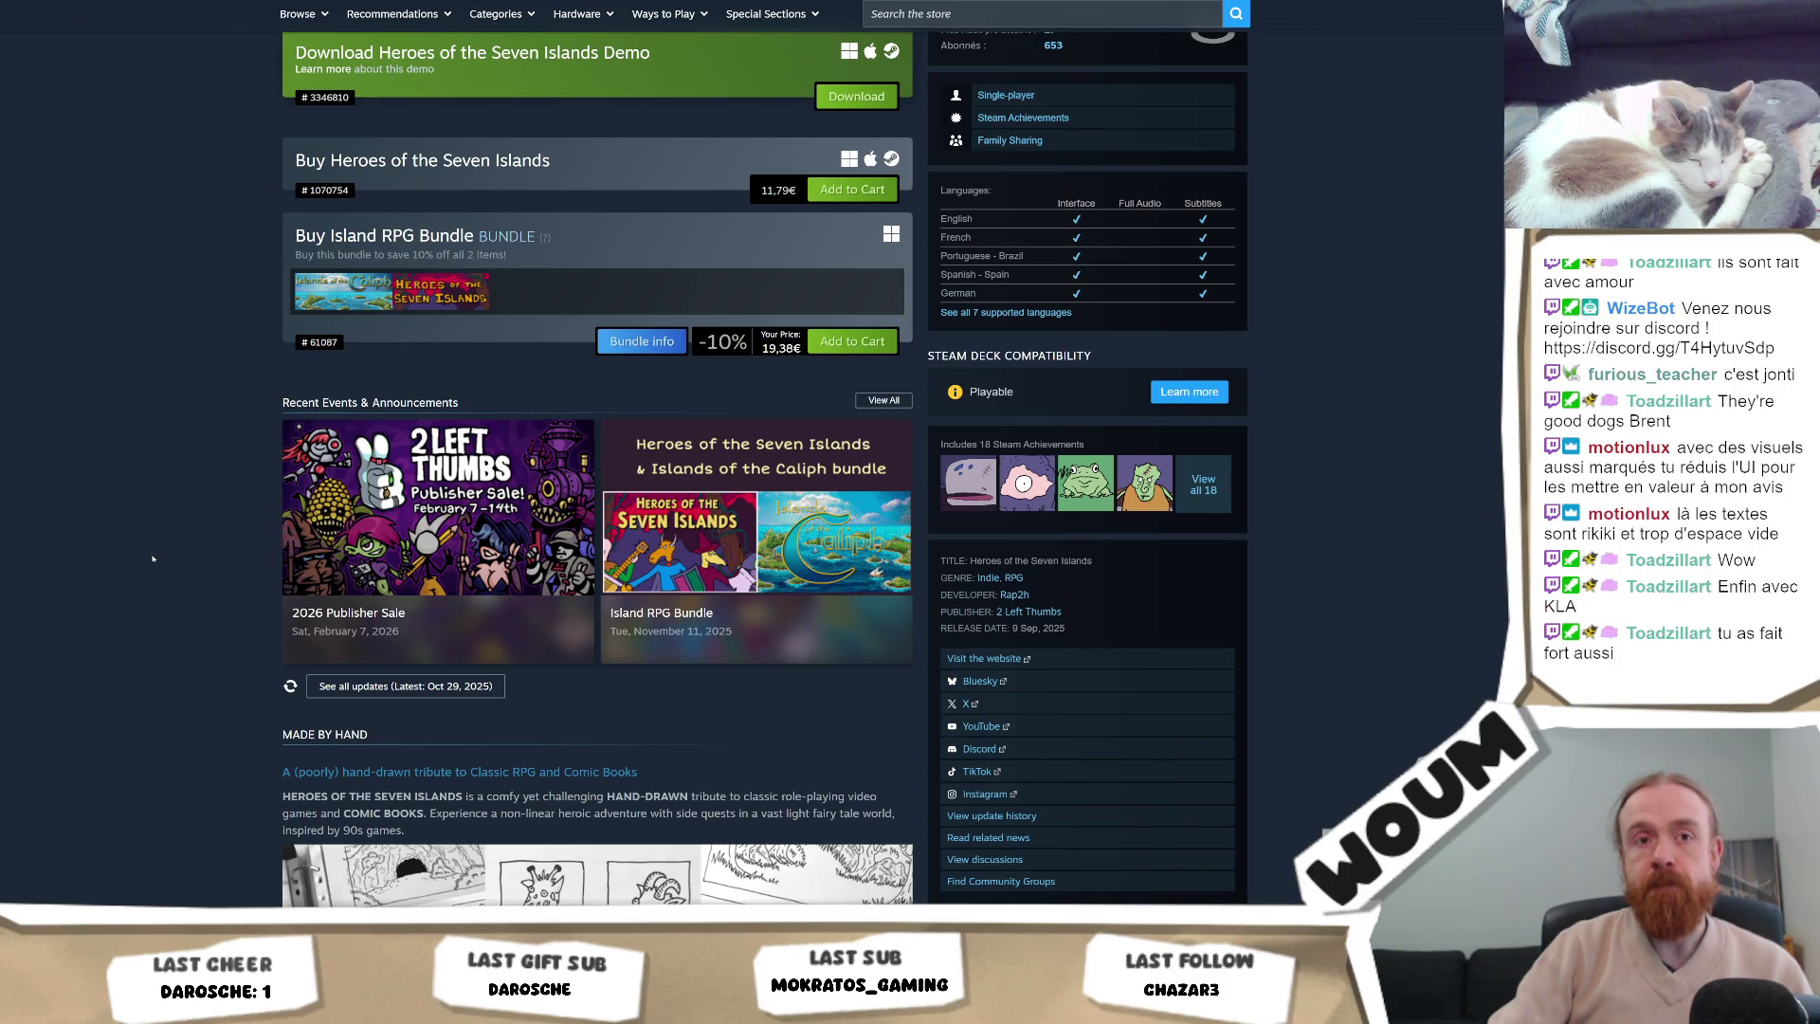
scroll(151, 558, "up", 1)
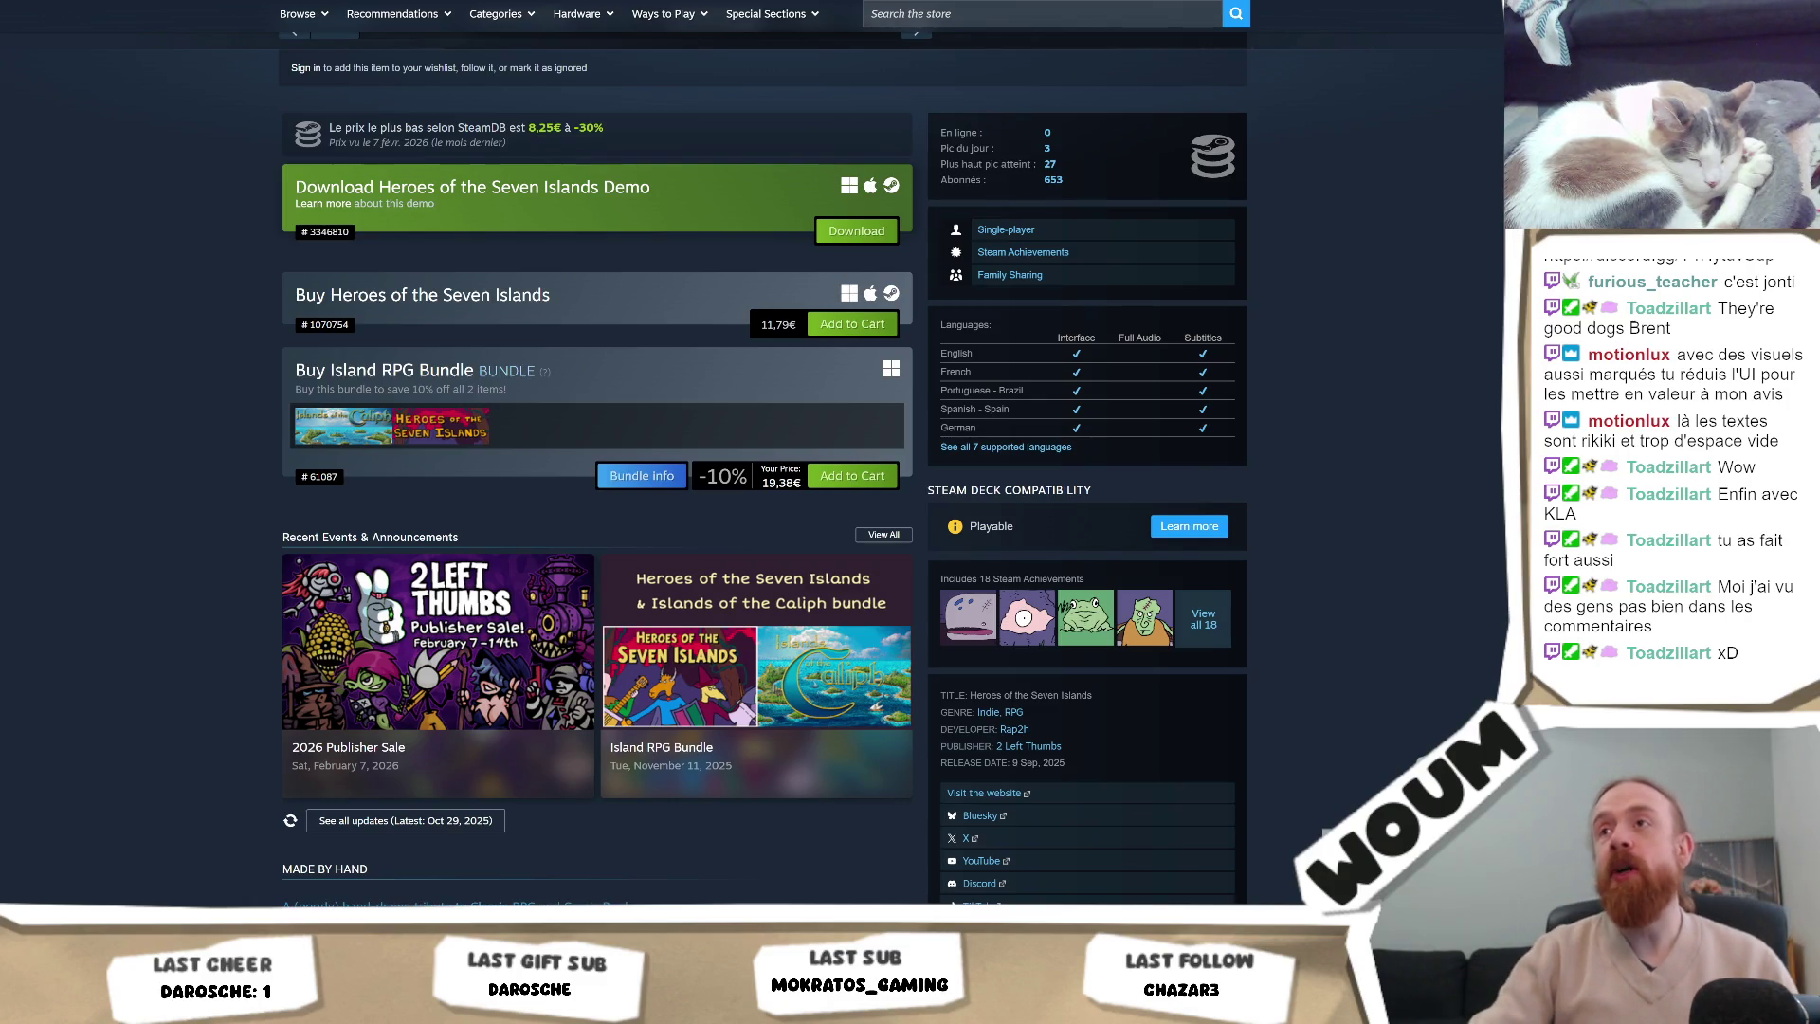
key("ctrl+l")
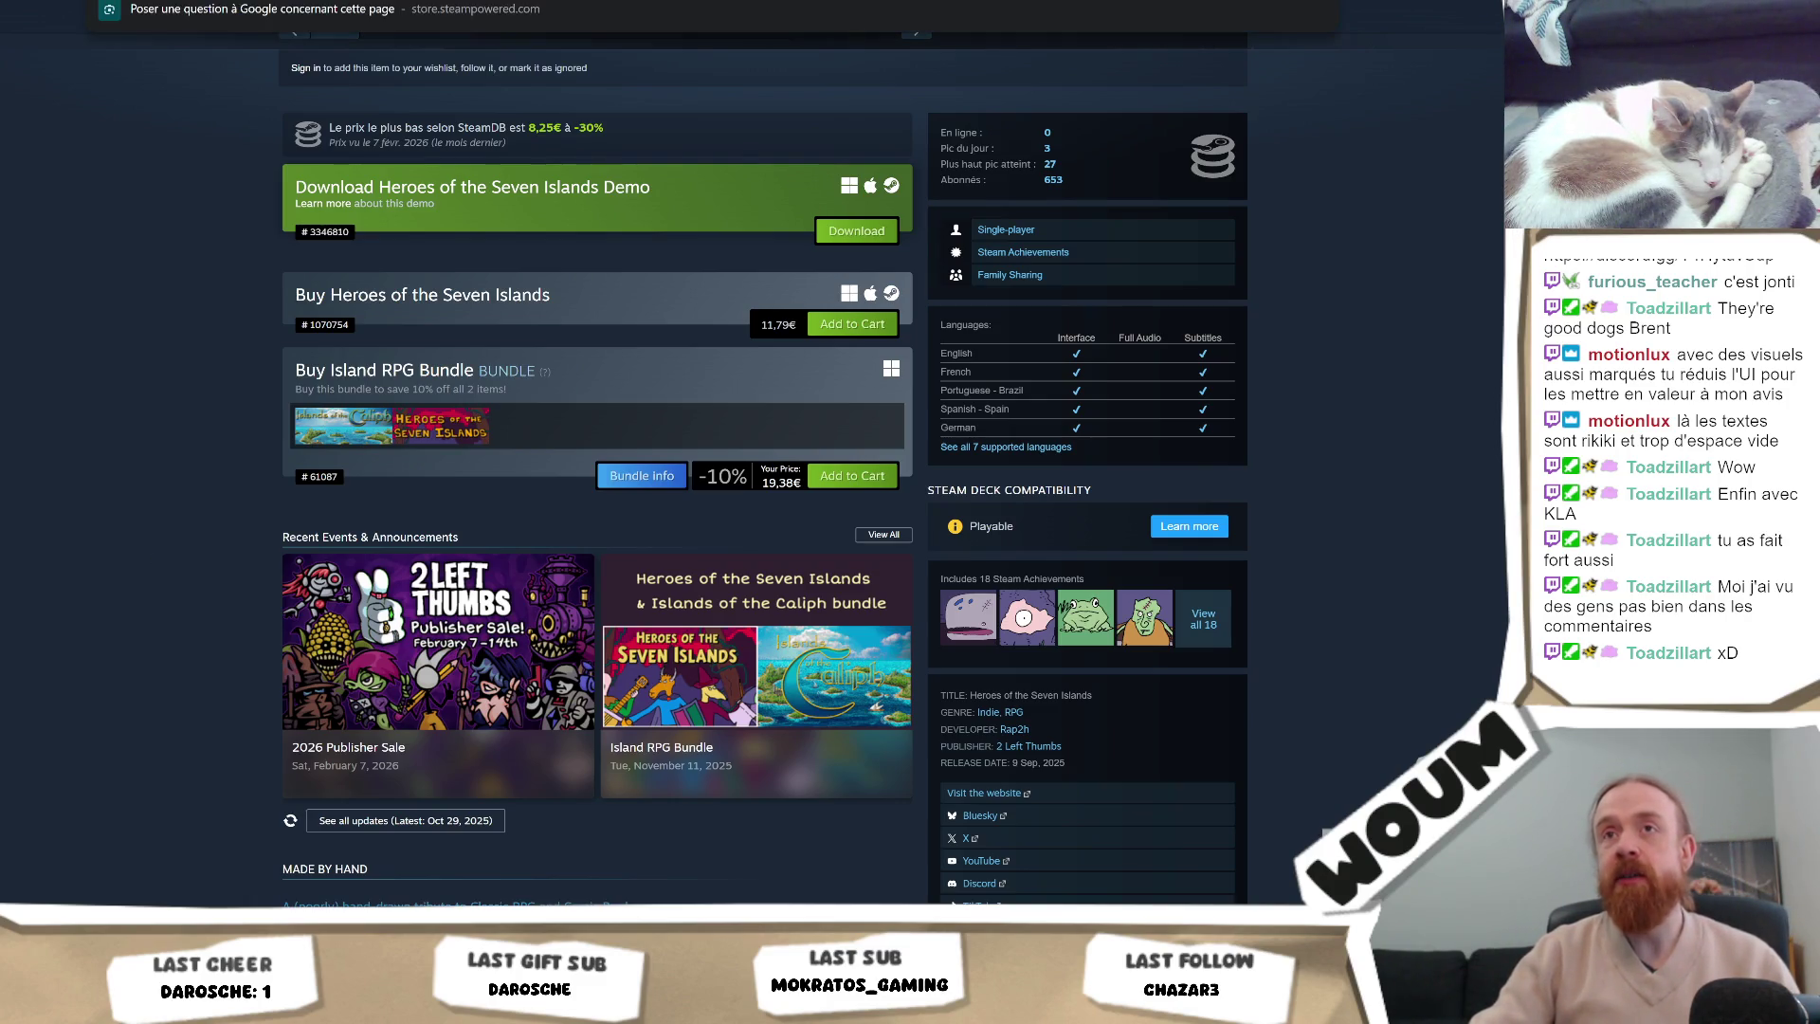
key("Return")
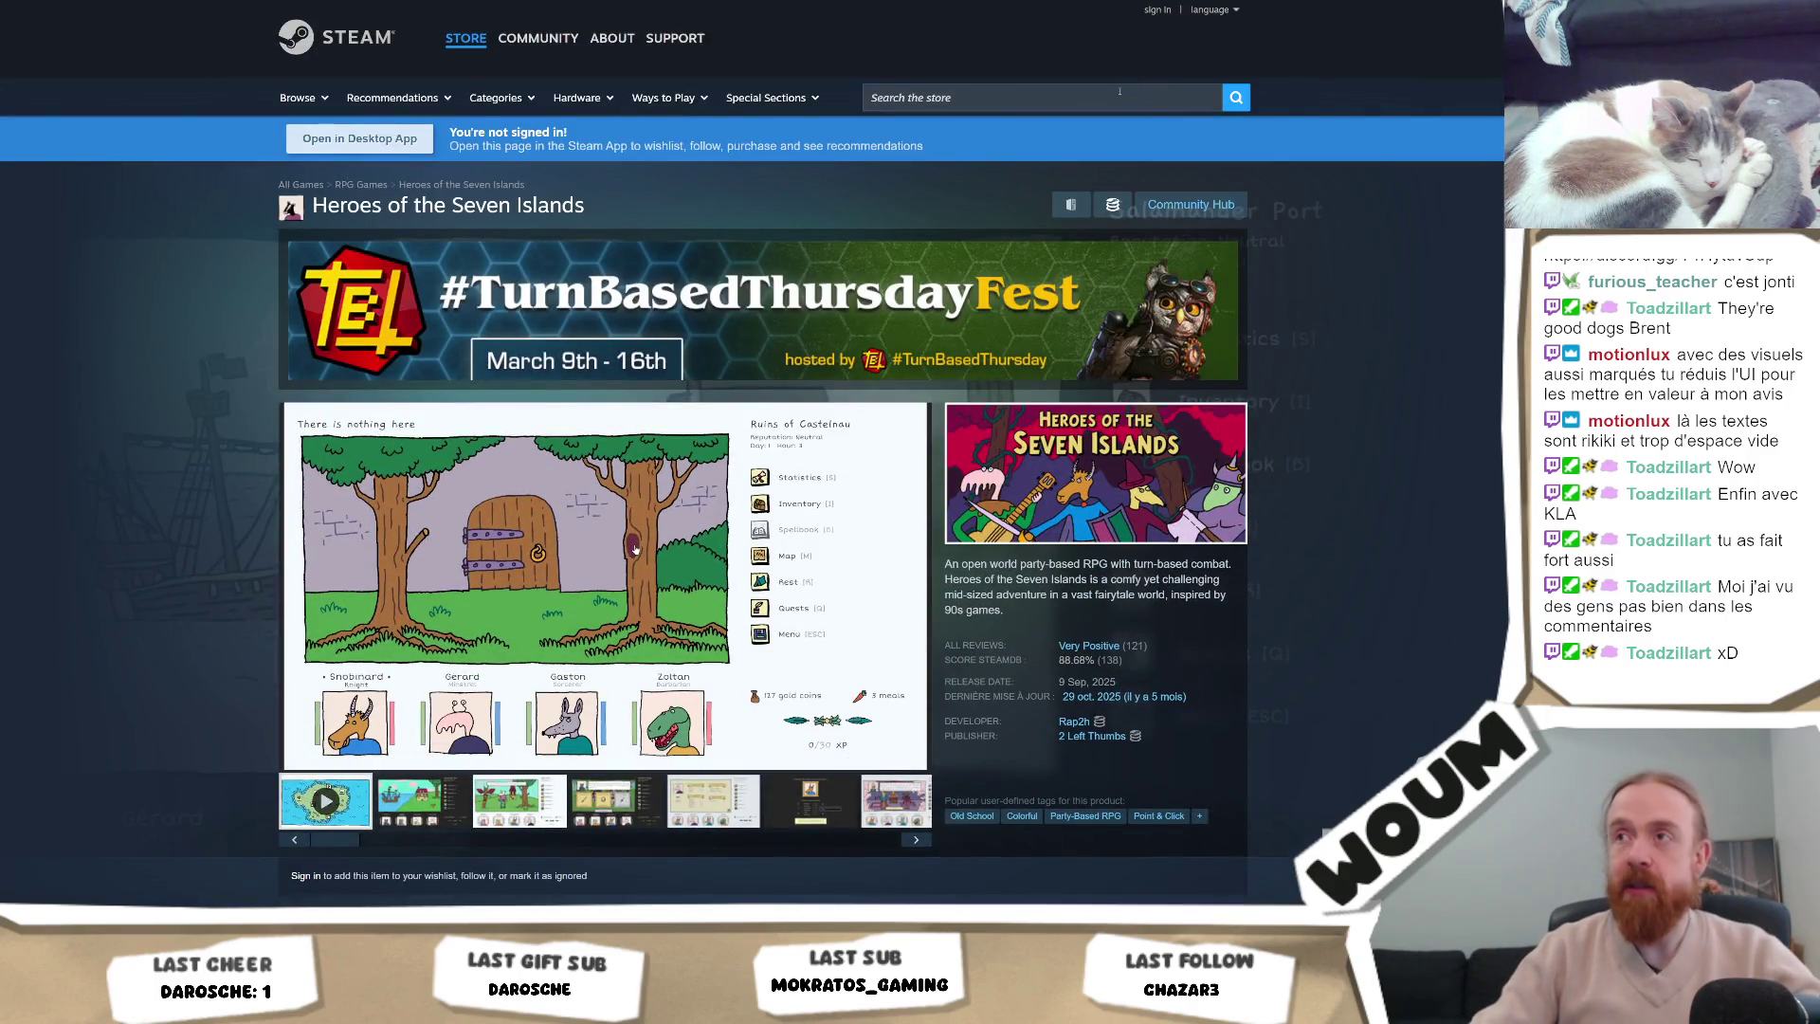
Search the store for 'kitty's last adve' and open the Kitty's Last Adventure page
left_click(1119, 95)
type("kitty's last adve")
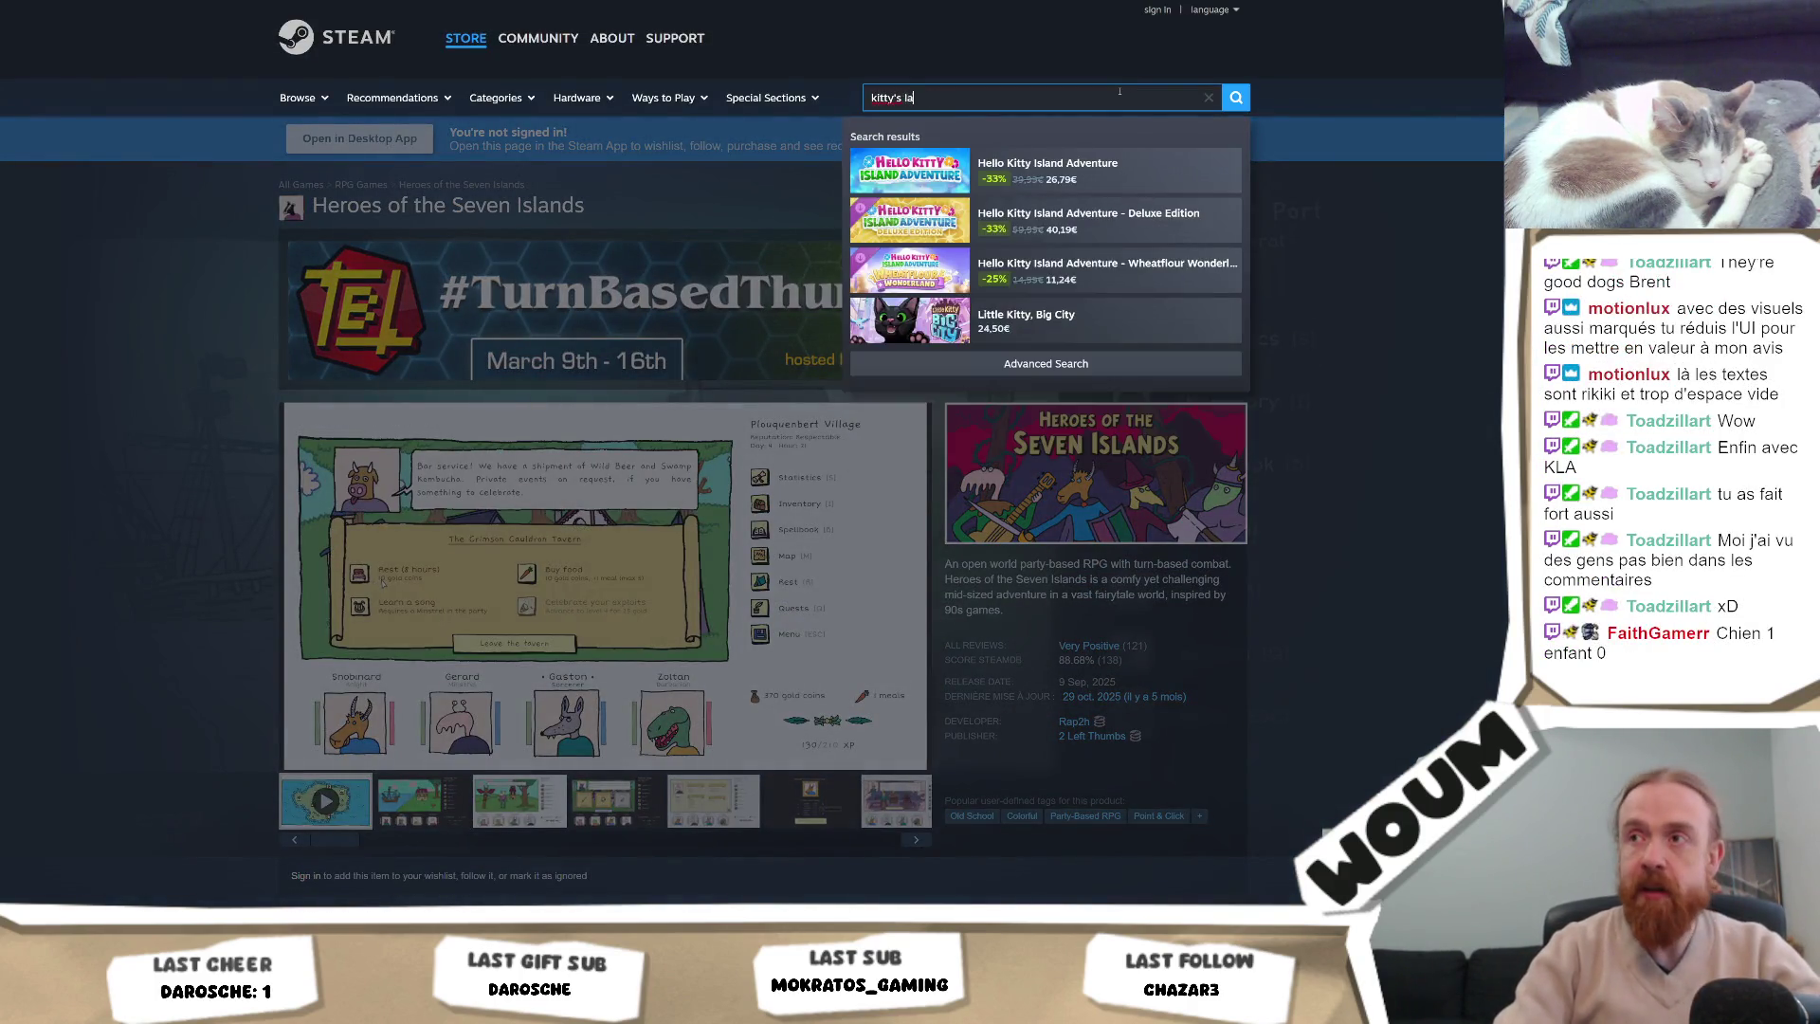
left_click(1090, 170)
Scroll down to the Customer reviews section showing the Very Positive rating
scroll(1470, 335, "down", 5)
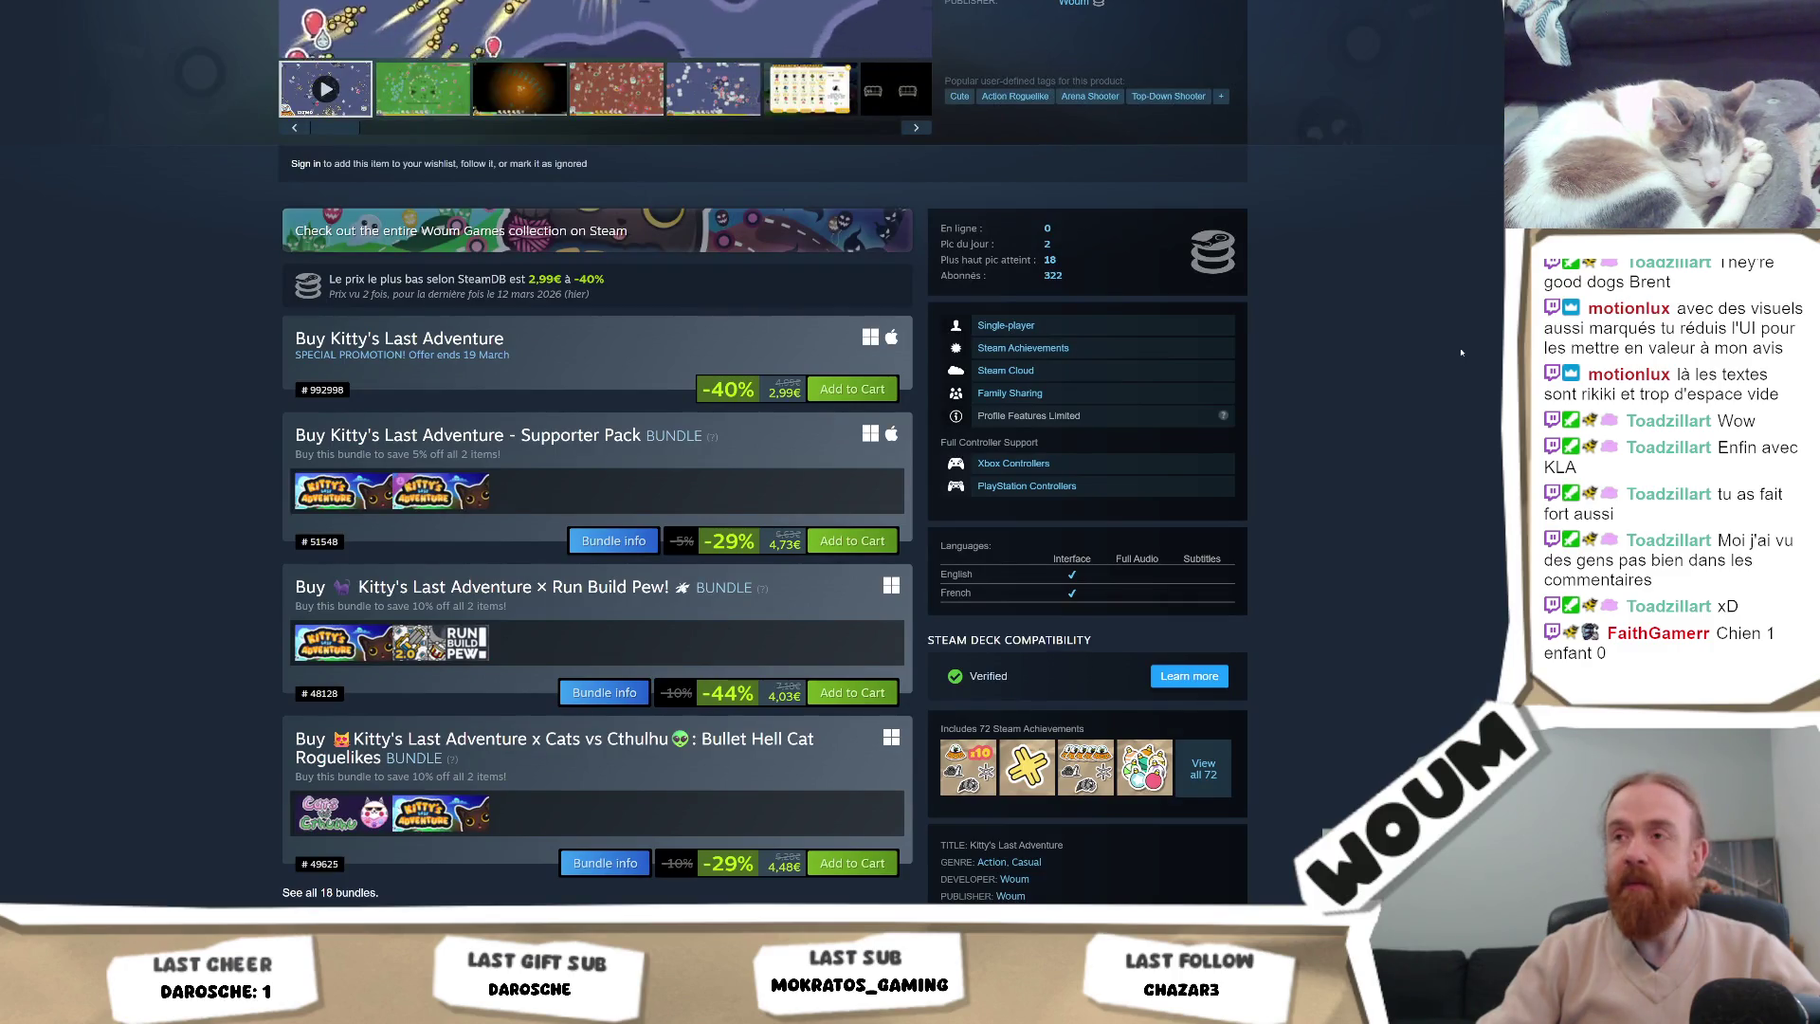
scroll(1461, 351, "down", 1)
scroll(1461, 352, "down", 4)
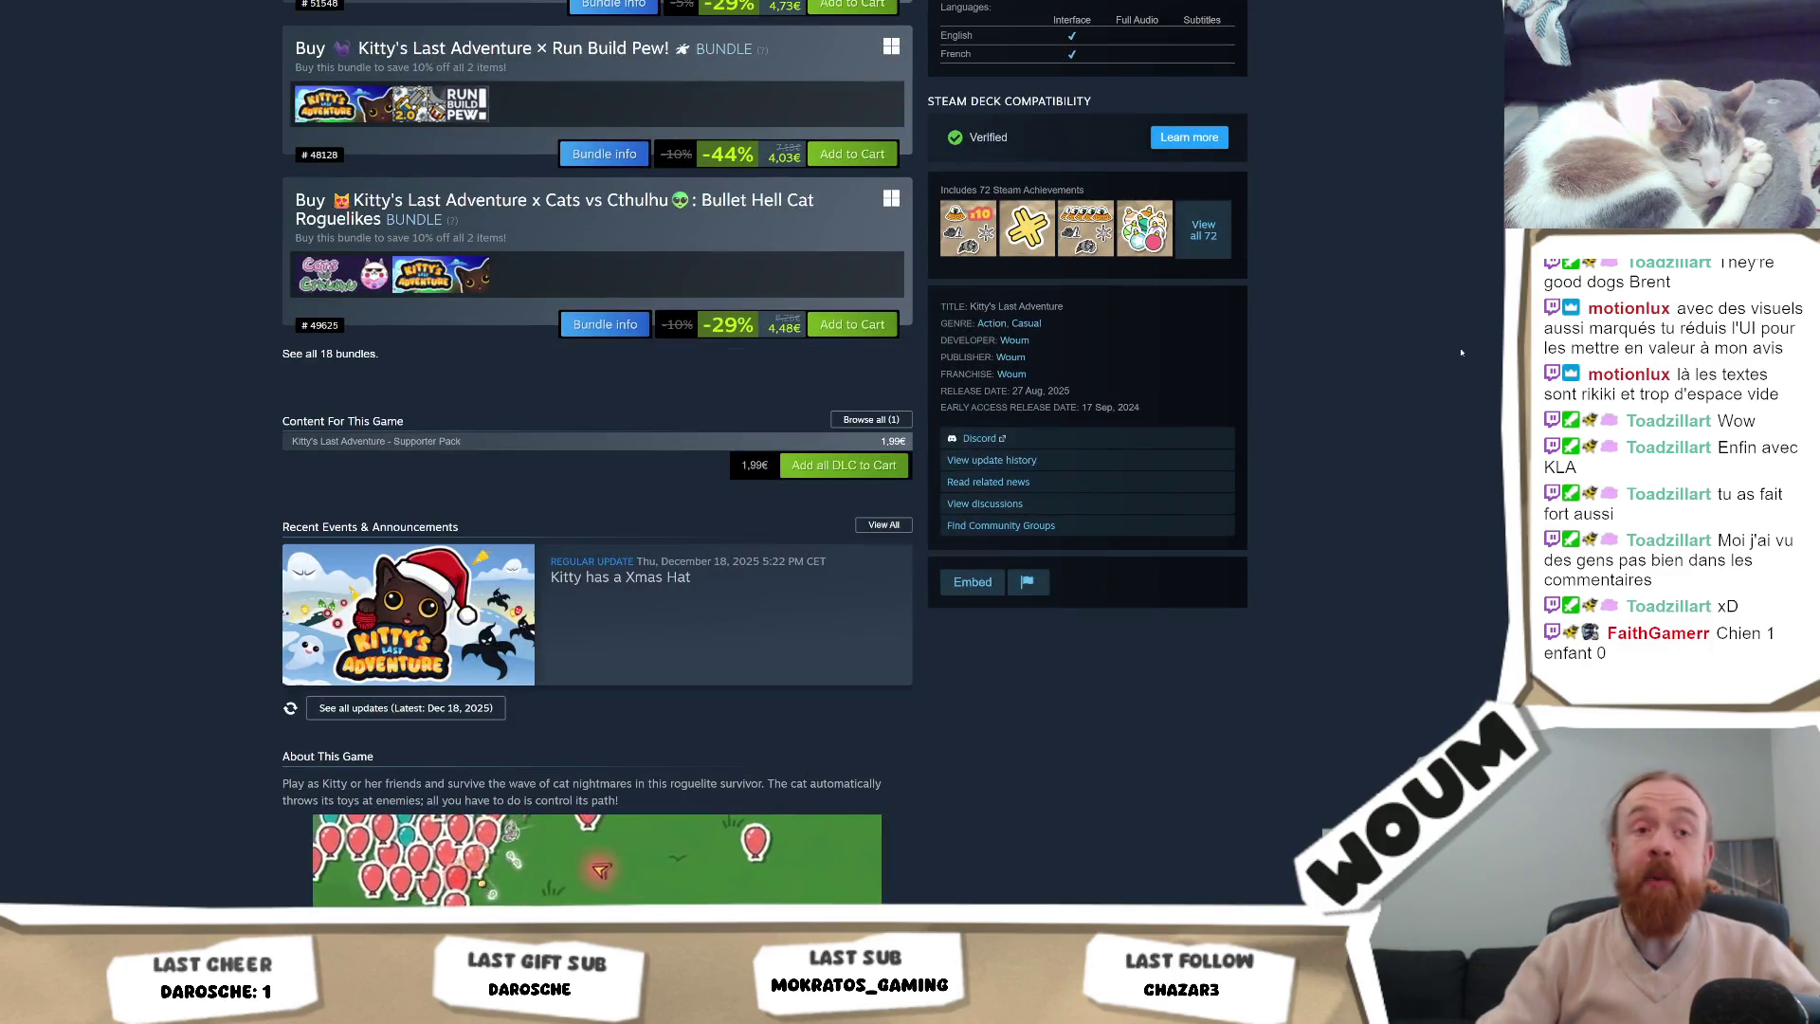
scroll(1457, 352, "up", 5)
scroll(1325, 353, "down", 15)
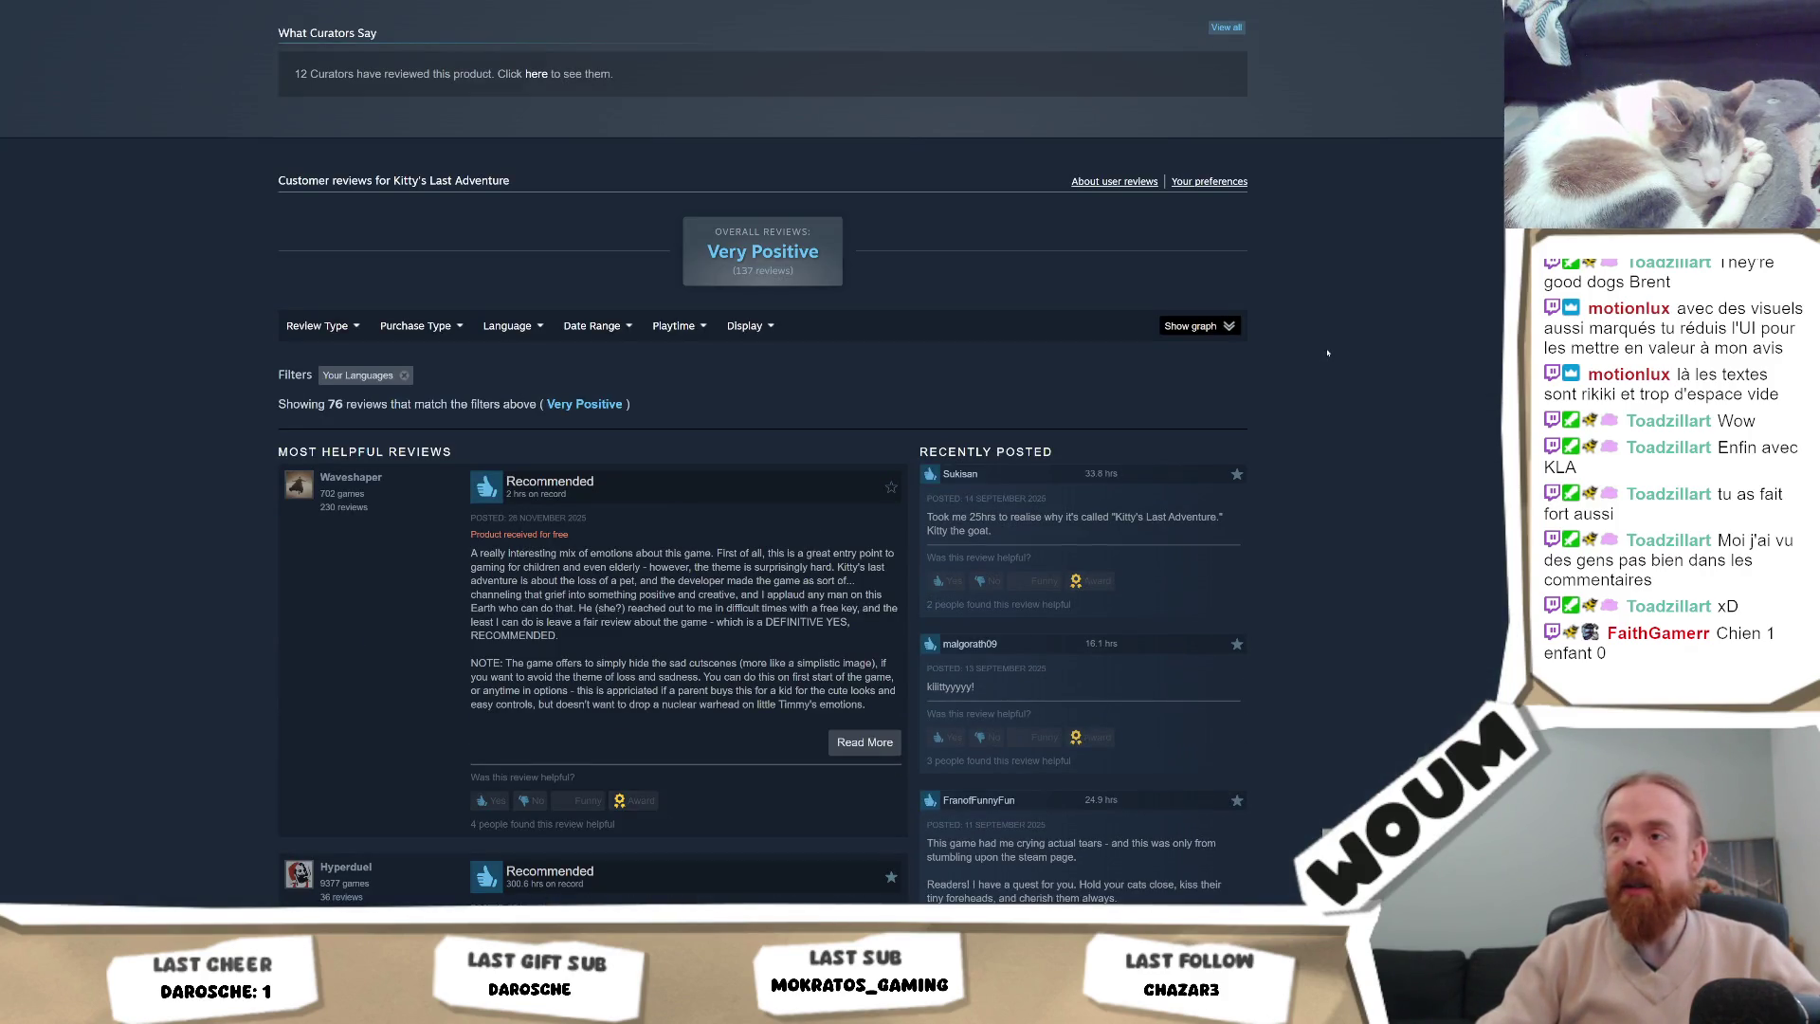
Select the first recent review's text and read the Most Helpful and Recently Posted reviews
left_click_drag(993, 532, 925, 516)
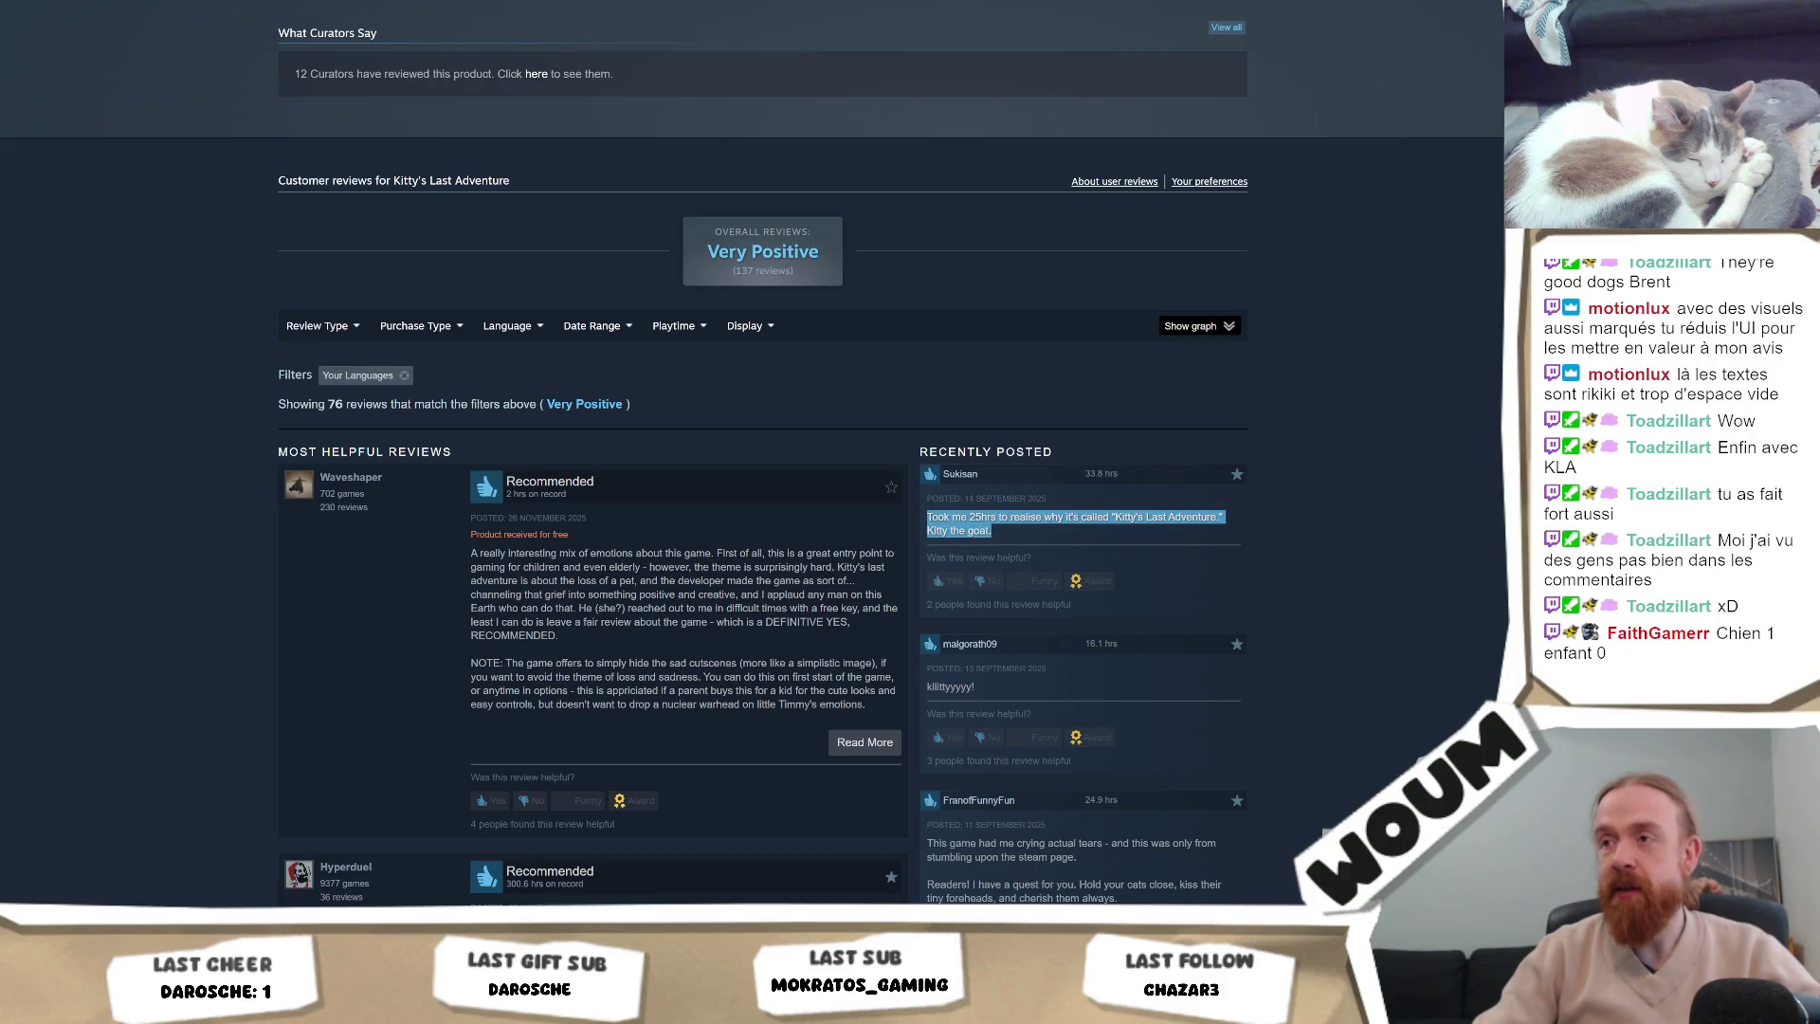
left_click(1384, 546)
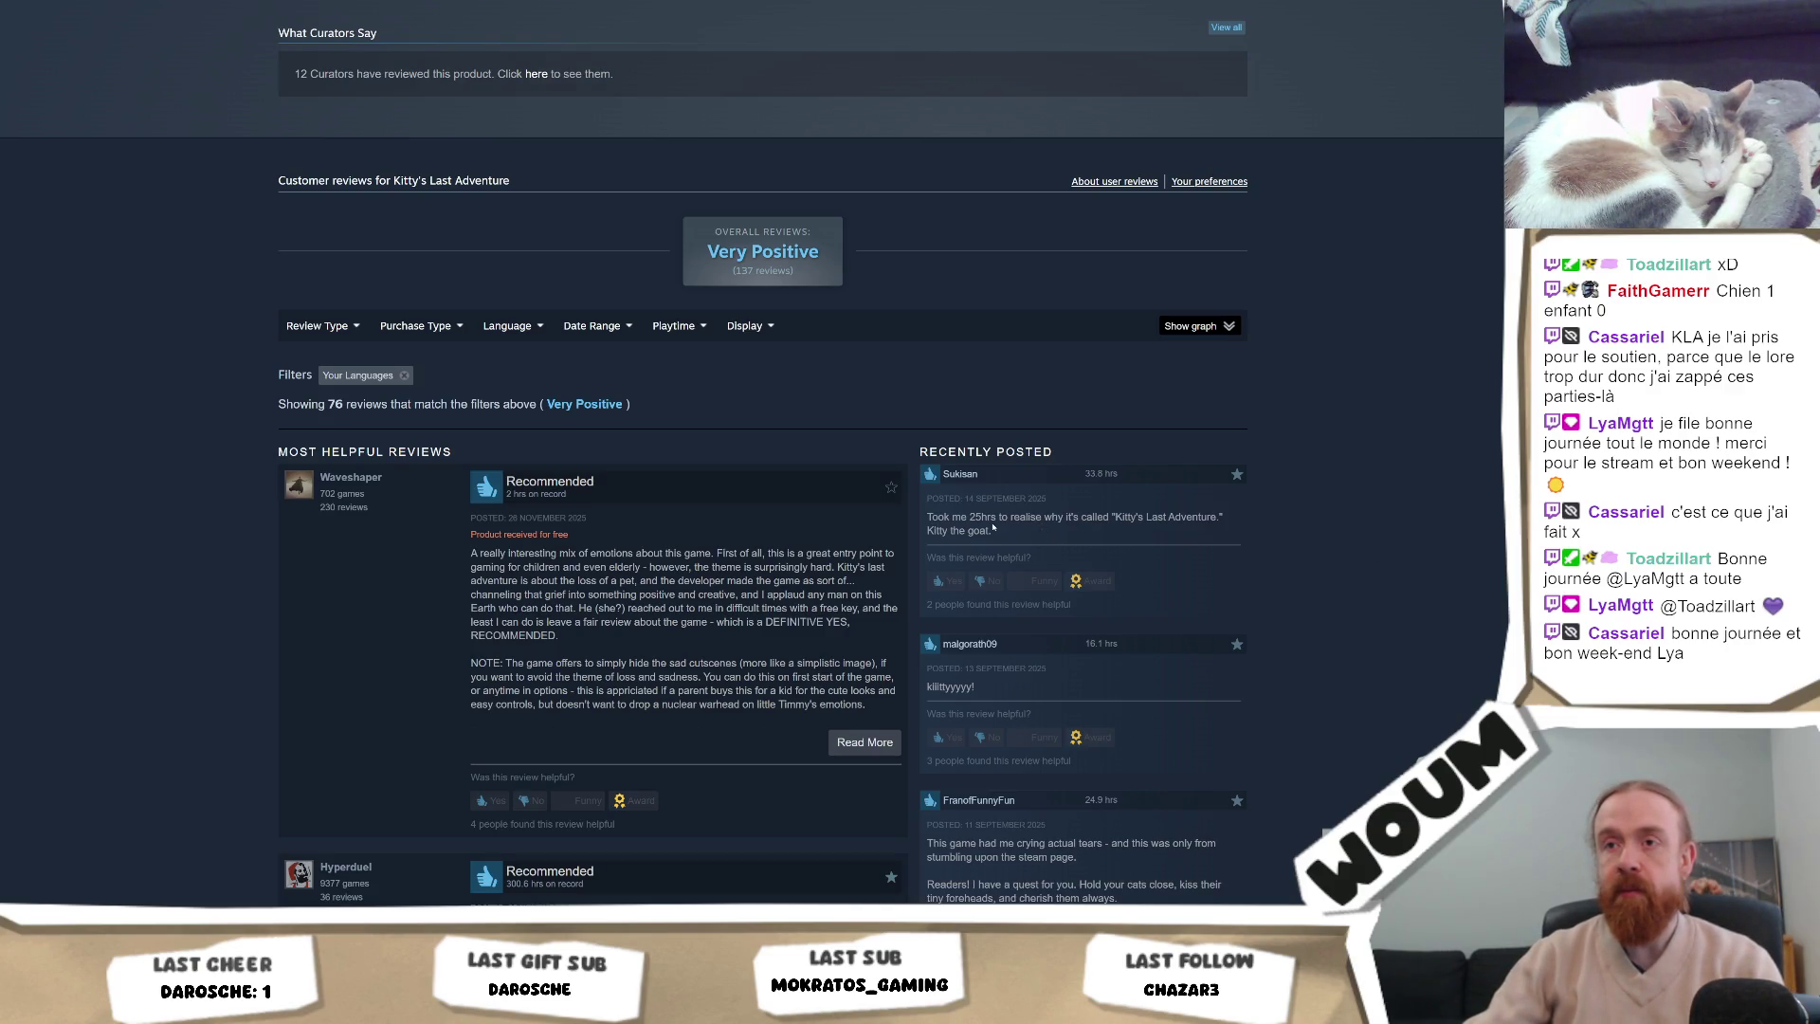
mouse_move(996, 533)
left_mouse_down()
mouse_move(663, 536)
mouse_move(1208, 476)
left_mouse_up()
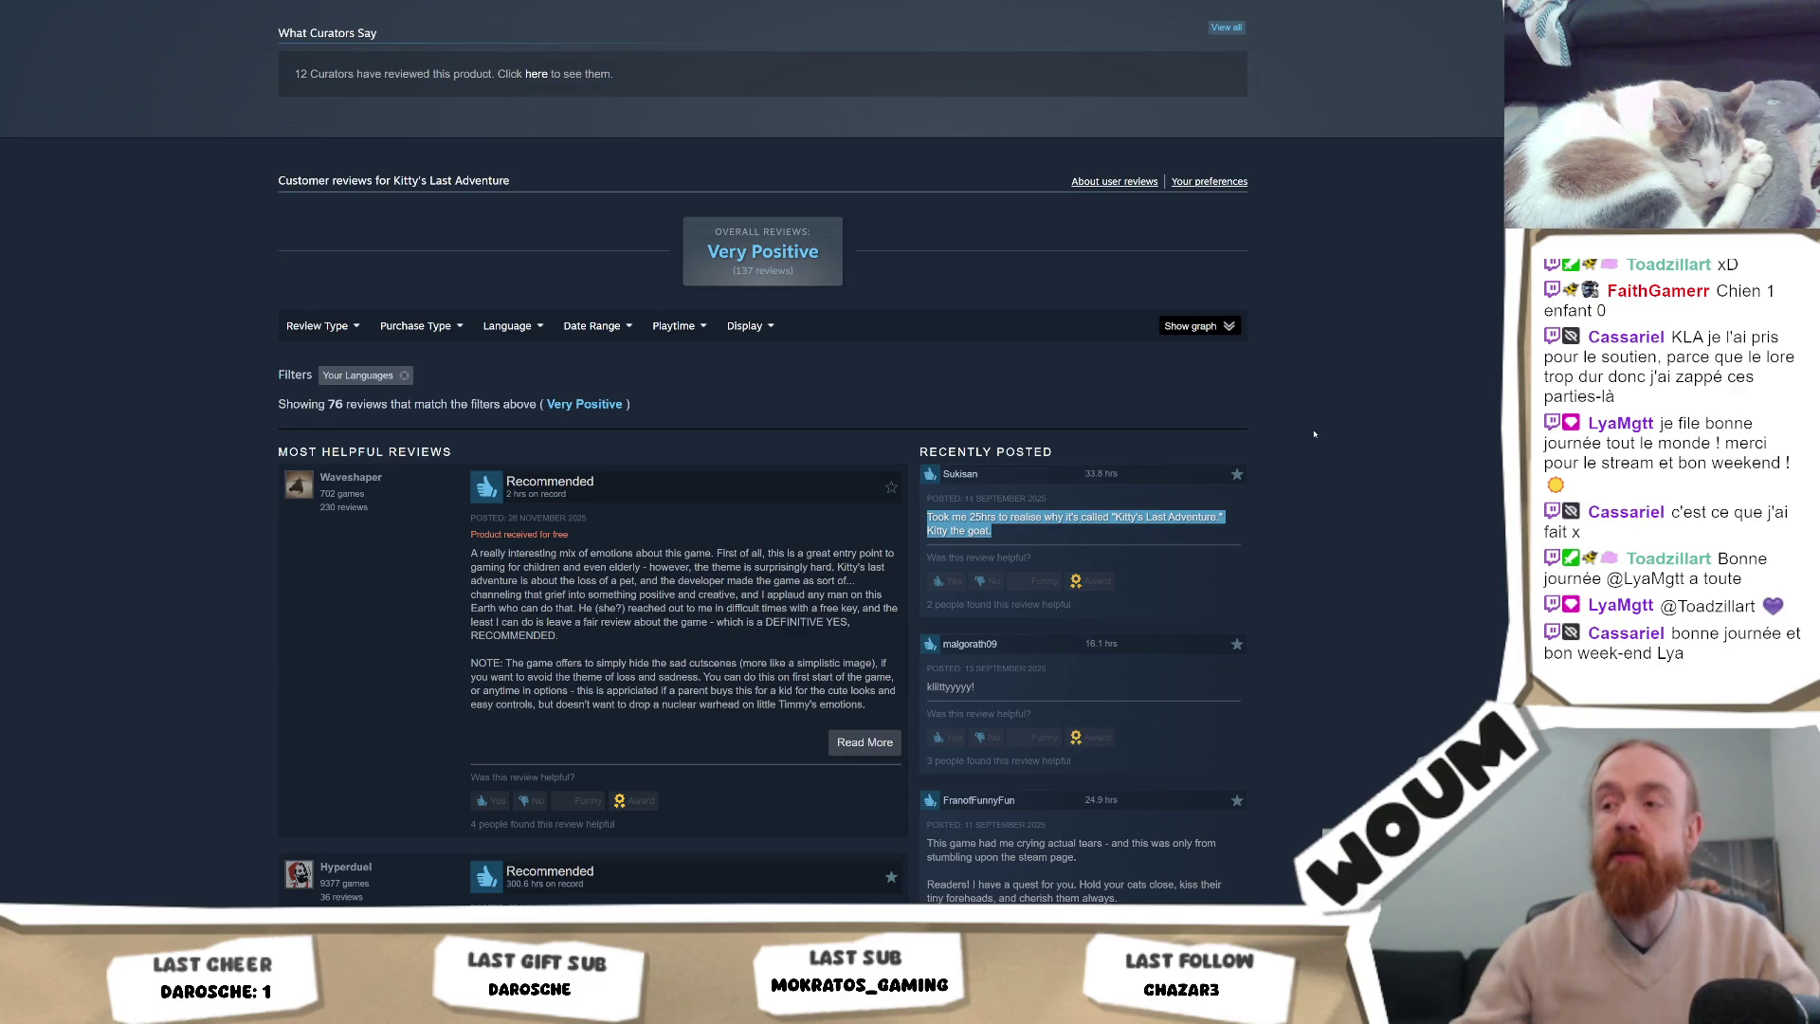
scroll(1299, 400, "down", 3)
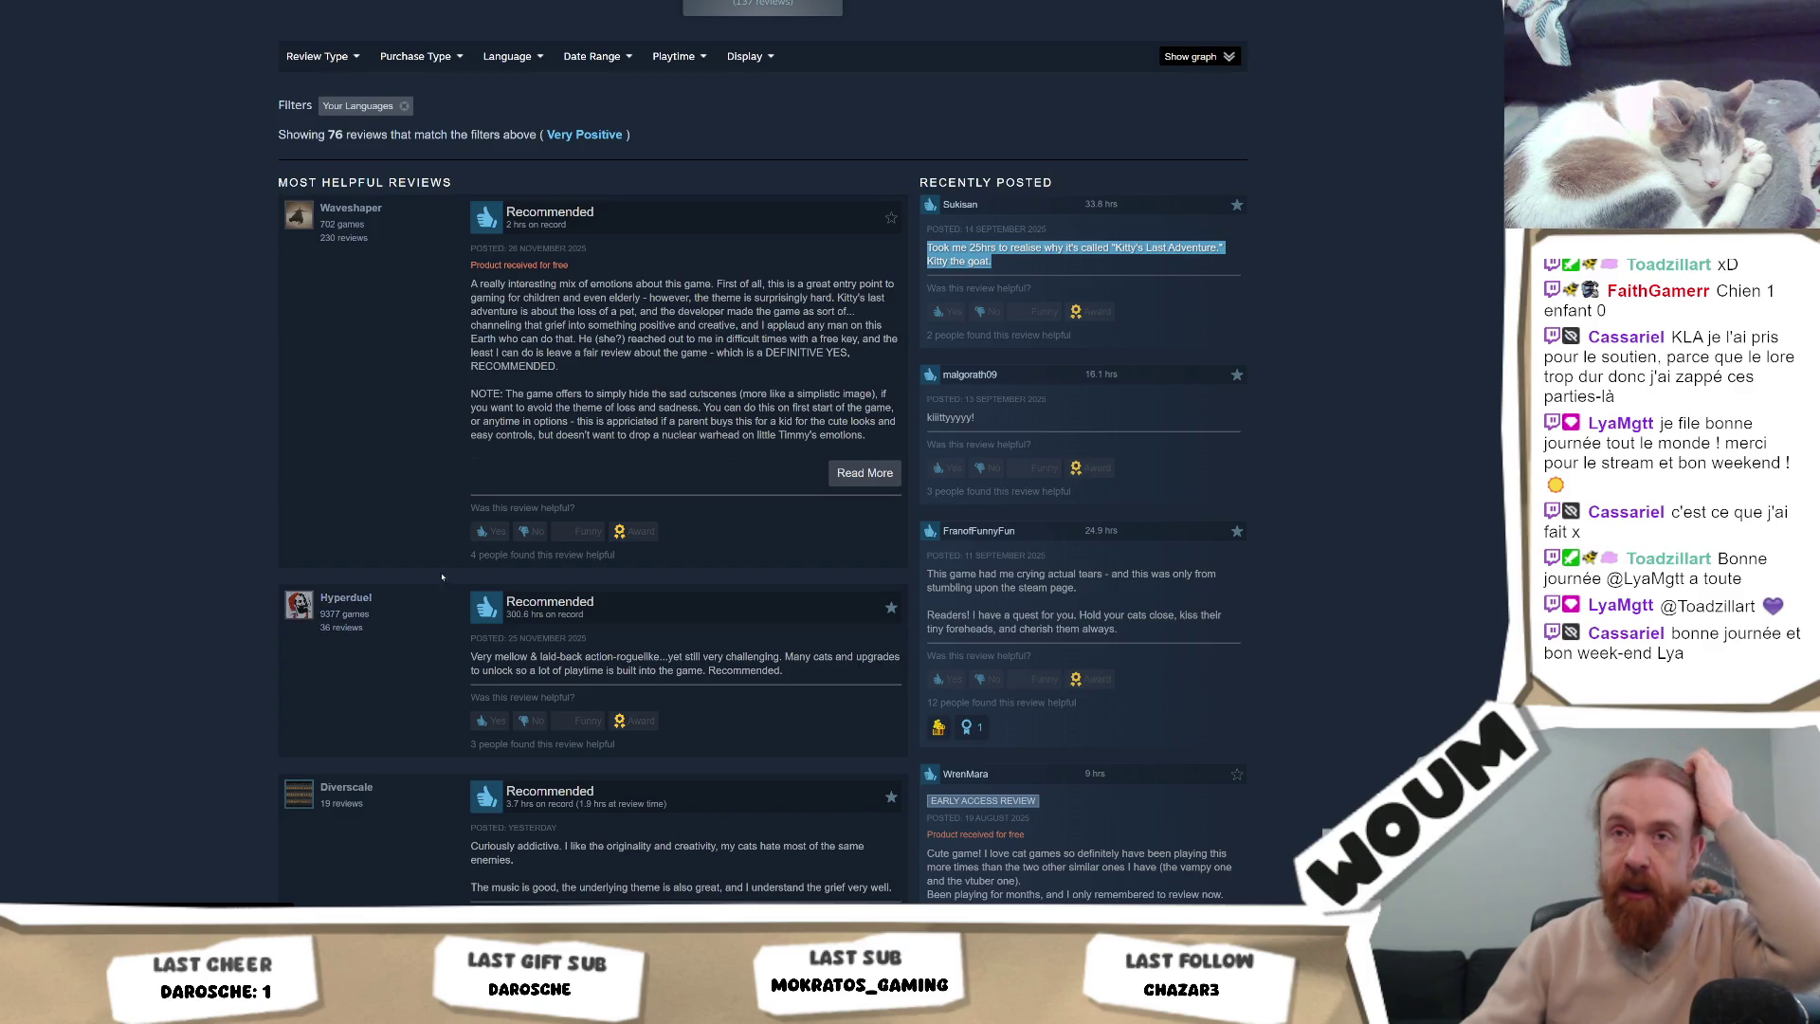
scroll(482, 519, "up", 4)
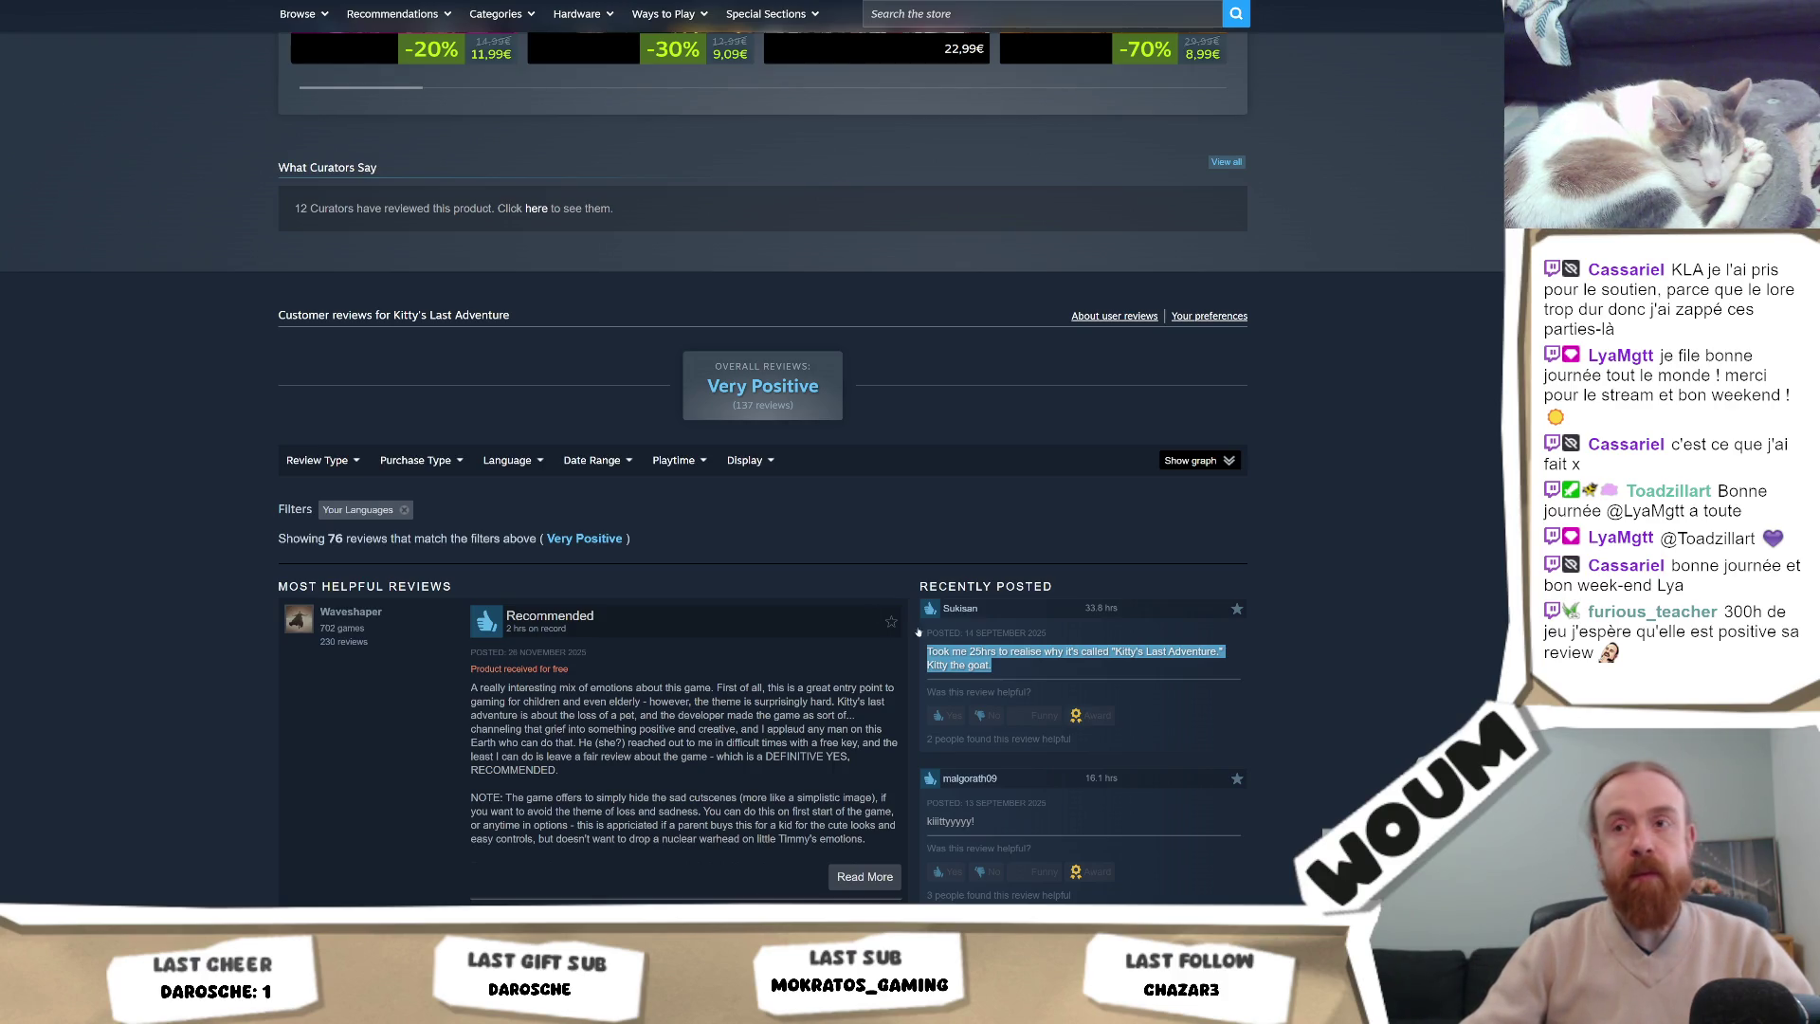
scroll(748, 556, "down", 5)
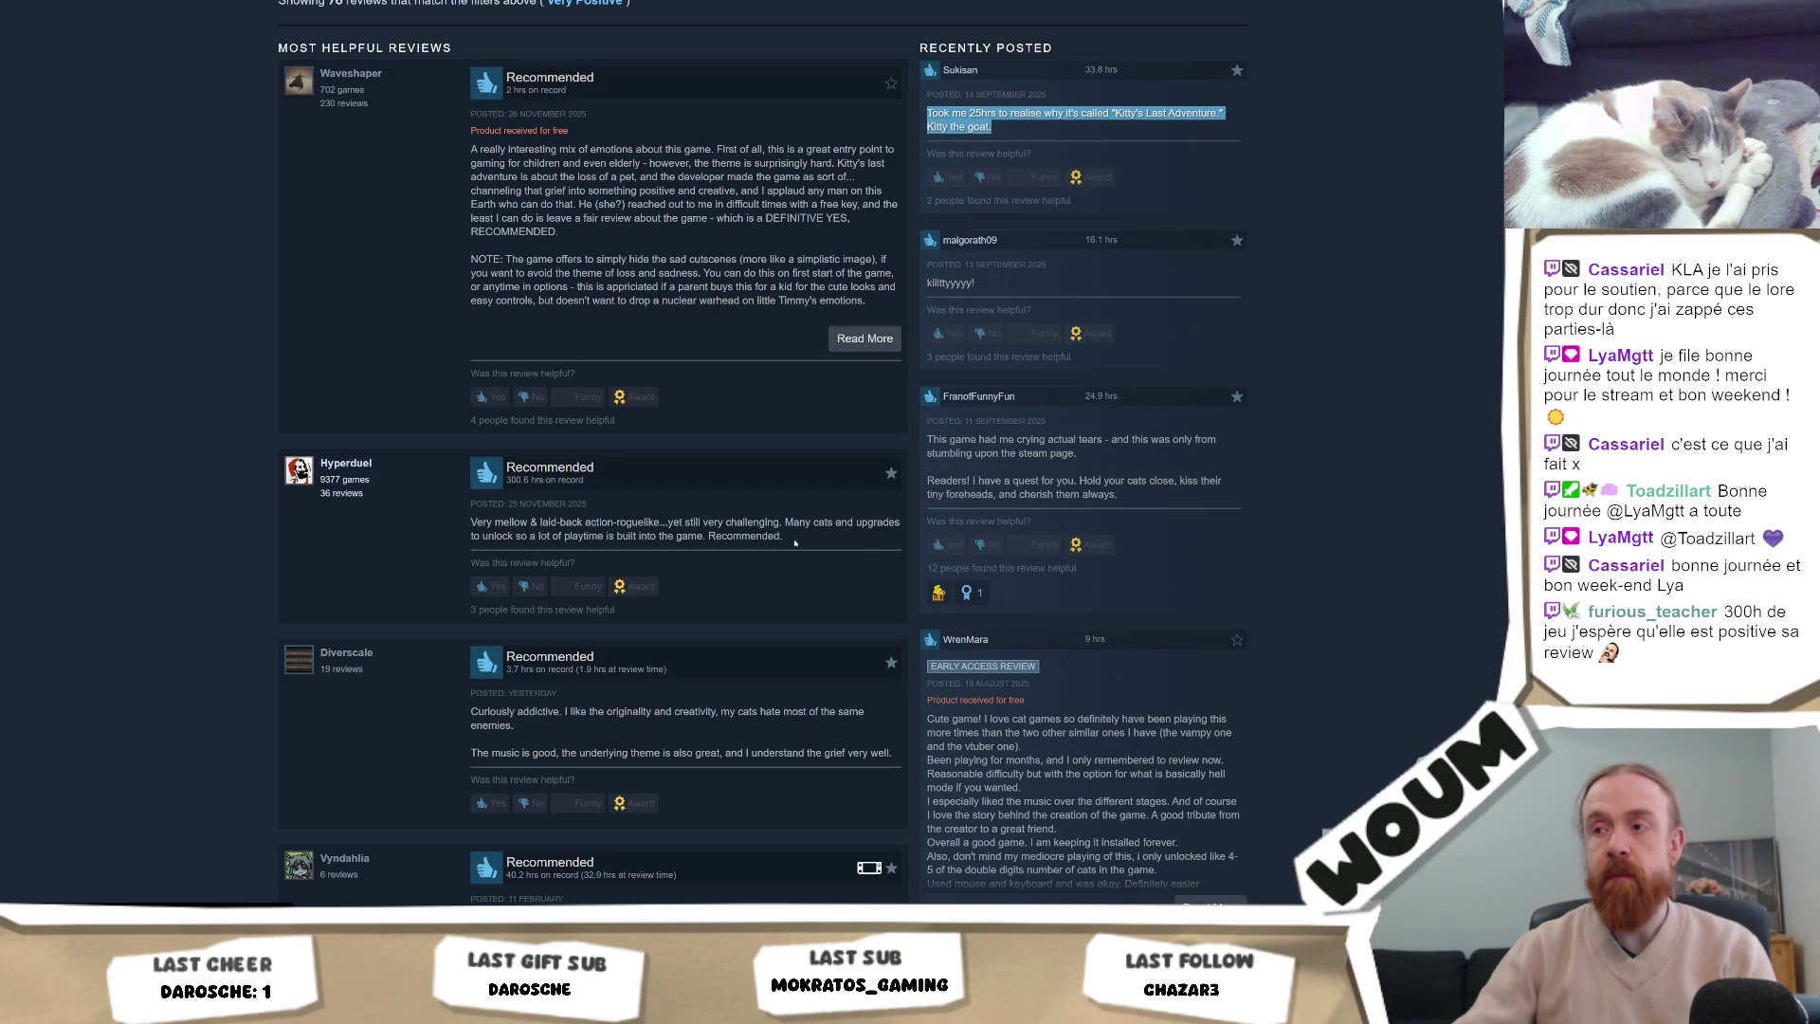
scroll(795, 542, "down", 2)
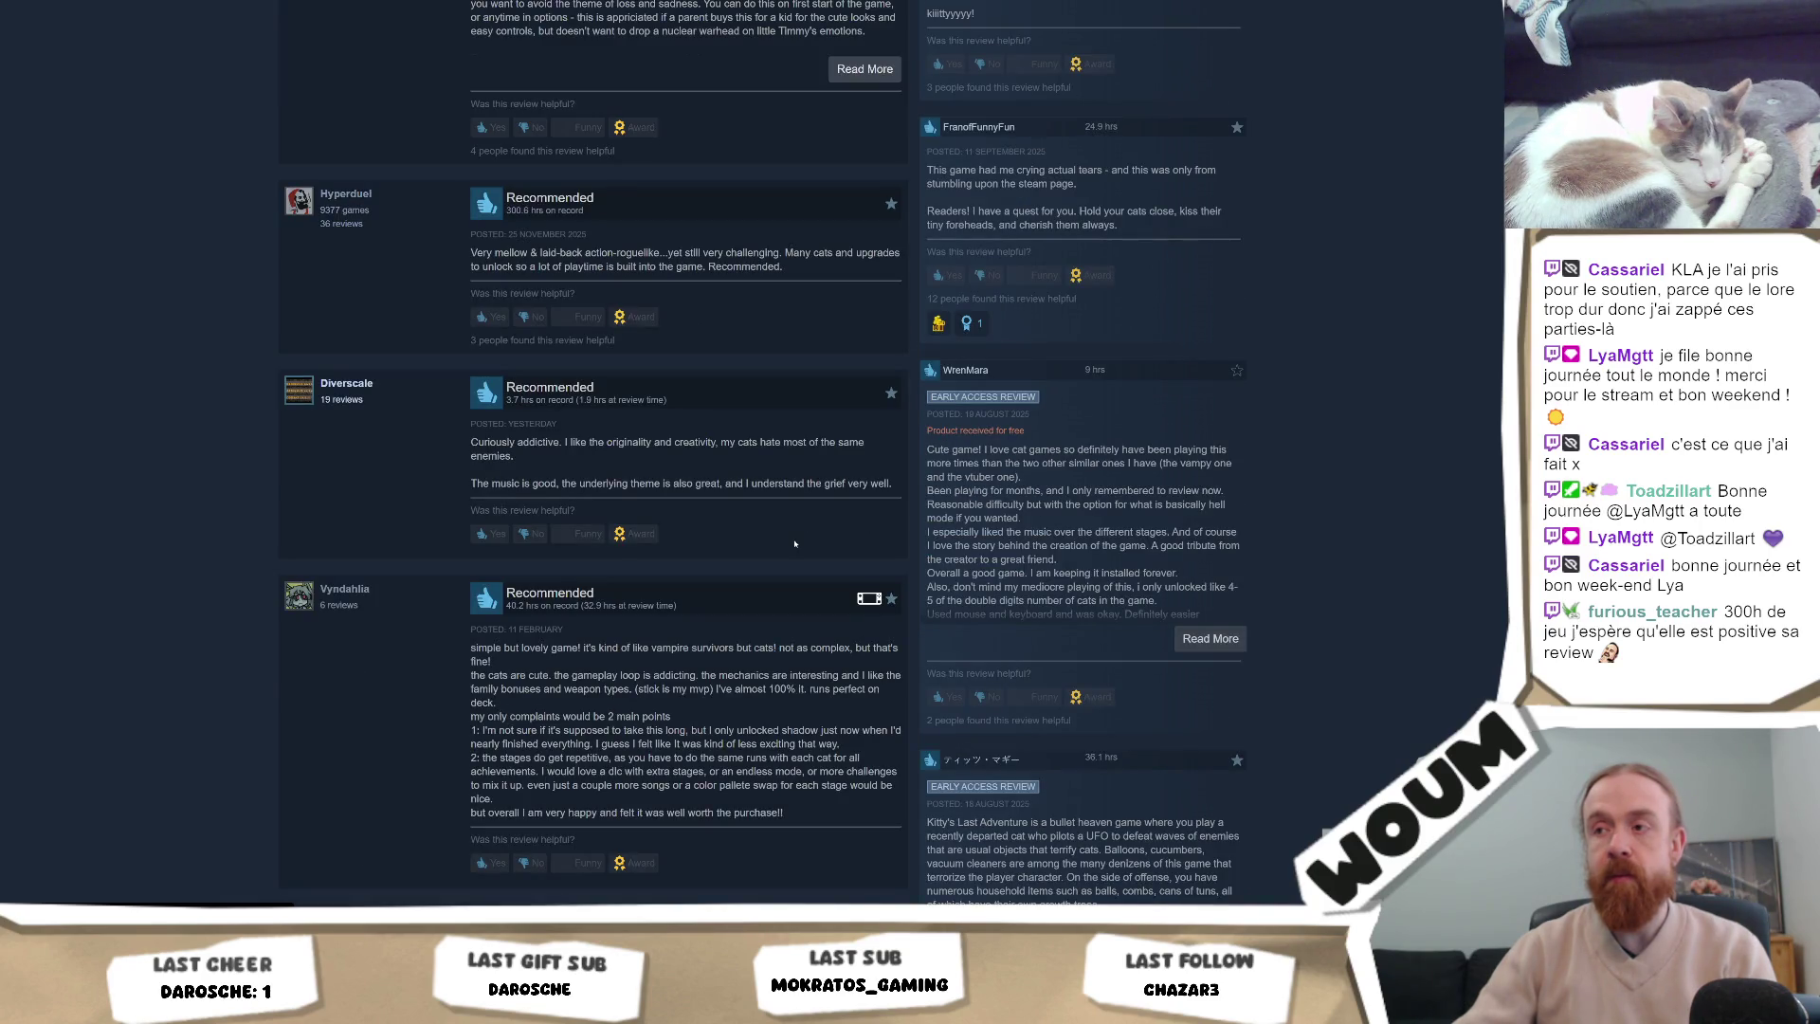
scroll(337, 339, "up", 5)
Set the Review Type filter to Negative to list only Not Recommended reviews
mouse_move(336, 340)
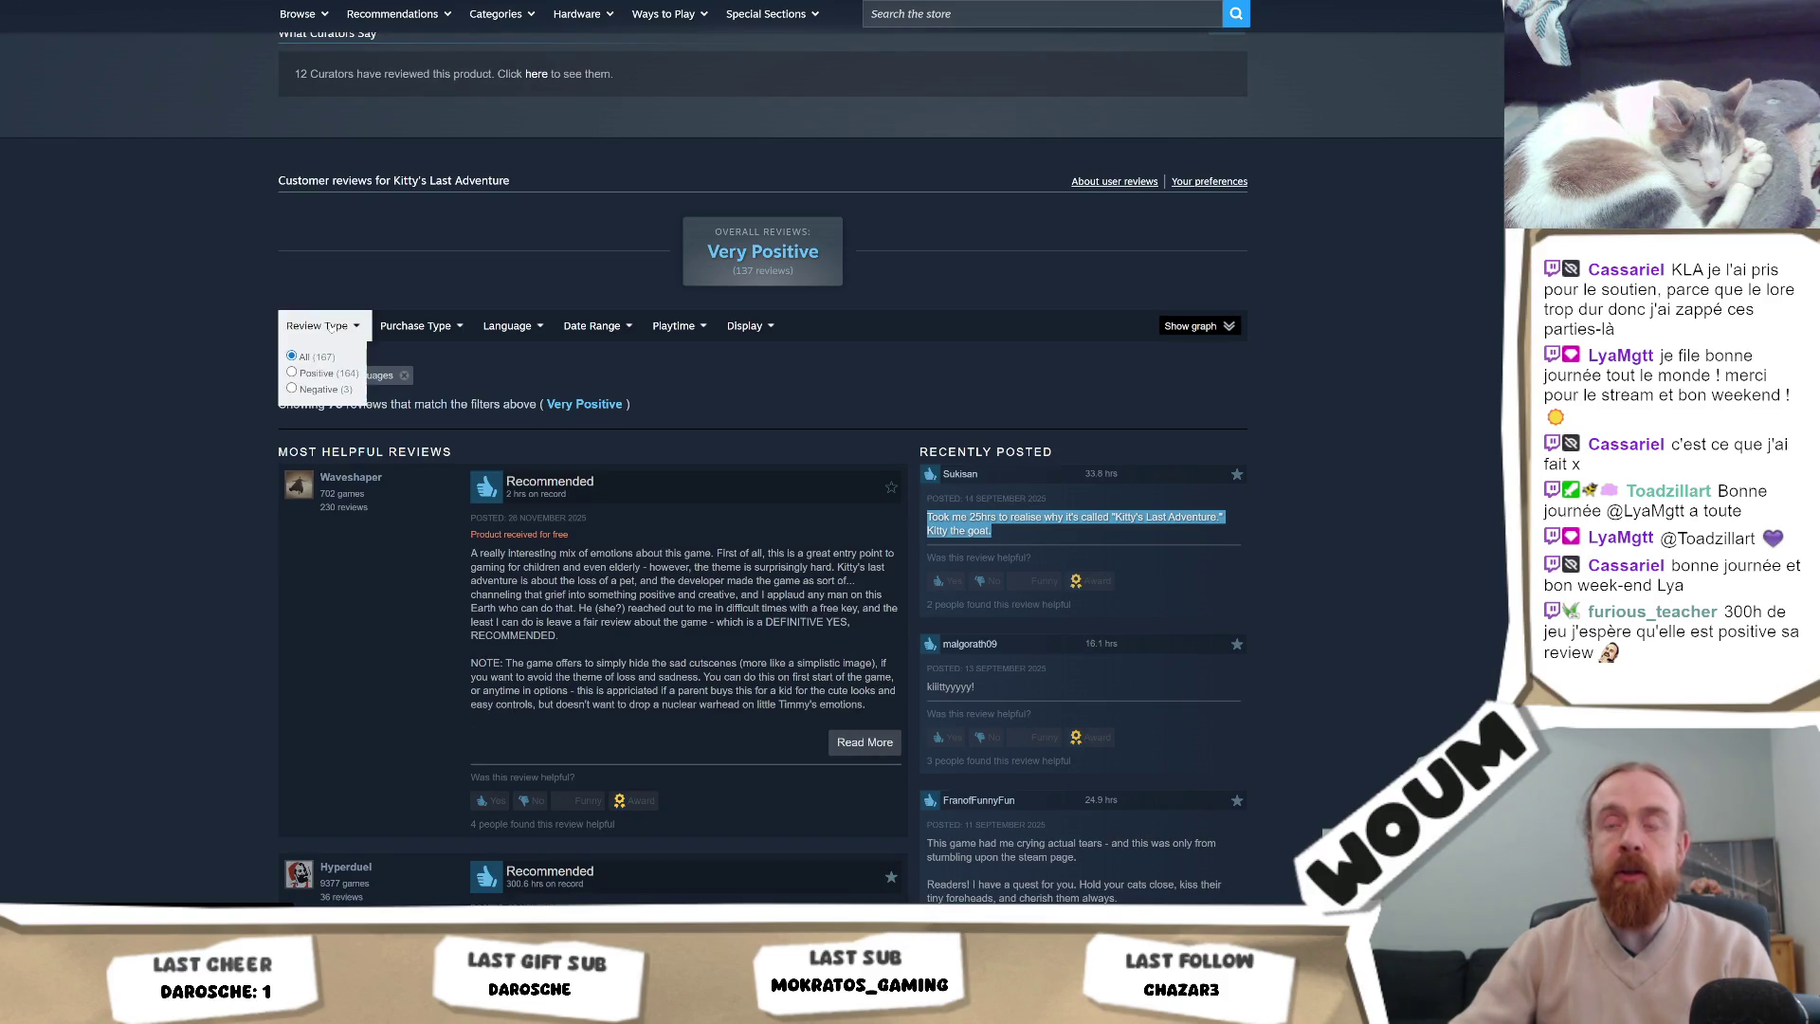
scroll(1327, 514, "down", 5)
scroll(1331, 512, "down", 3)
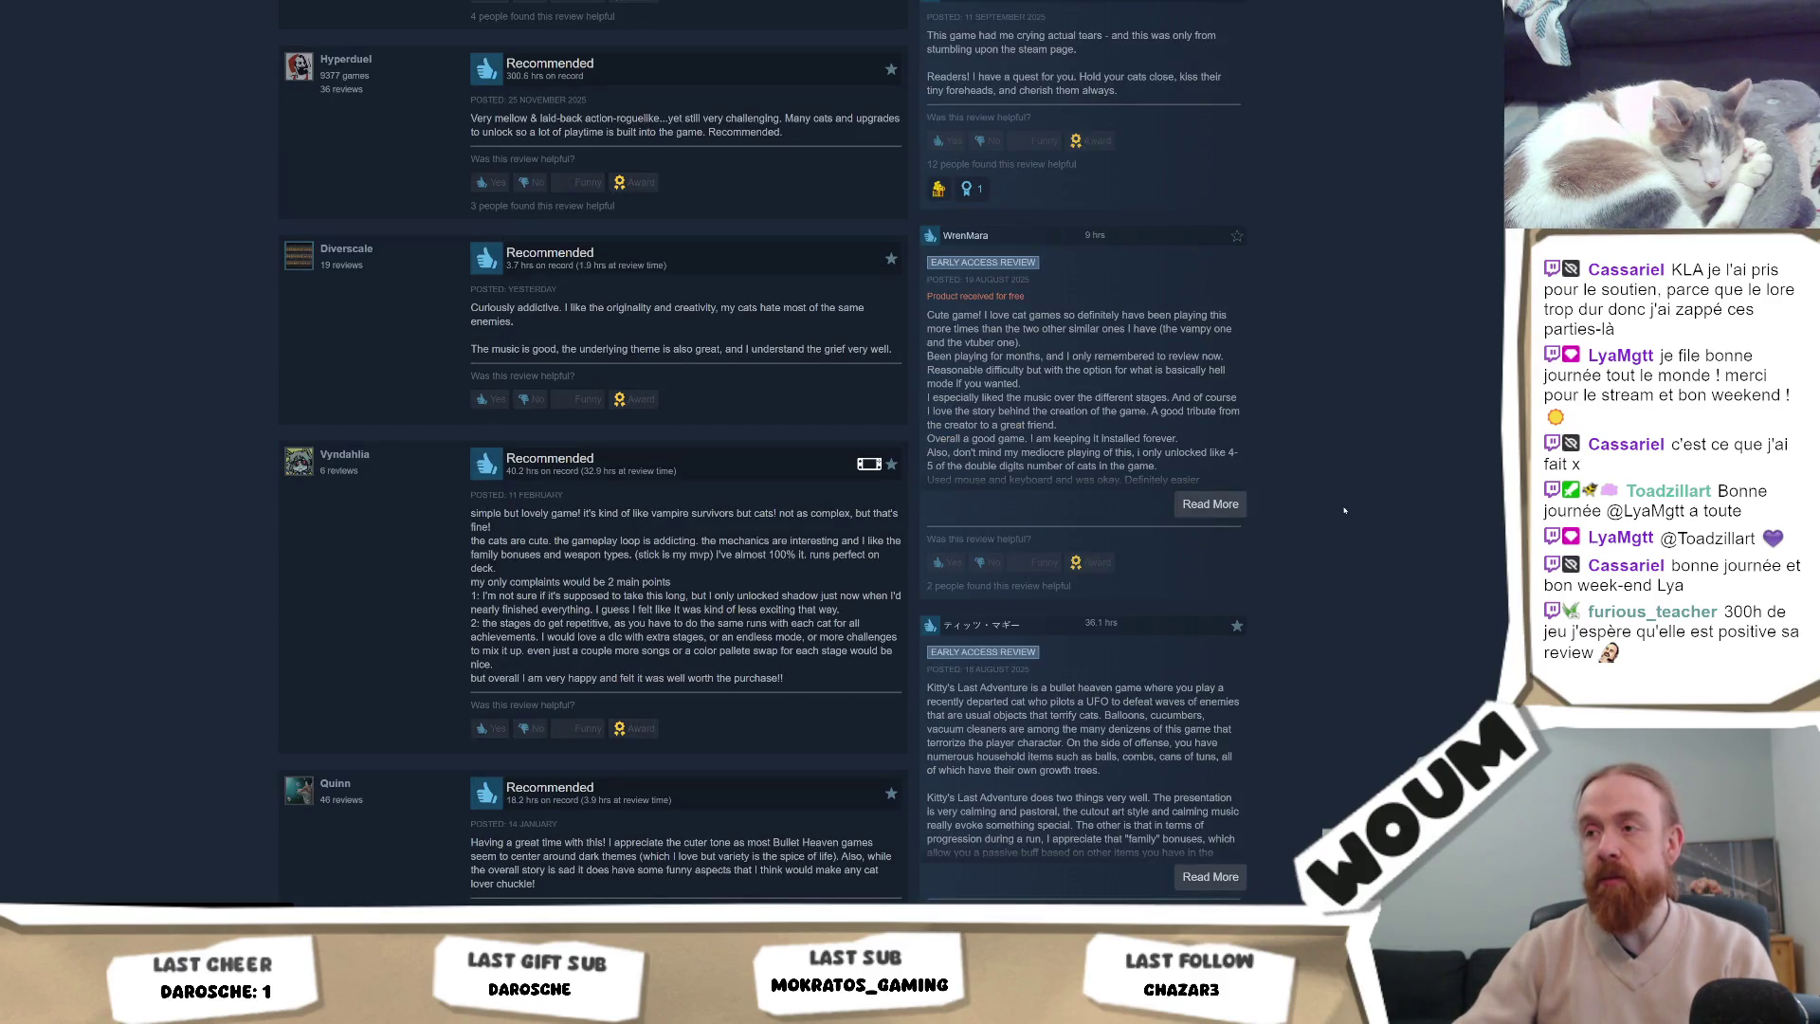
scroll(1344, 510, "up", 10)
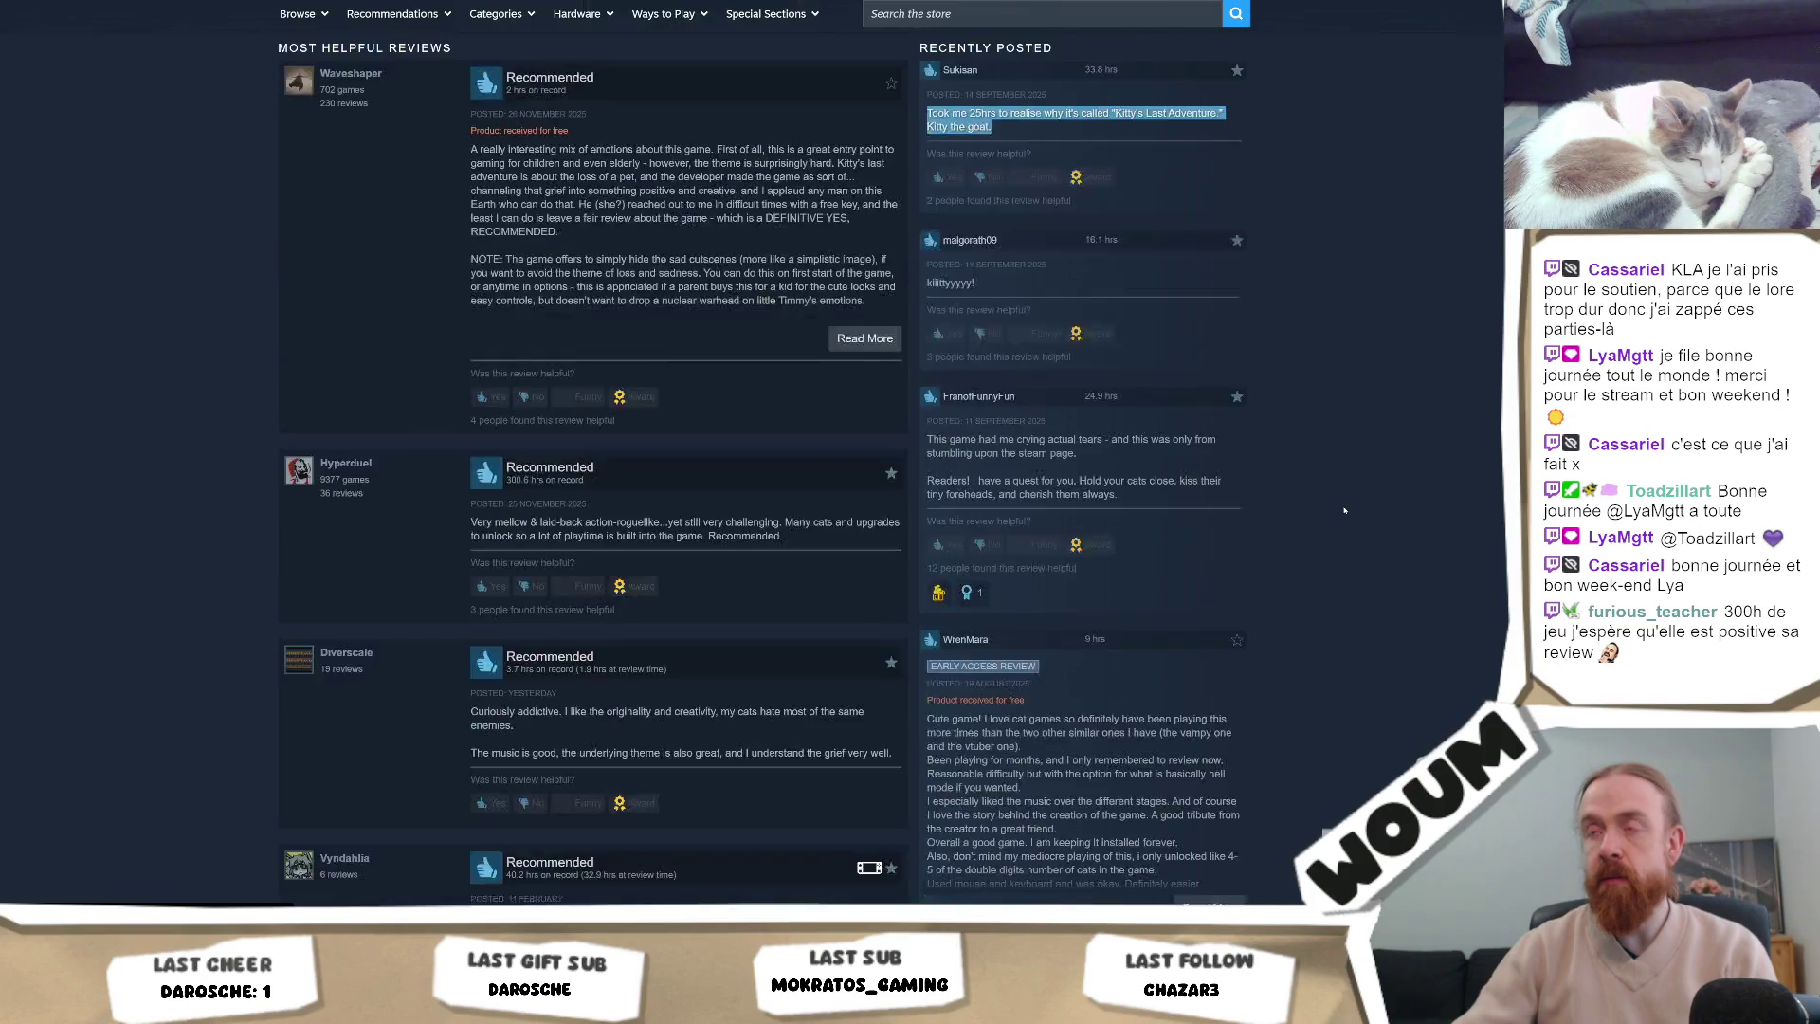
scroll(1344, 510, "down", 8)
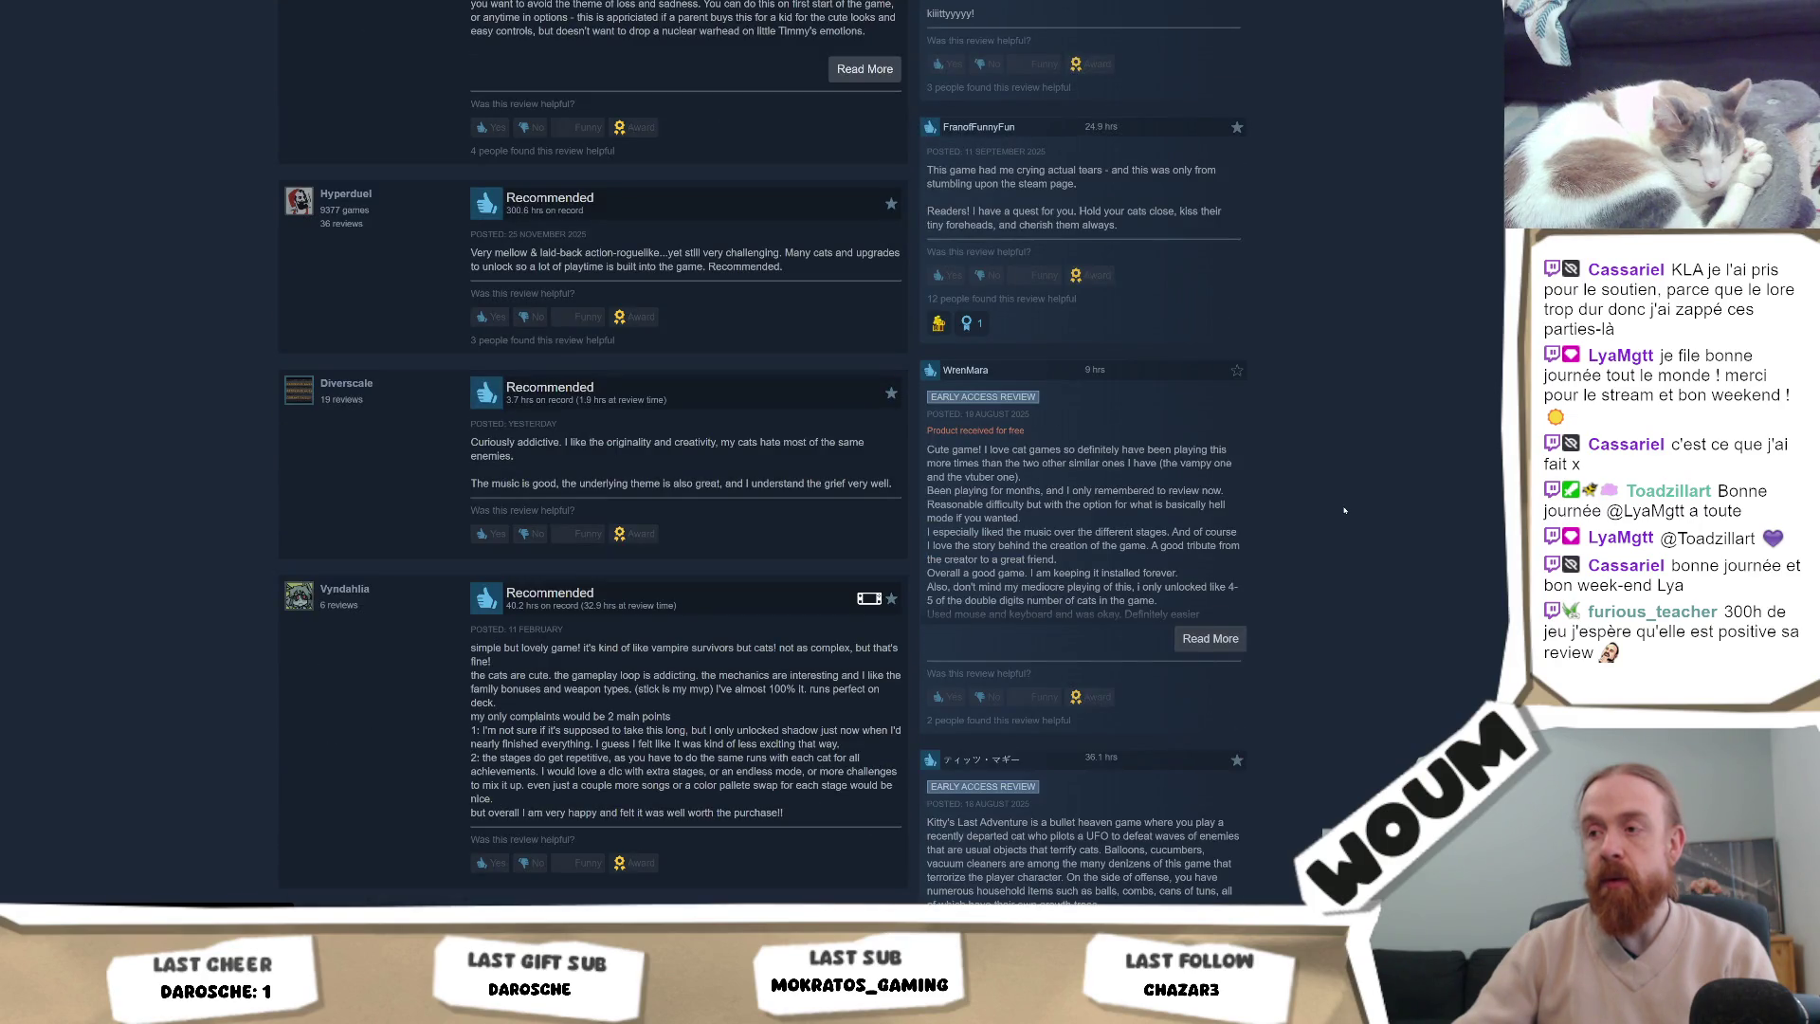
scroll(1344, 510, "down", 1)
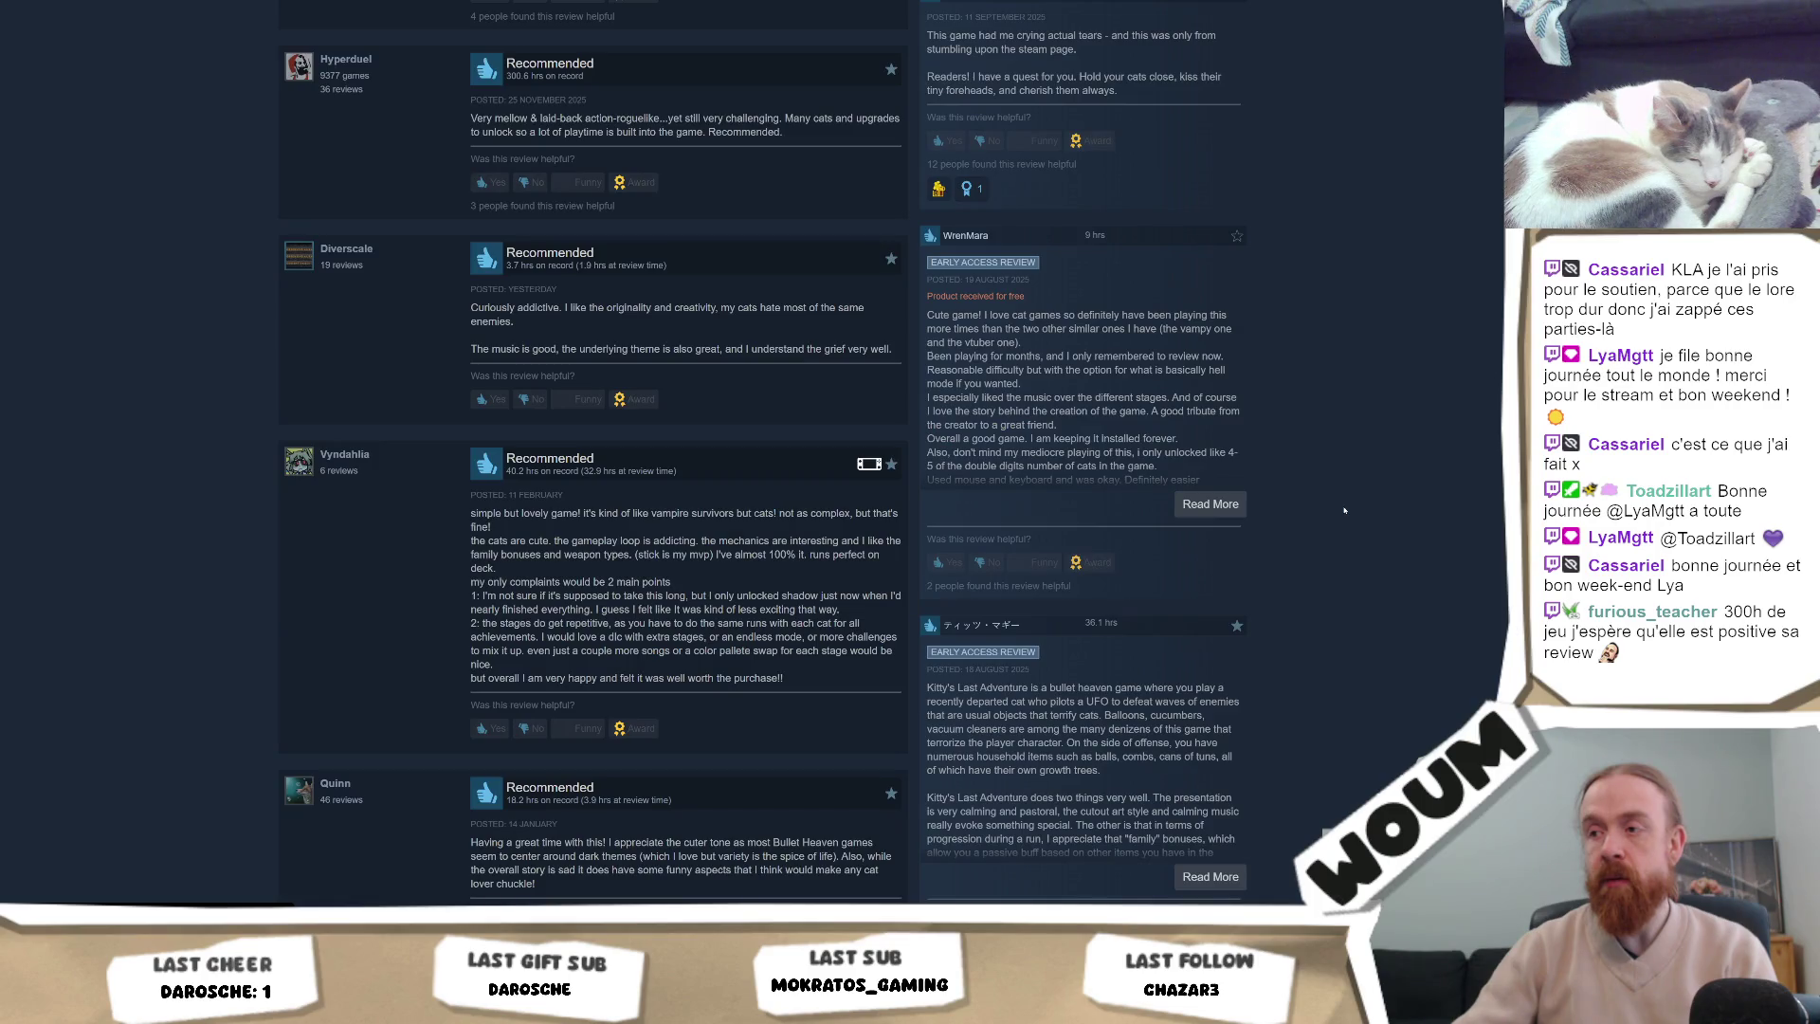
scroll(1344, 510, "up", 12)
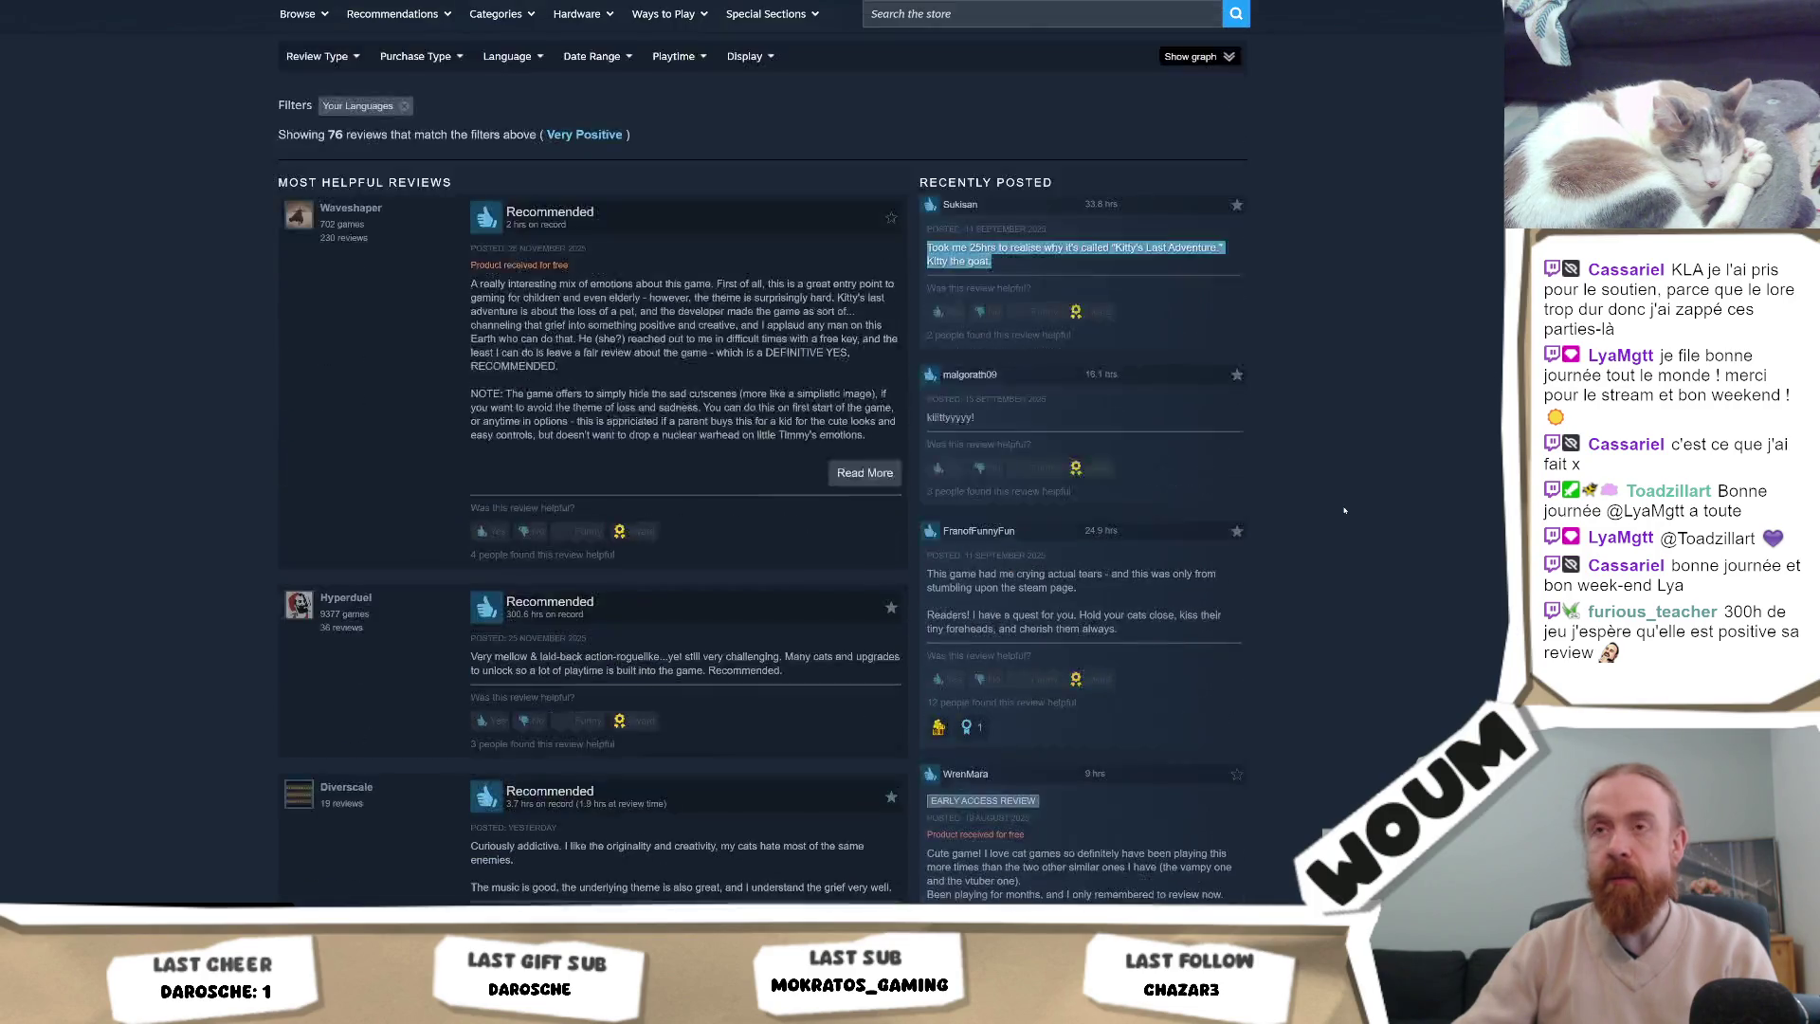
mouse_move(320, 595)
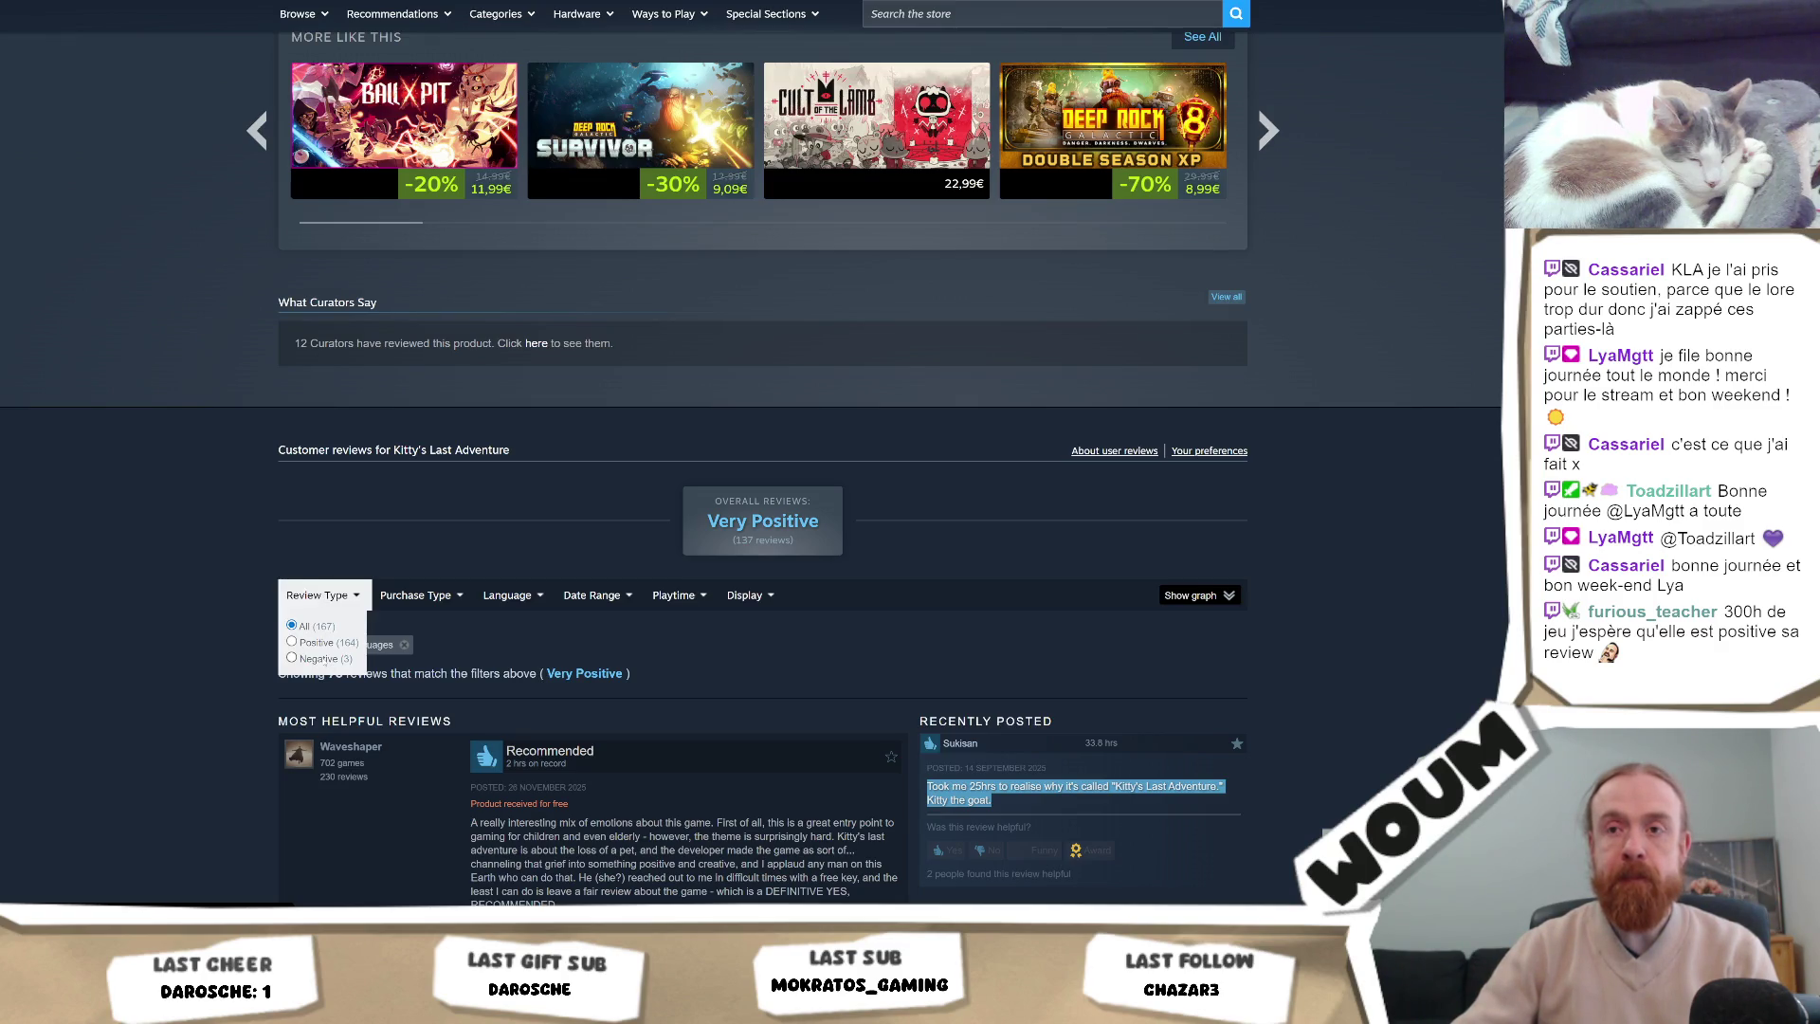
left_click(320, 658)
Read through the three Not Recommended reviews out of 167
scroll(850, 605, "down", 3)
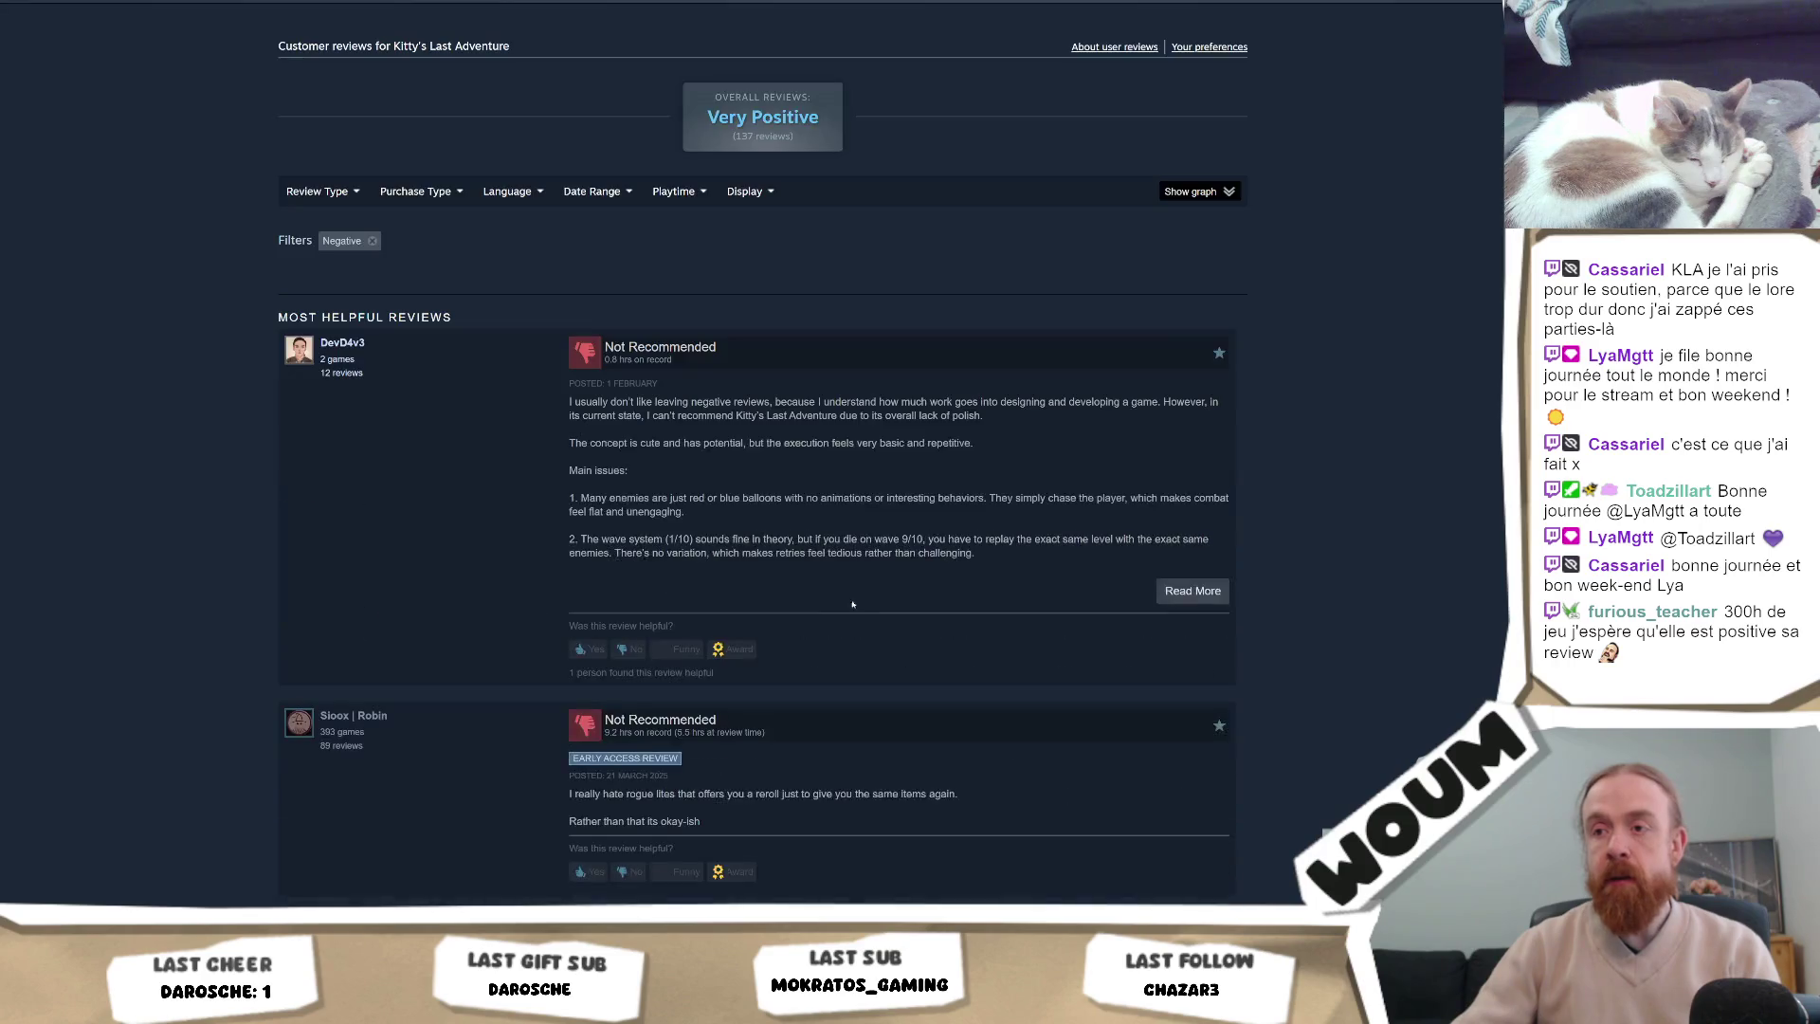
scroll(850, 605, "down", 4)
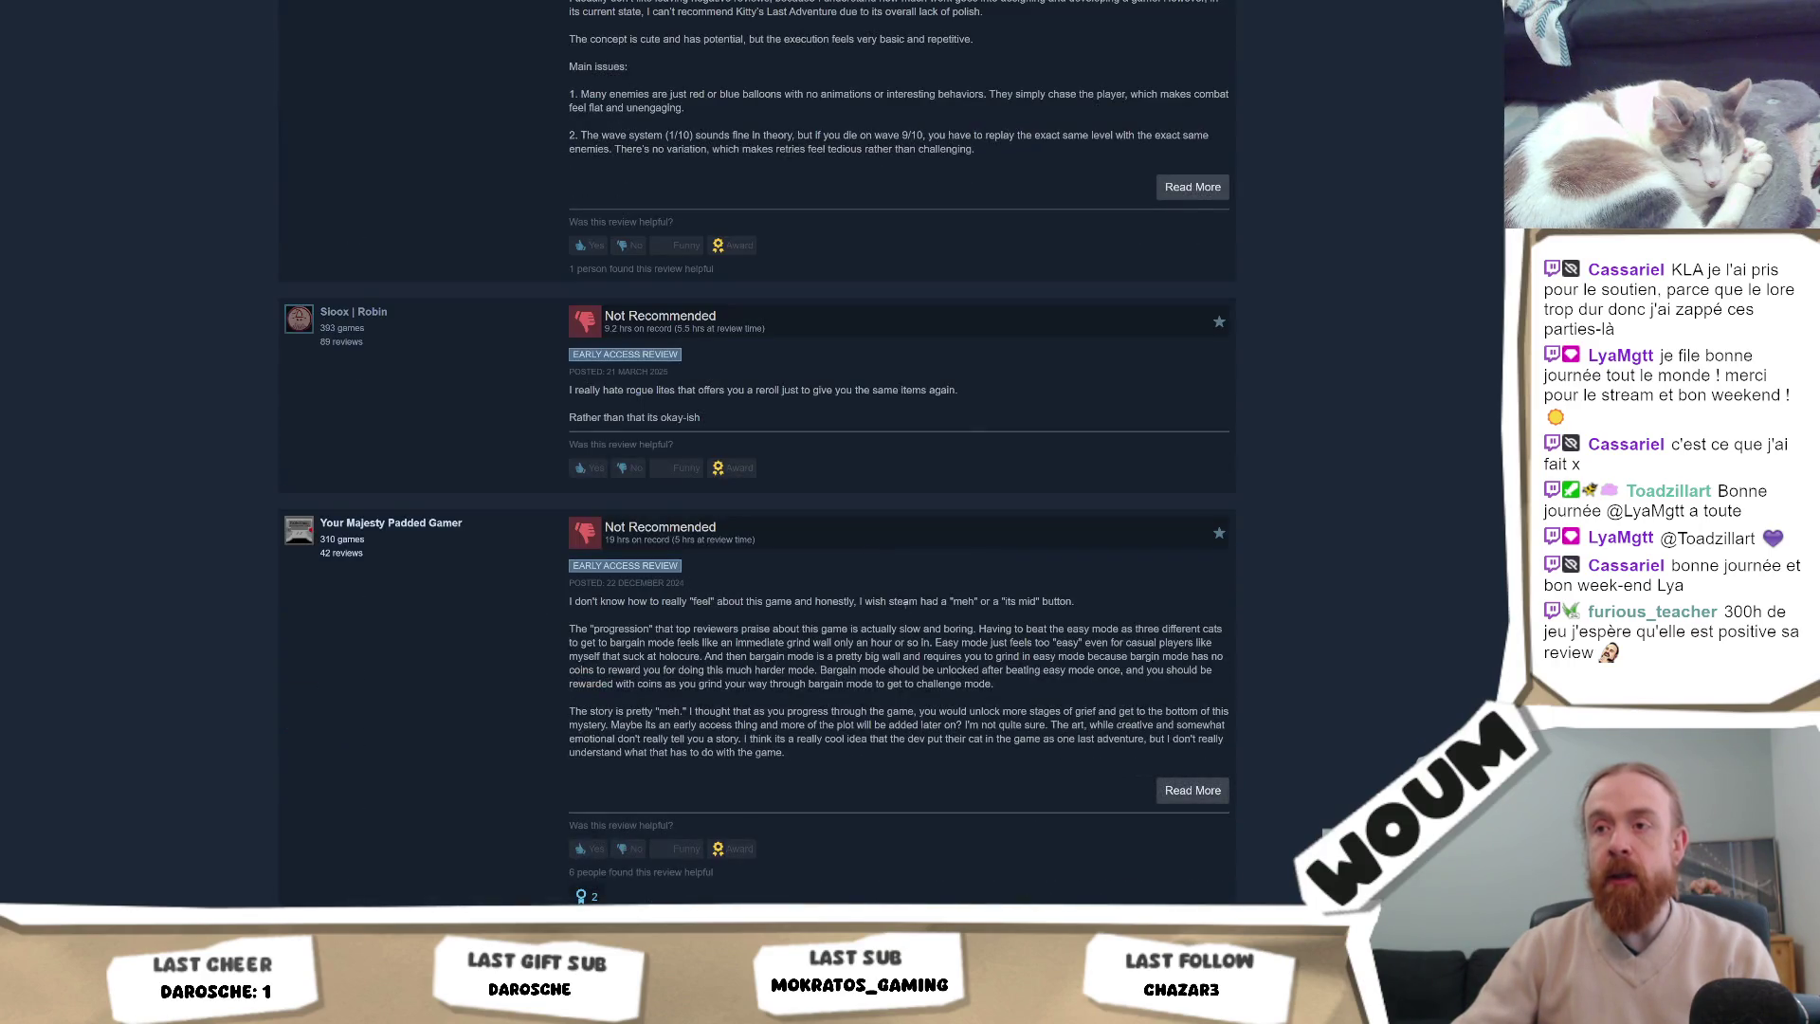
scroll(934, 749, "up", 3)
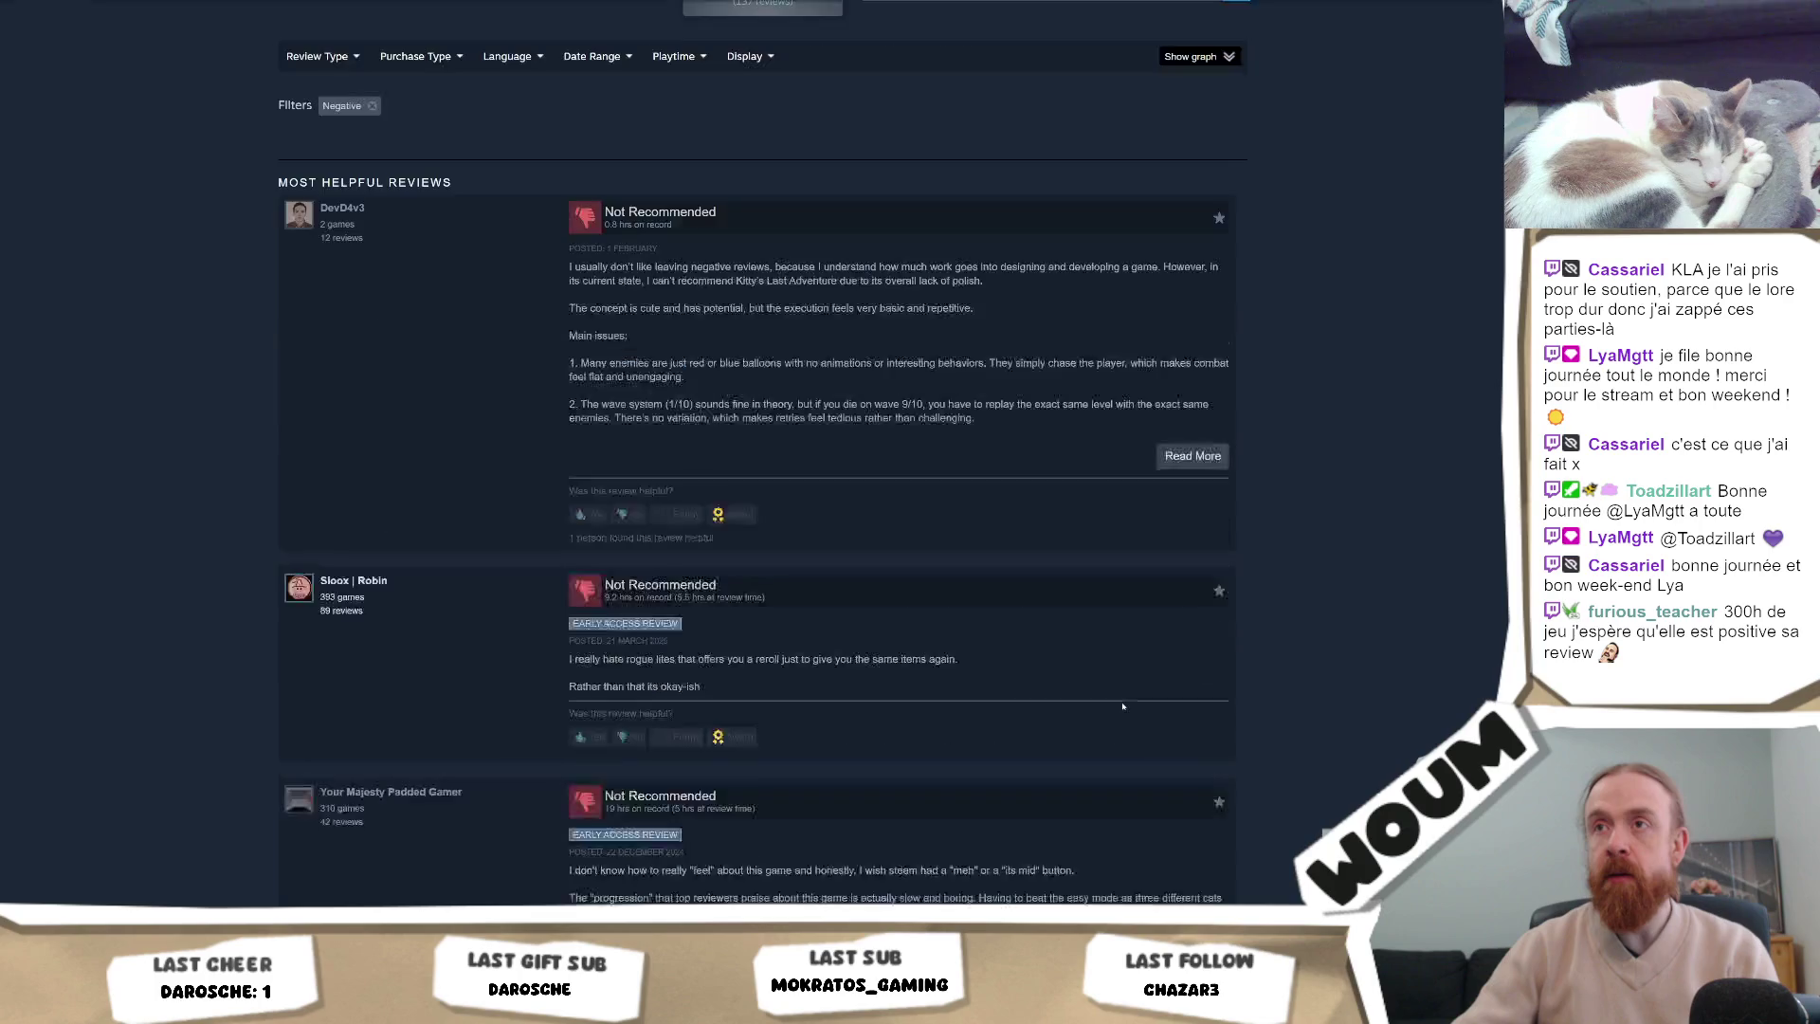
scroll(1123, 706, "down", 5)
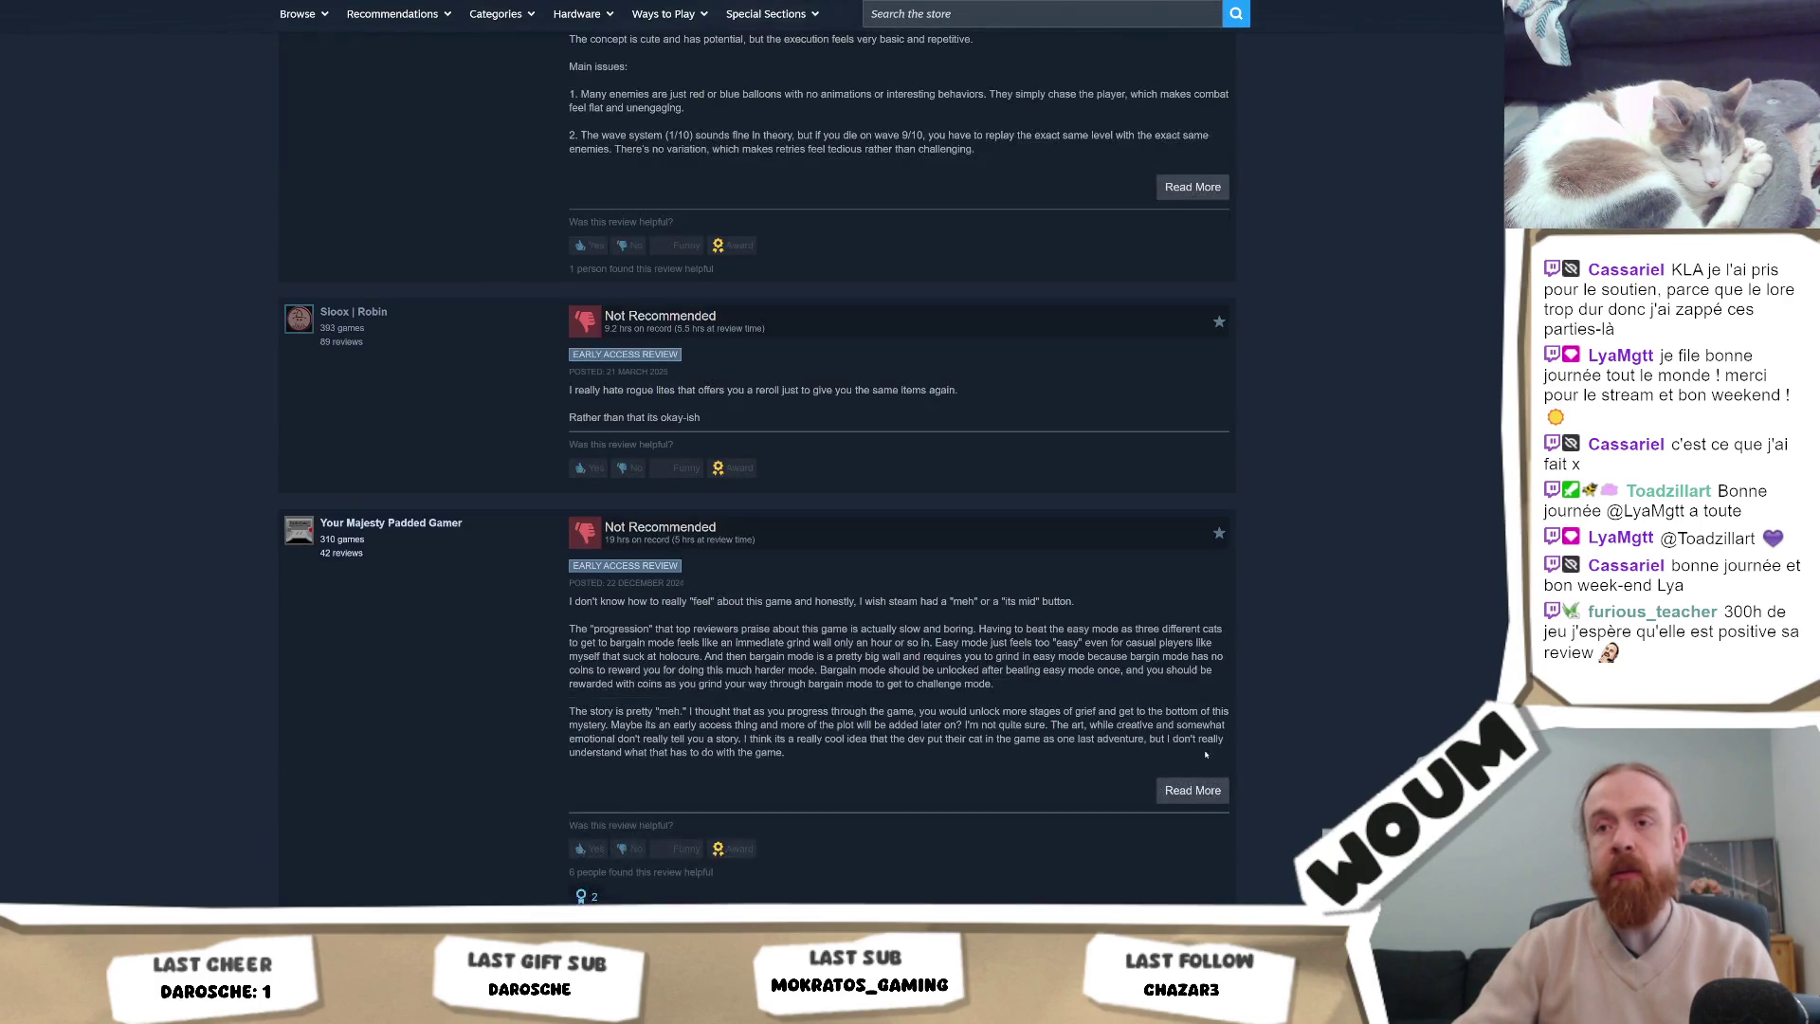
scroll(1323, 708, "up", 6)
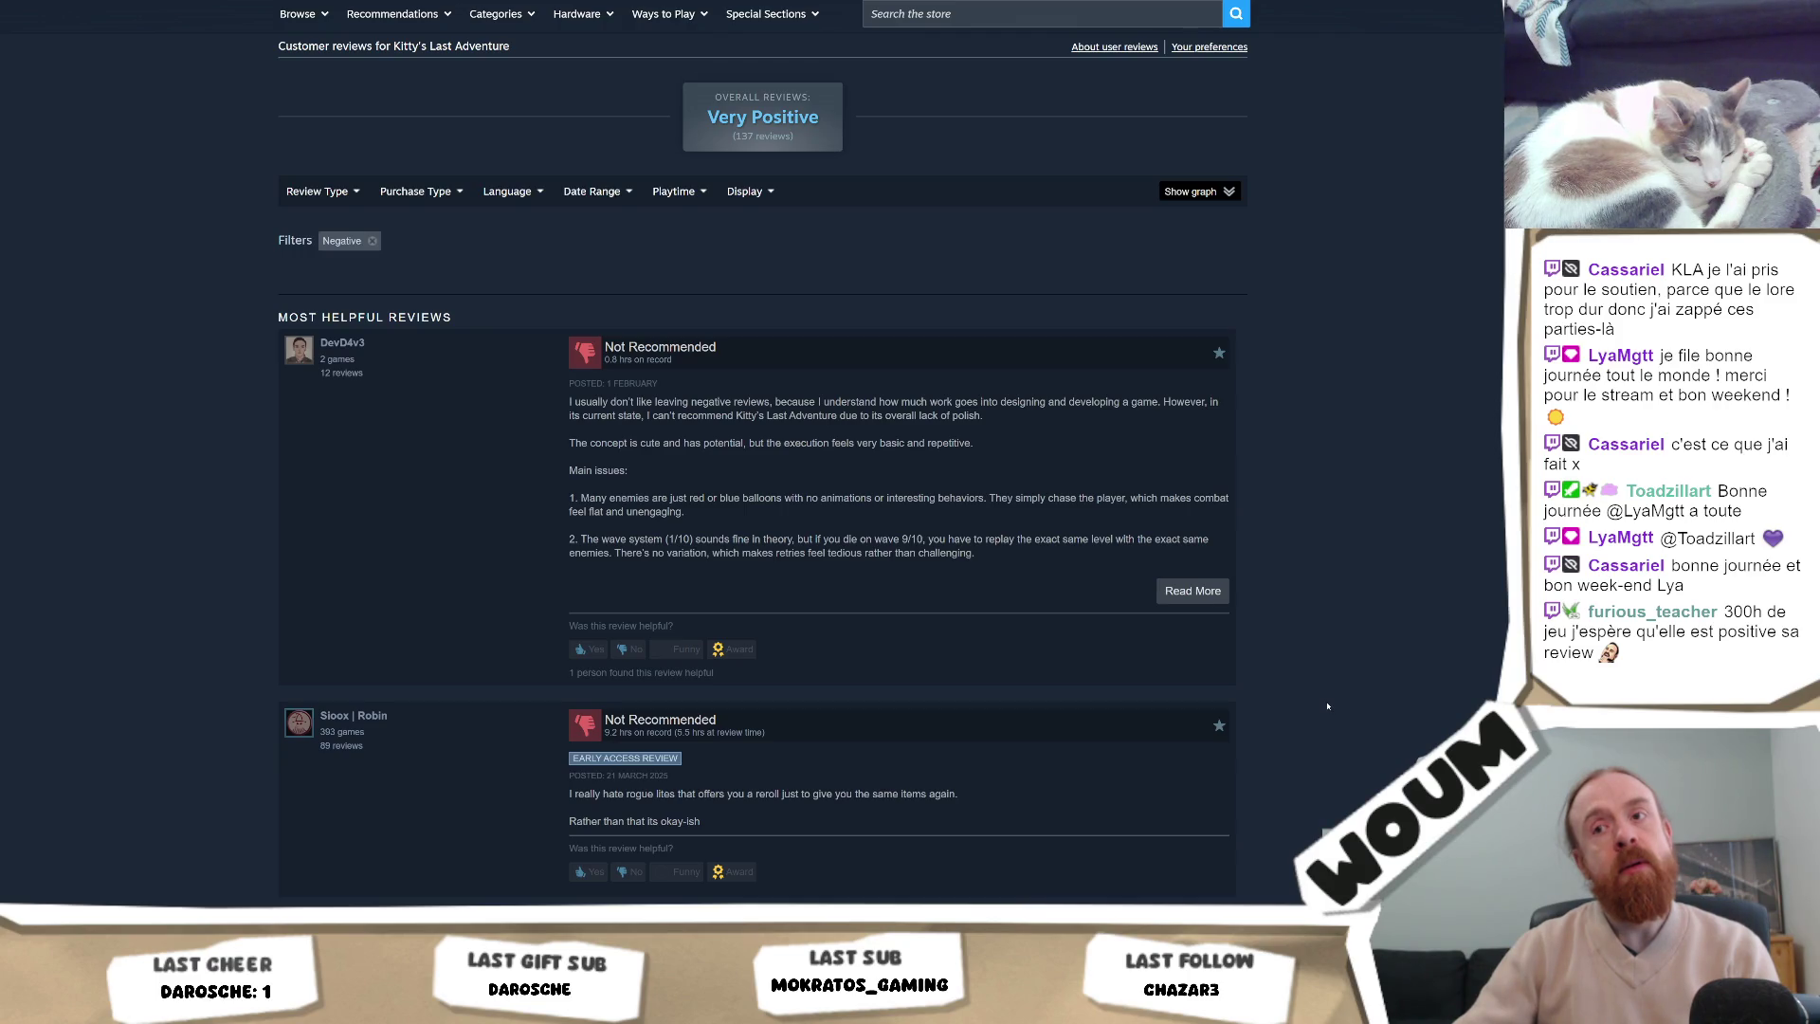
scroll(1327, 706, "down", 5)
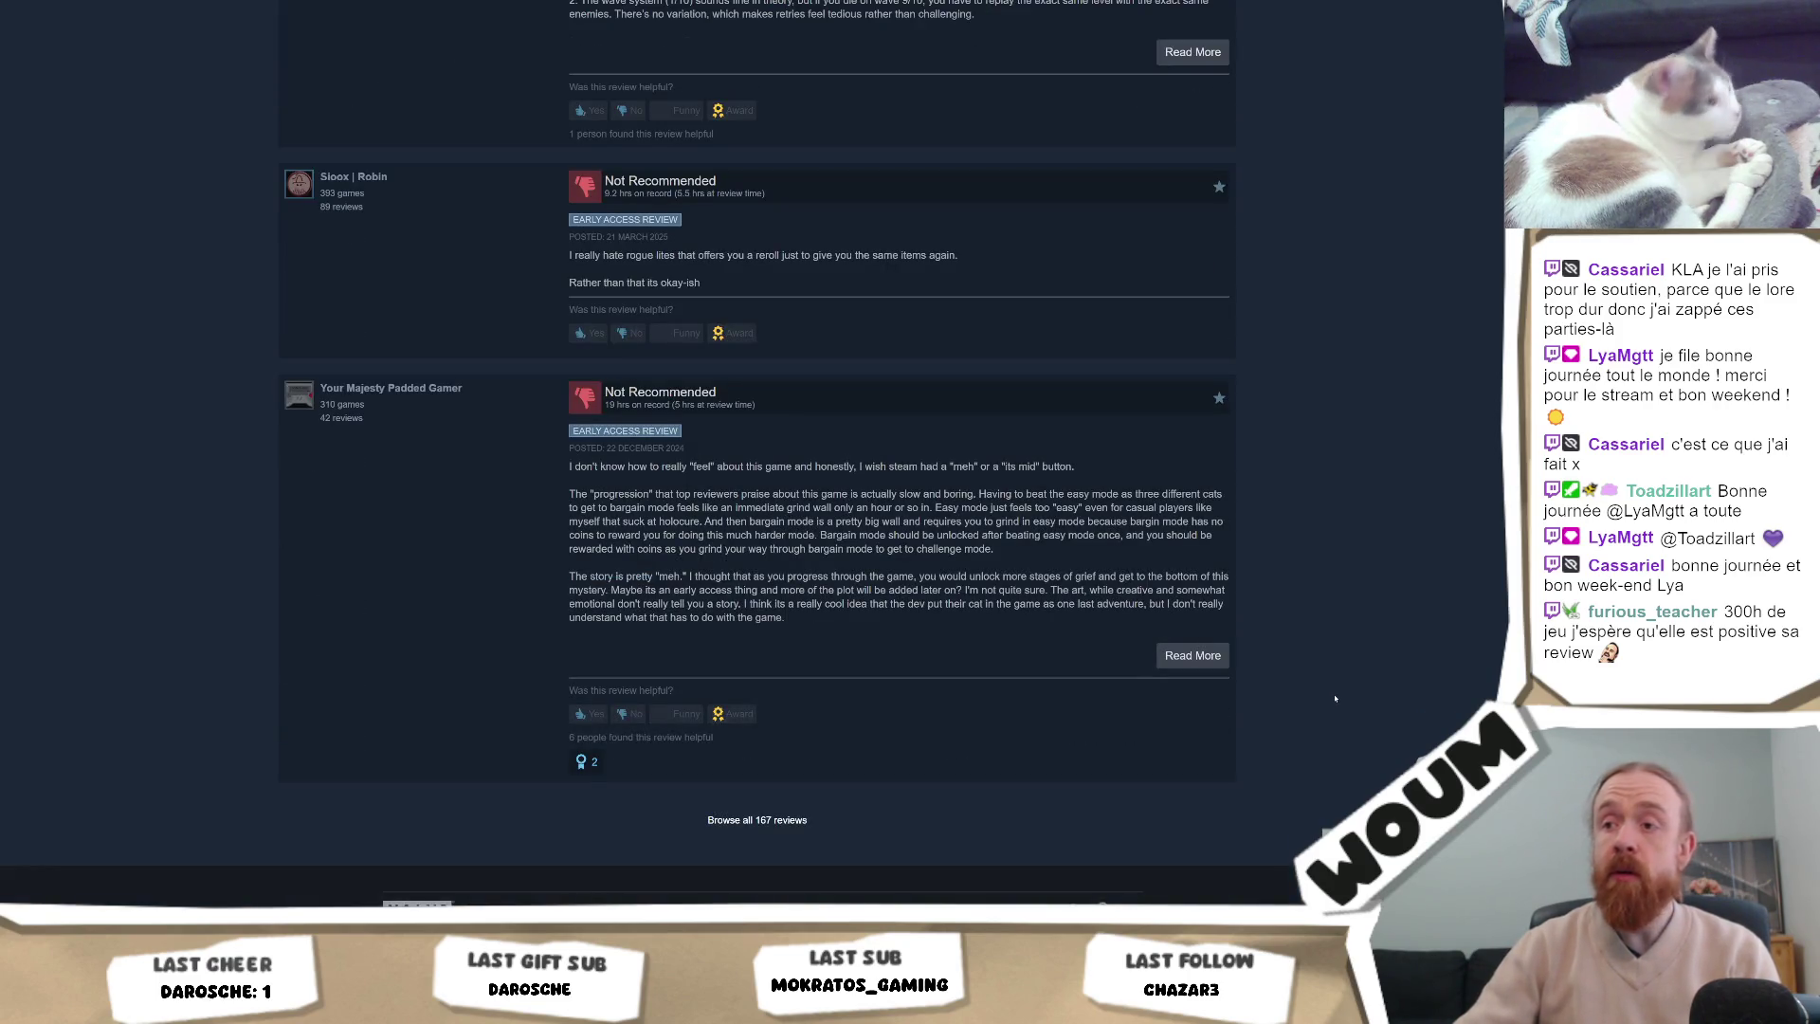
scroll(1334, 698, "up", 5)
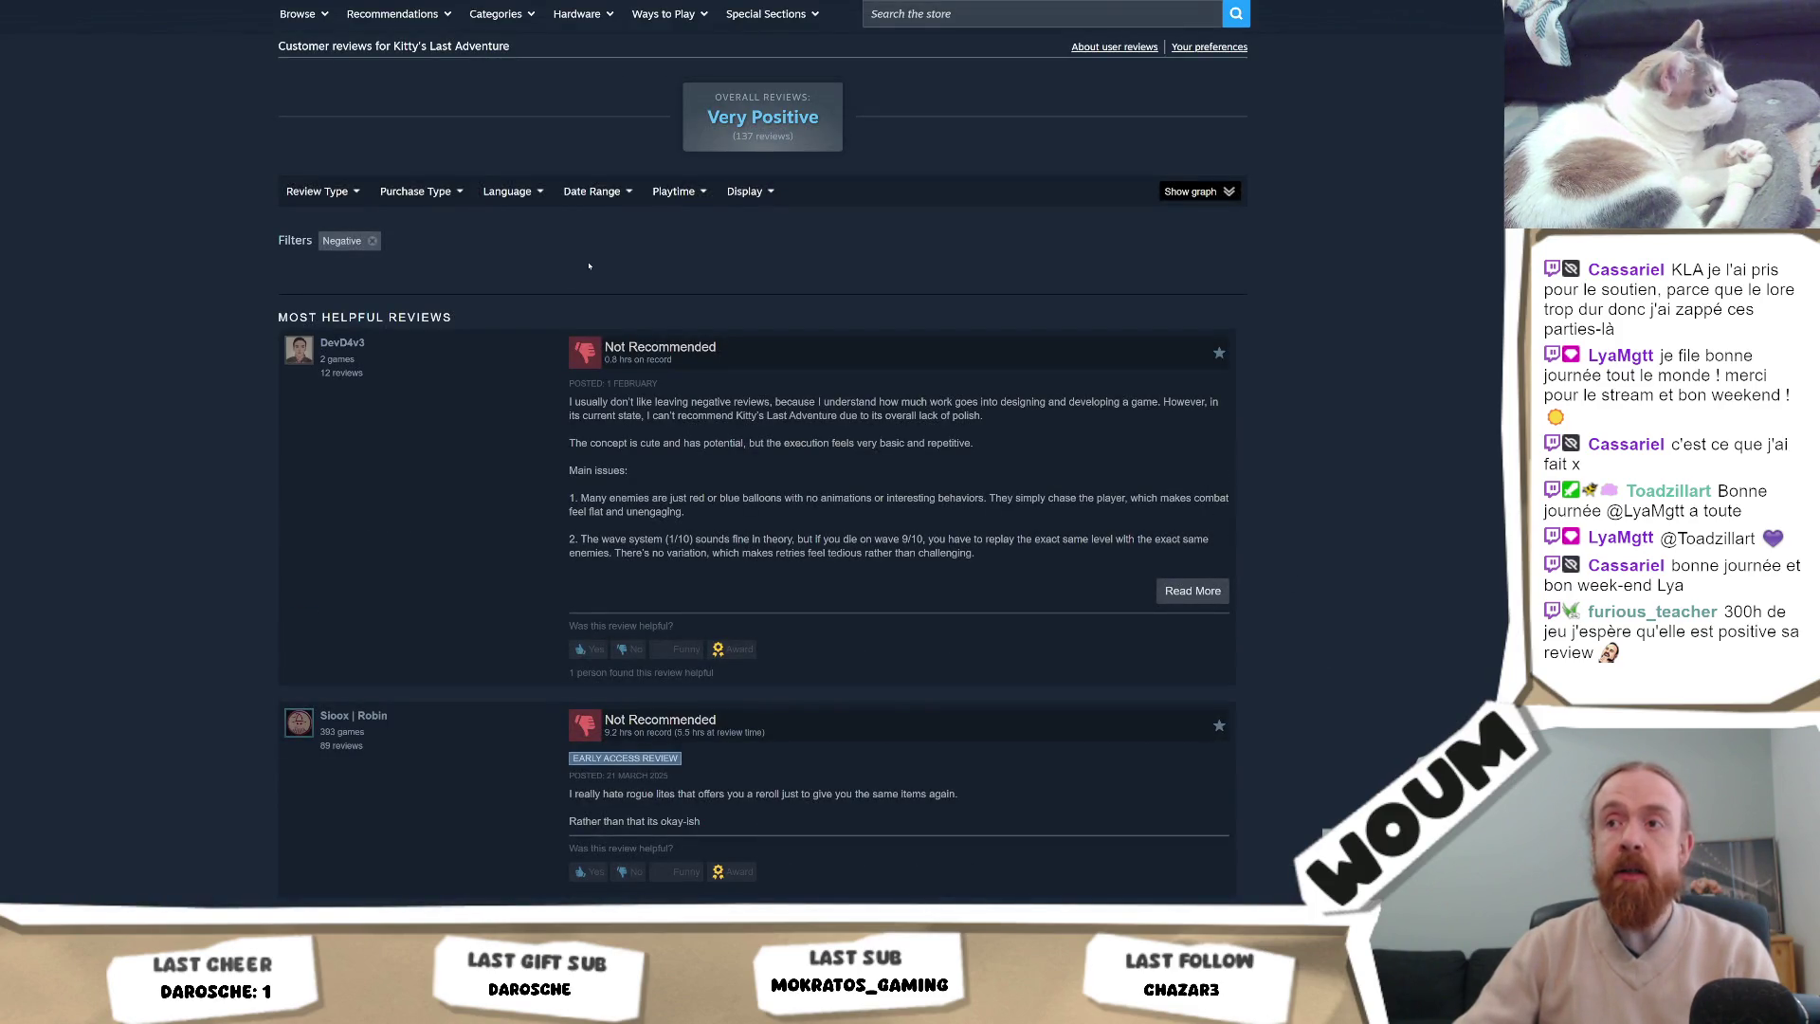
Show the reviews graph and narrow negative reviews to 27 janv. – 3 févr. 2026
mouse_move(345, 221)
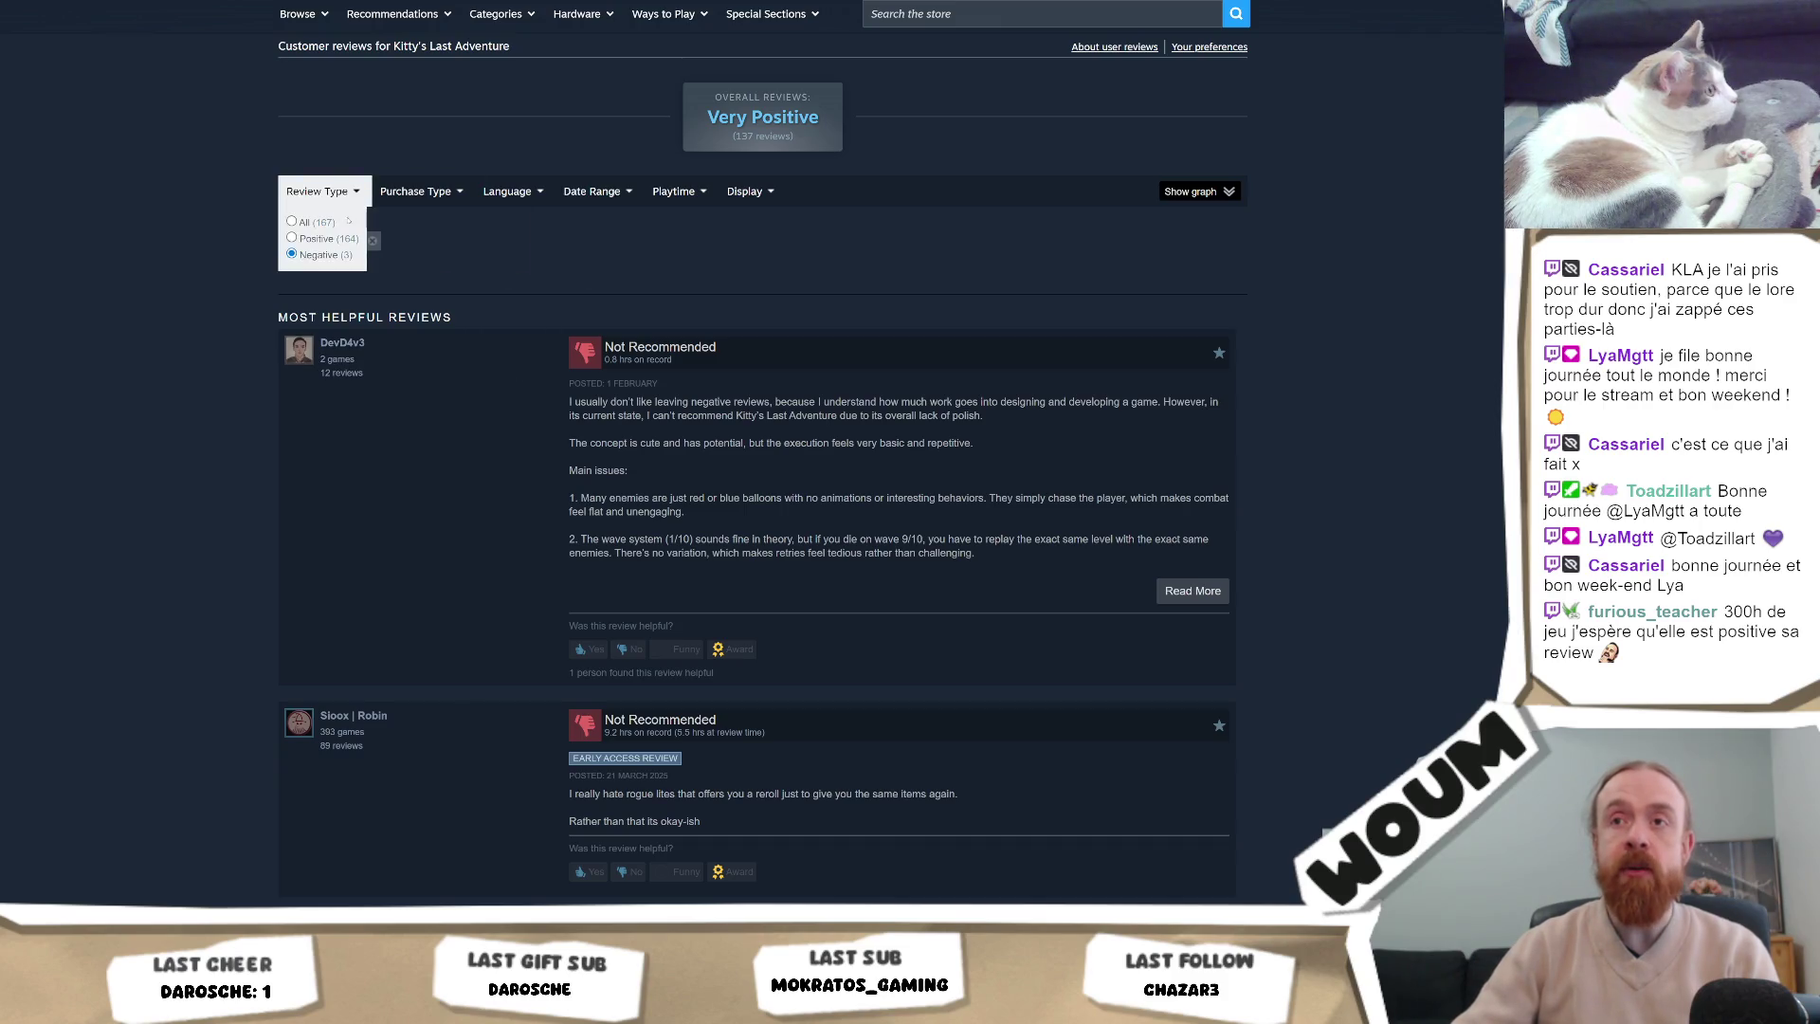
mouse_move(580, 190)
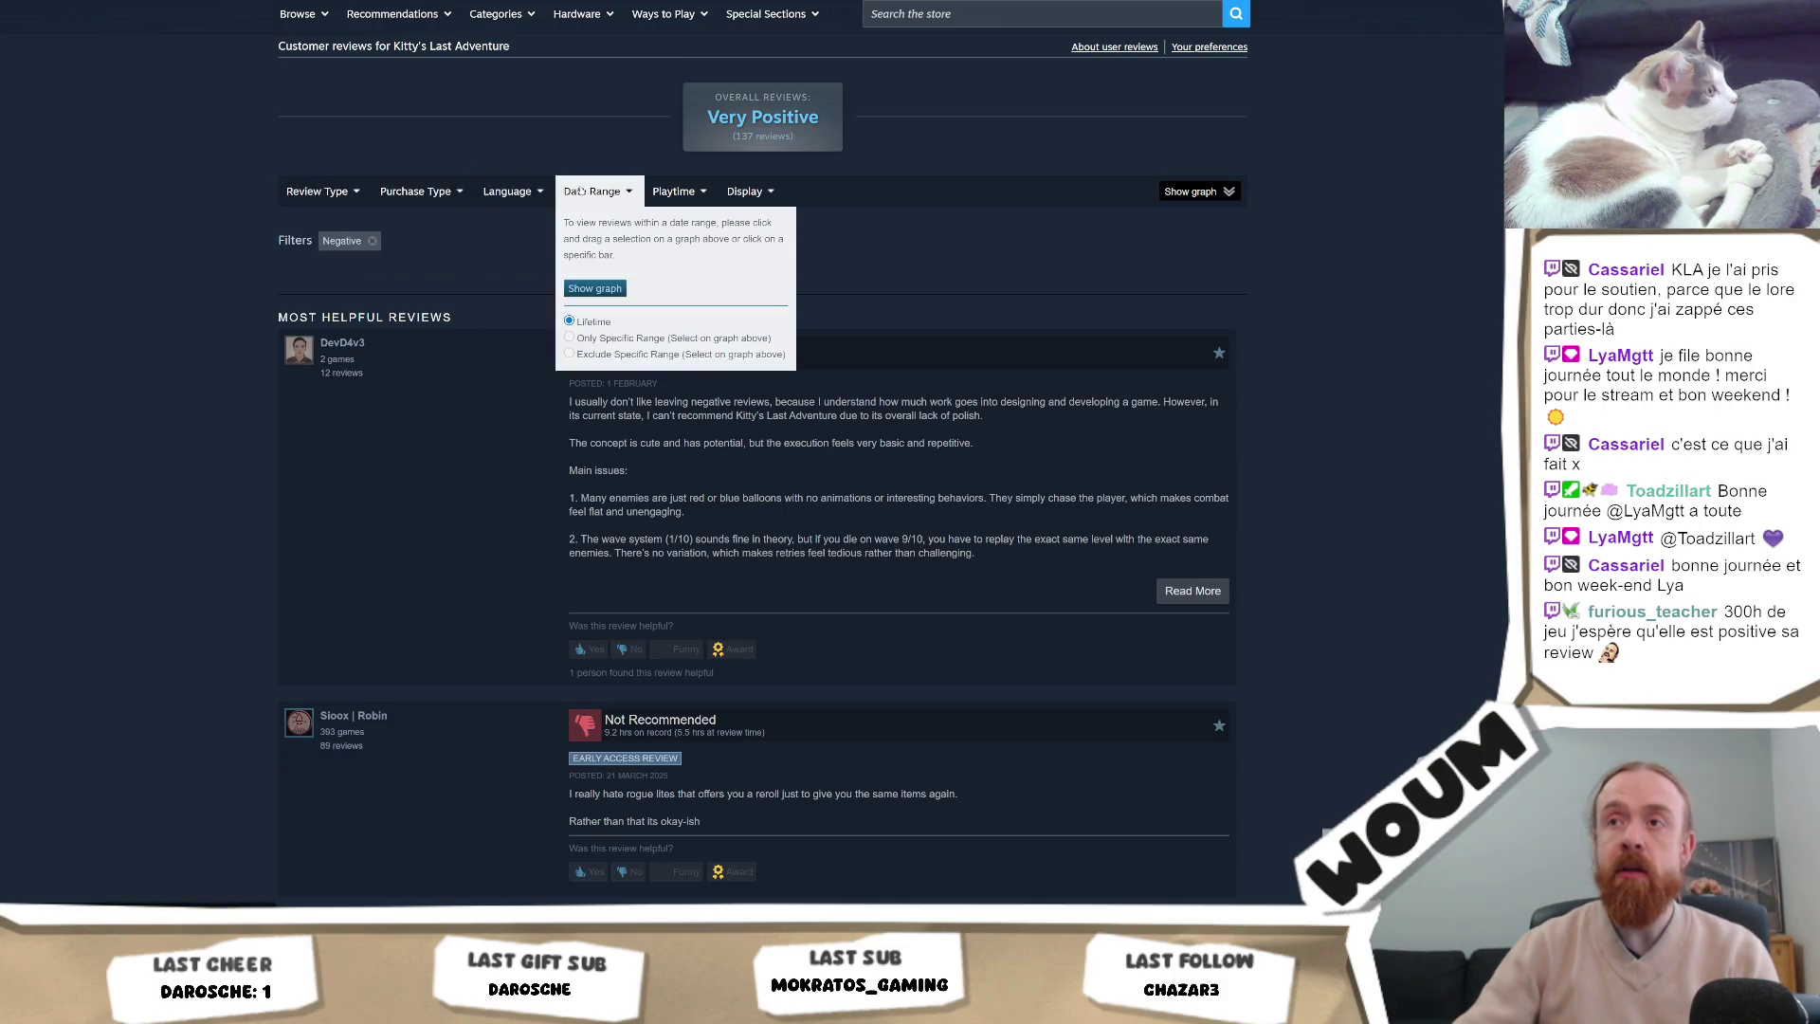
left_click(595, 288)
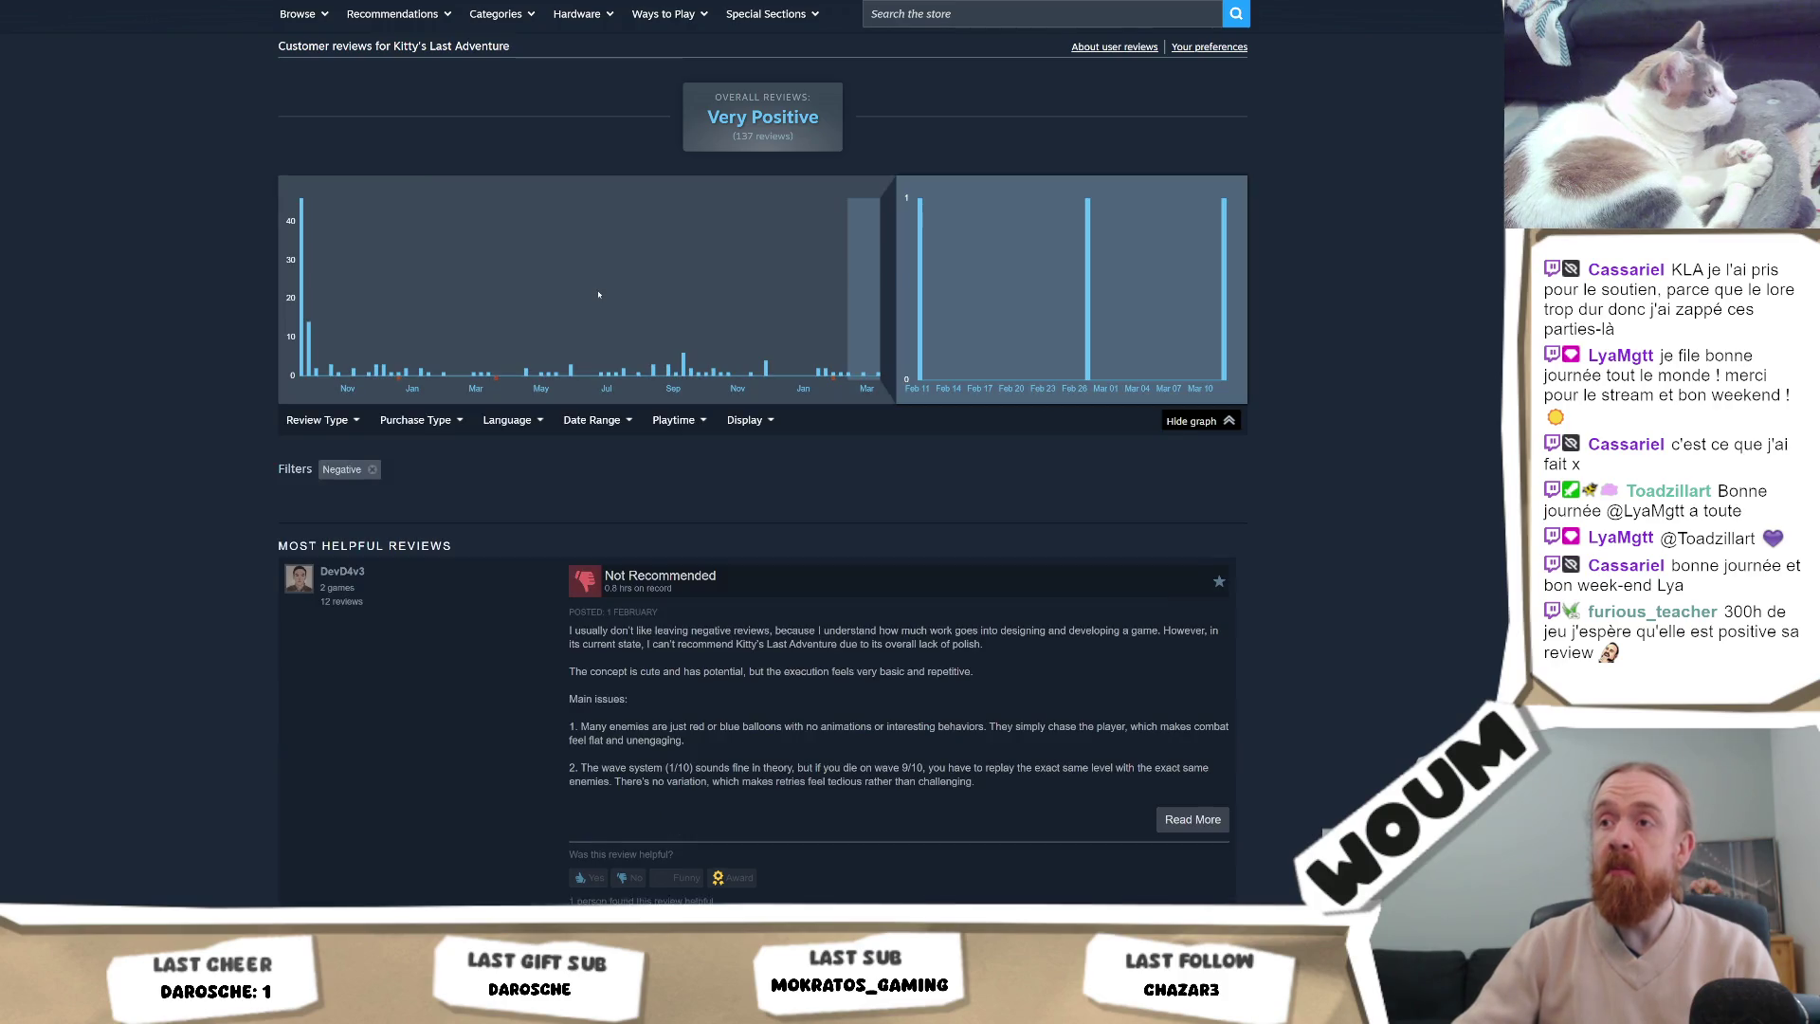
left_click(835, 380)
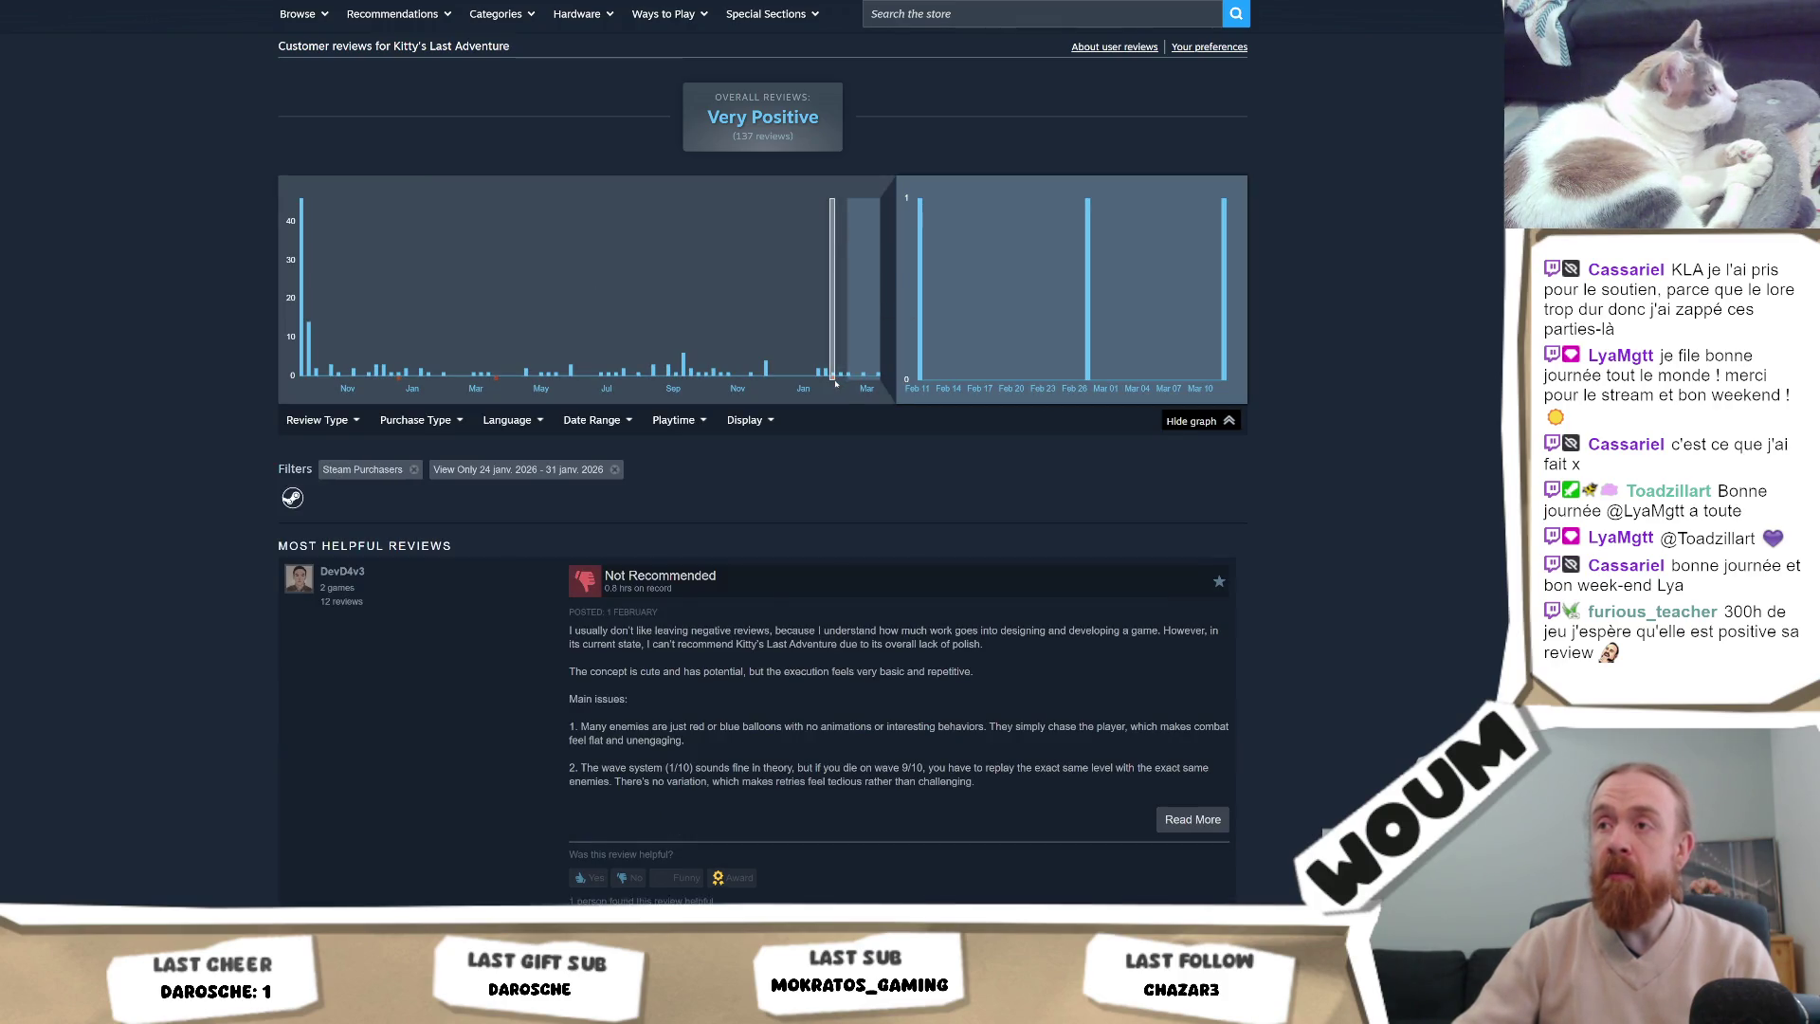
scroll(439, 231, "down", 3)
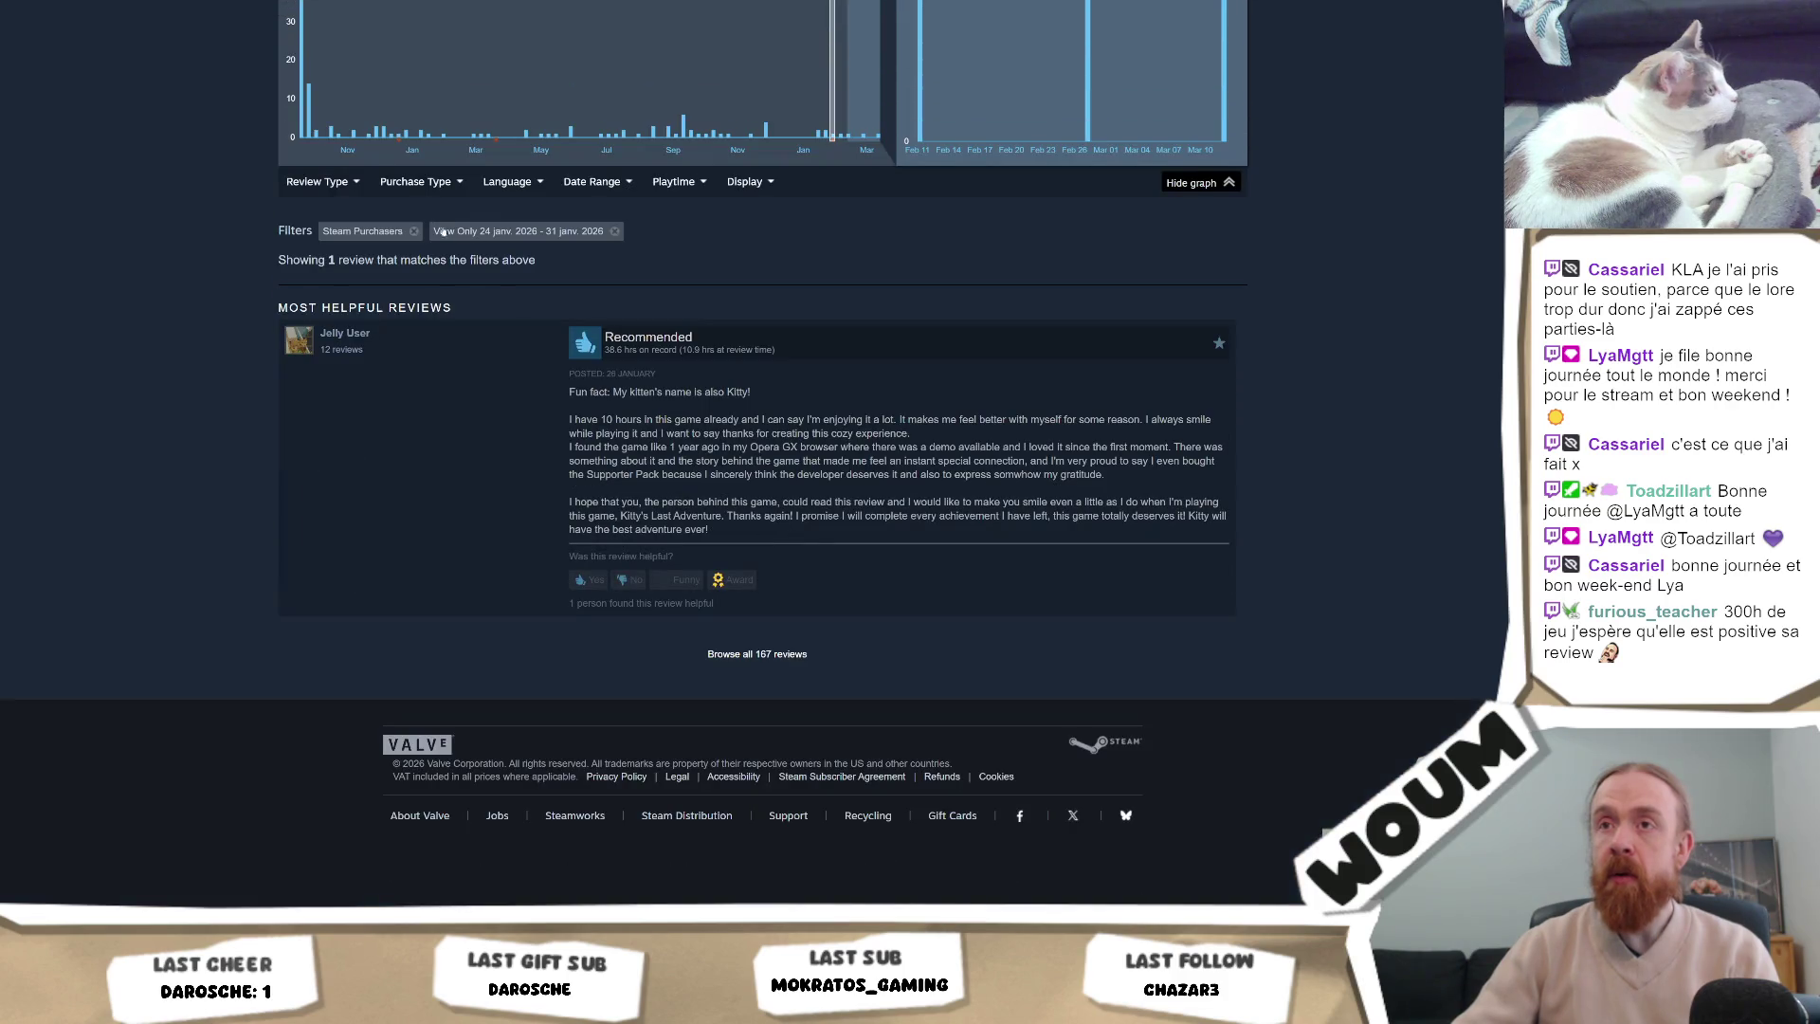
scroll(1123, 418, "up", 3)
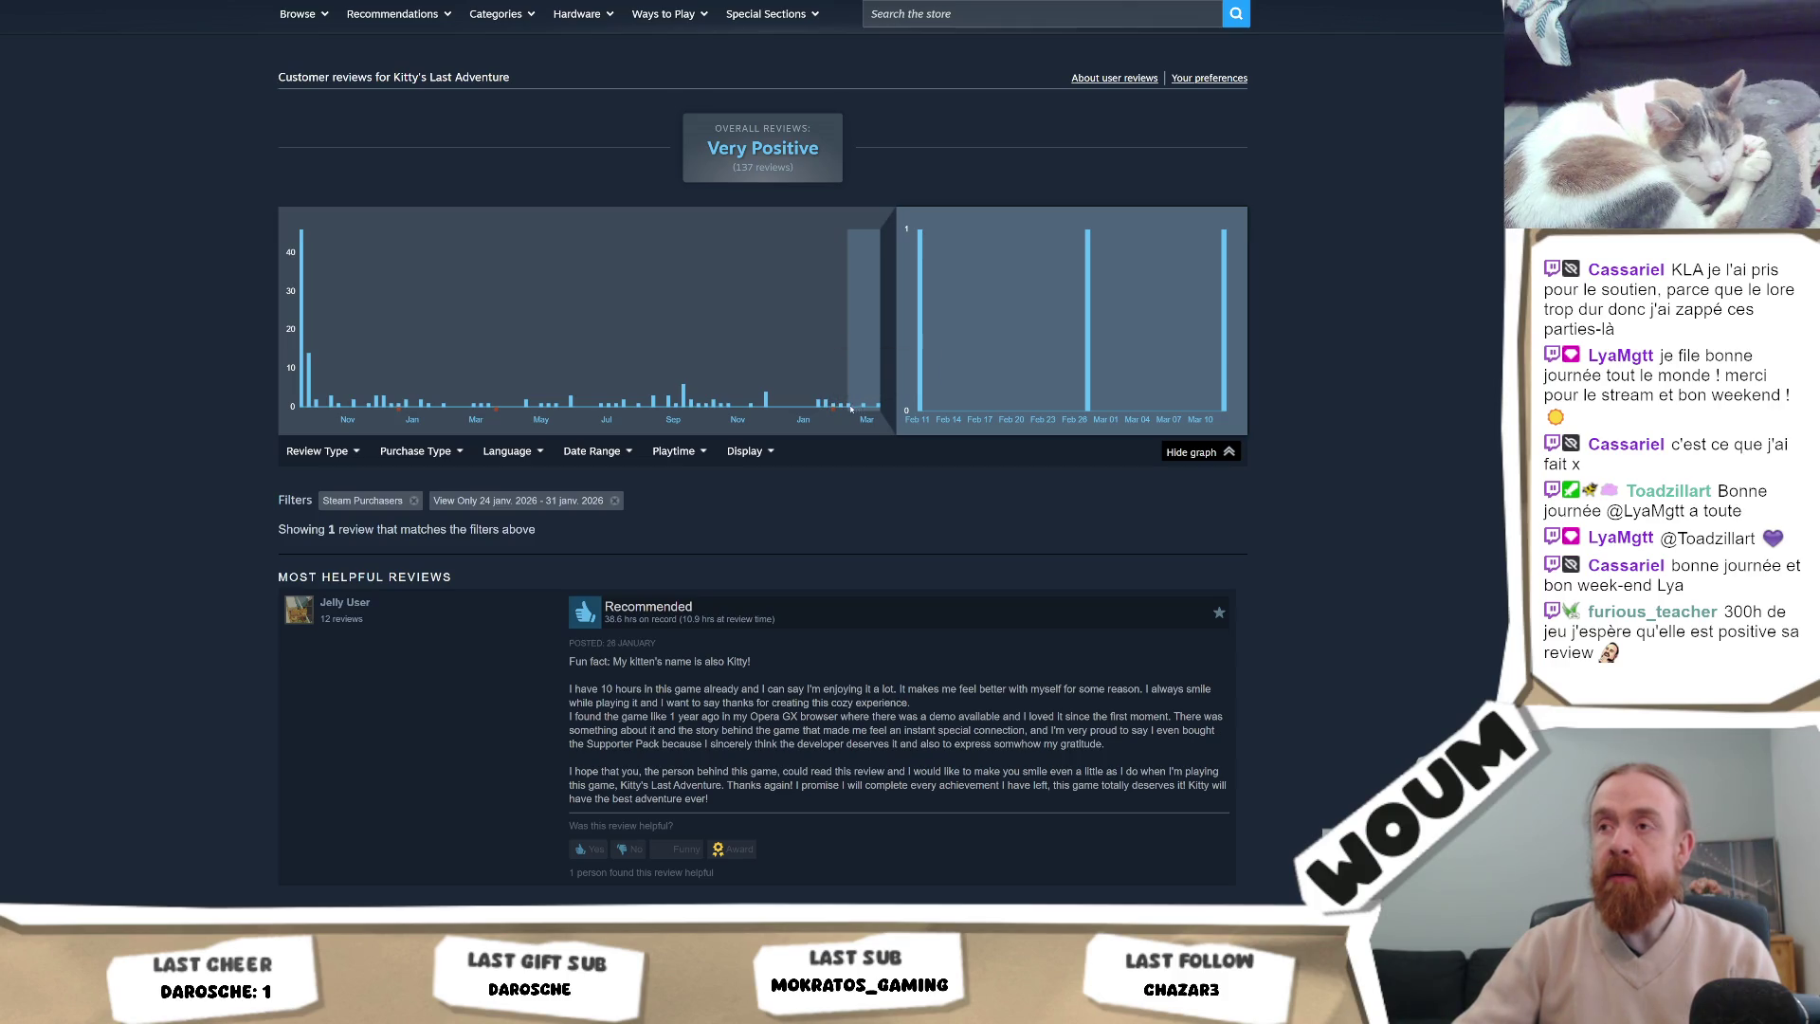
left_click(833, 407)
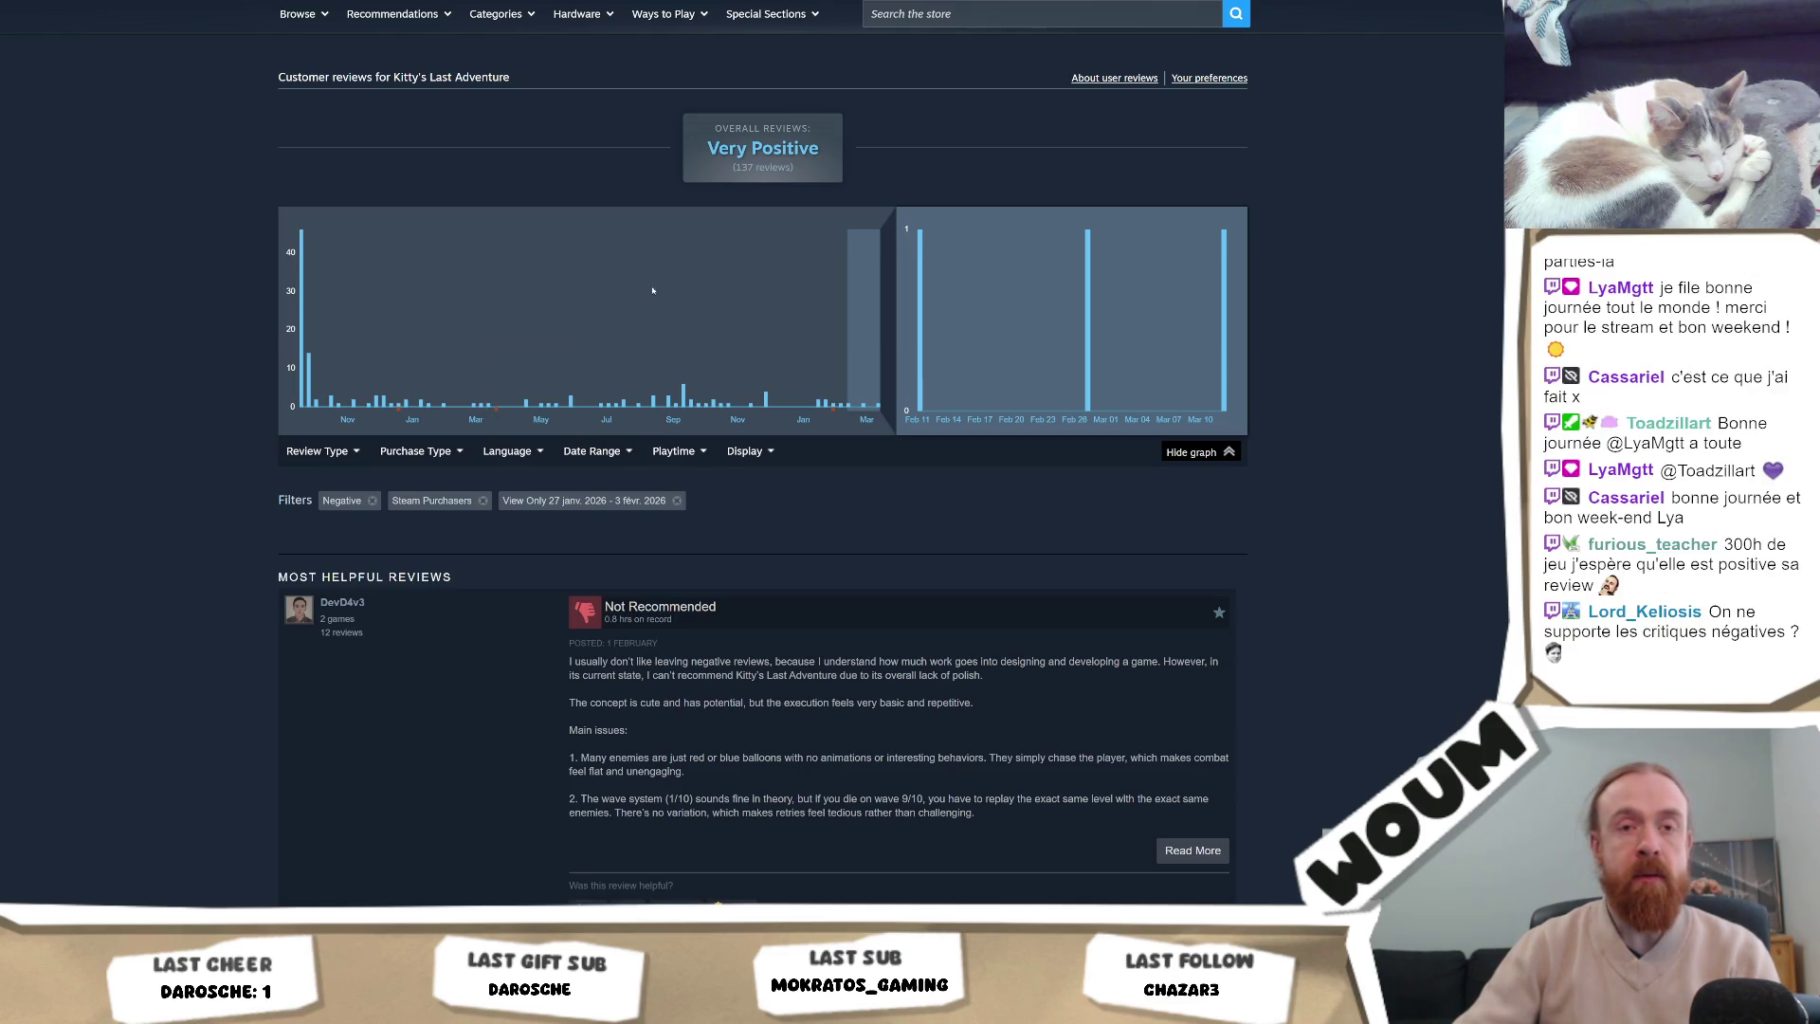
Expand the top negative review with Read More to show its full text
scroll(652, 284, "down", 4)
scroll(423, 460, "up", 6)
scroll(394, 340, "up", 6)
scroll(188, 351, "down", 4)
scroll(187, 351, "down", 4)
scroll(167, 369, "down", 4)
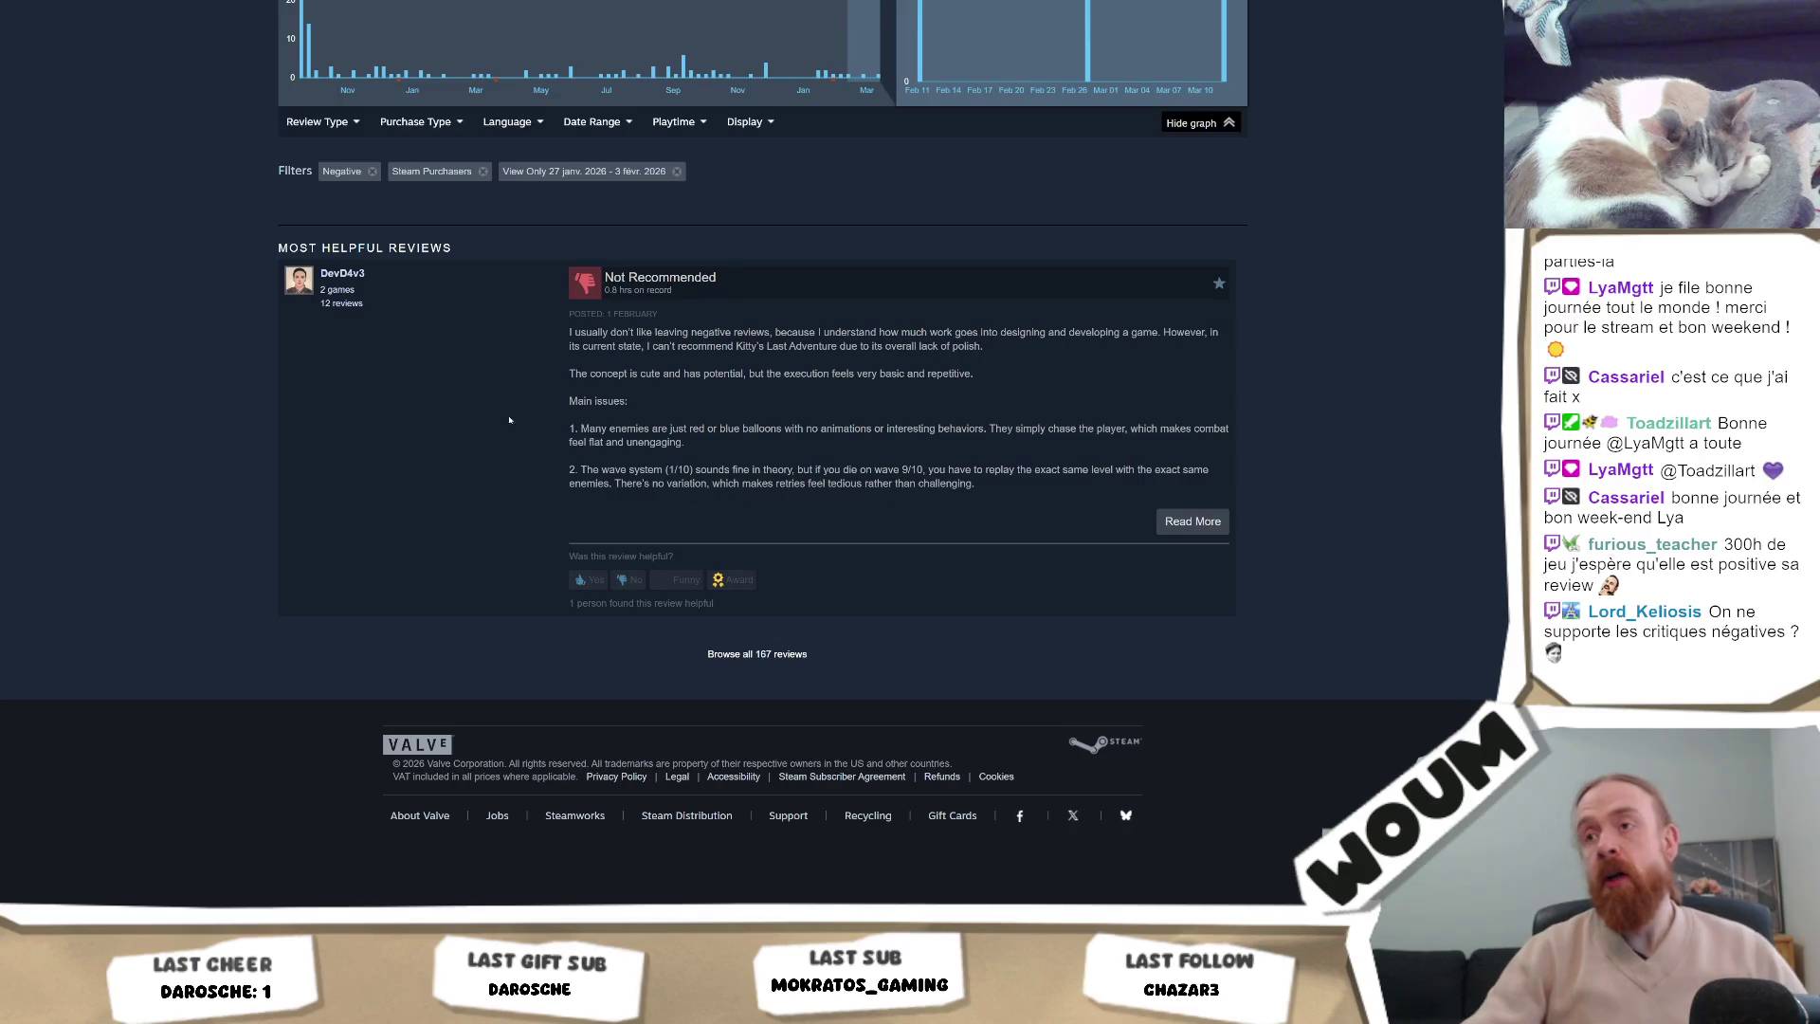
left_click_drag(567, 328, 1074, 490)
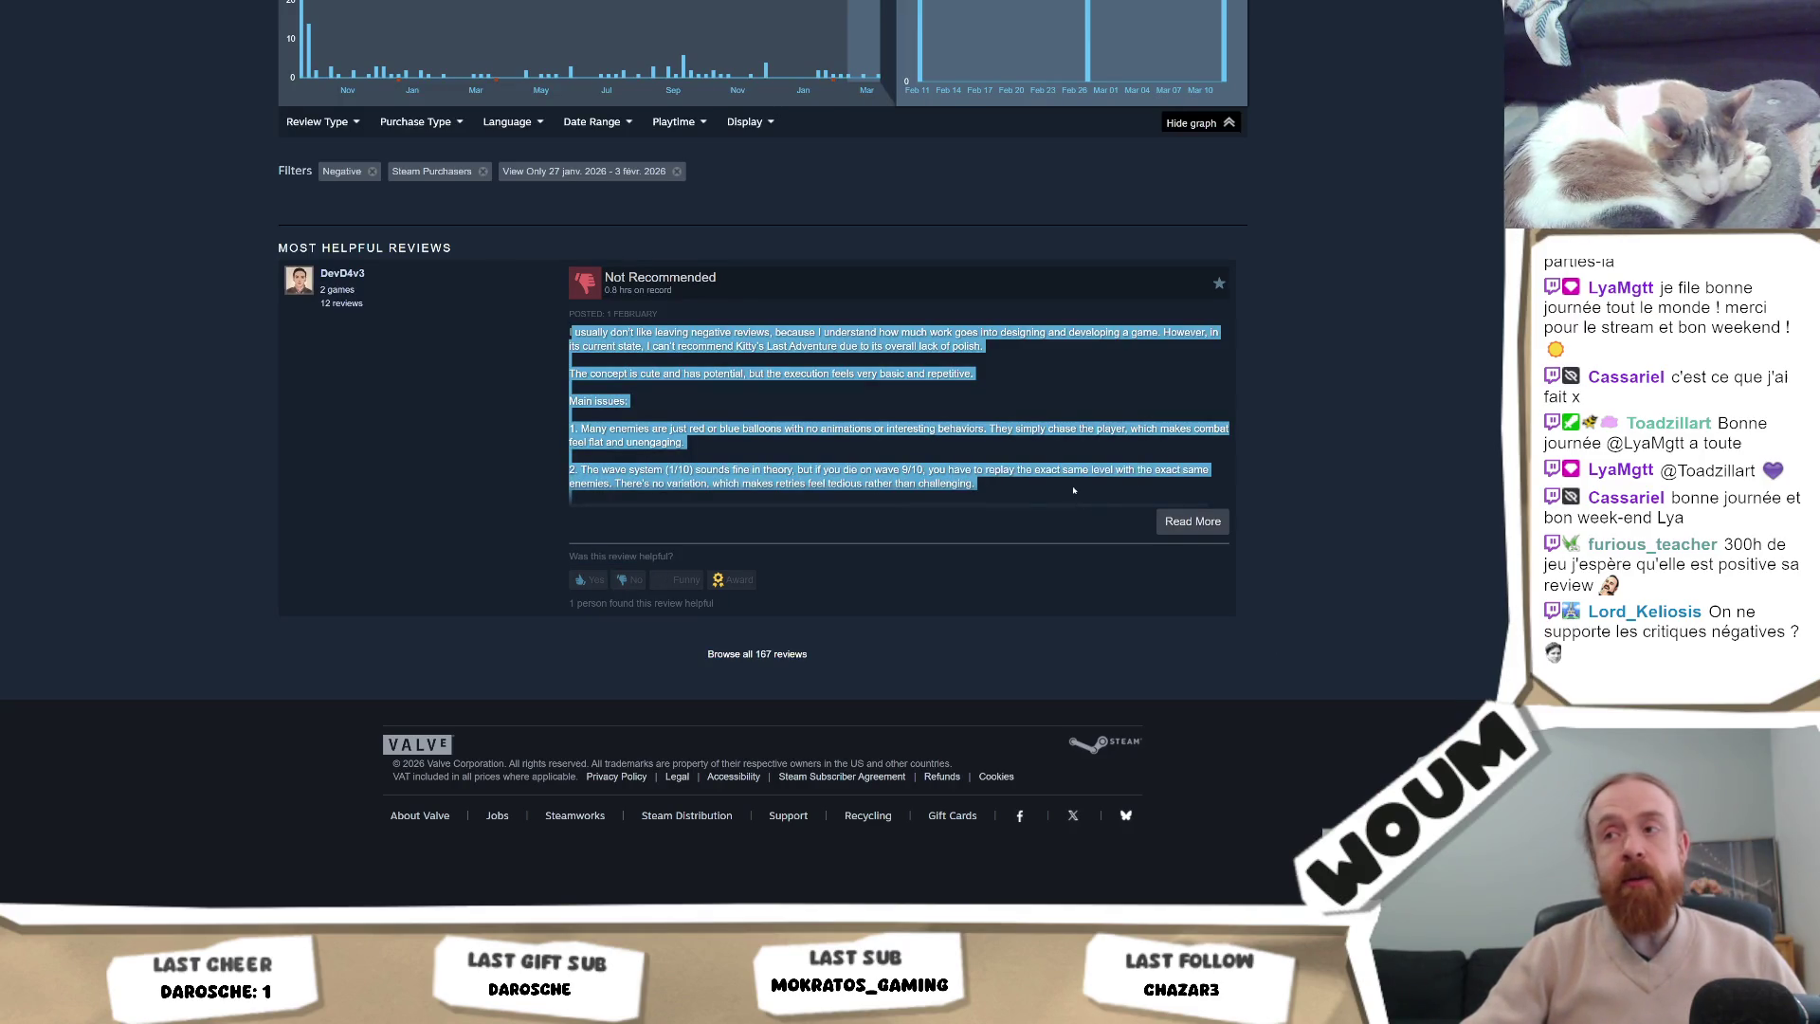
left_click(1167, 523)
left_click(941, 493)
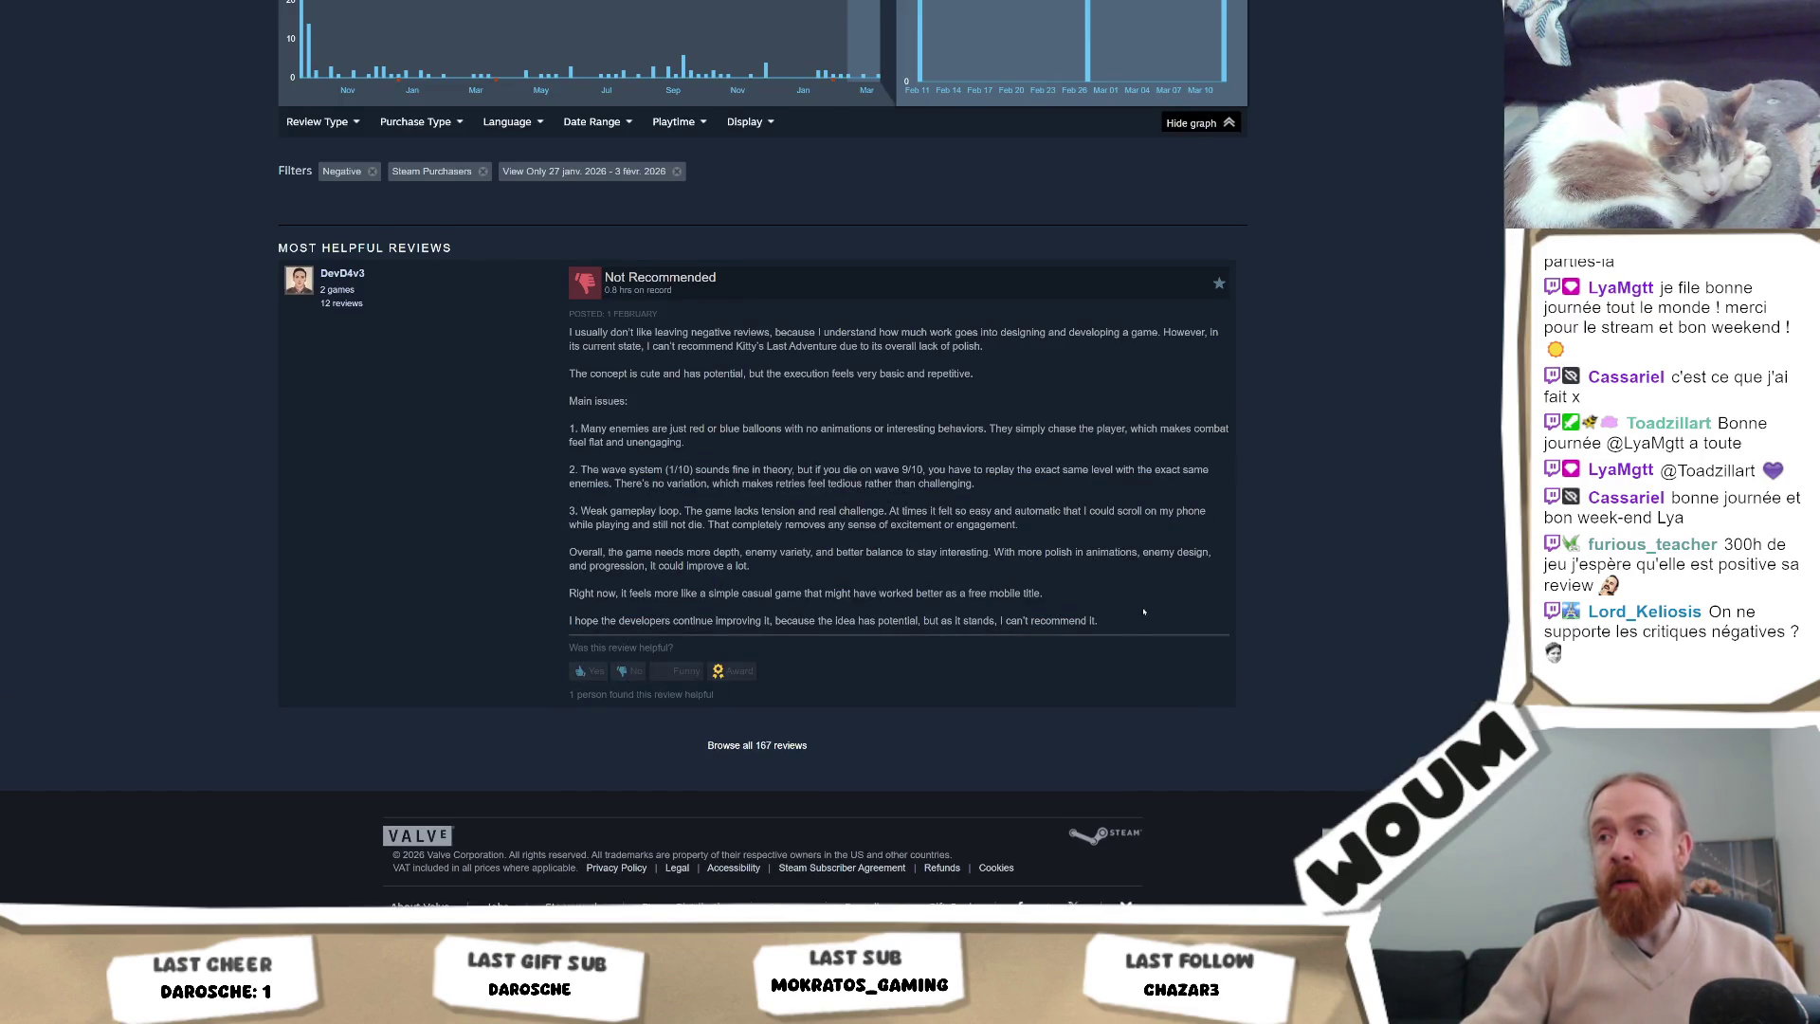
scroll(718, 322, "down", 1)
scroll(1198, 395, "up", 15)
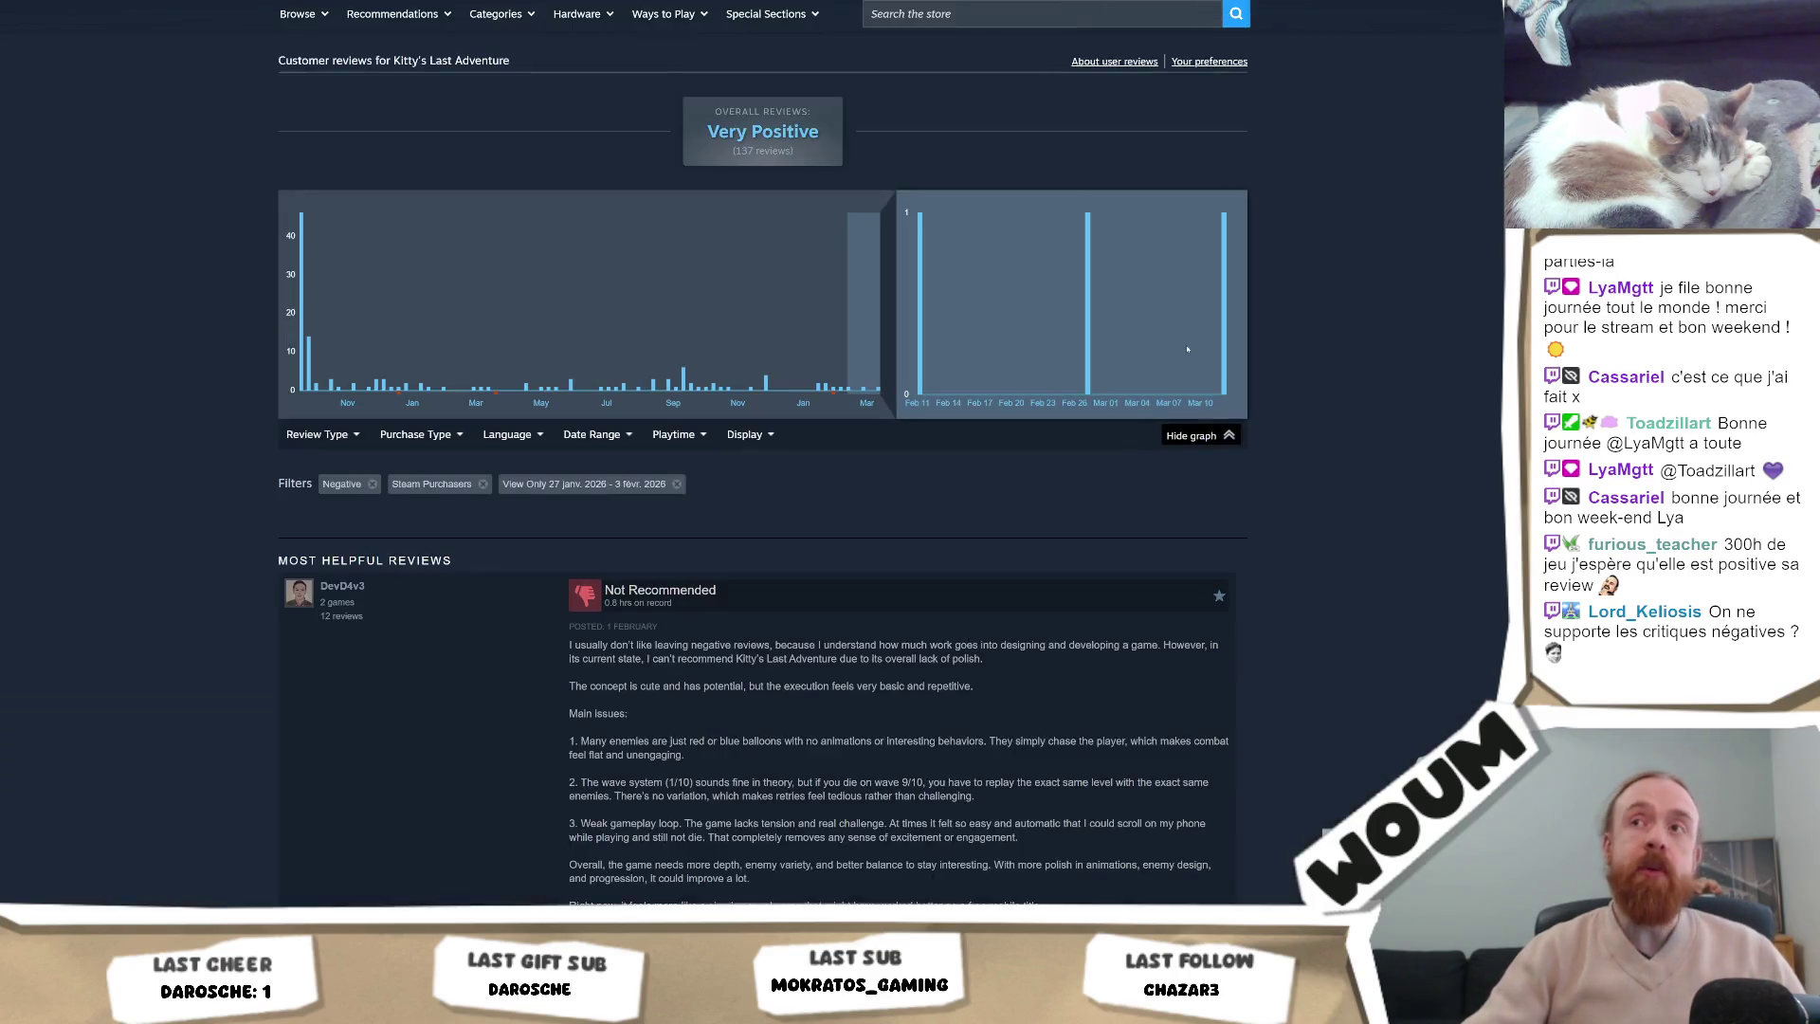
scroll(1198, 394, "up", 15)
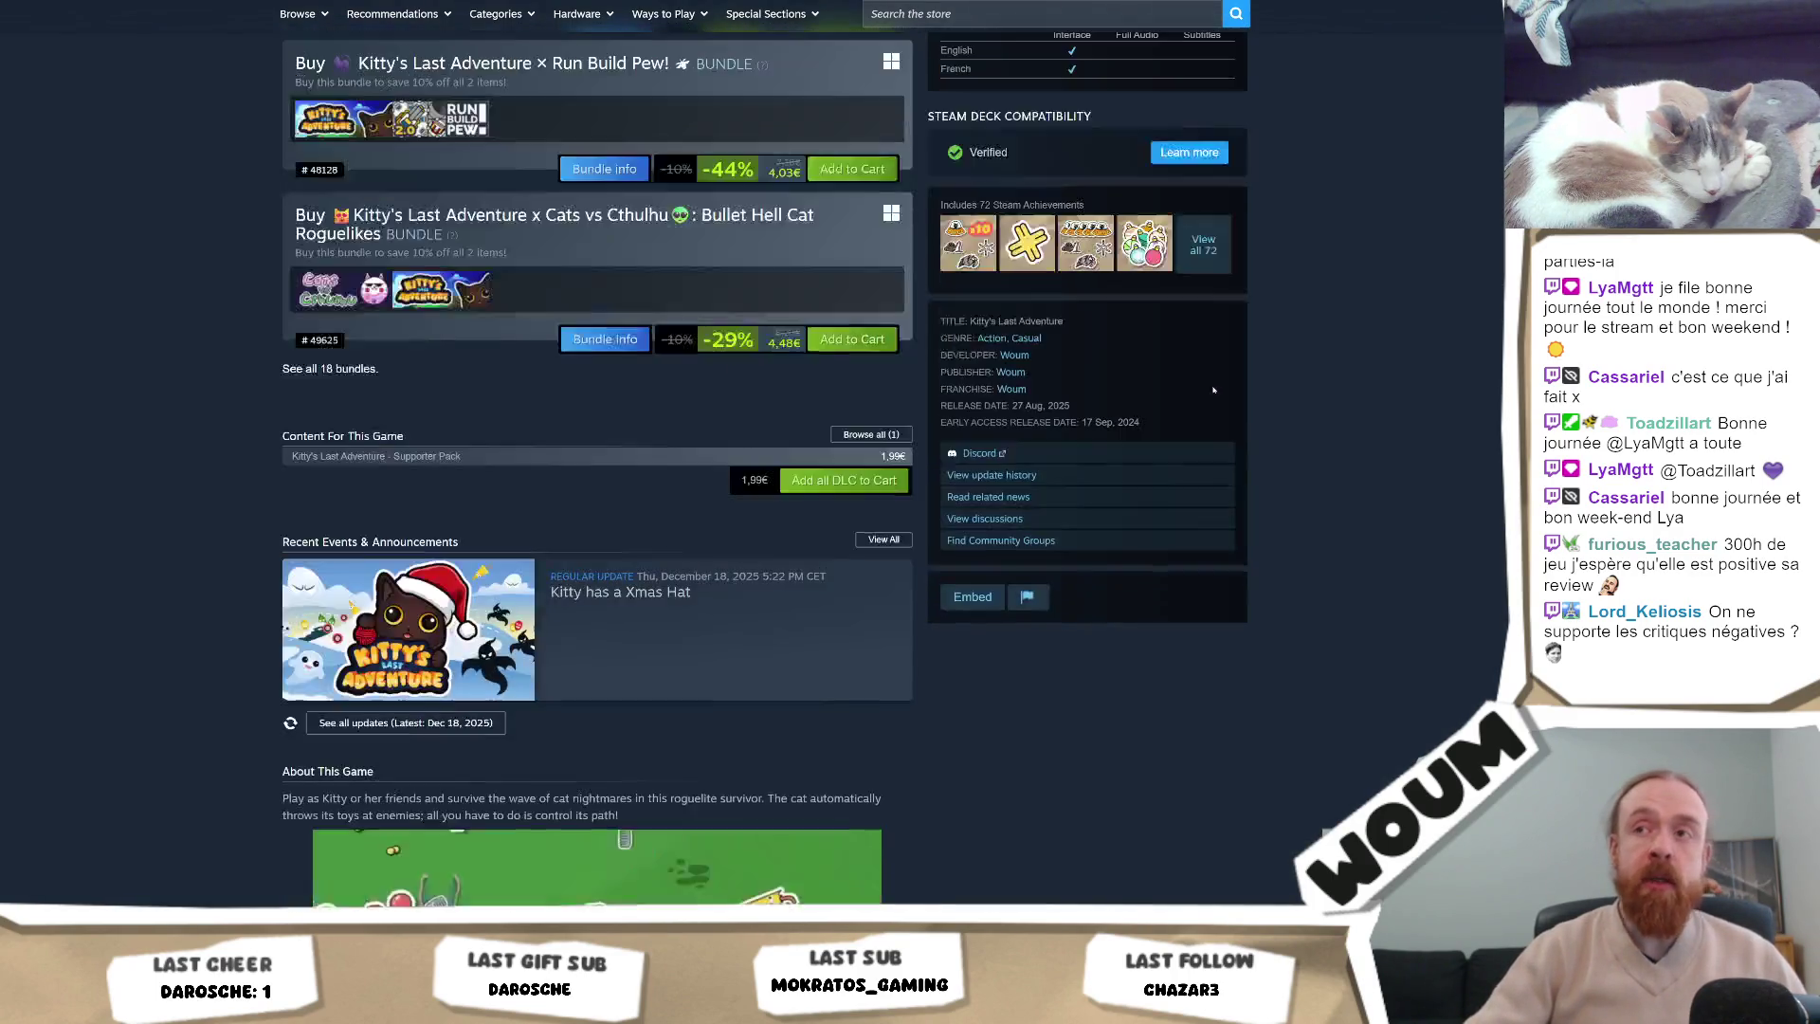
scroll(1217, 389, "down", 15)
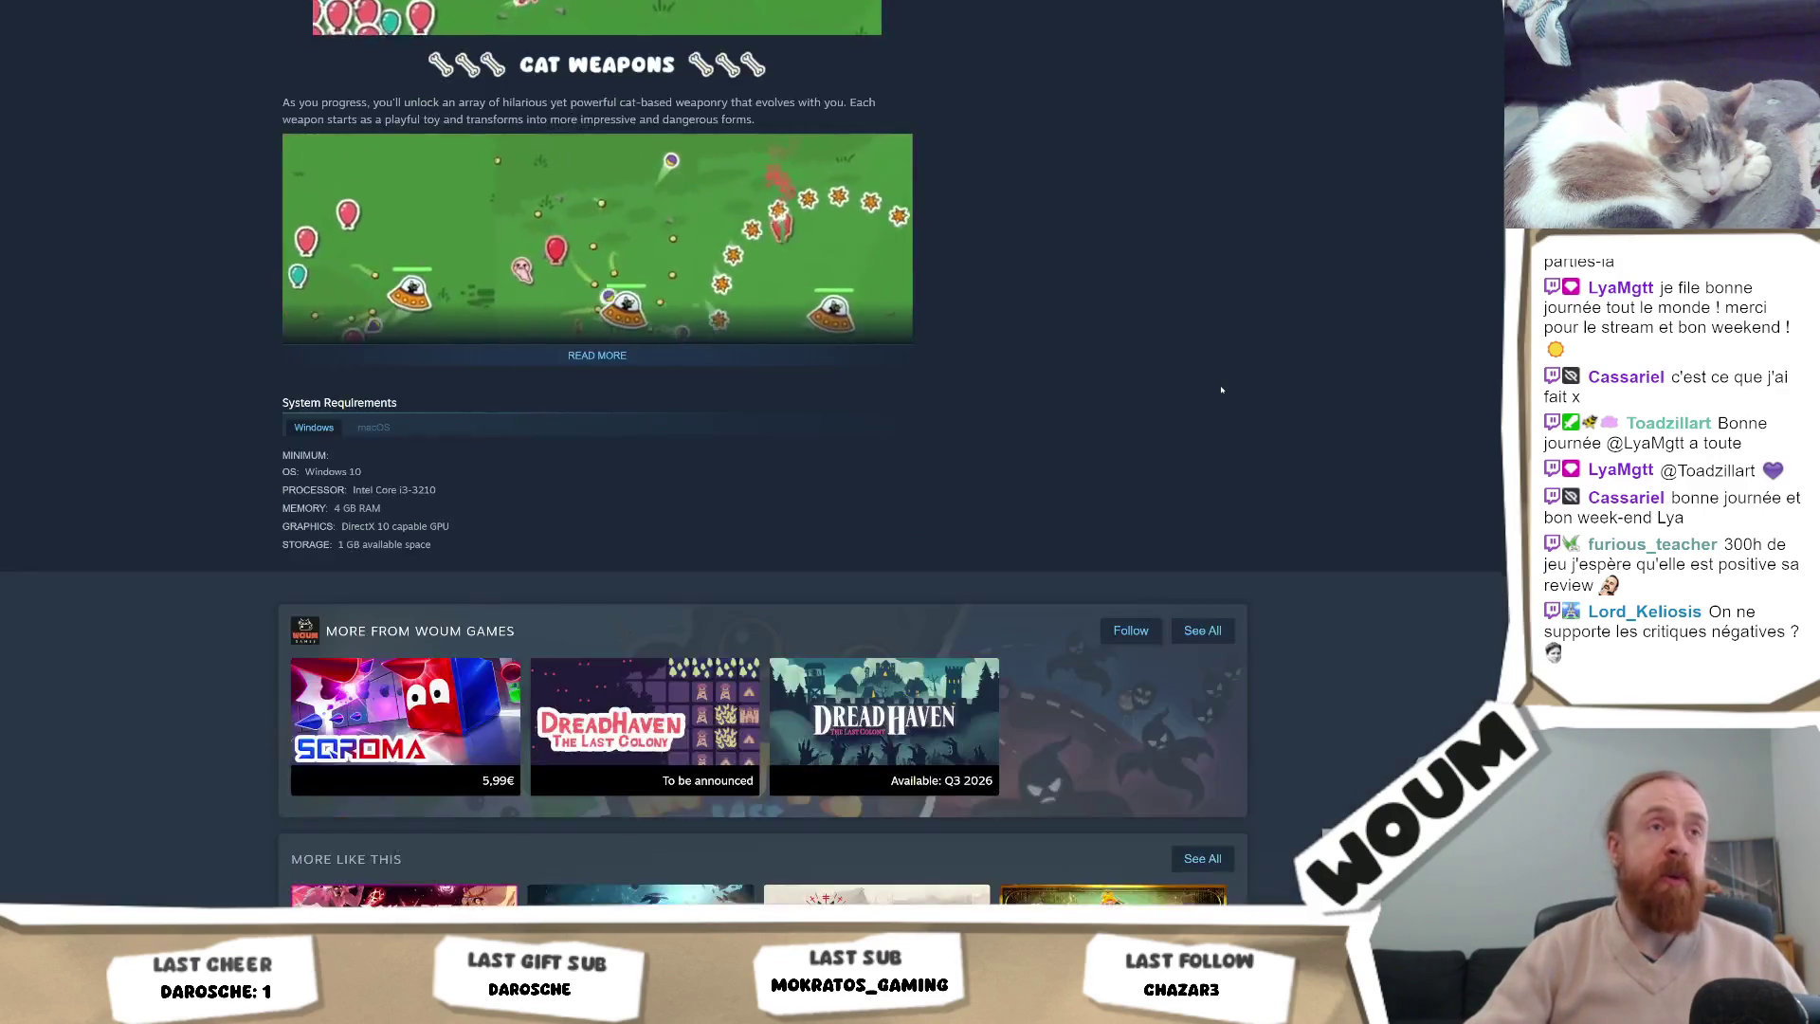
scroll(1221, 390, "down", 3)
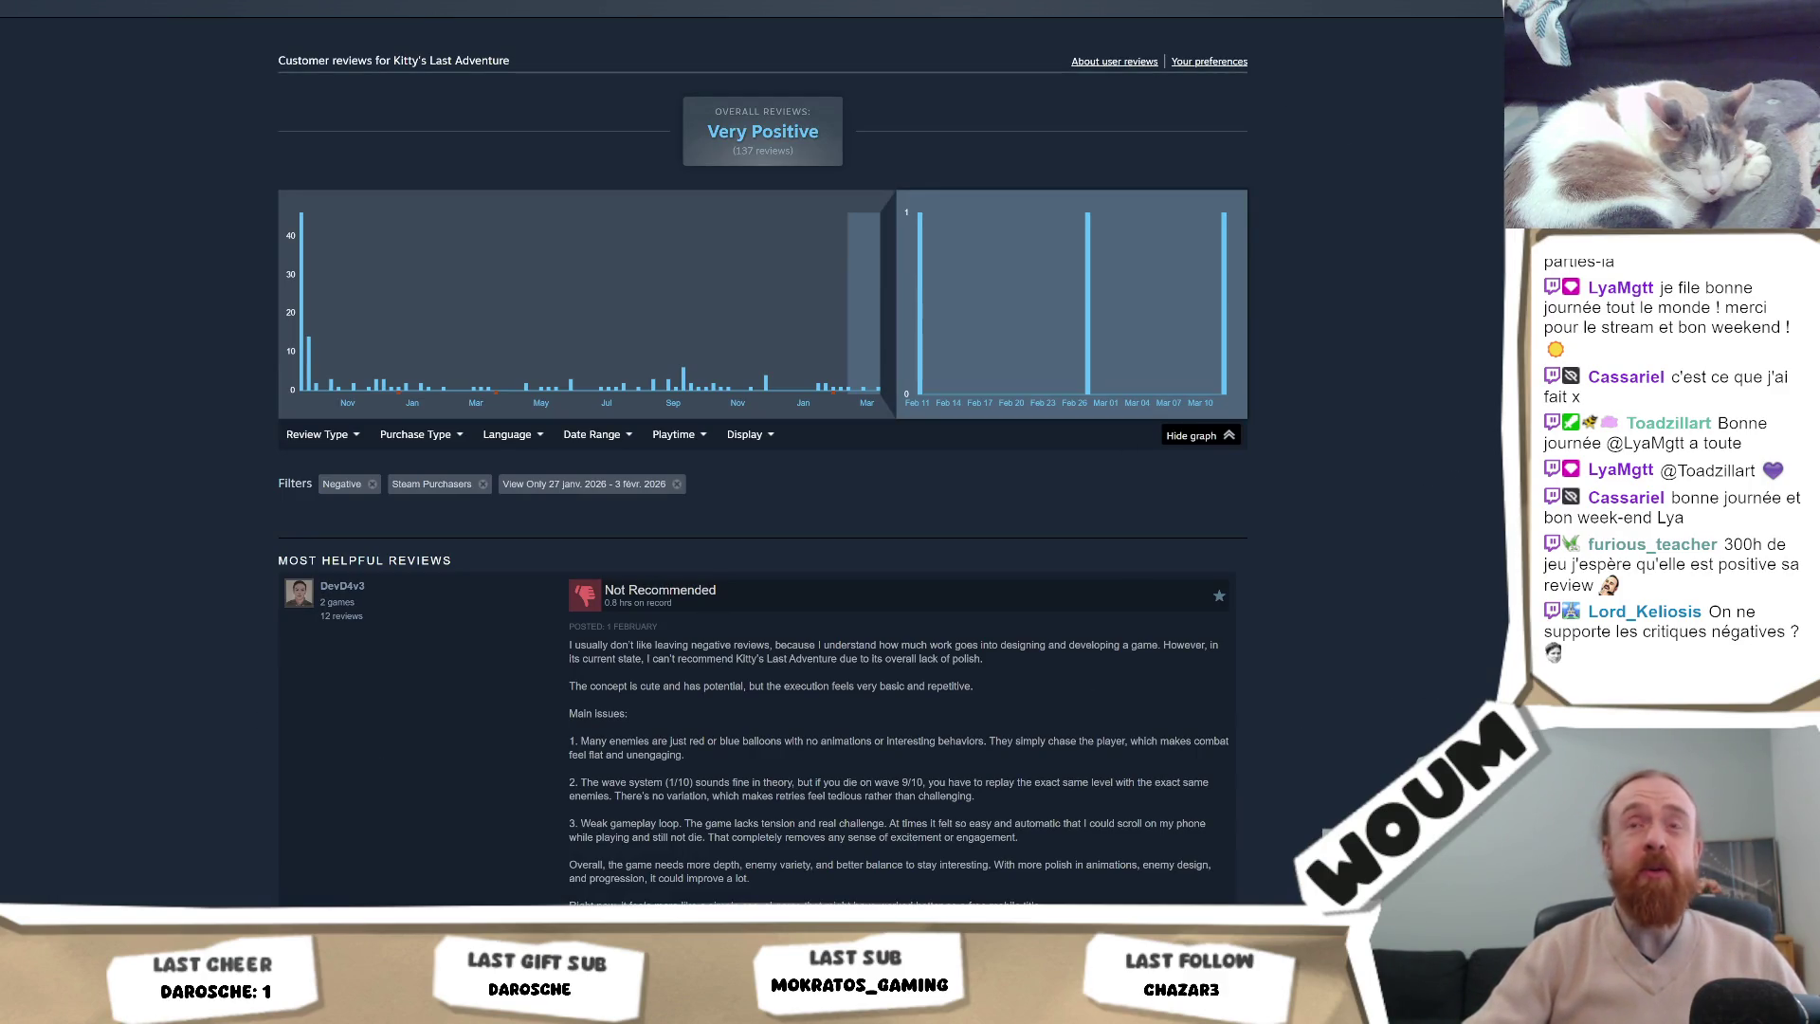
scroll(204, 366, "up", 20)
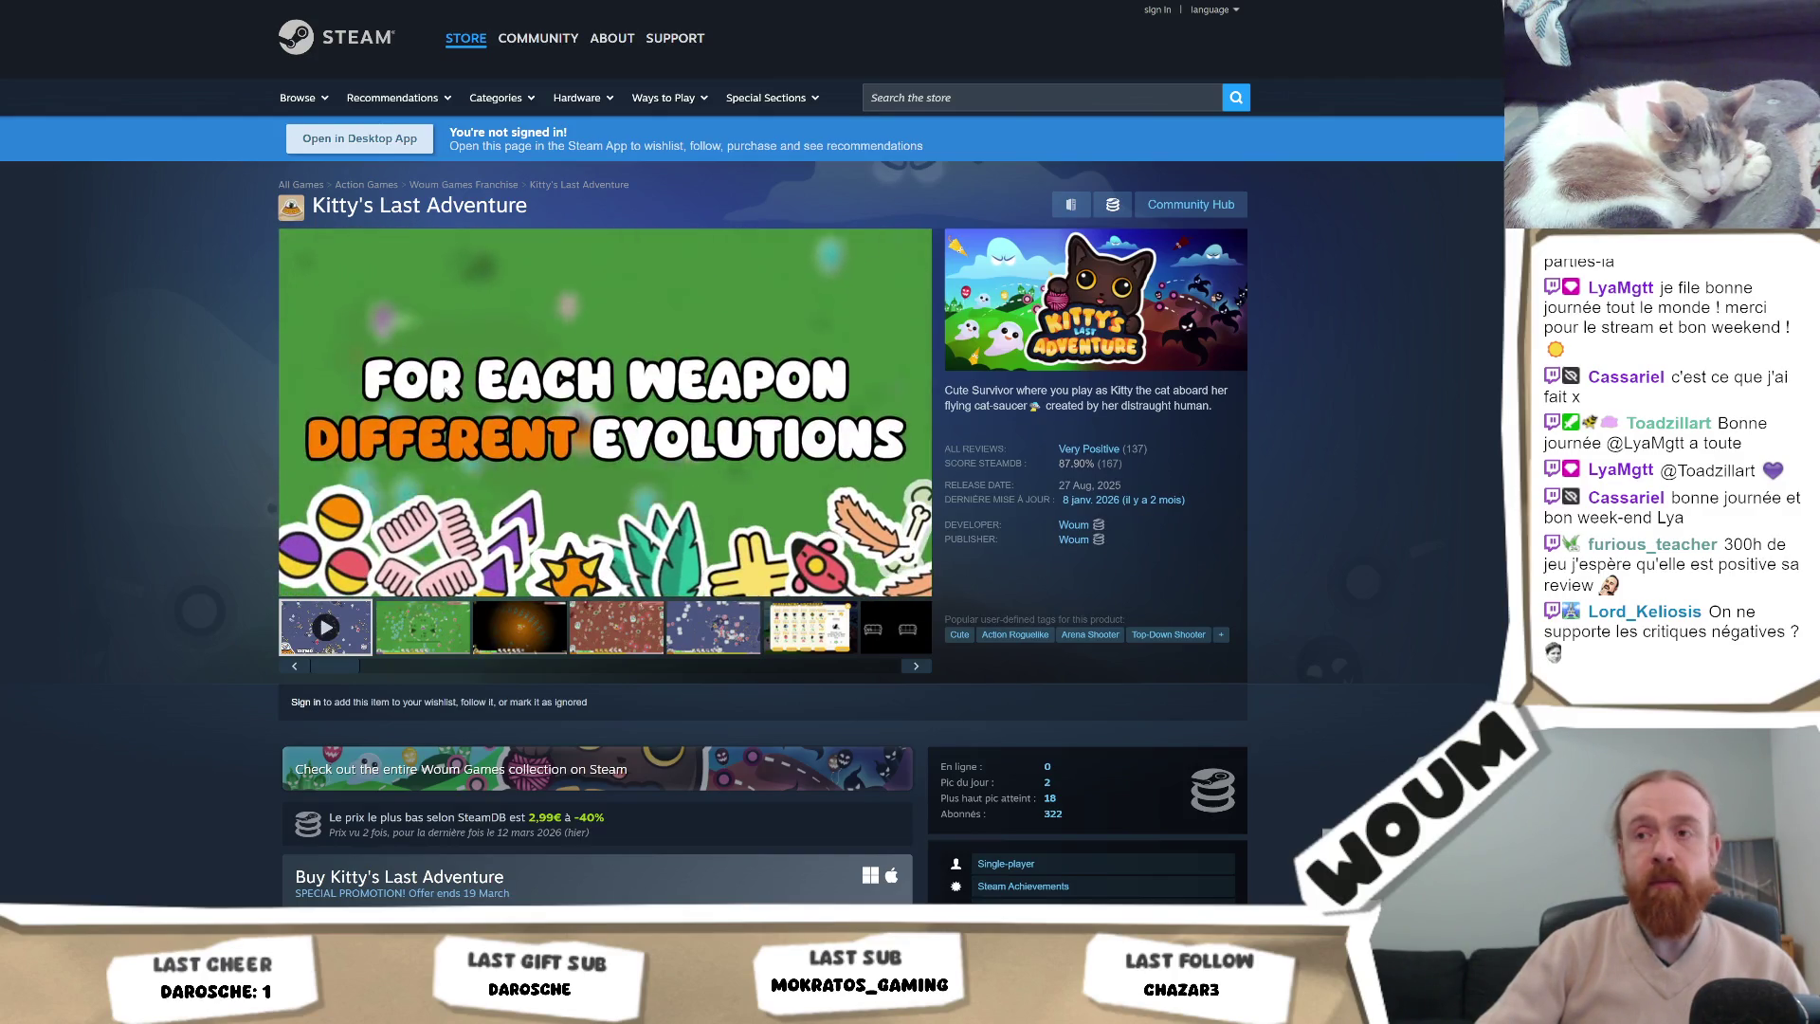
scroll(1311, 503, "down", 4)
scroll(1460, 510, "down", 3)
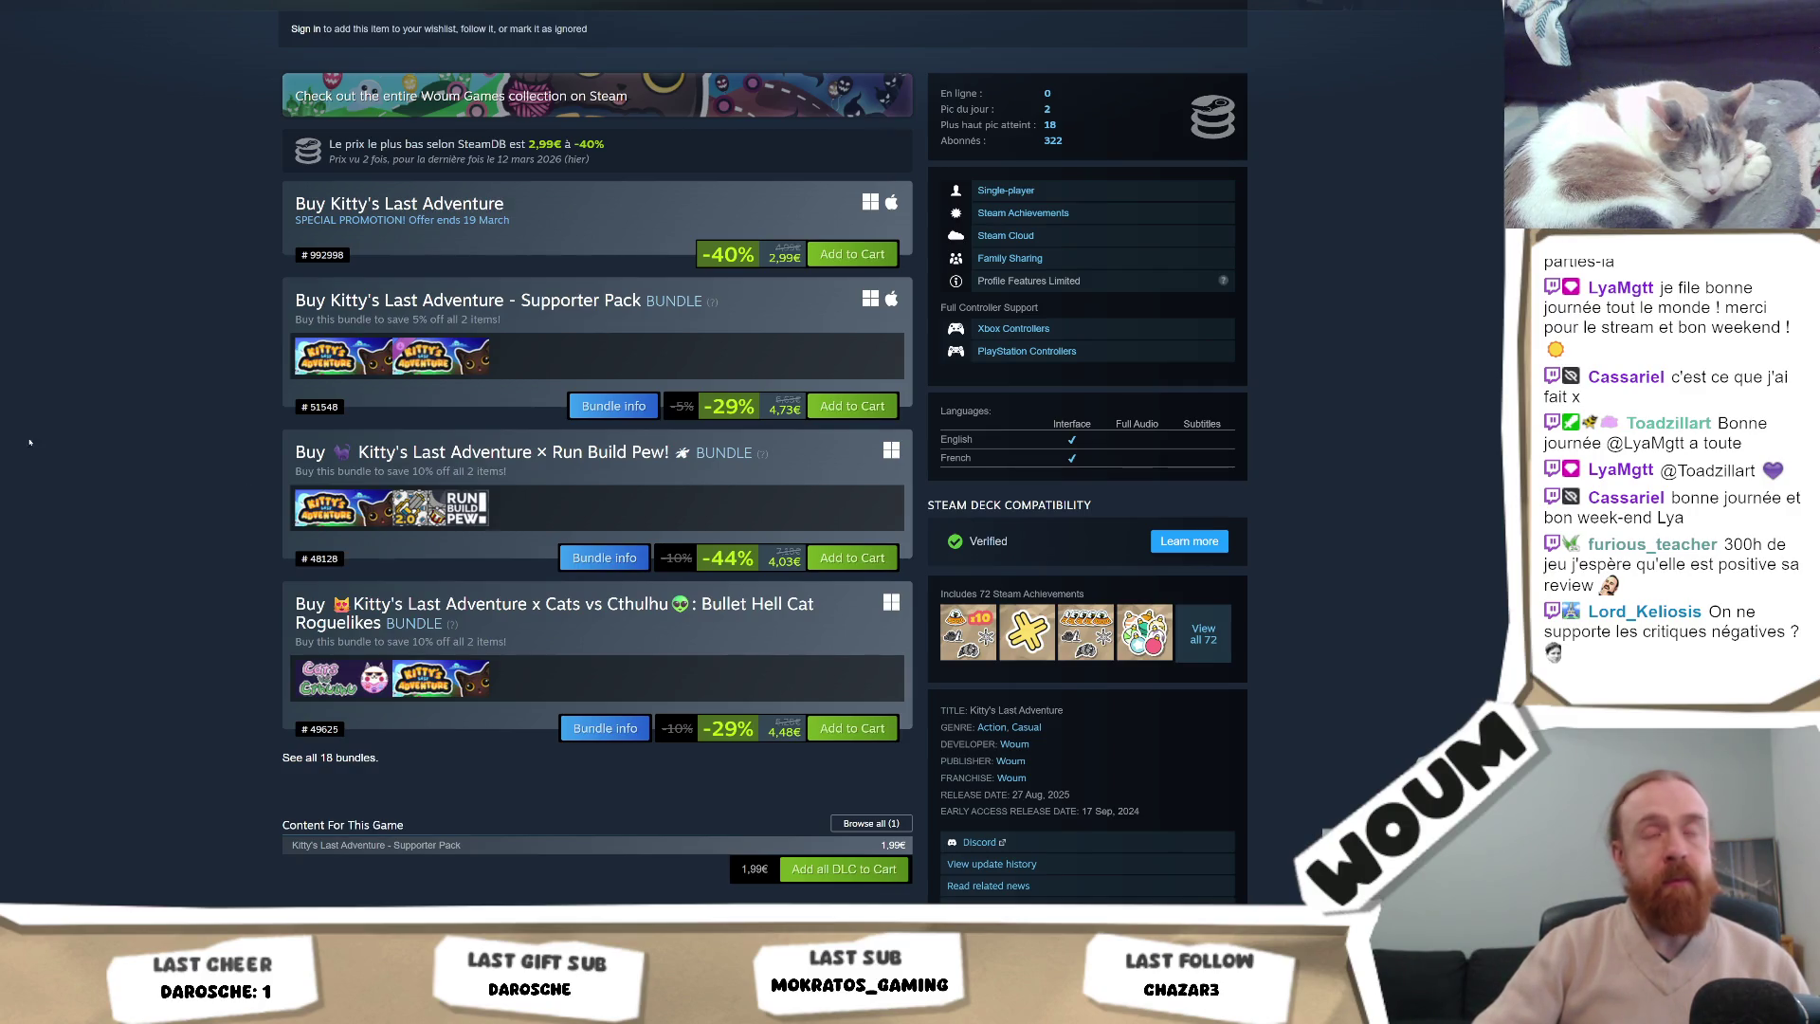
scroll(164, 484, "up", 7)
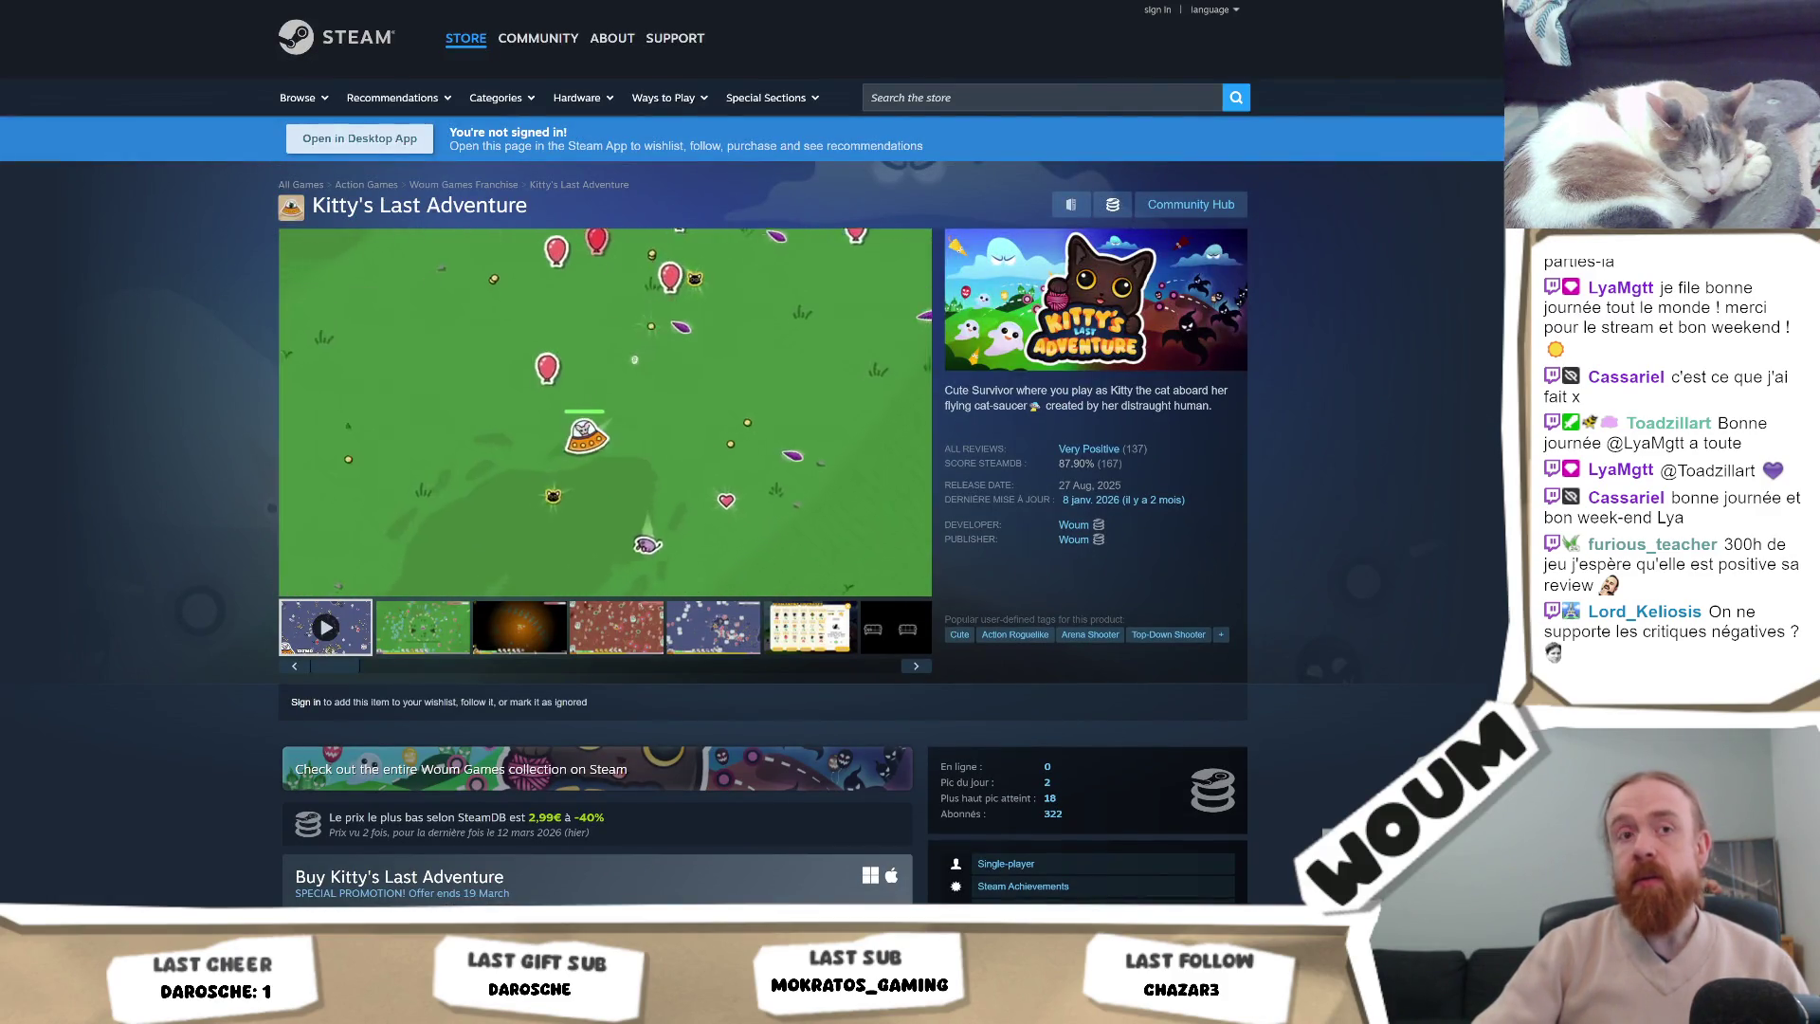
Pan the Unity tile map with D, S, A and W to the wall, then return to the browser
key("alt+Tab")
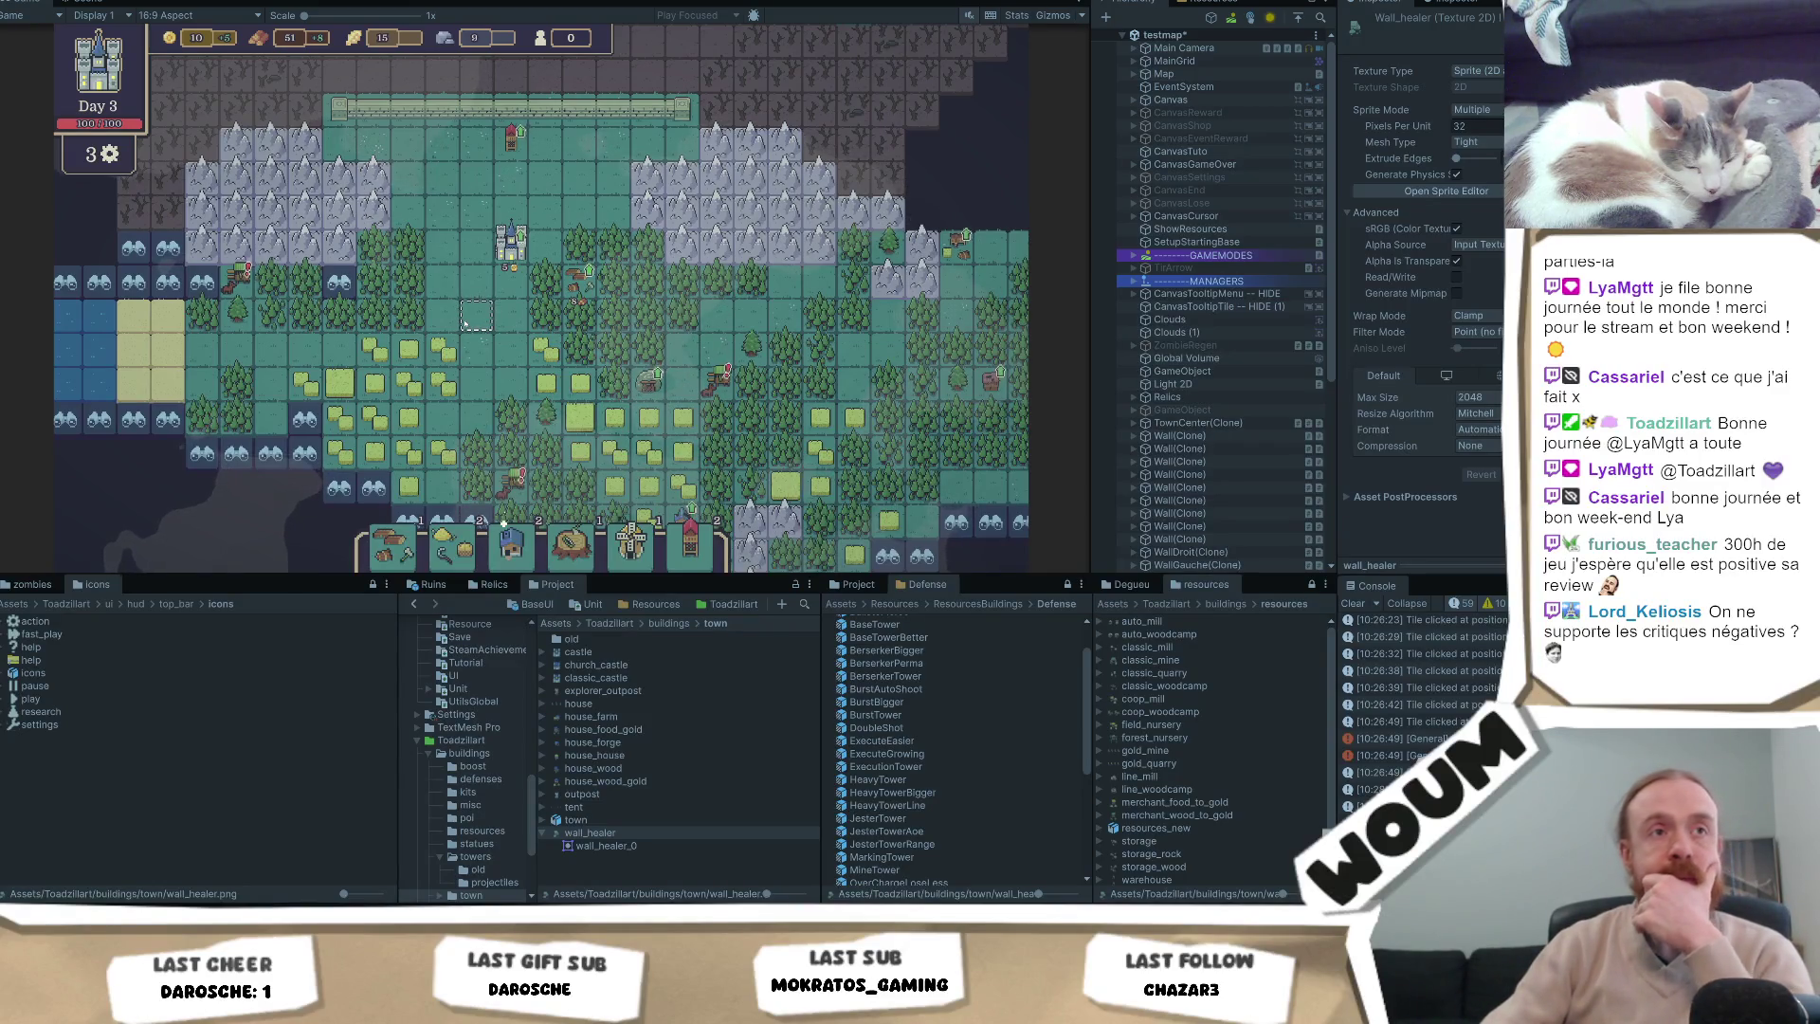
mouse_move(613, 322)
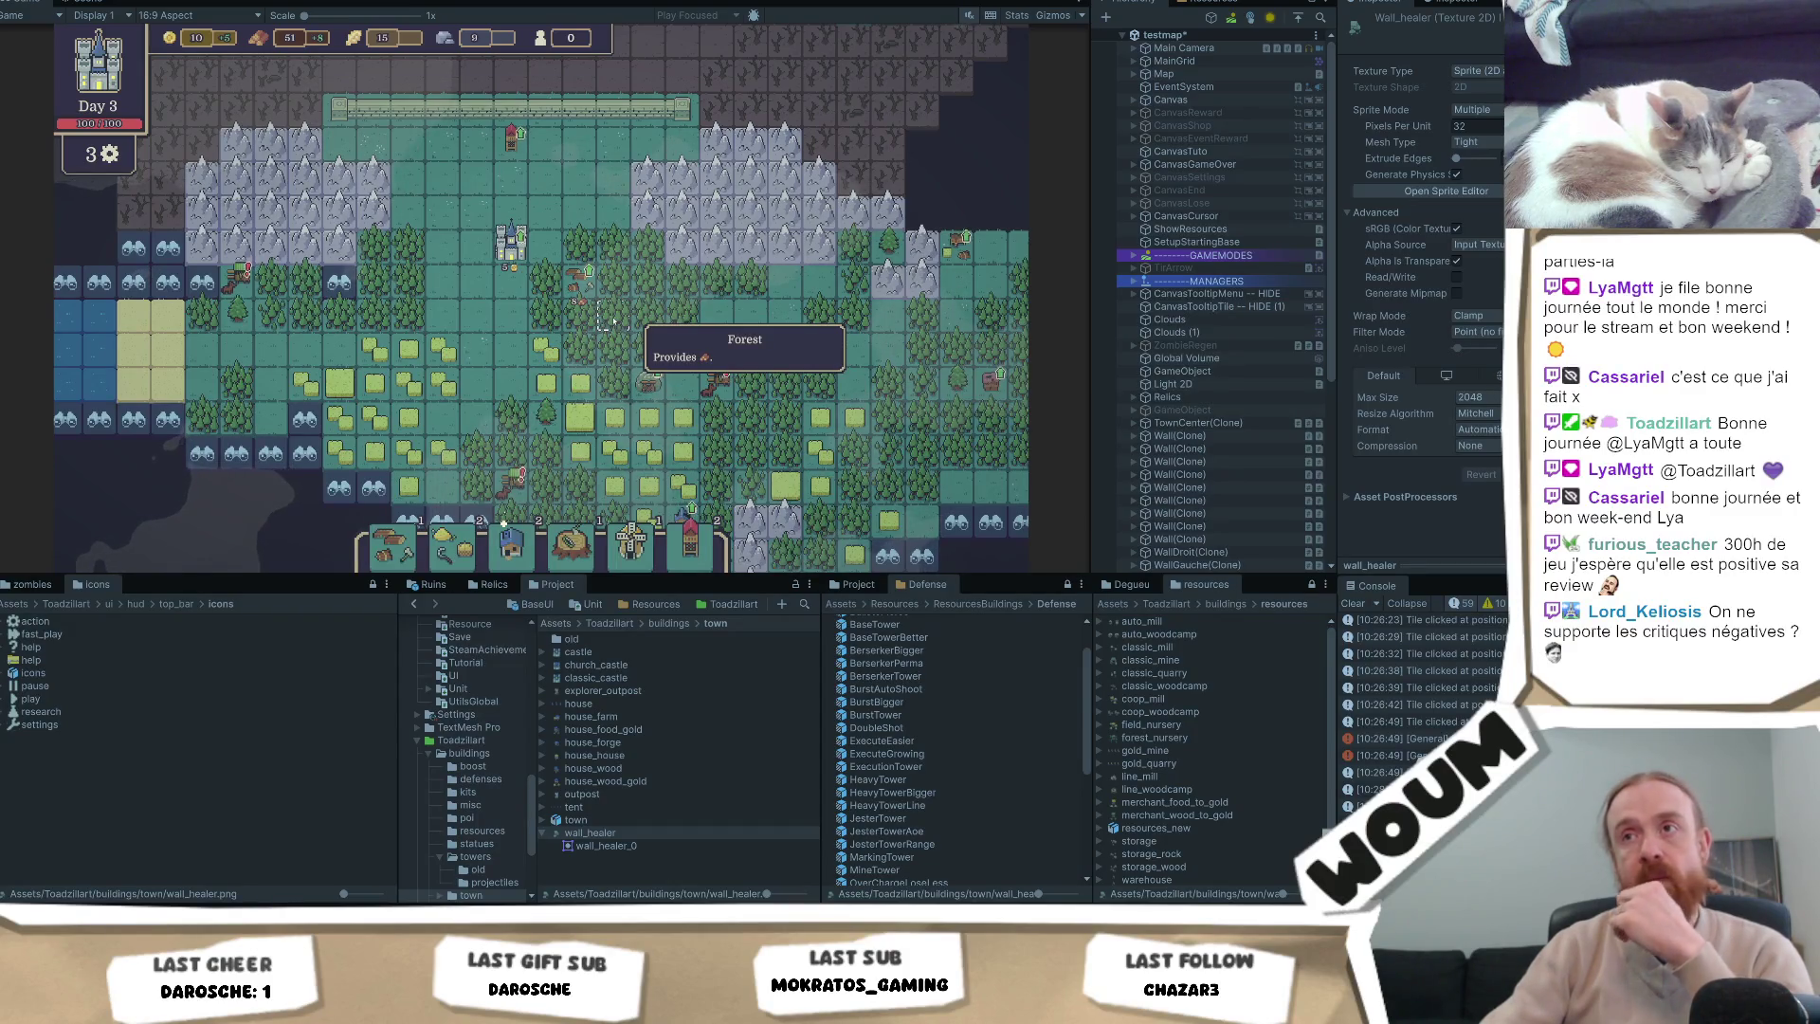
key("d")
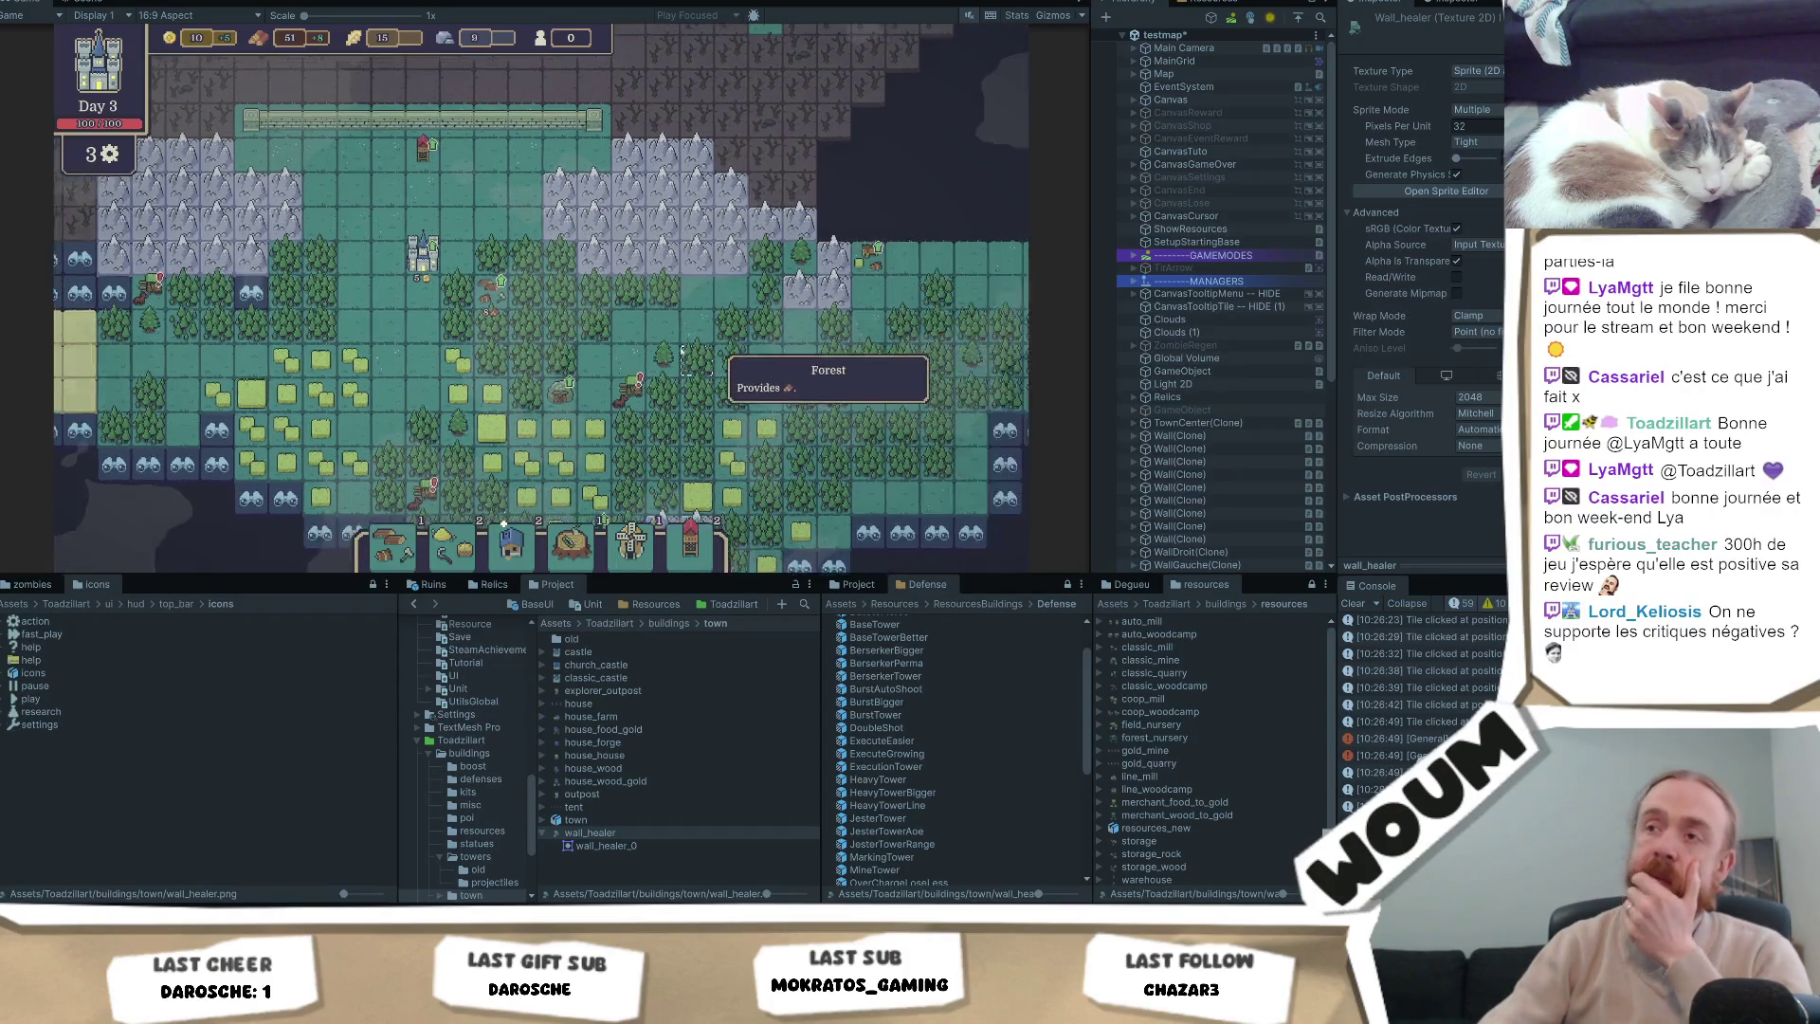
key("s")
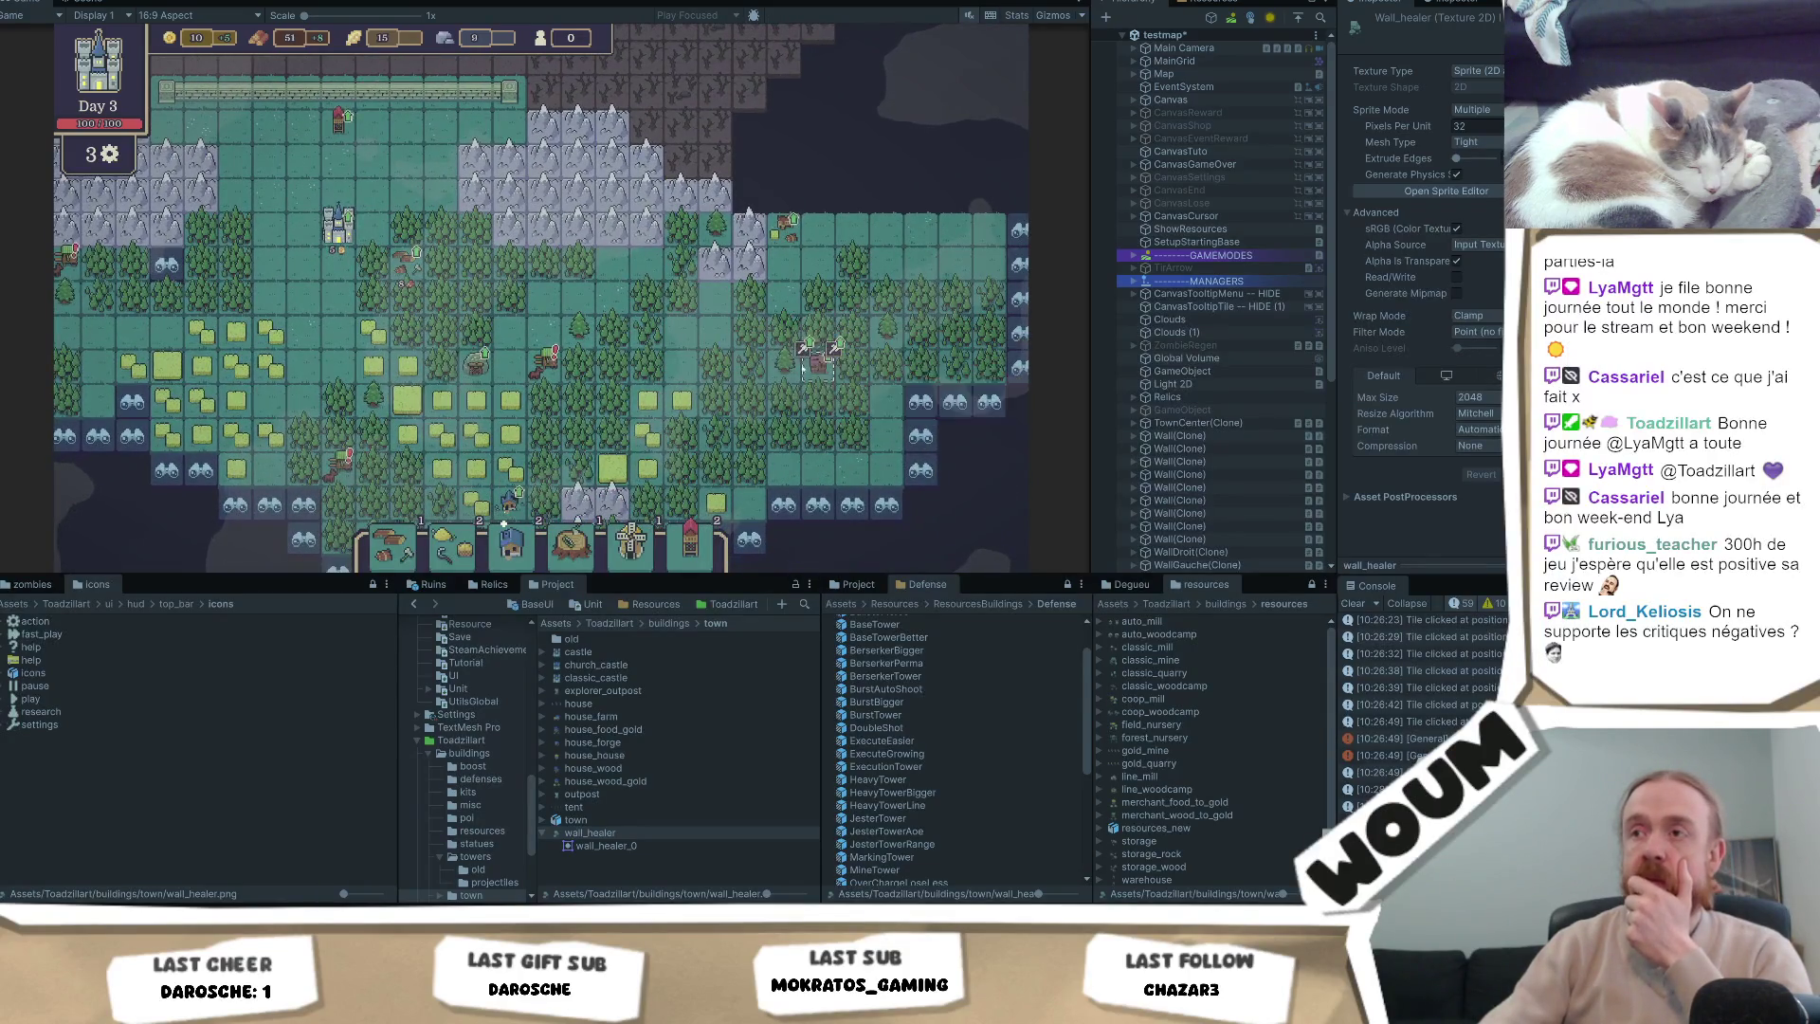
mouse_move(804, 372)
key("s")
key("a")
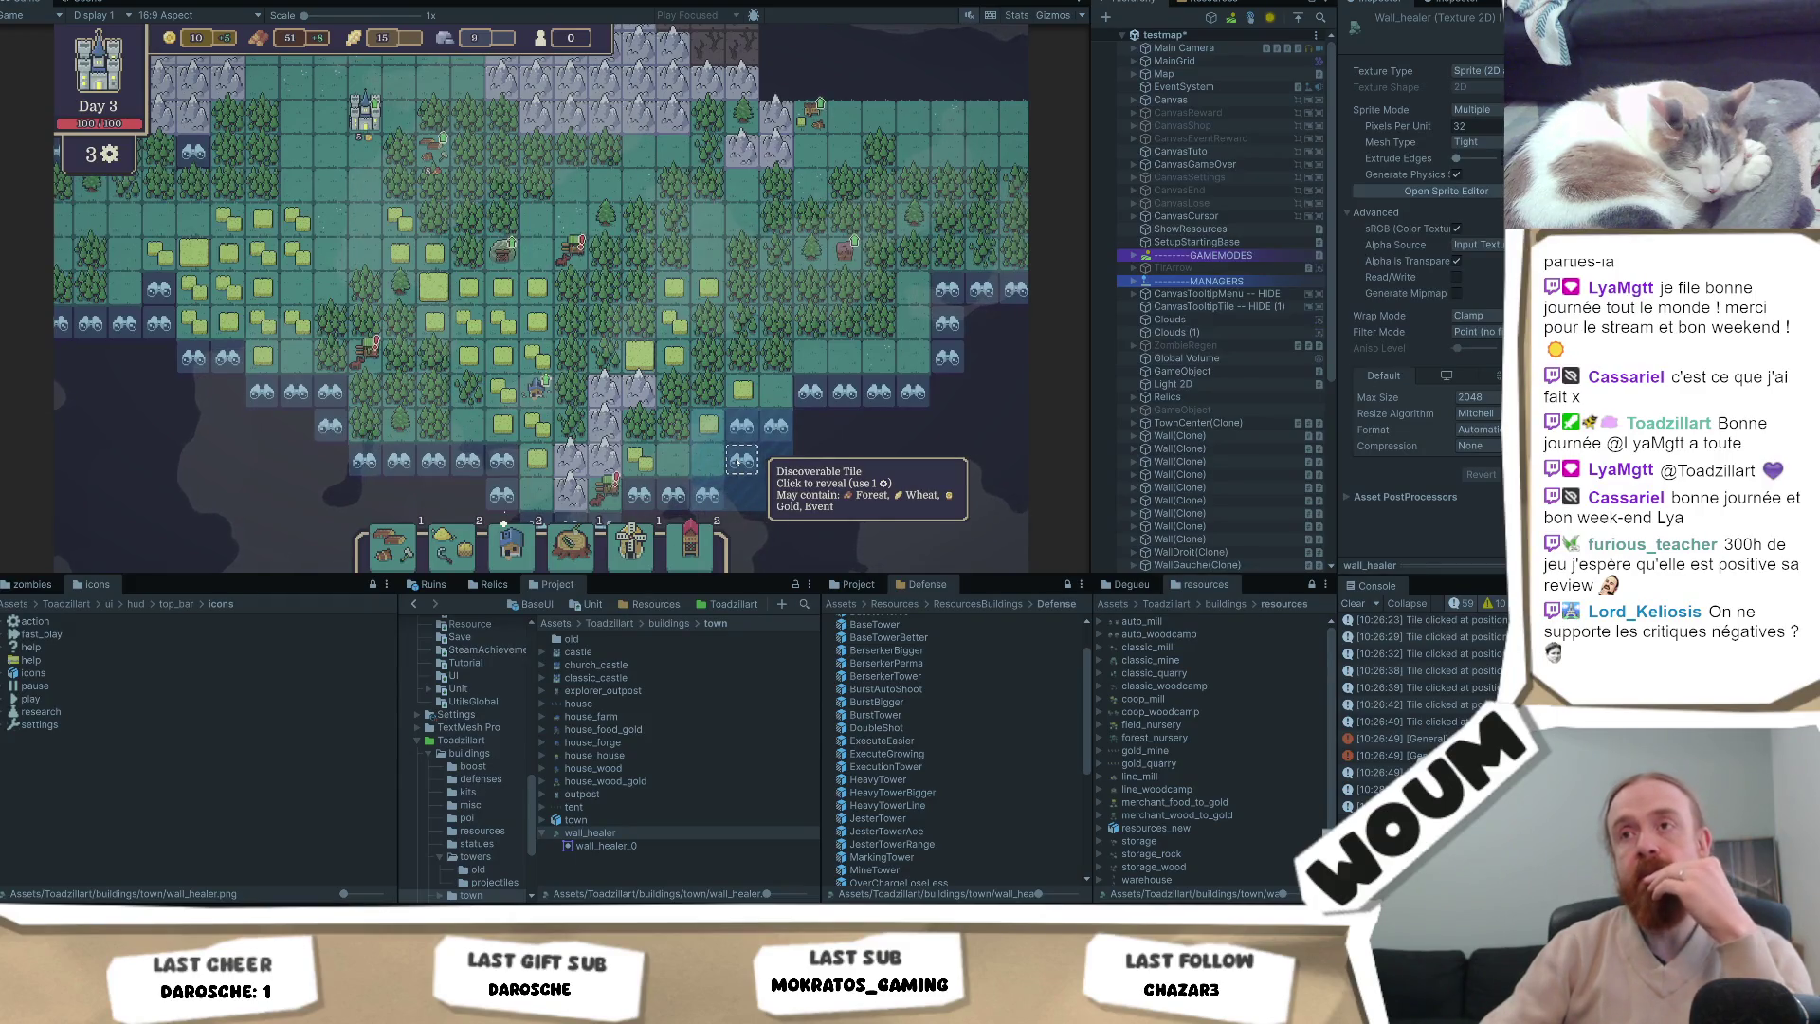
key("w")
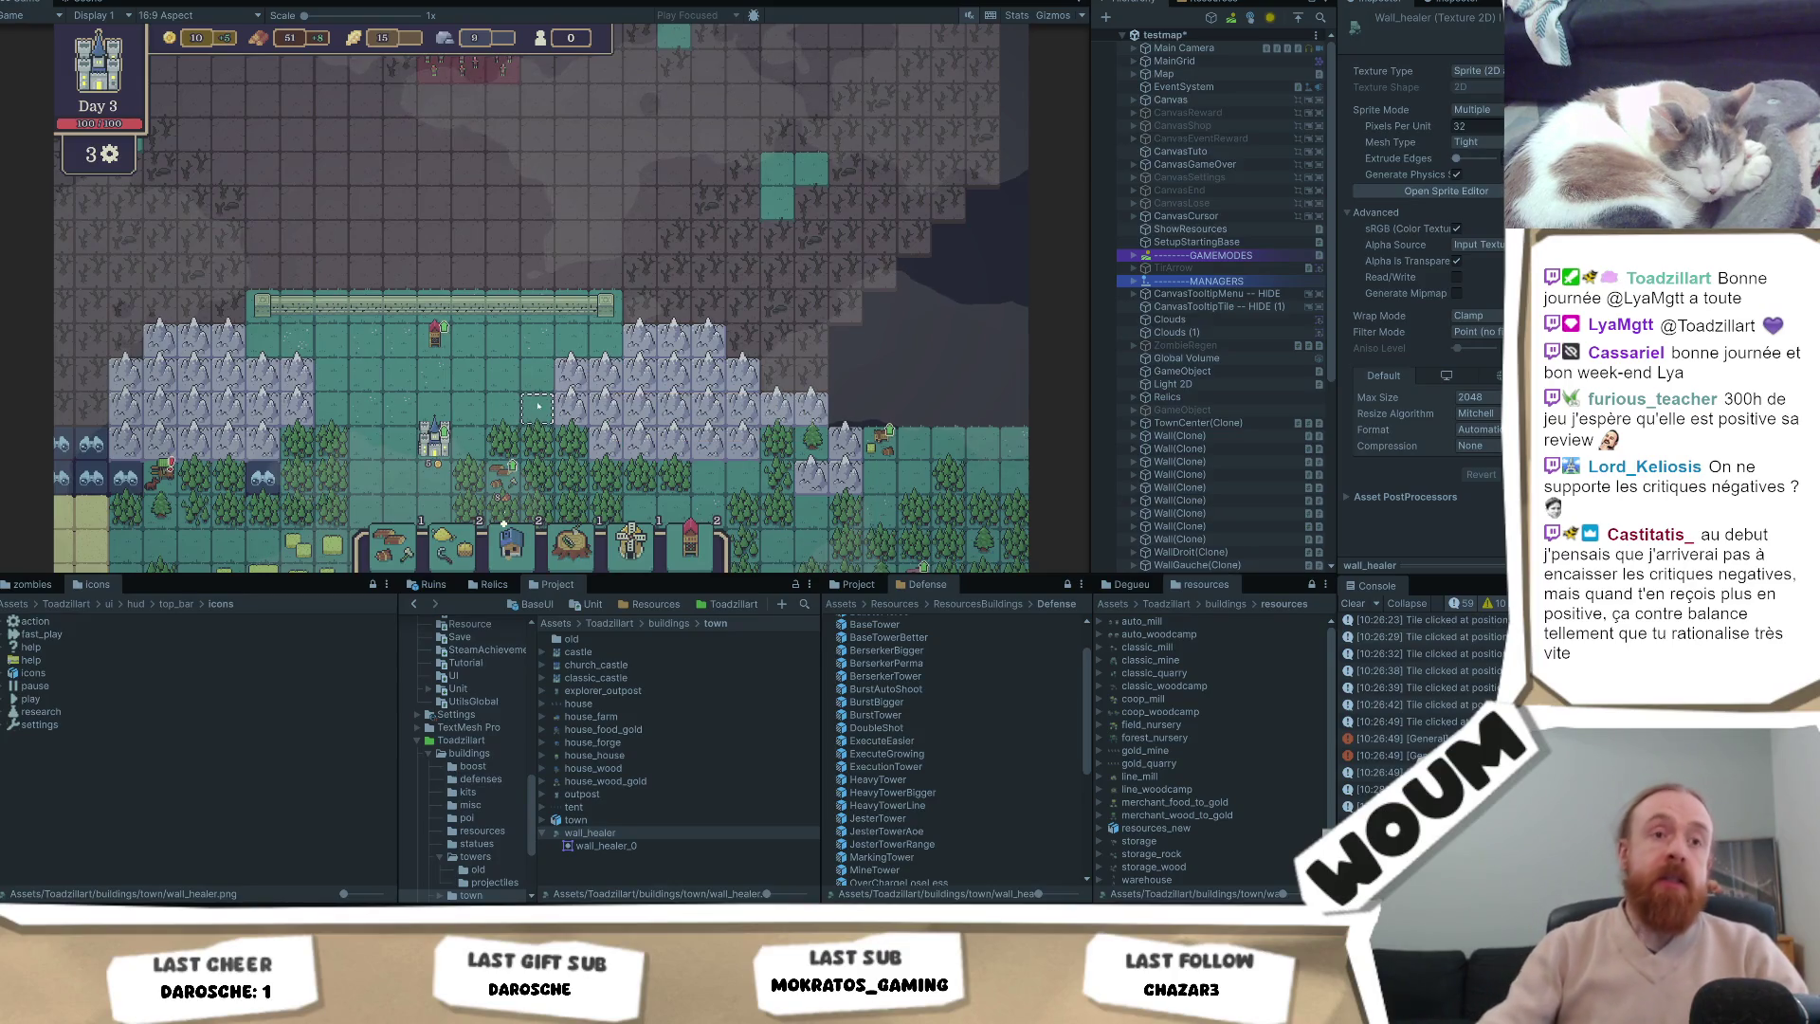
key("alt+Tab")
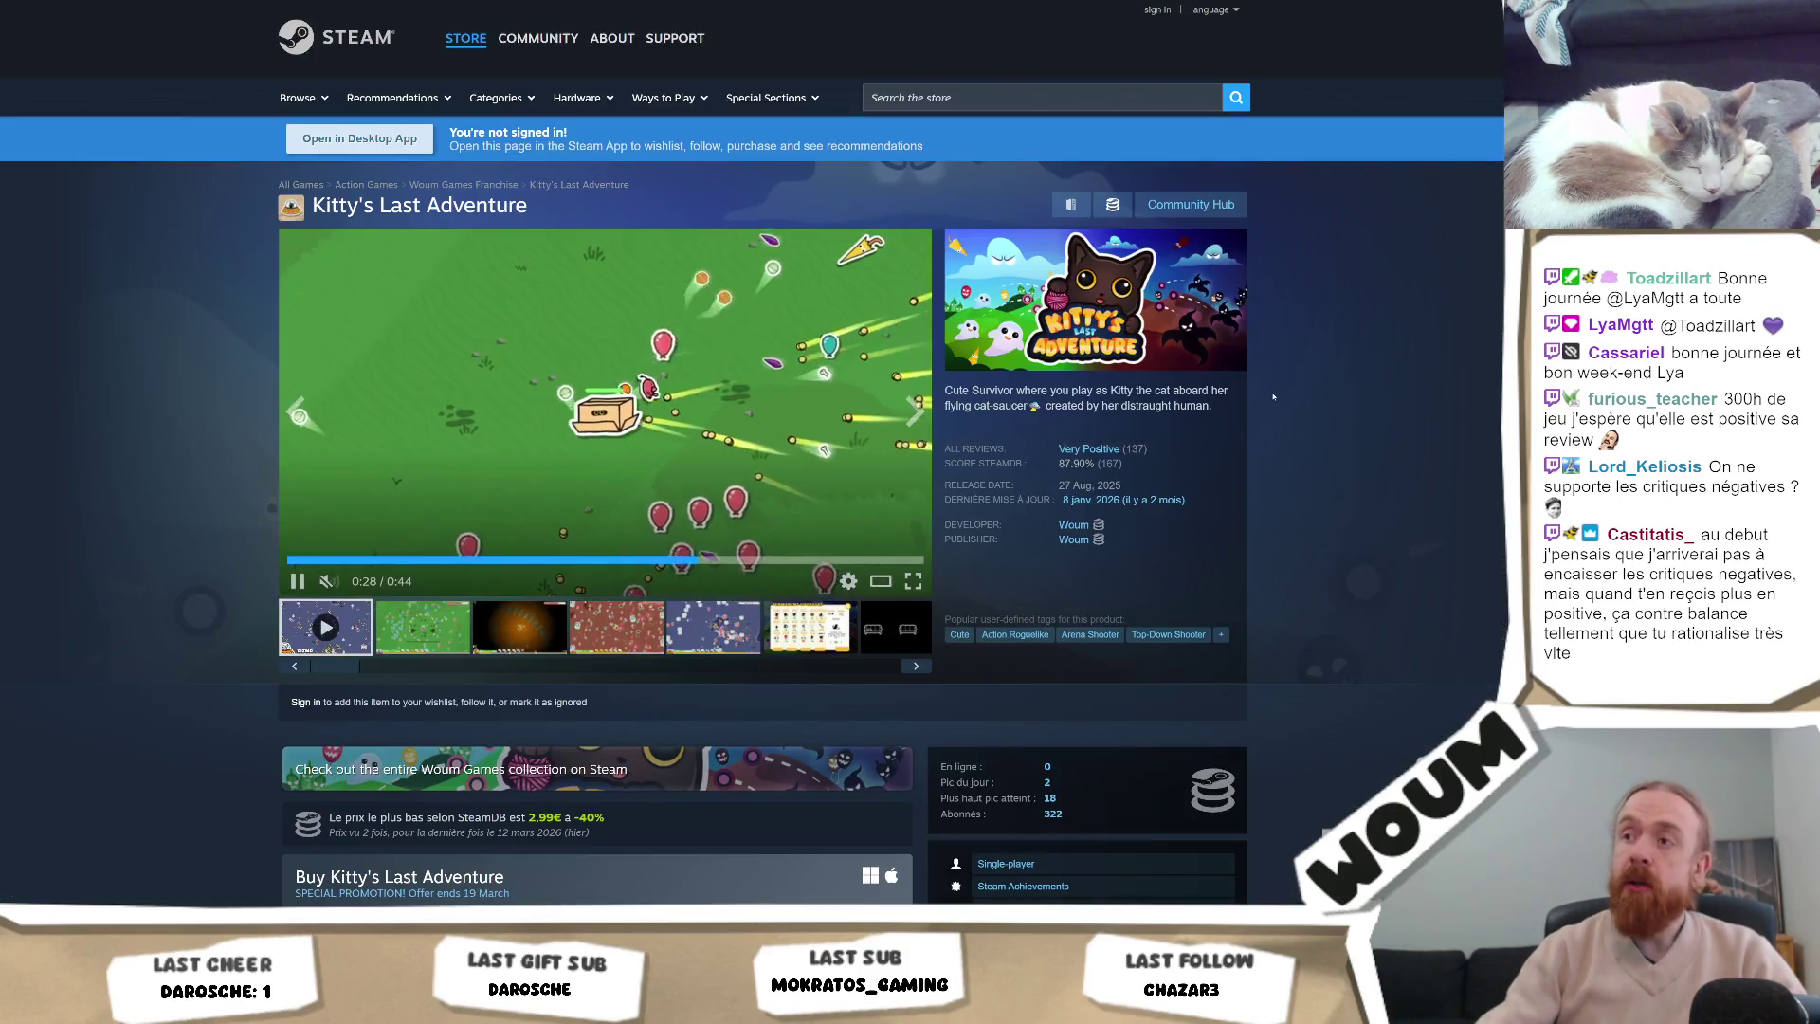
Scroll to the purchase section showing -40% for 2,99€ and the 18 bundles
scroll(1419, 670, "down", 10)
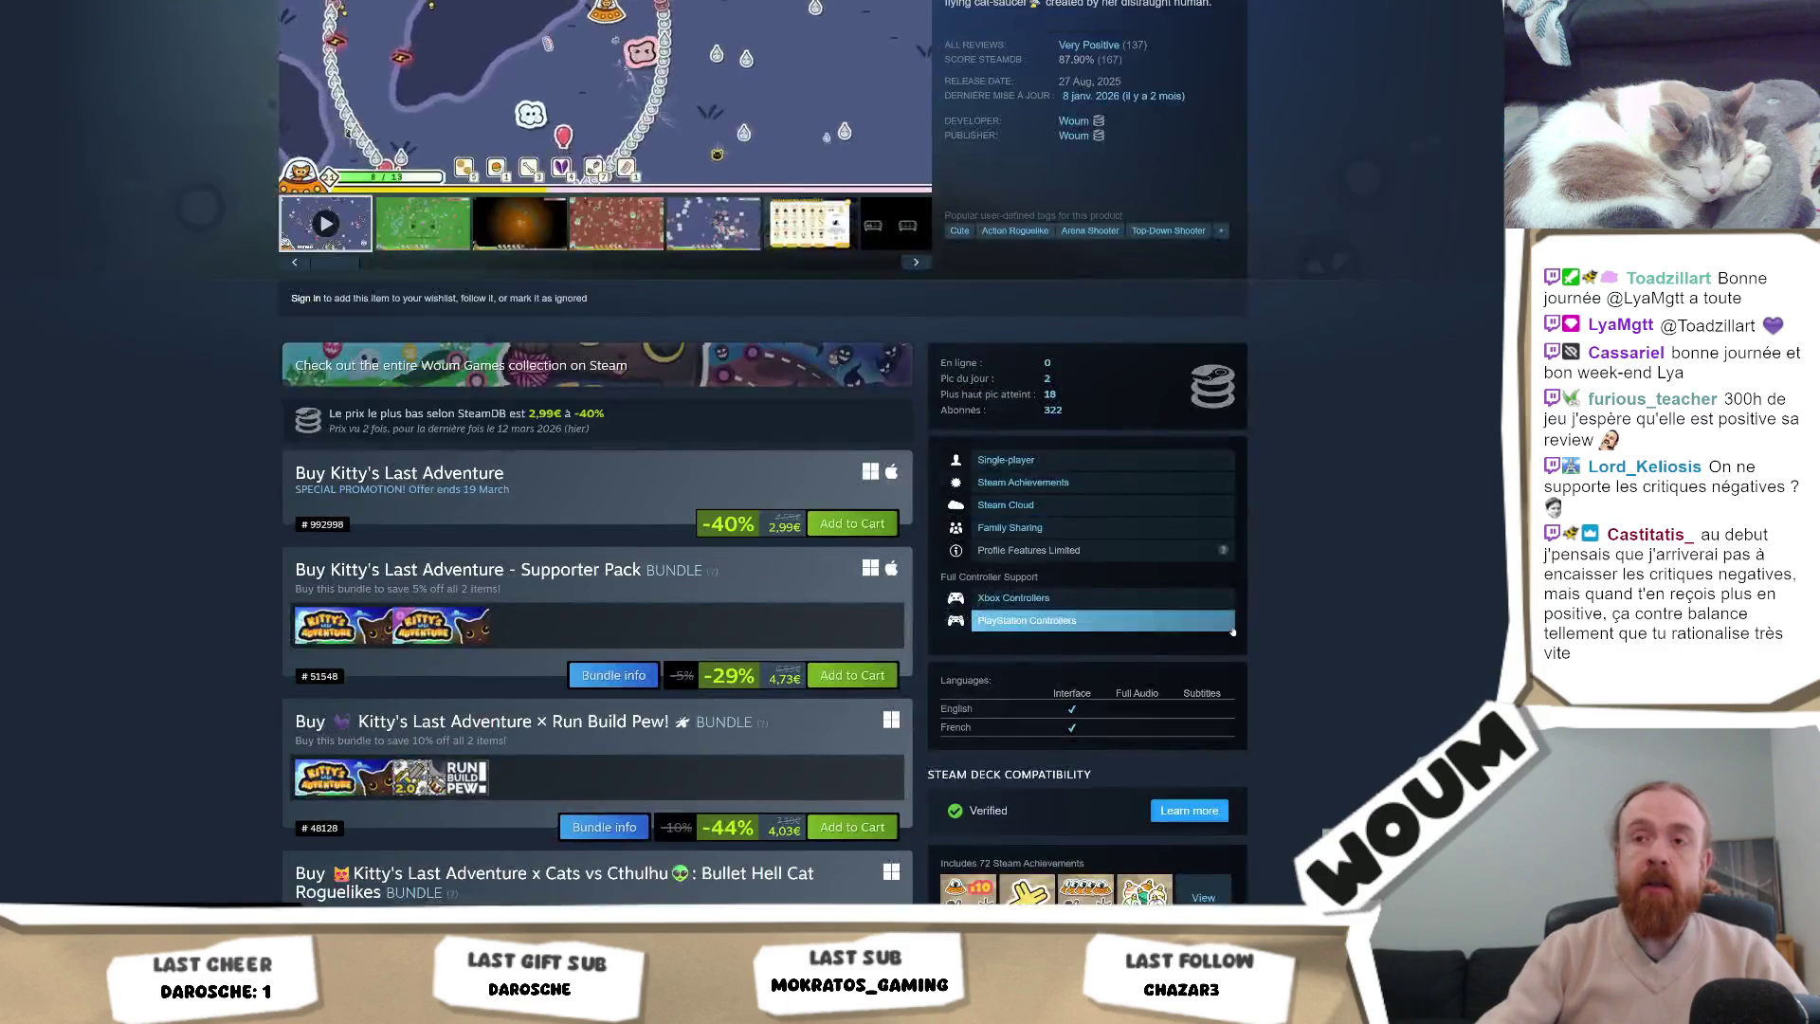
scroll(1419, 669, "down", 4)
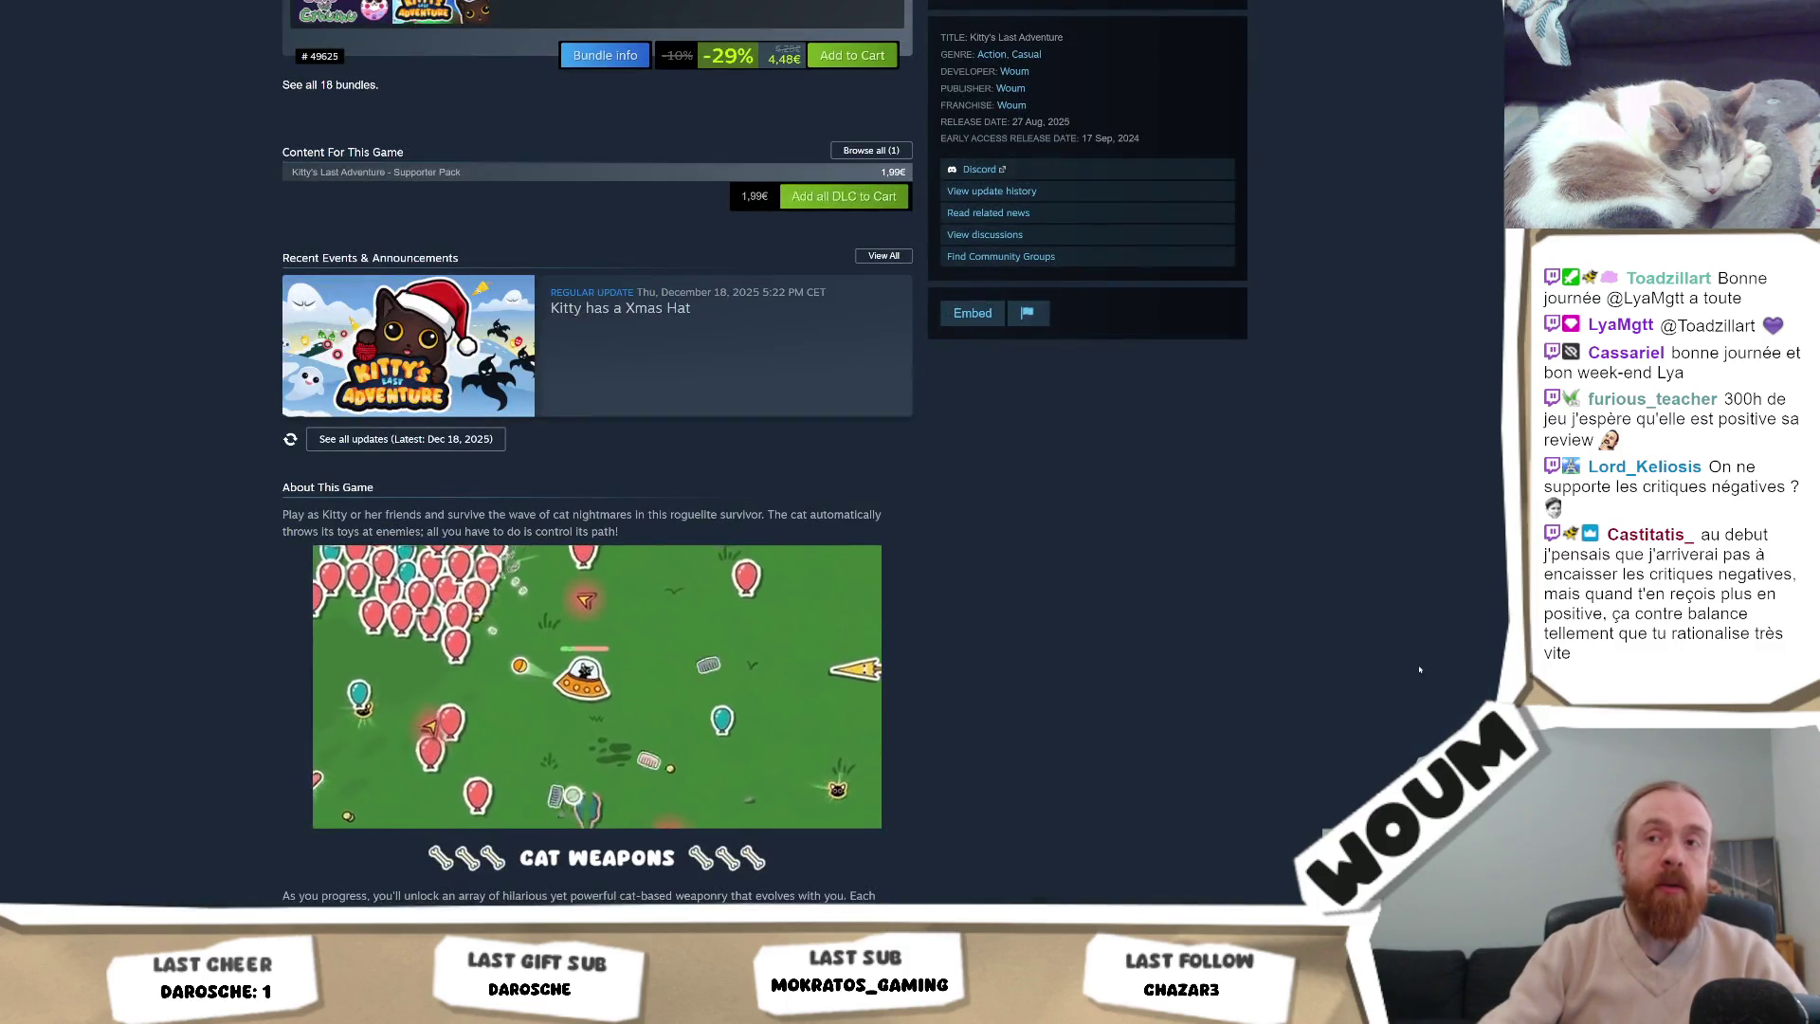
scroll(1418, 669, "up", 15)
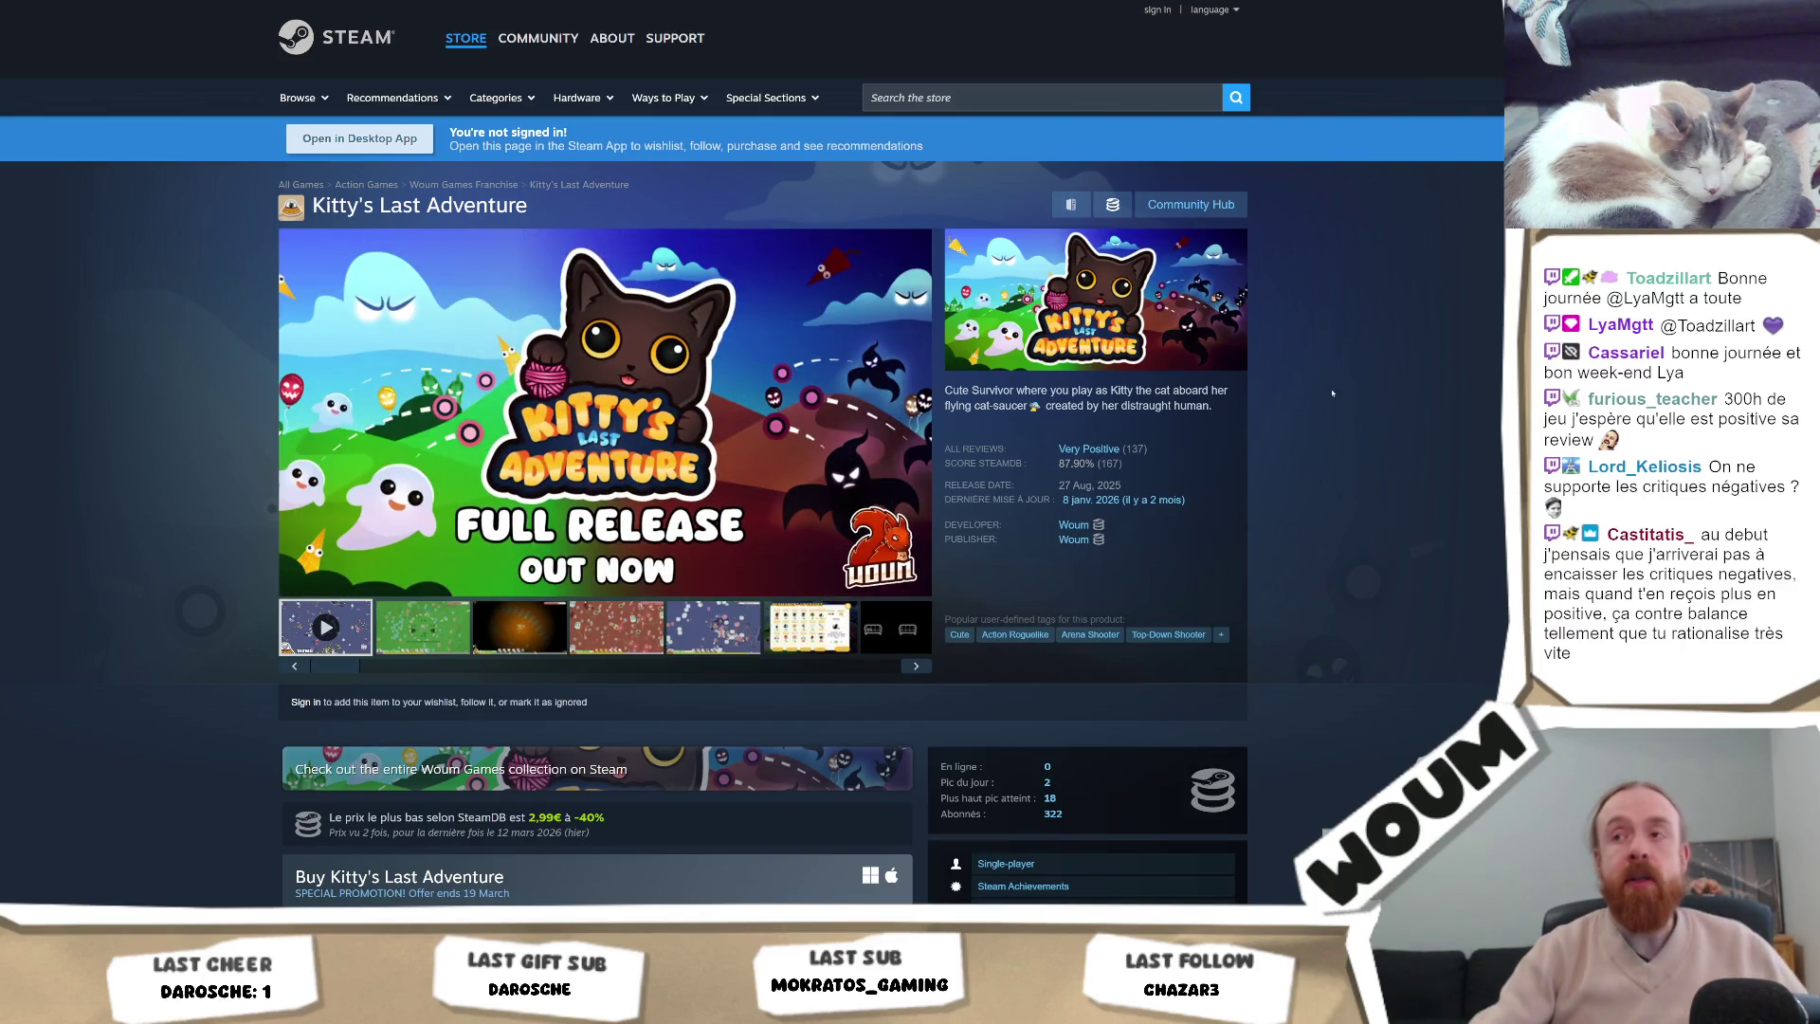
scroll(1337, 382, "down", 7)
scroll(1326, 532, "down", 1)
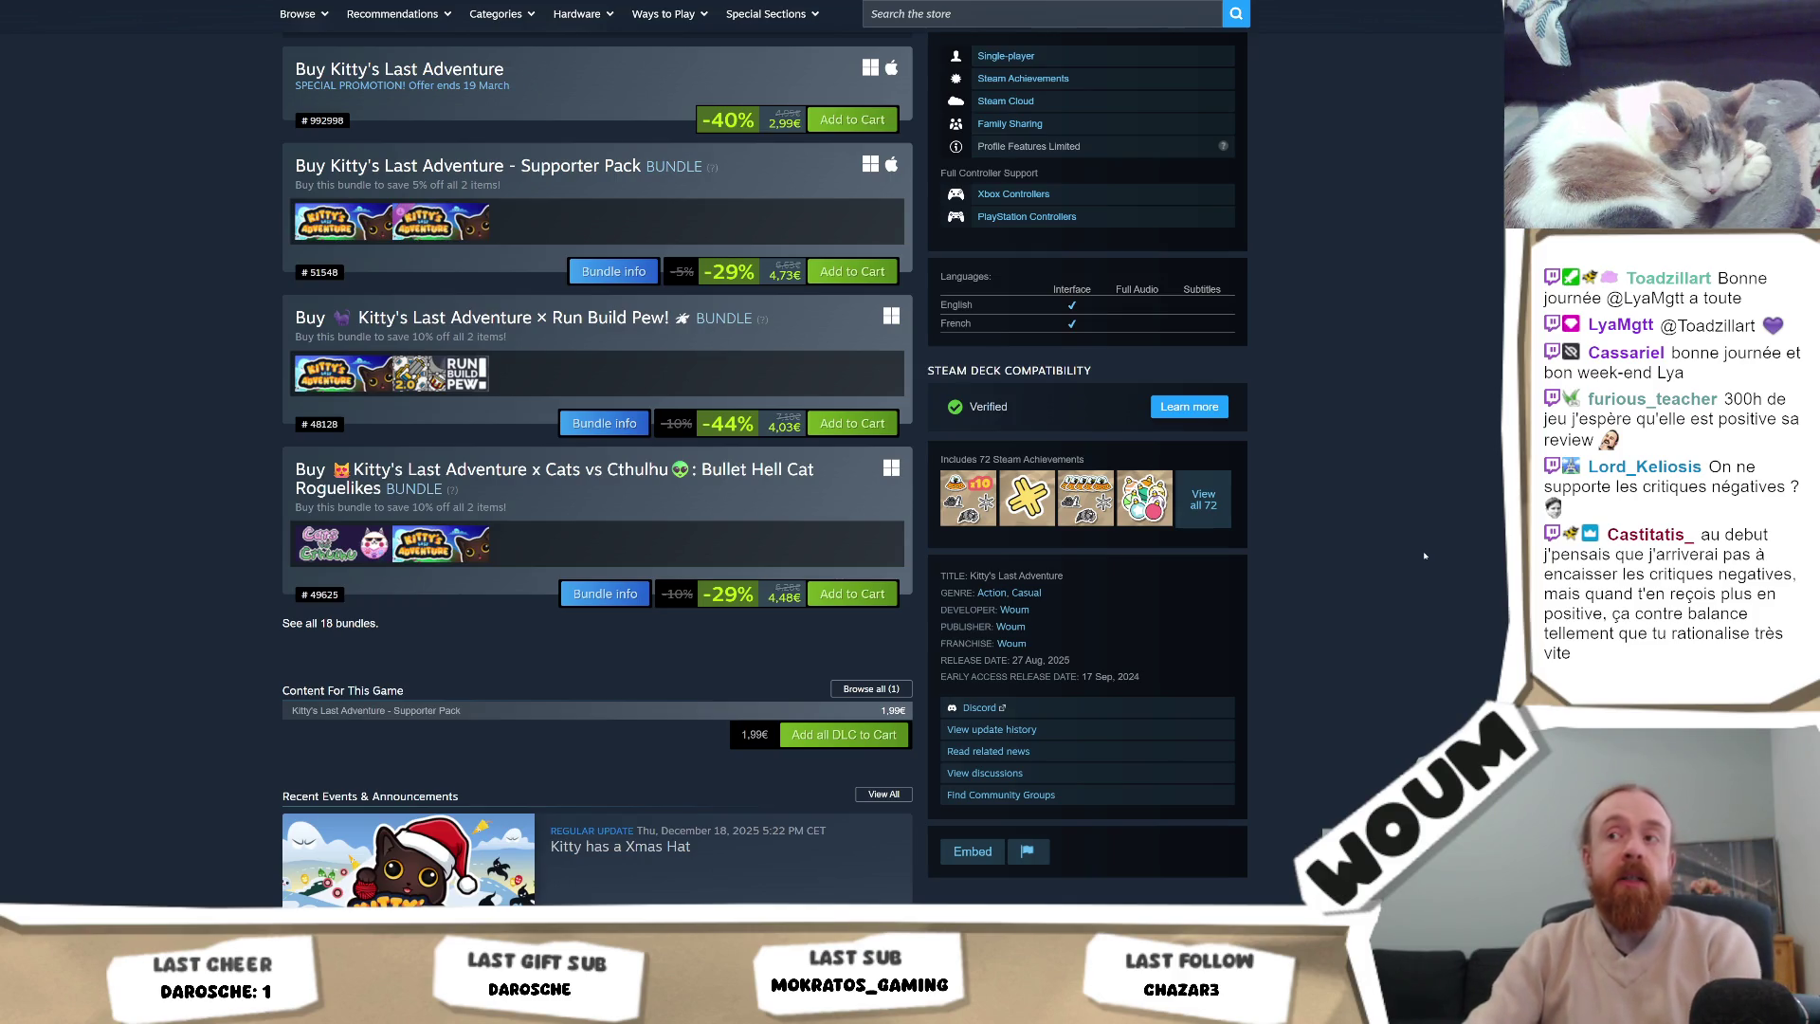
scroll(1427, 569, "up", 7)
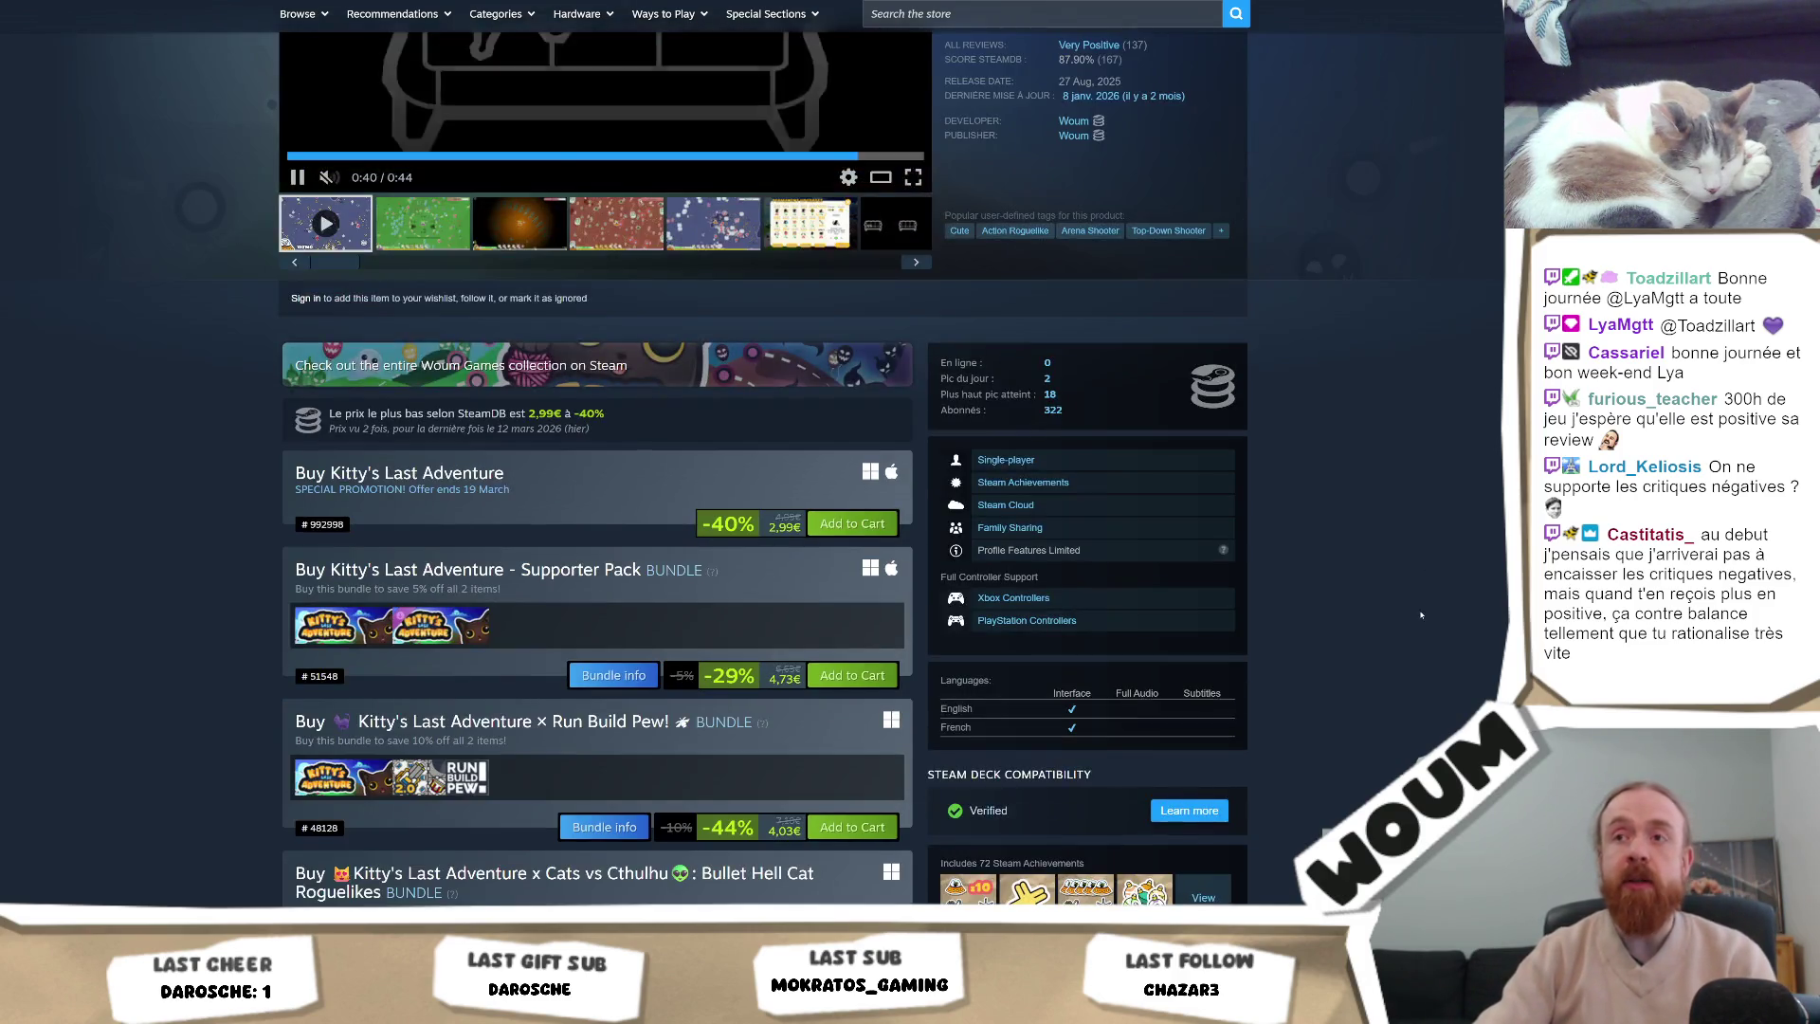
scroll(1427, 597, "down", 6)
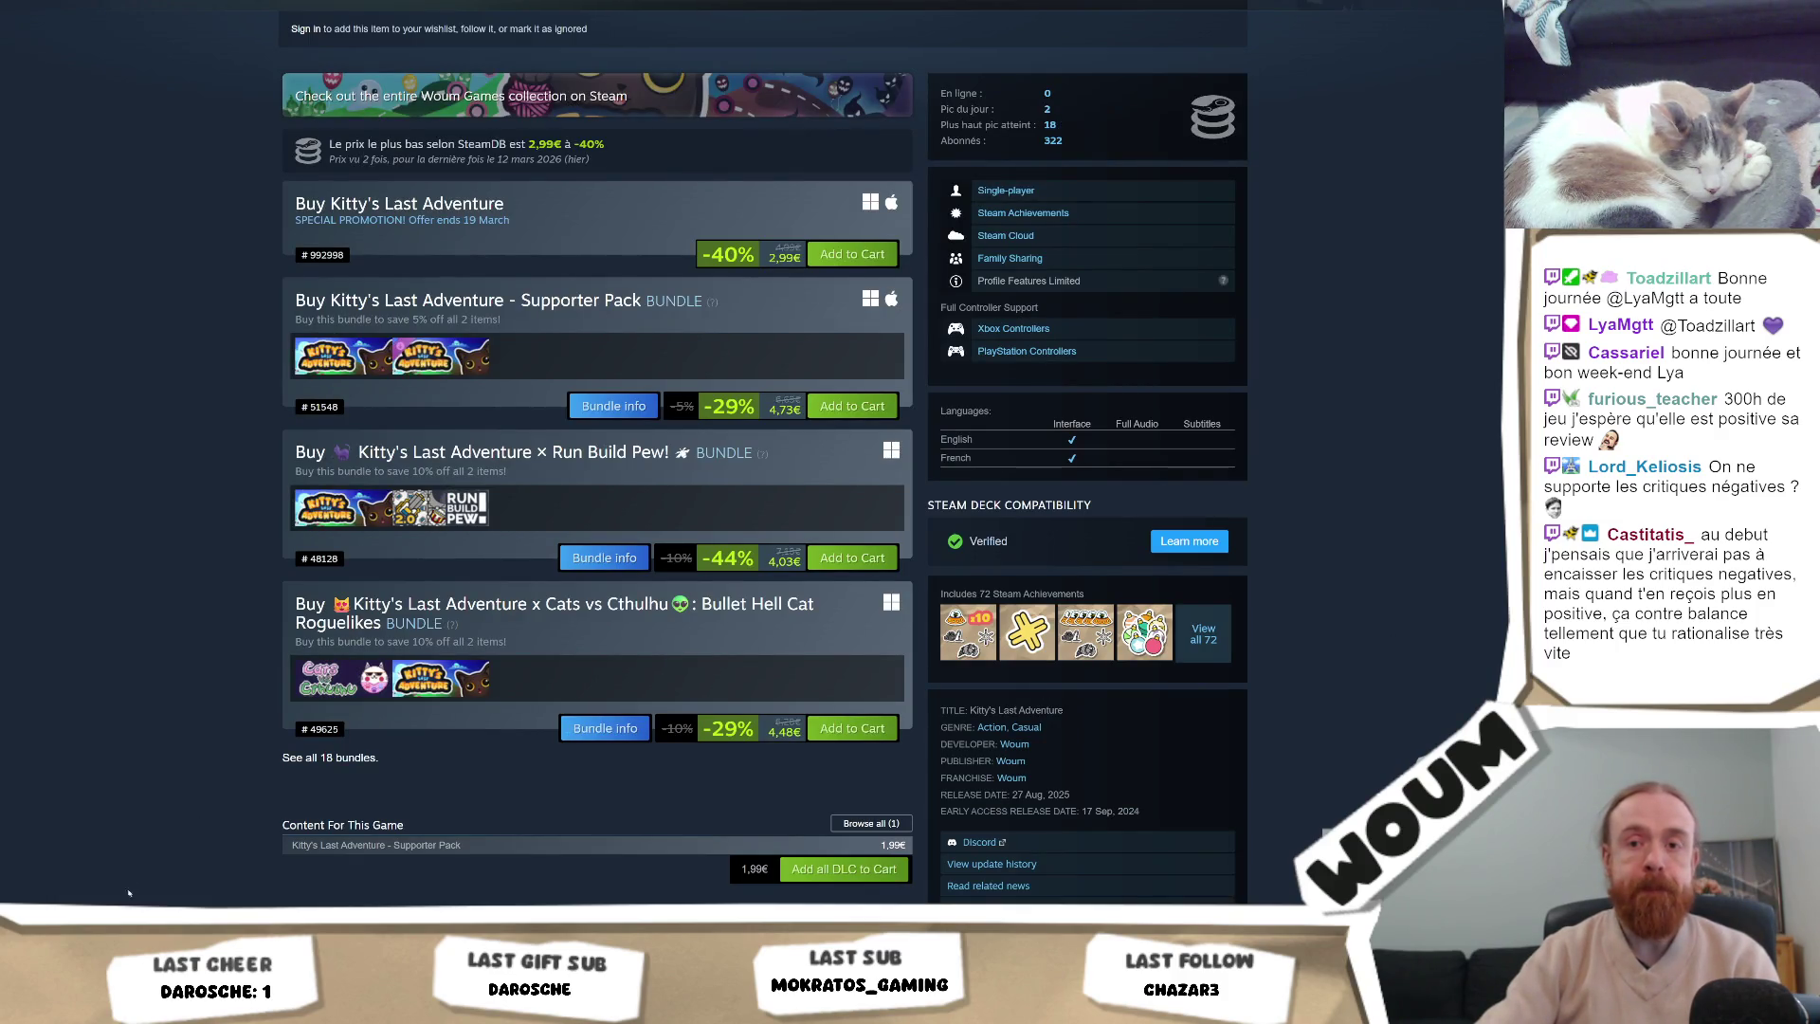
mouse_move(114, 862)
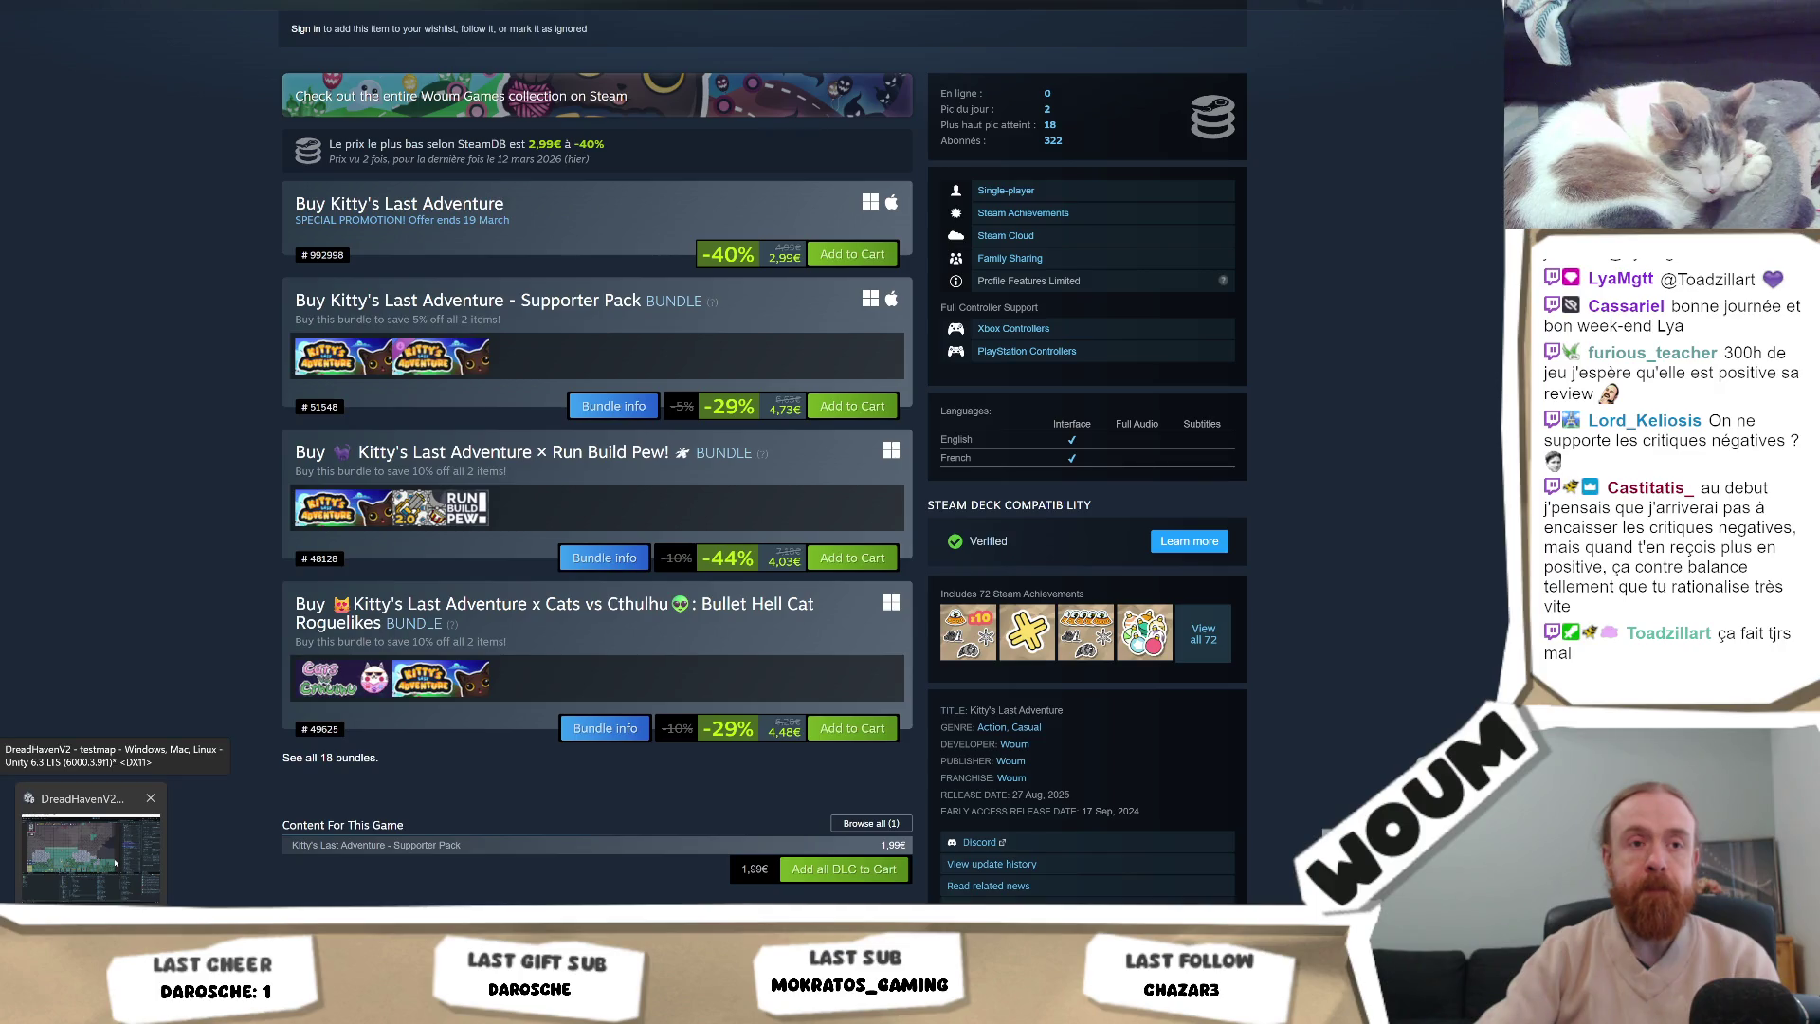
Back in the Unity game, reveal a discoverable tile and pan the map right
left_click(114, 863)
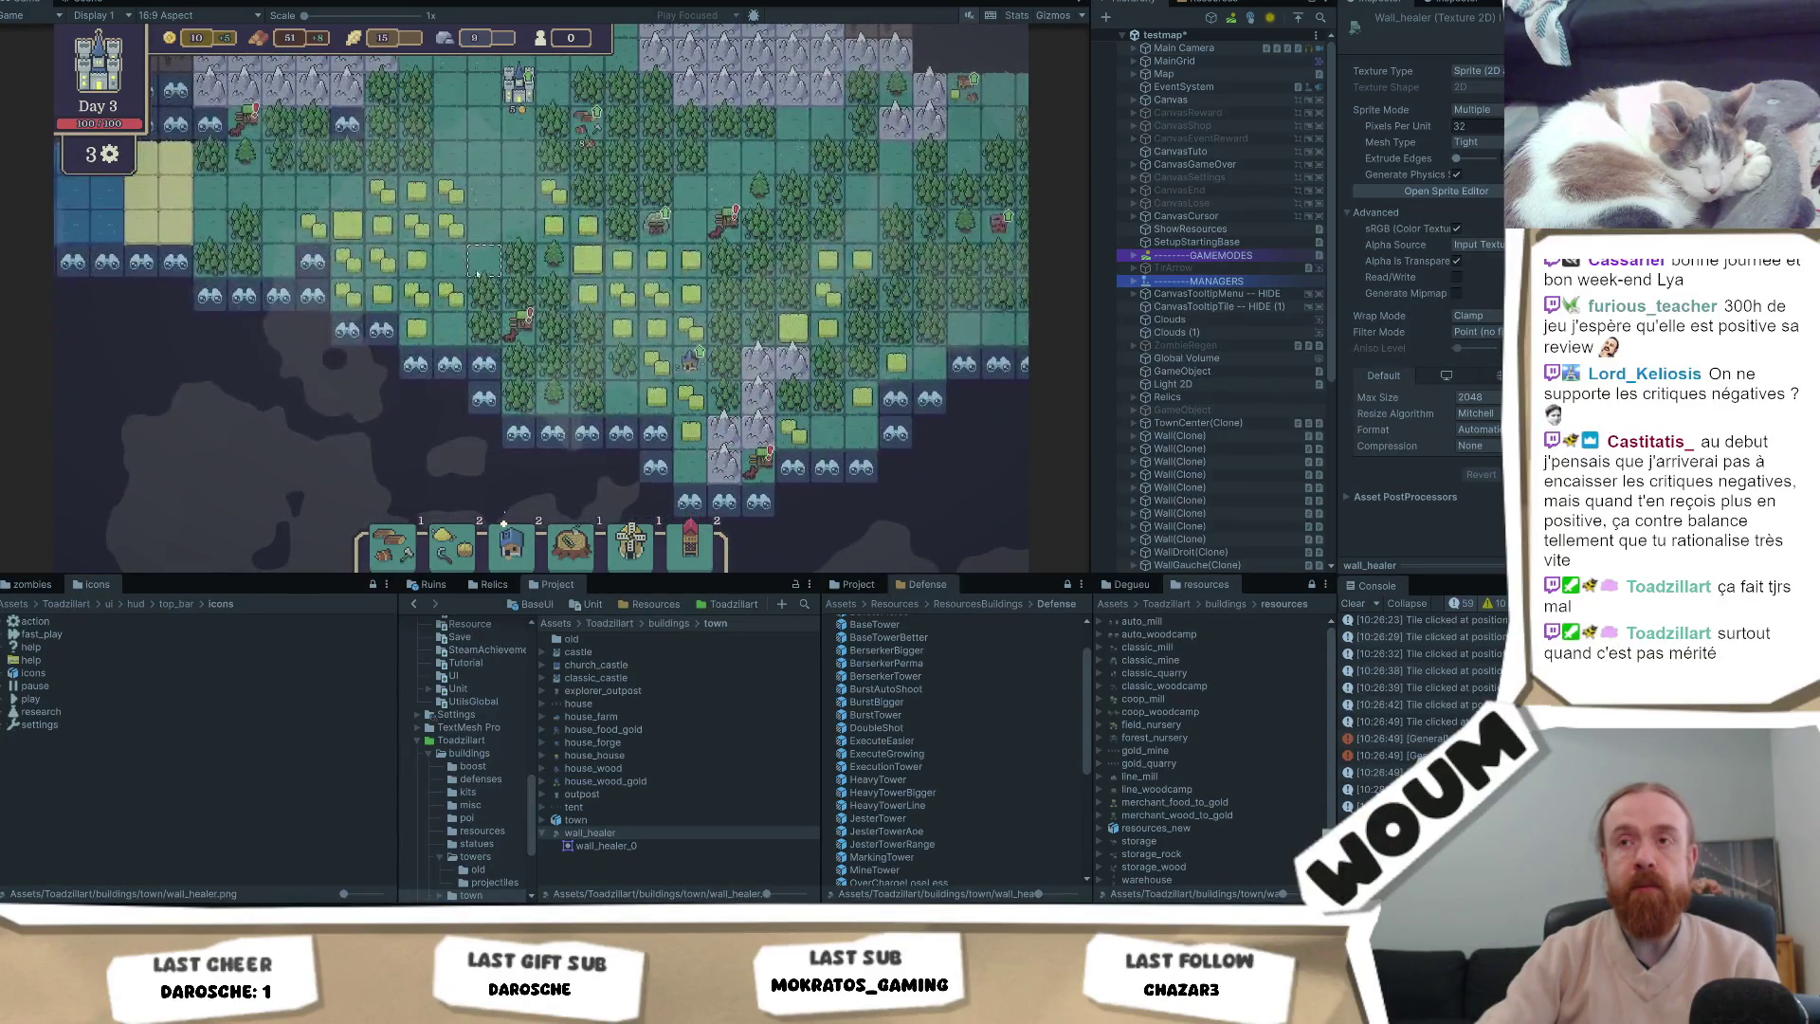
left_click(405, 358)
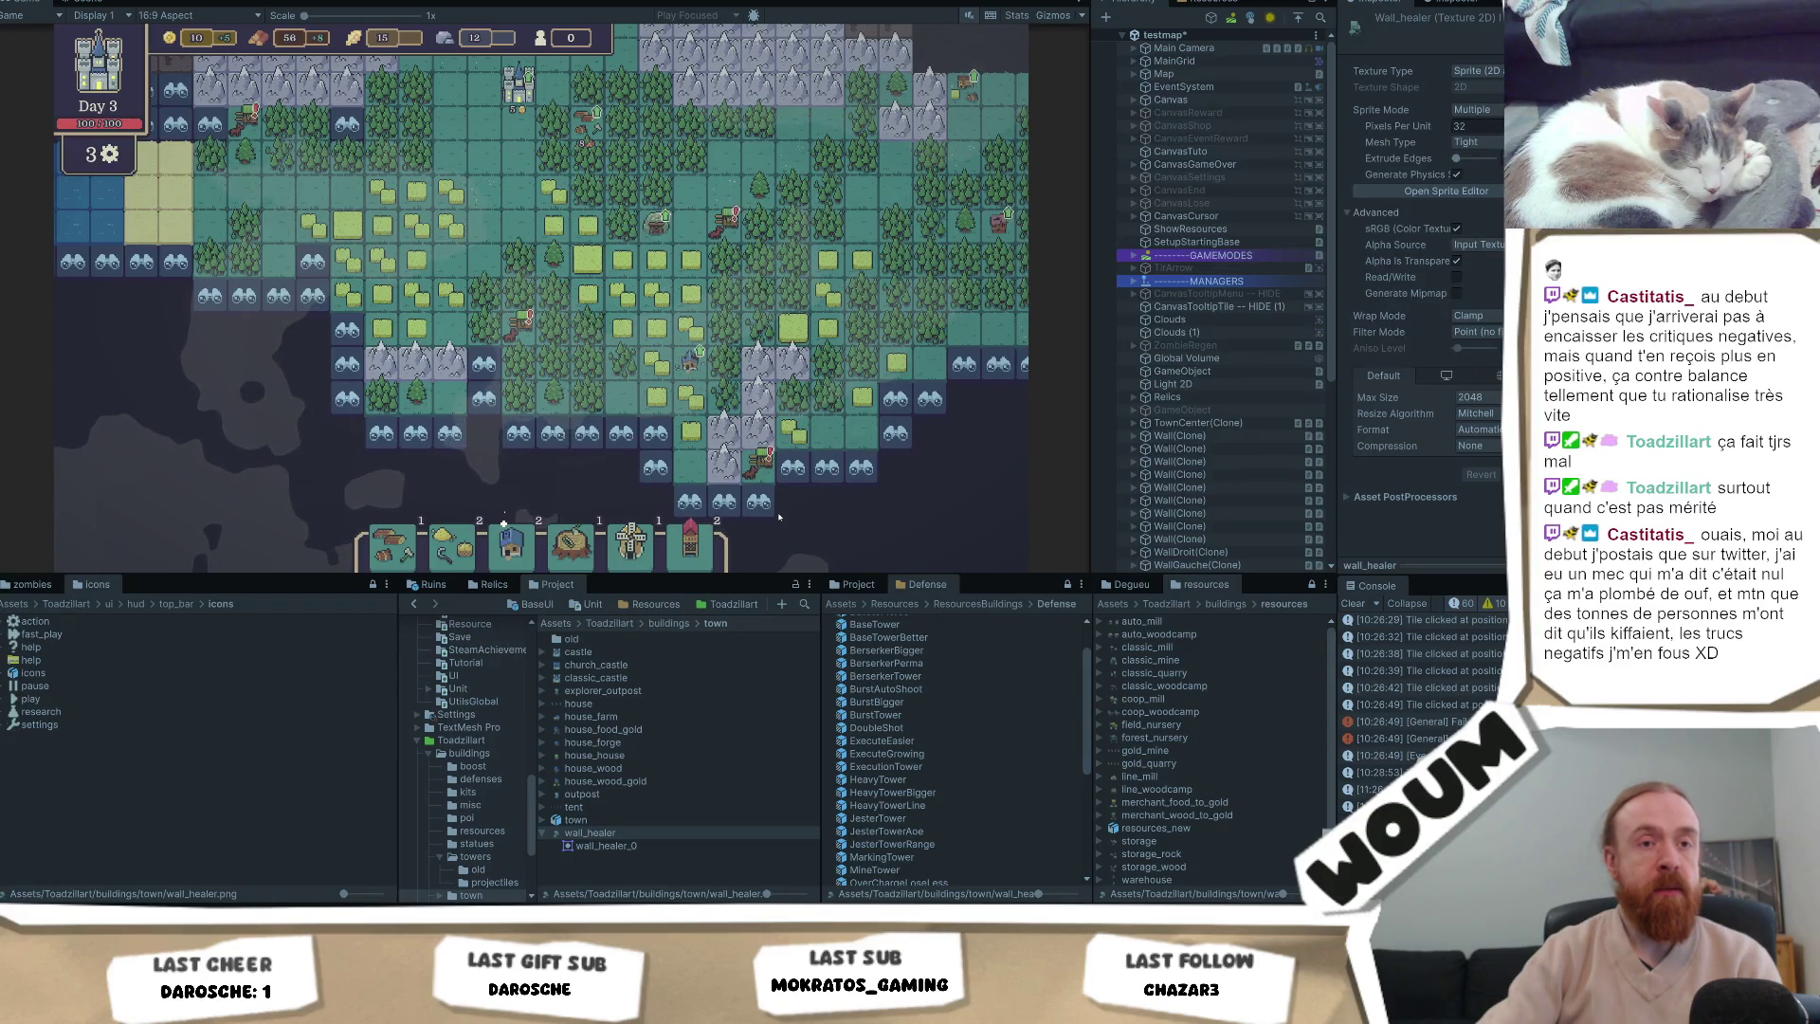
key("d")
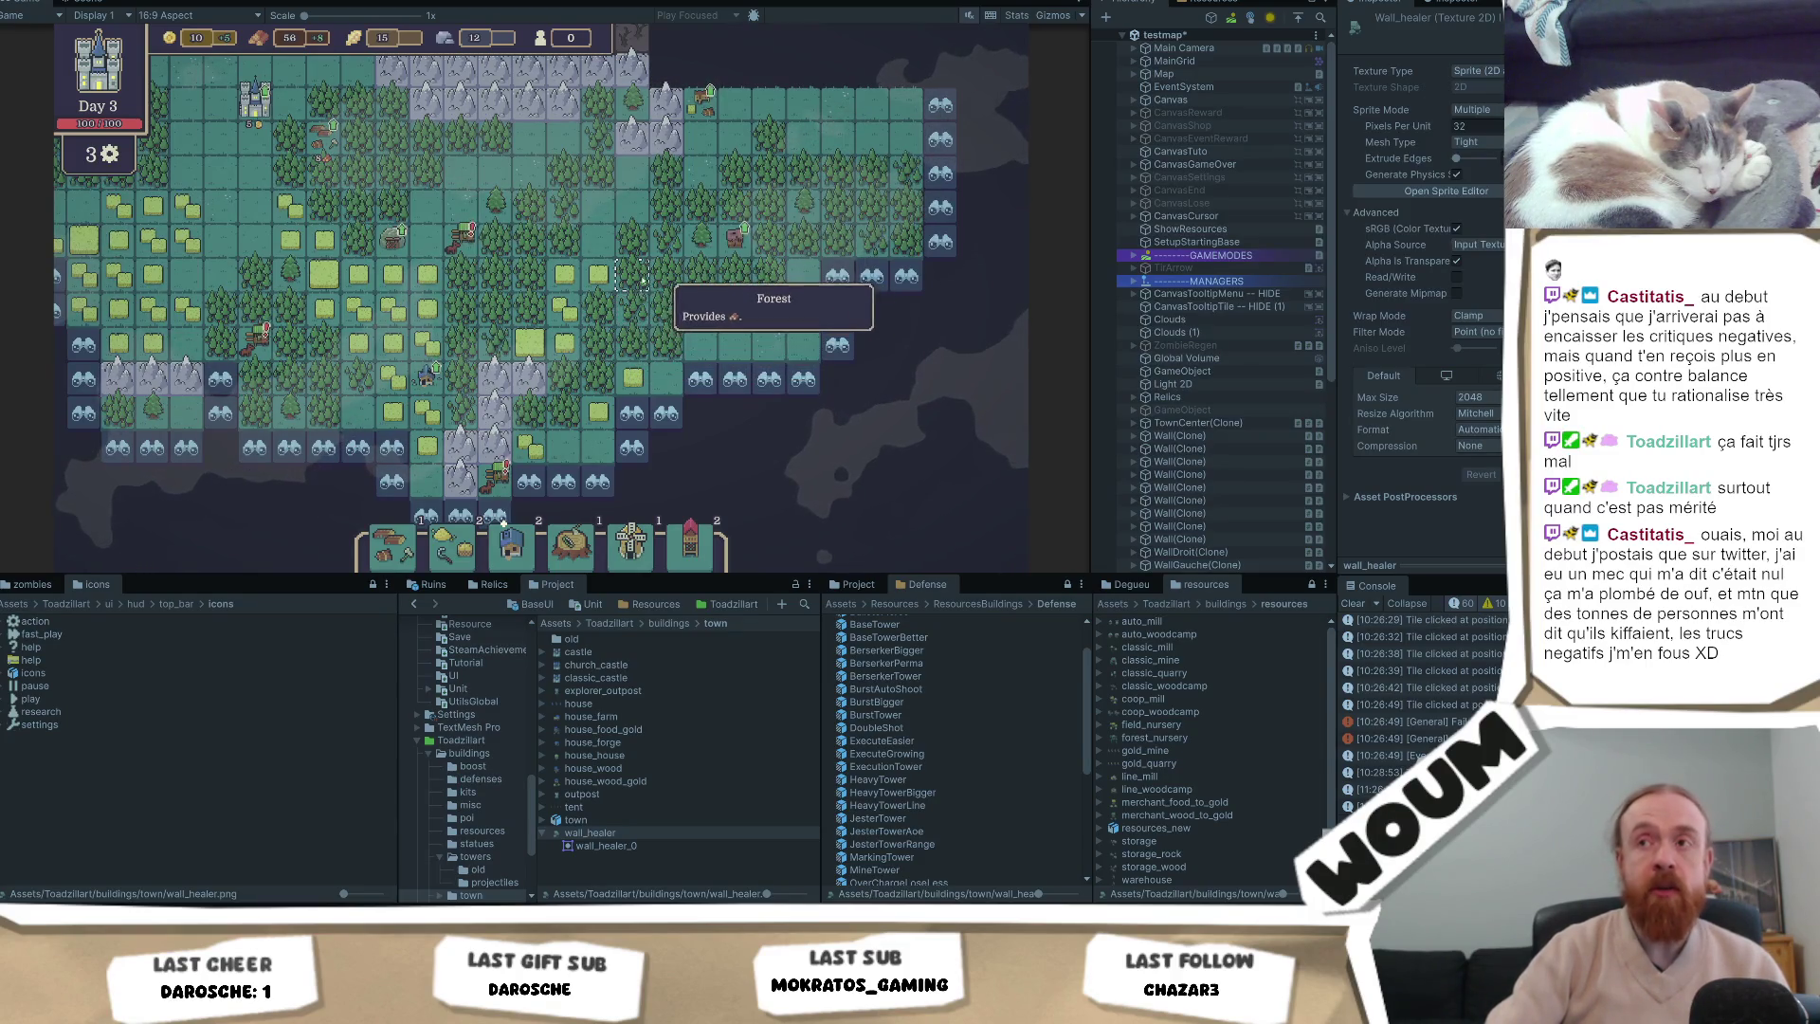
key("d")
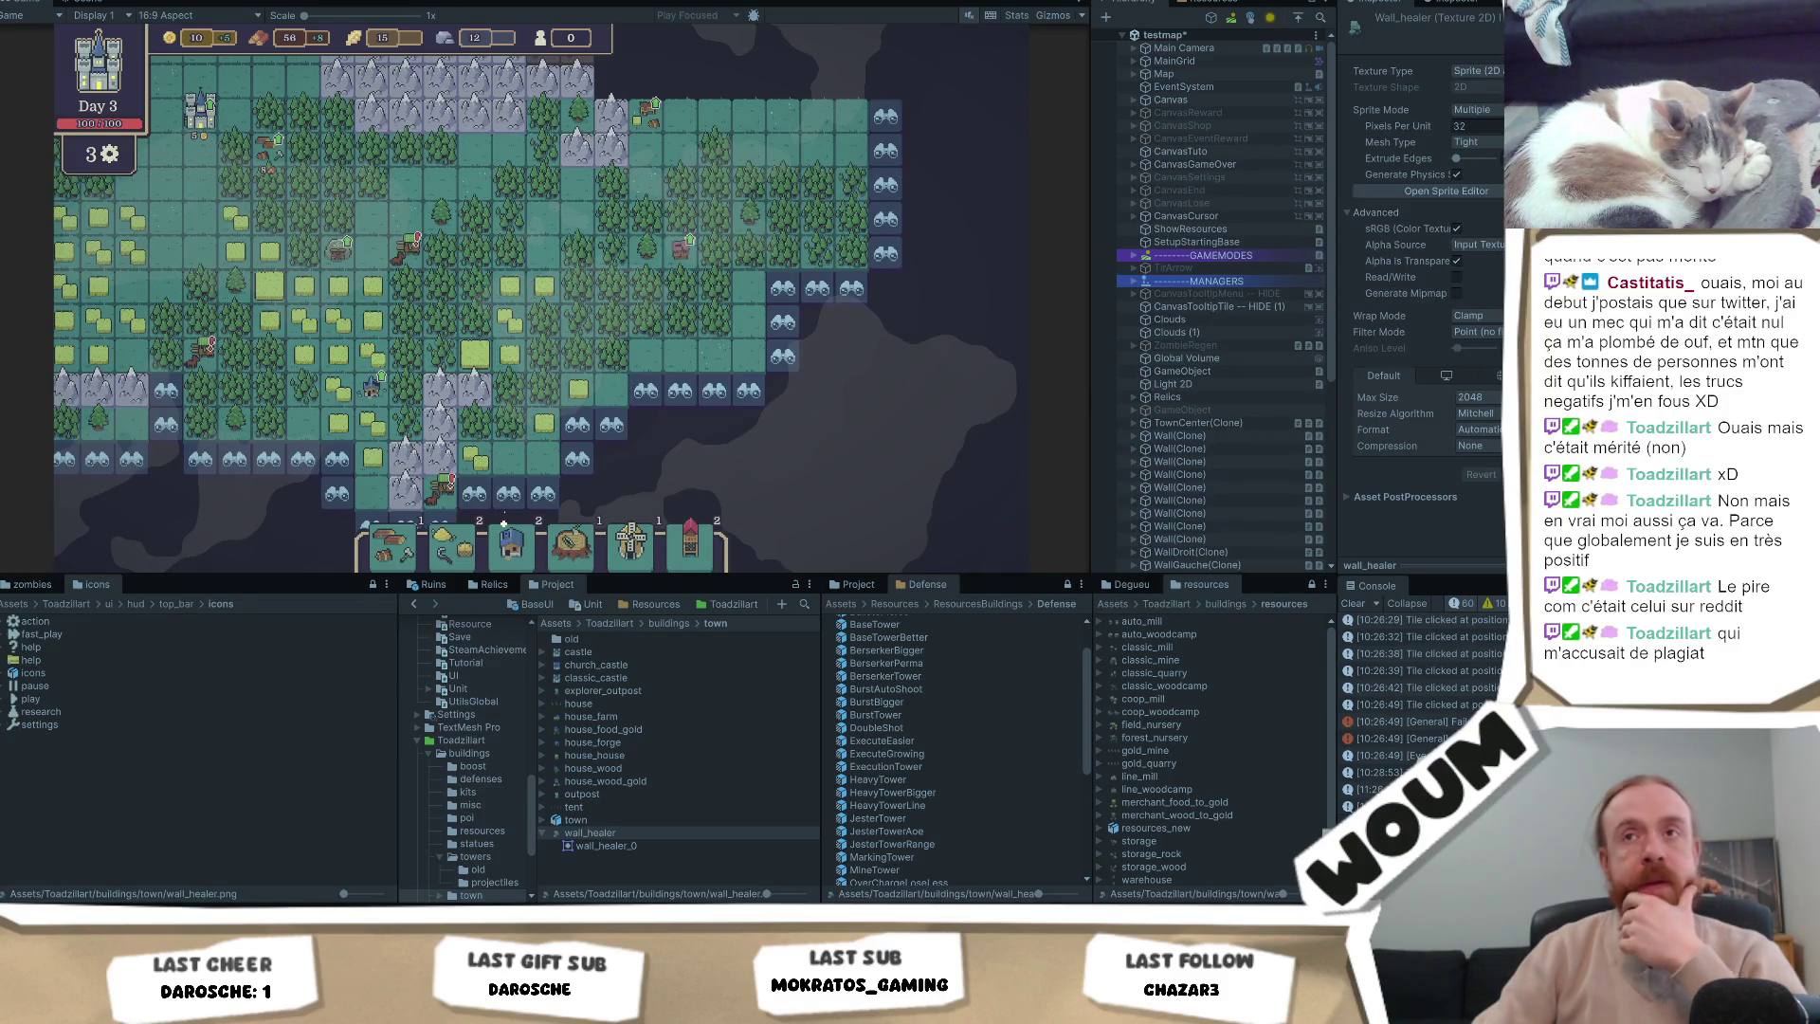
Pan the map with A and S over forest and unexplored tiles, then return to Steam
mouse_move(692, 334)
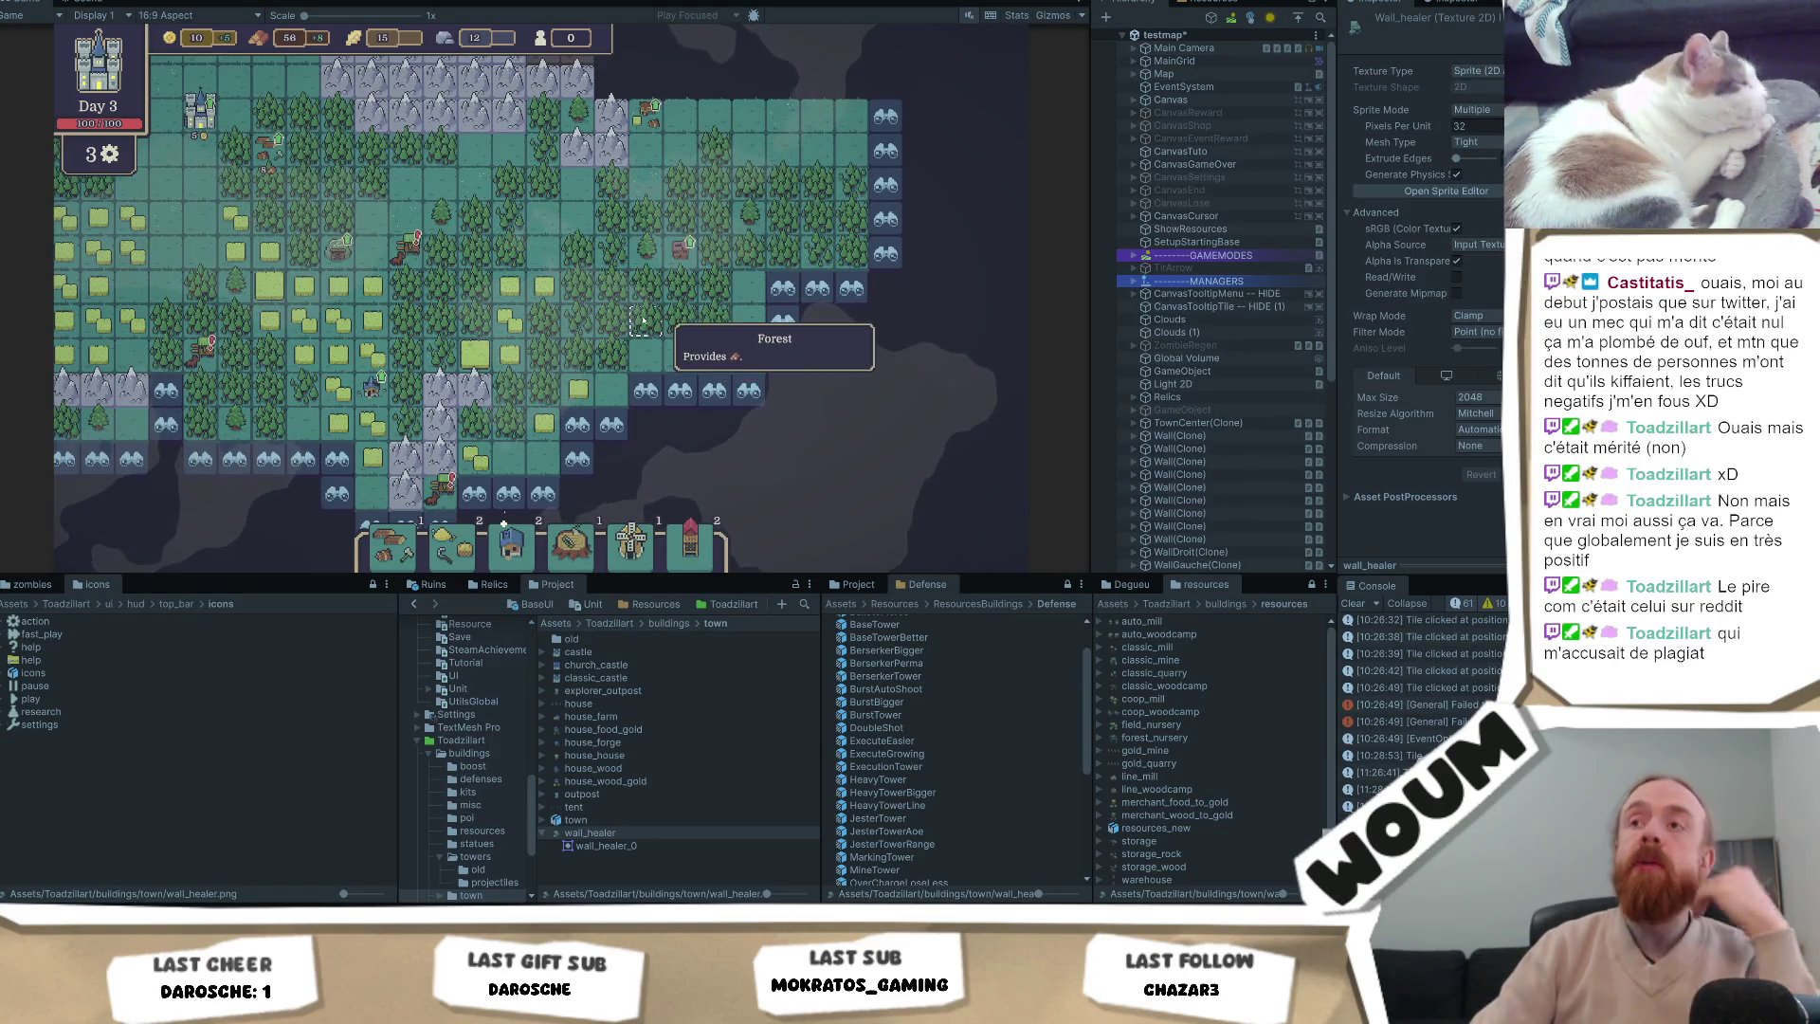
key("a")
key("s")
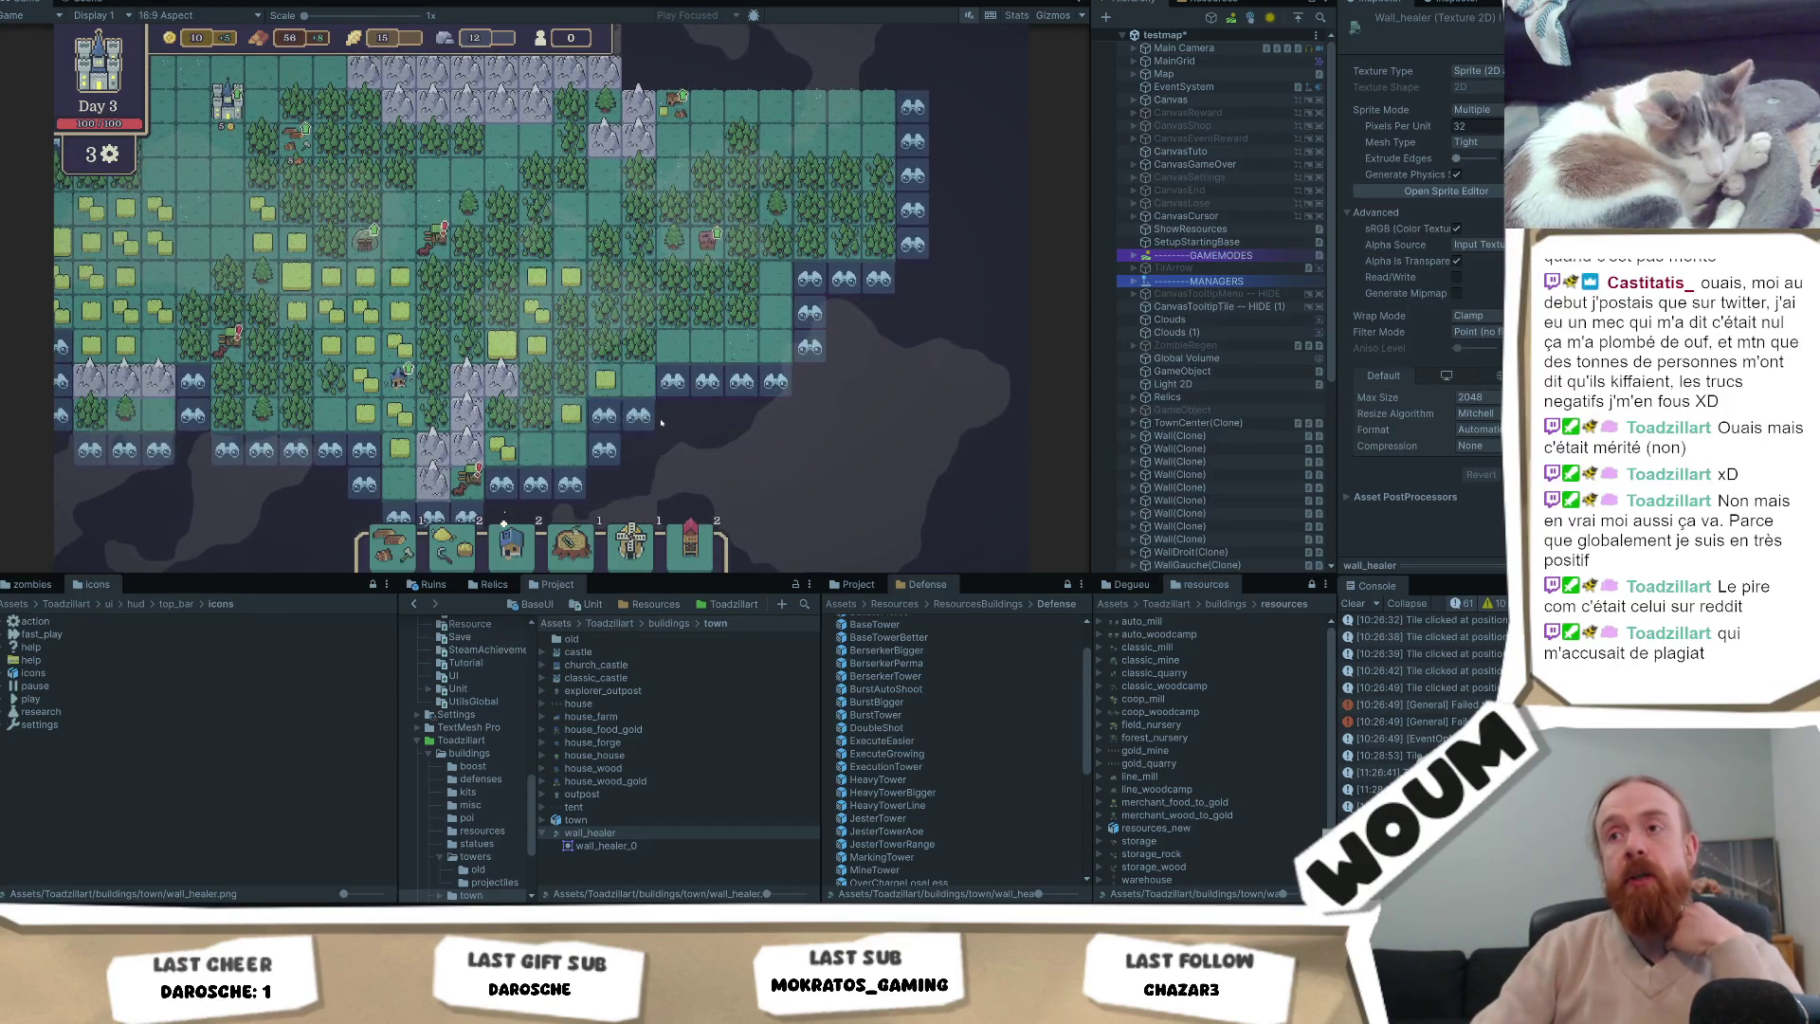
mouse_move(646, 420)
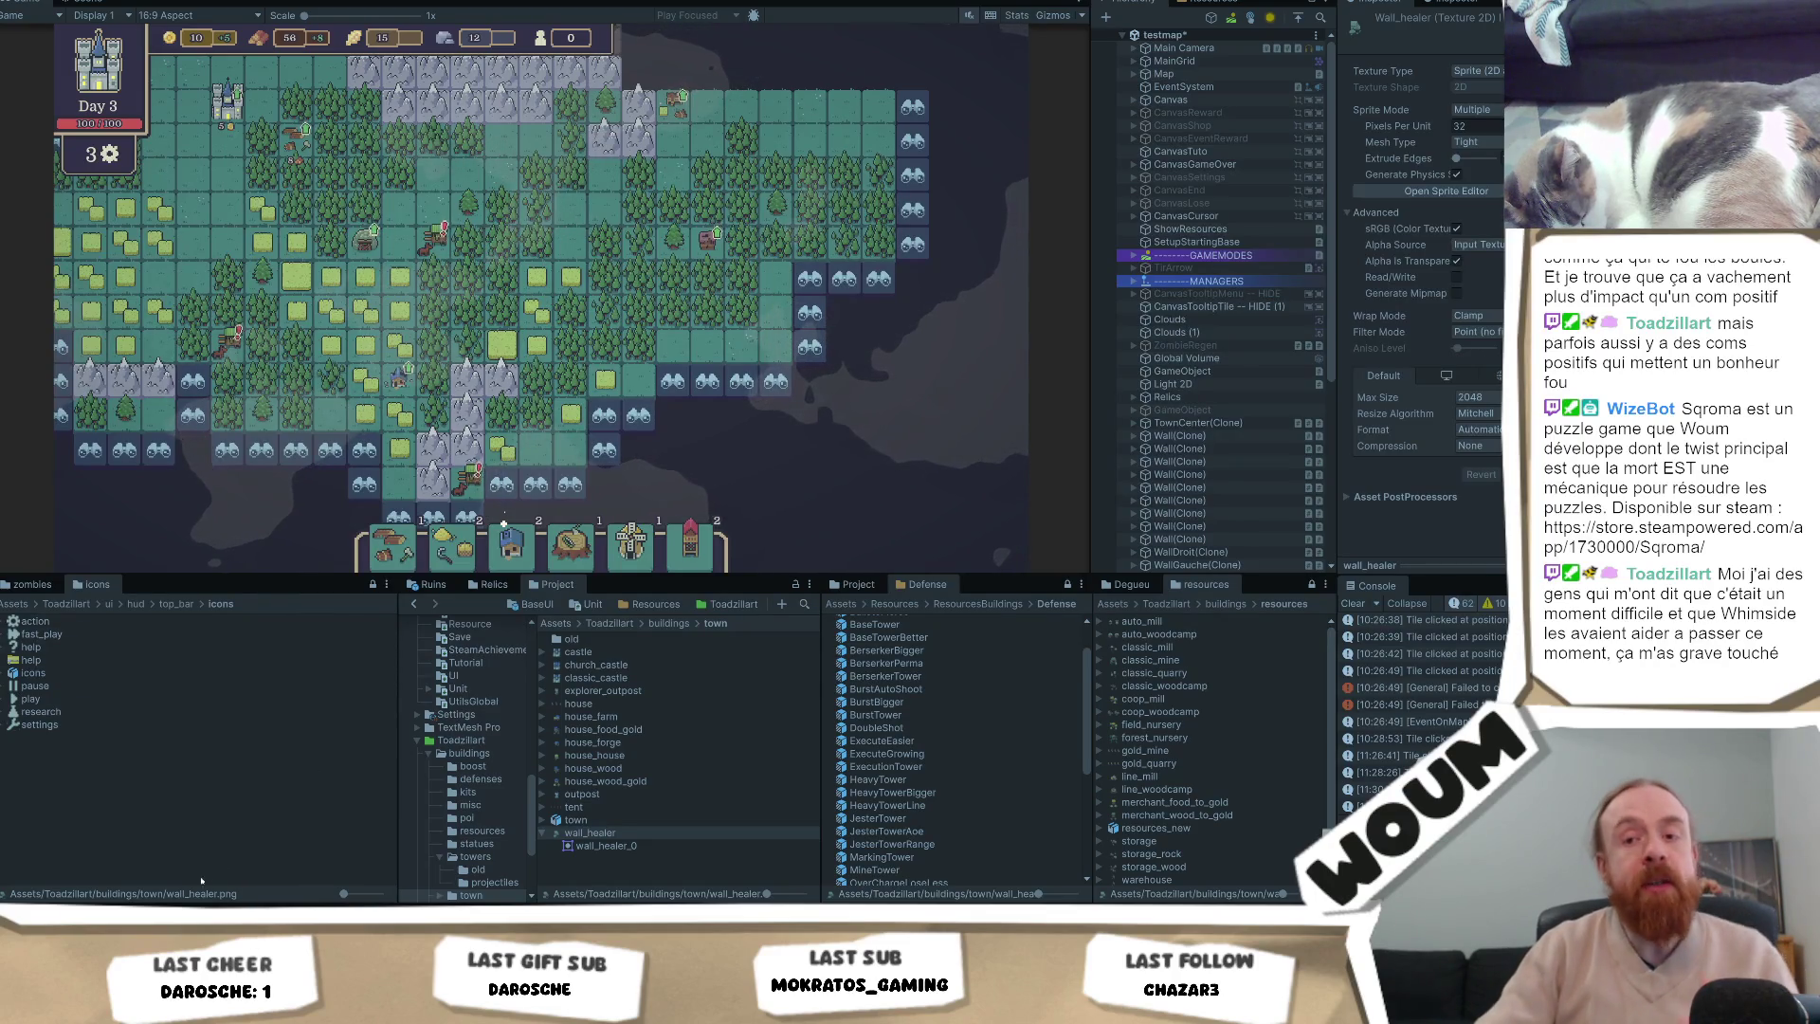
left_click(161, 843)
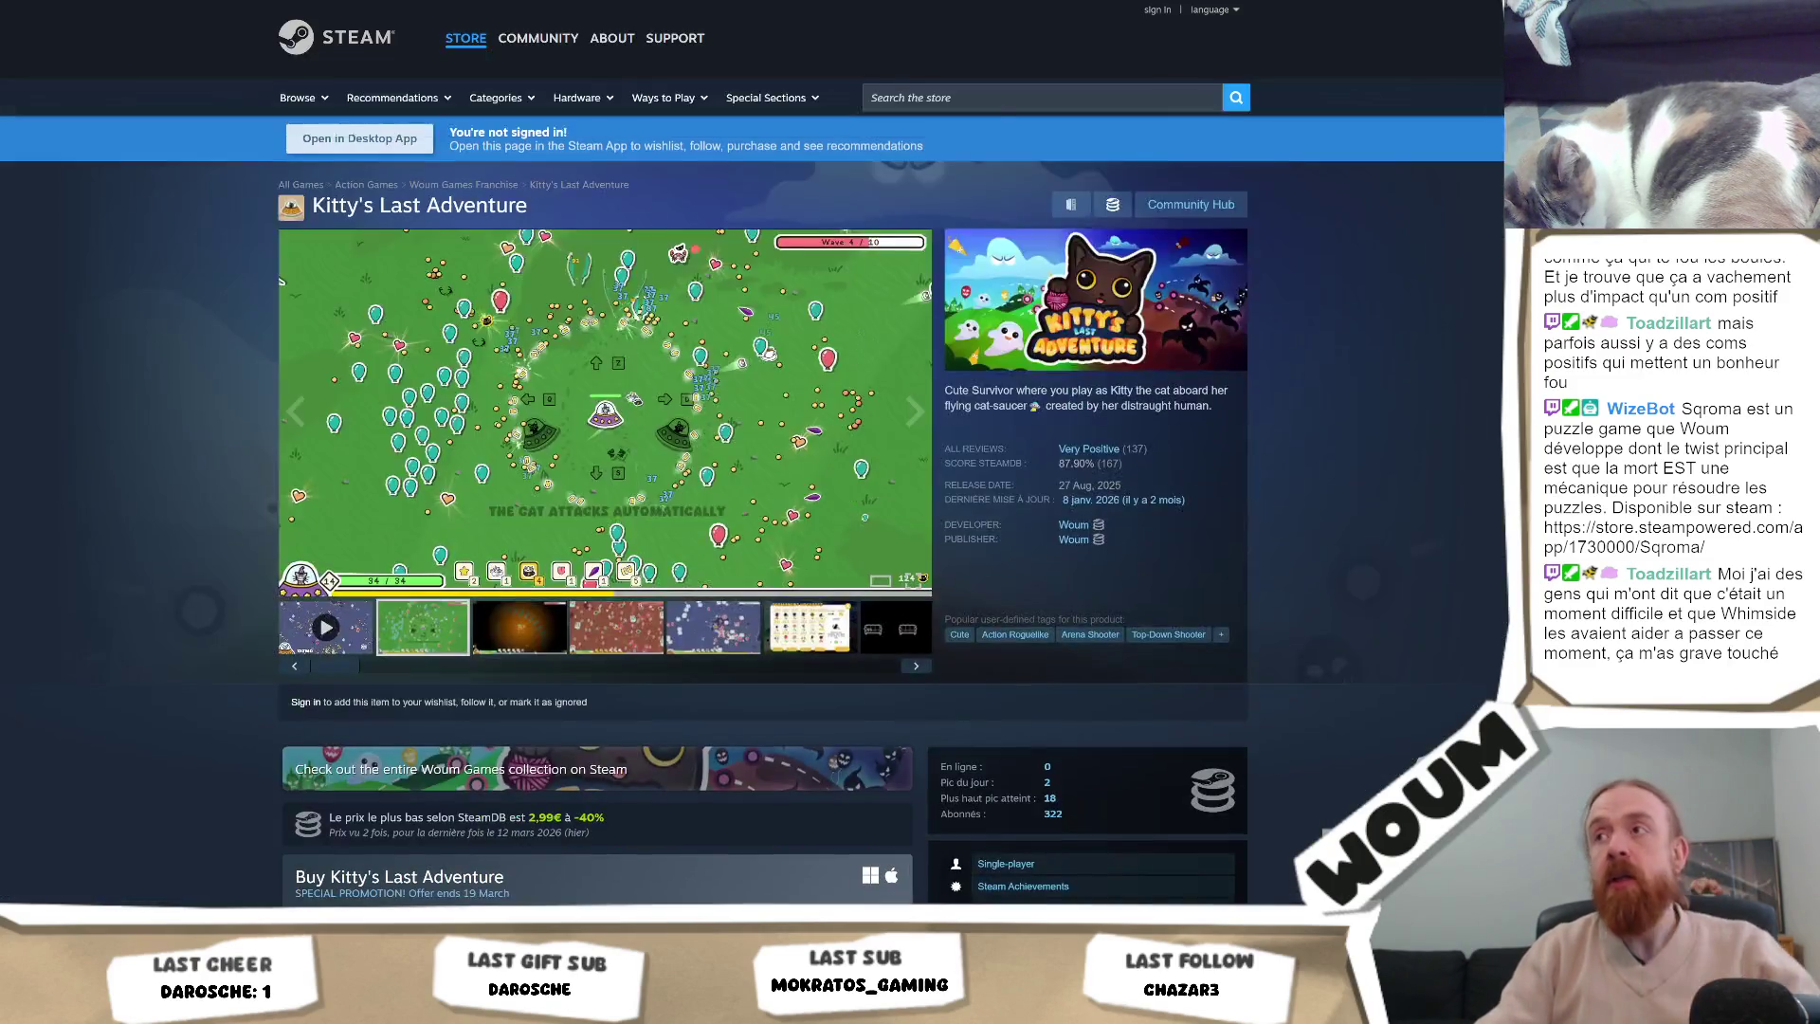
Open the 'lost my kitty Sprinkles today' topic from the second page of Community Hub discussions
left_click(1191, 203)
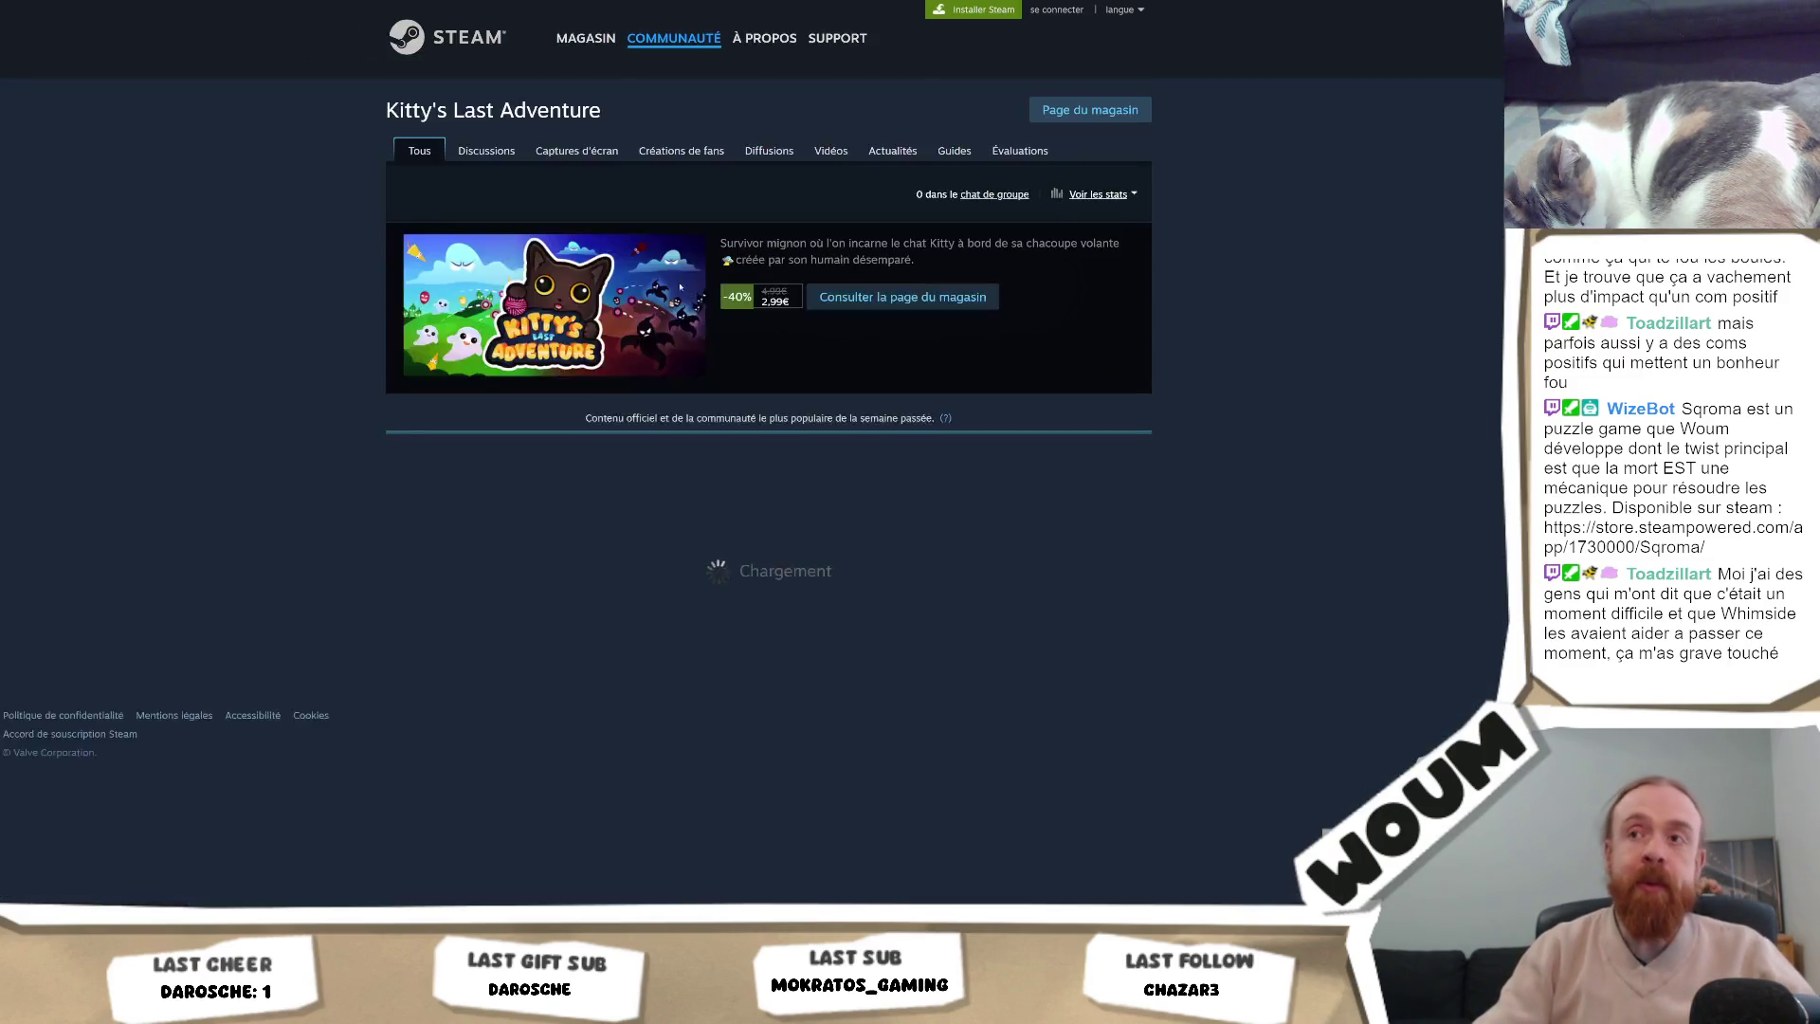
left_click(486, 151)
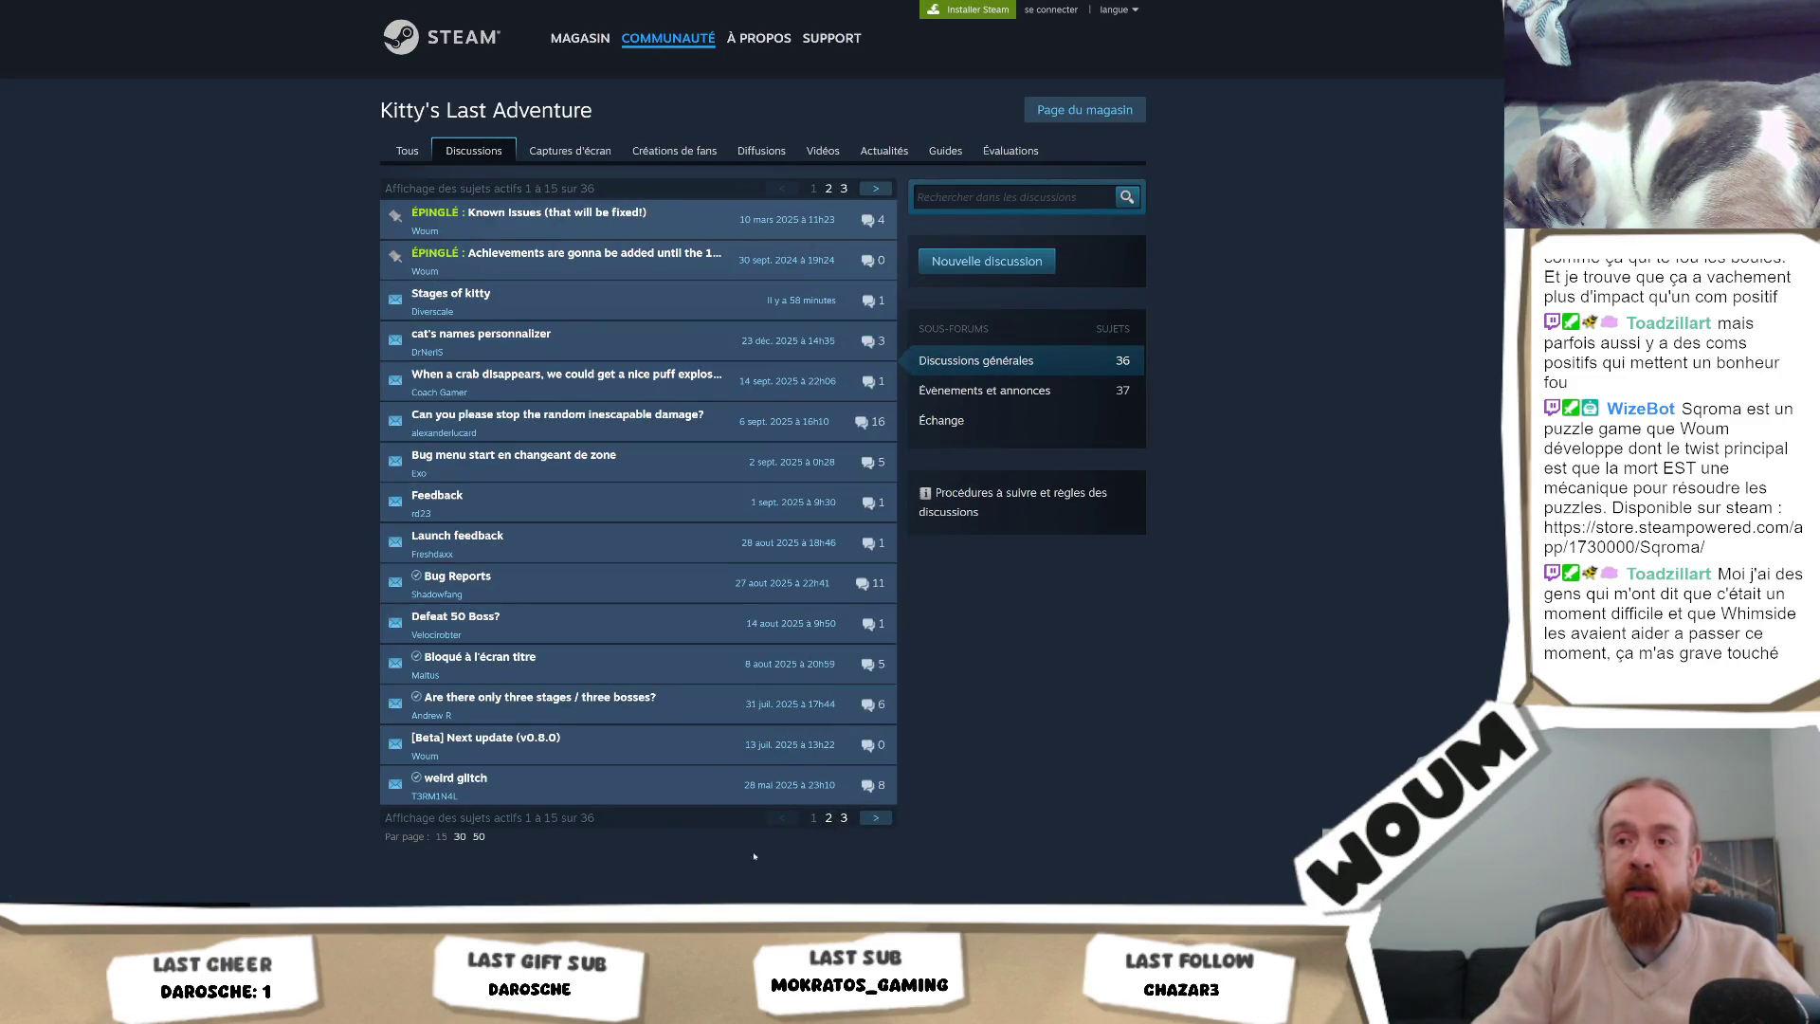
left_click(876, 818)
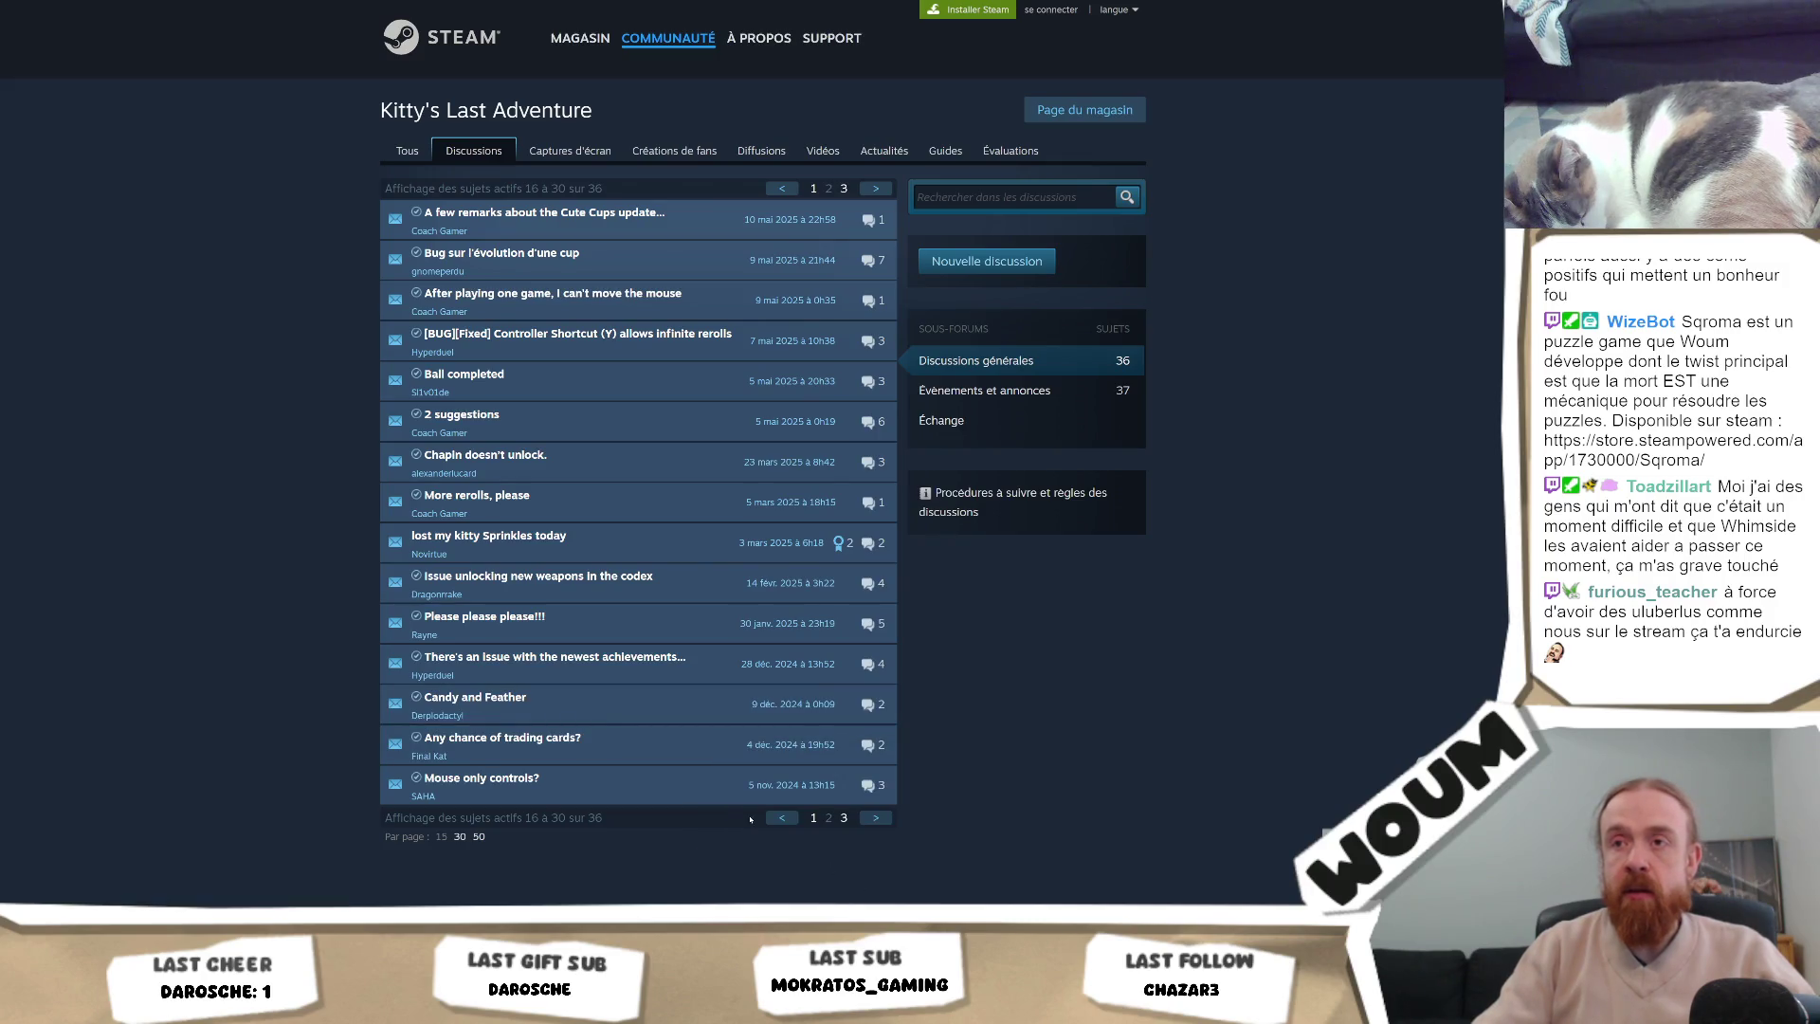
left_click(610, 541)
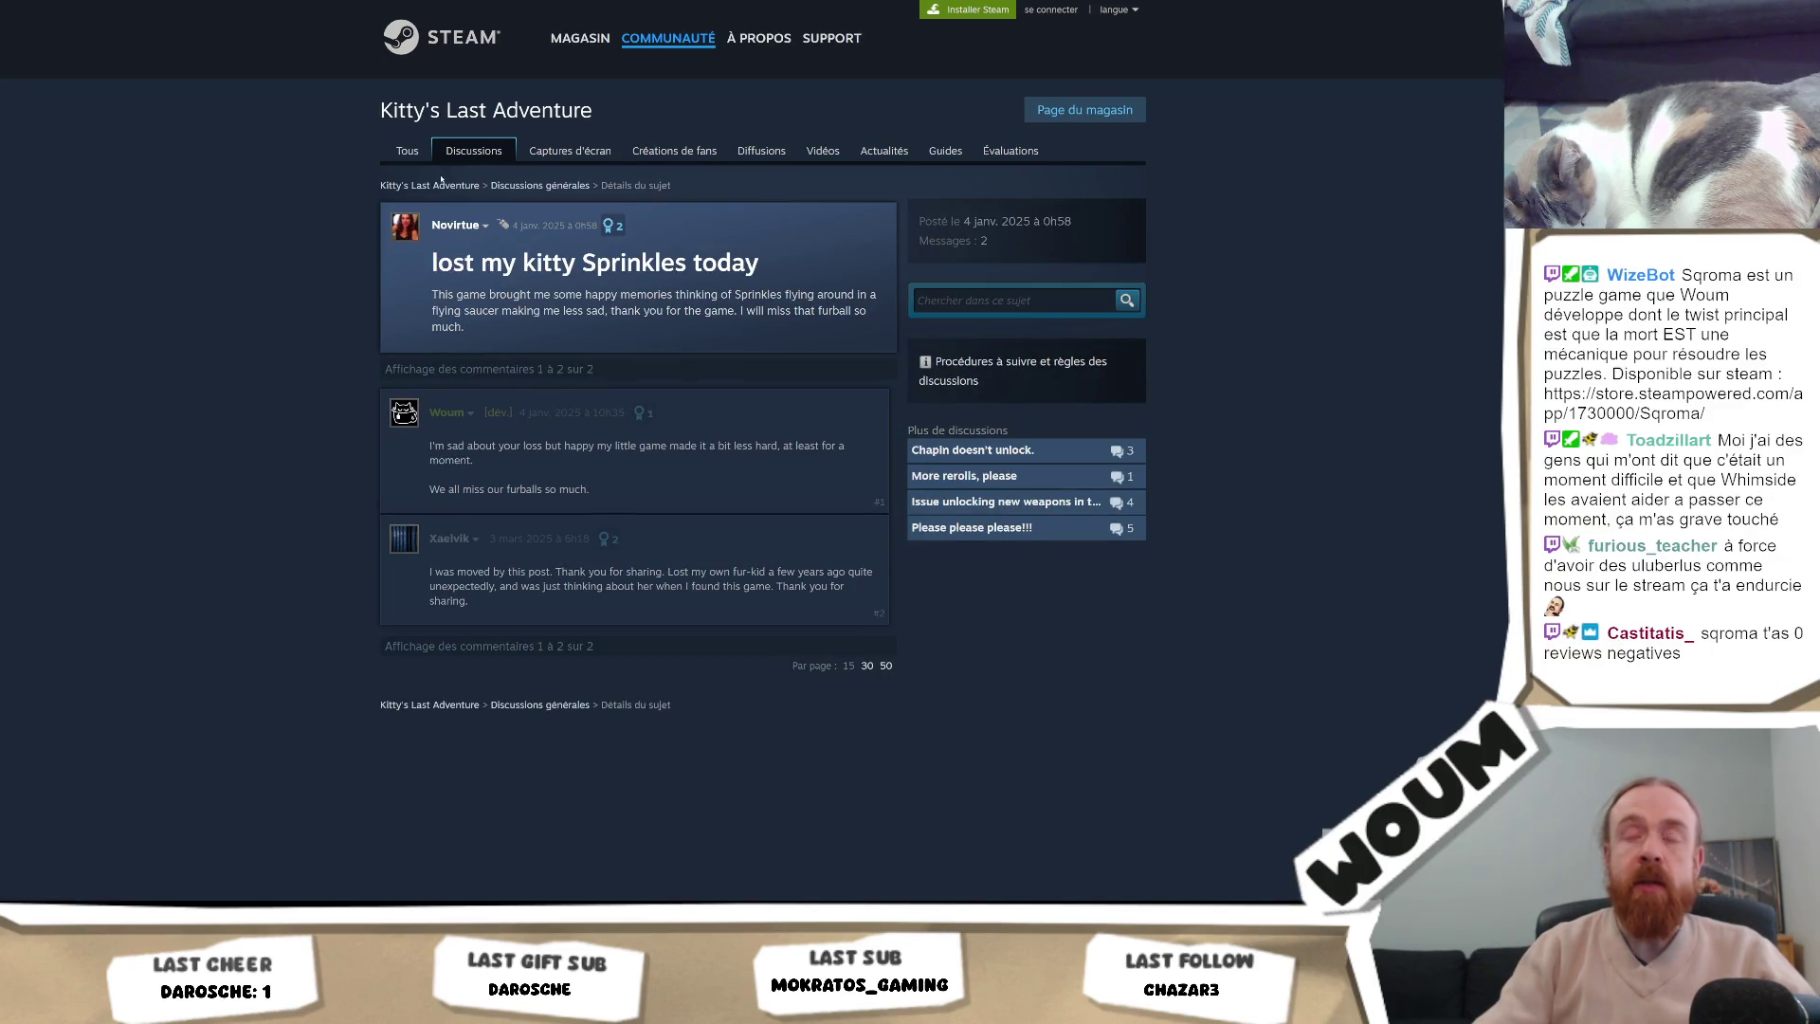
Copy the opening post's full text, then go back to the discussion list
triple_click(426, 304)
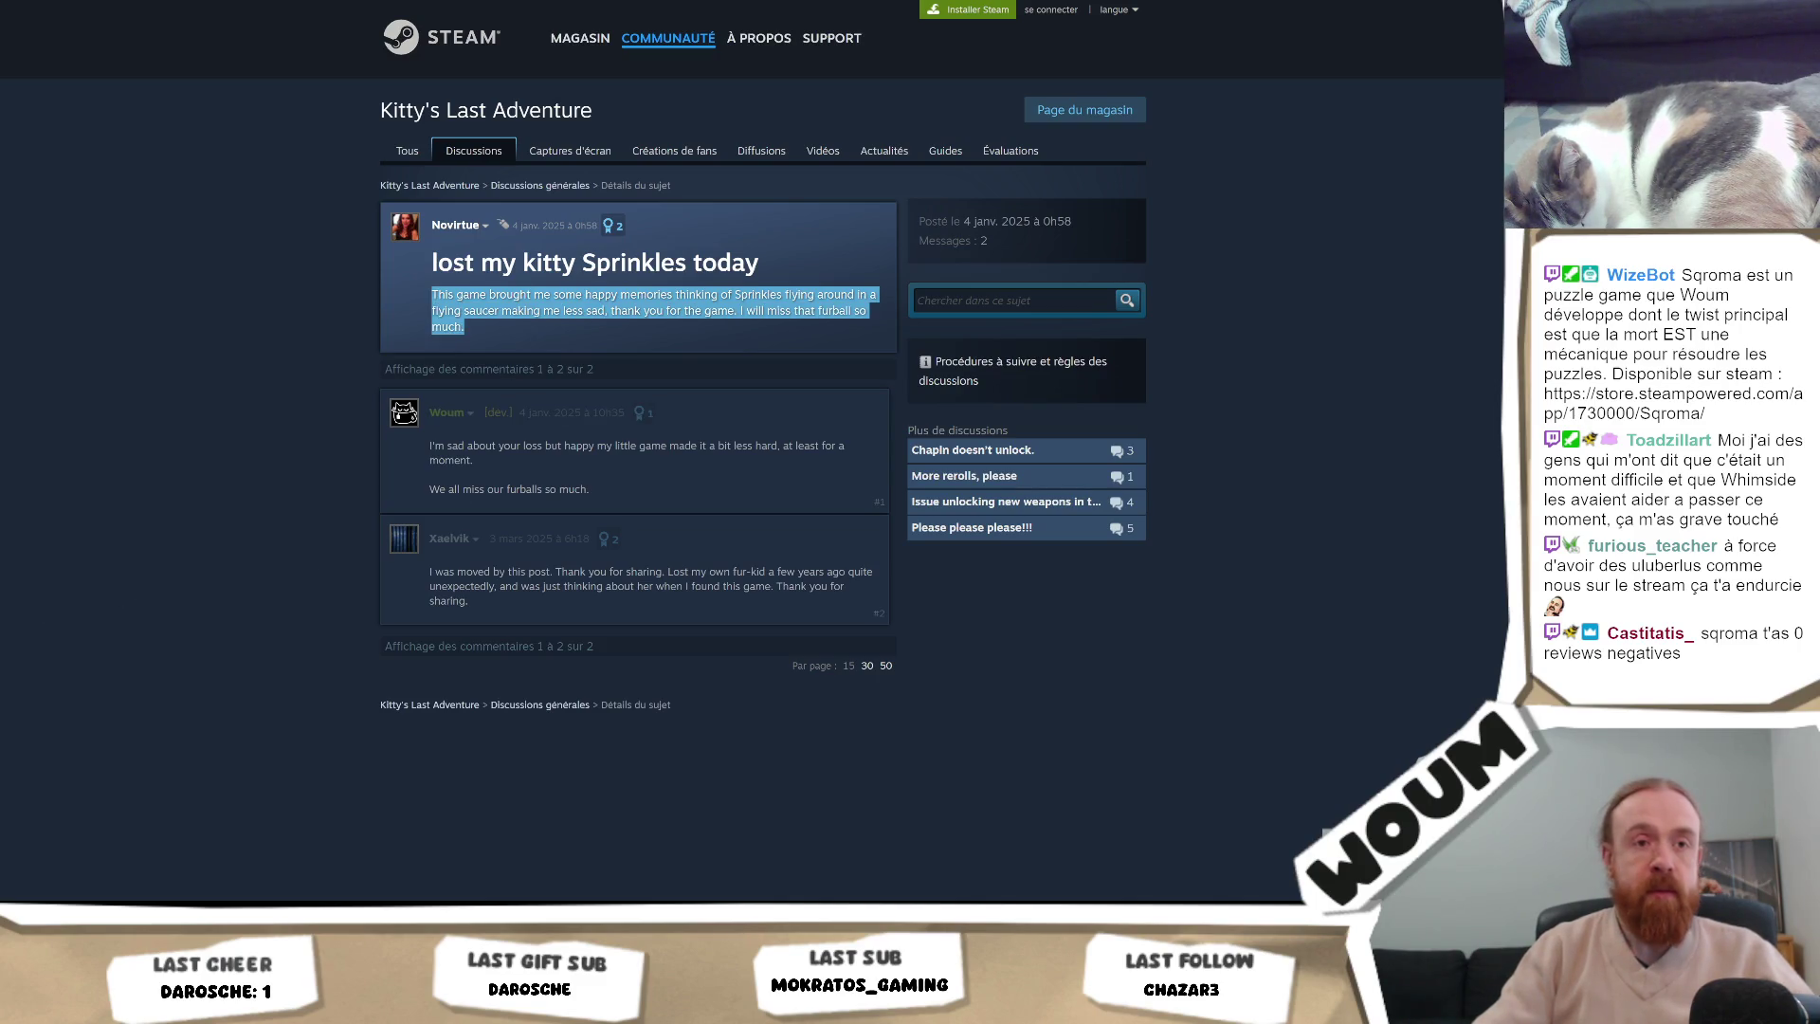
right_click(144, 367)
left_click(144, 298)
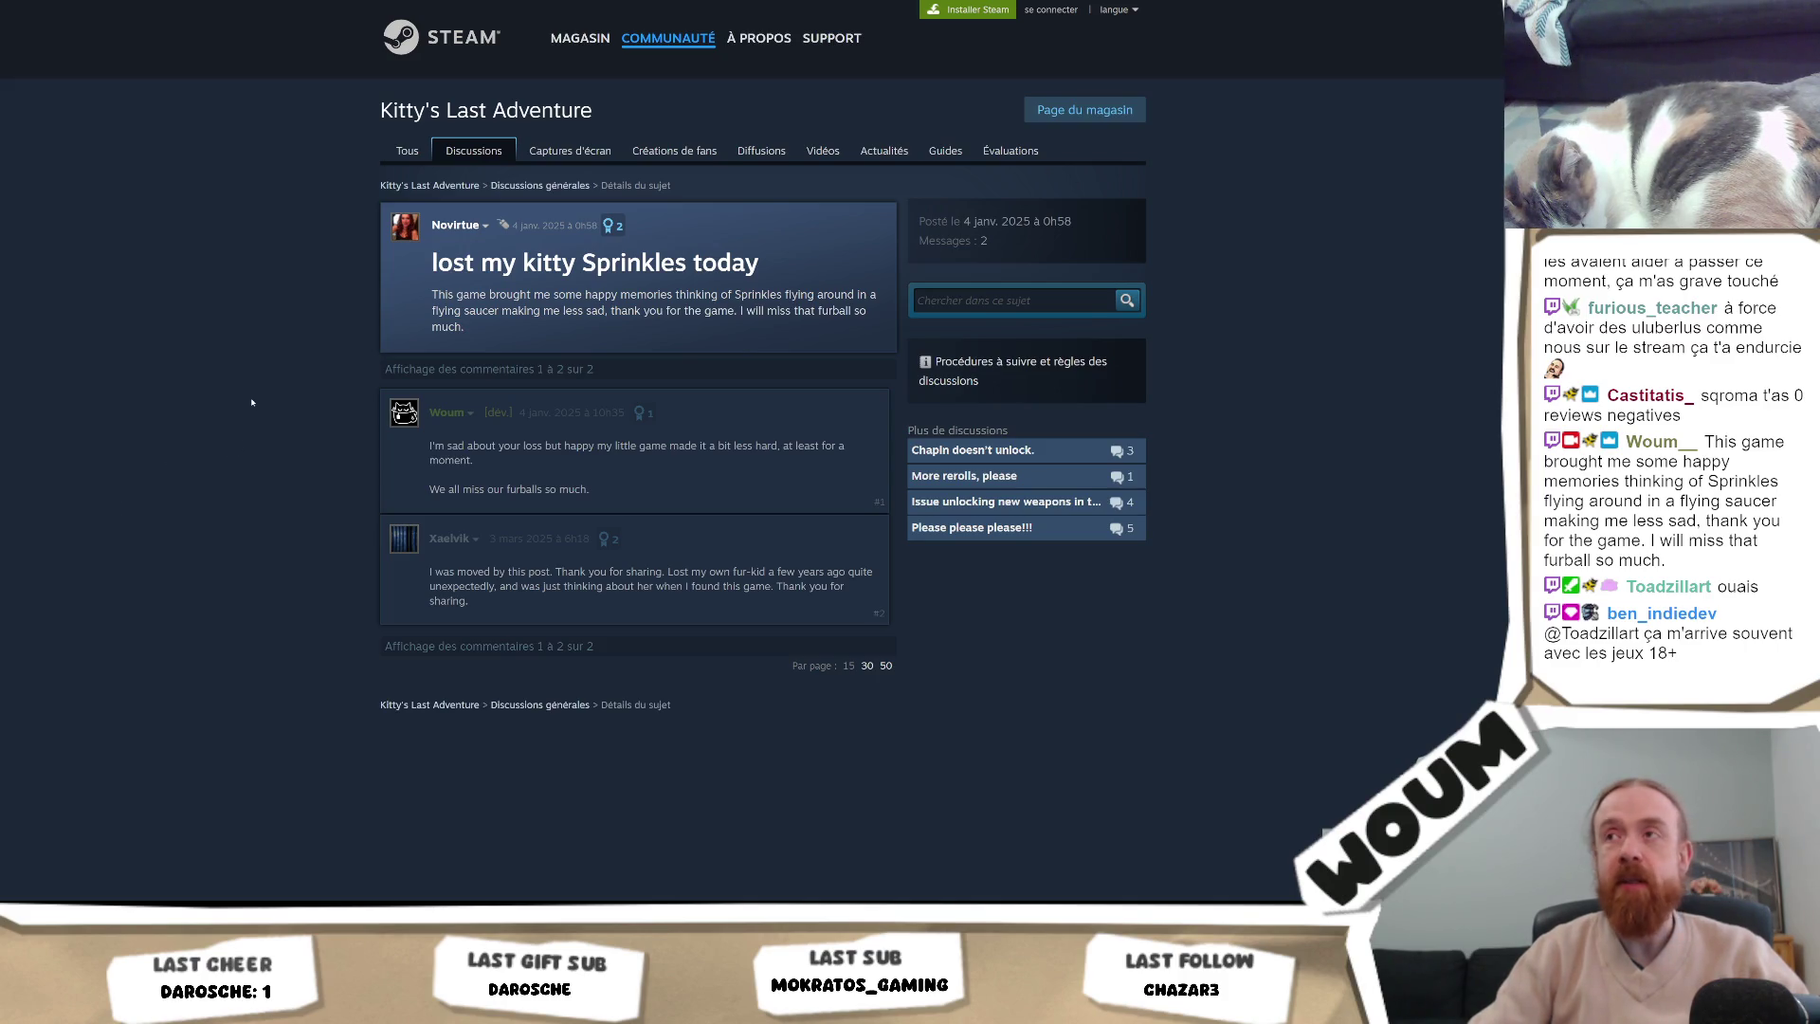
key("alt+Left")
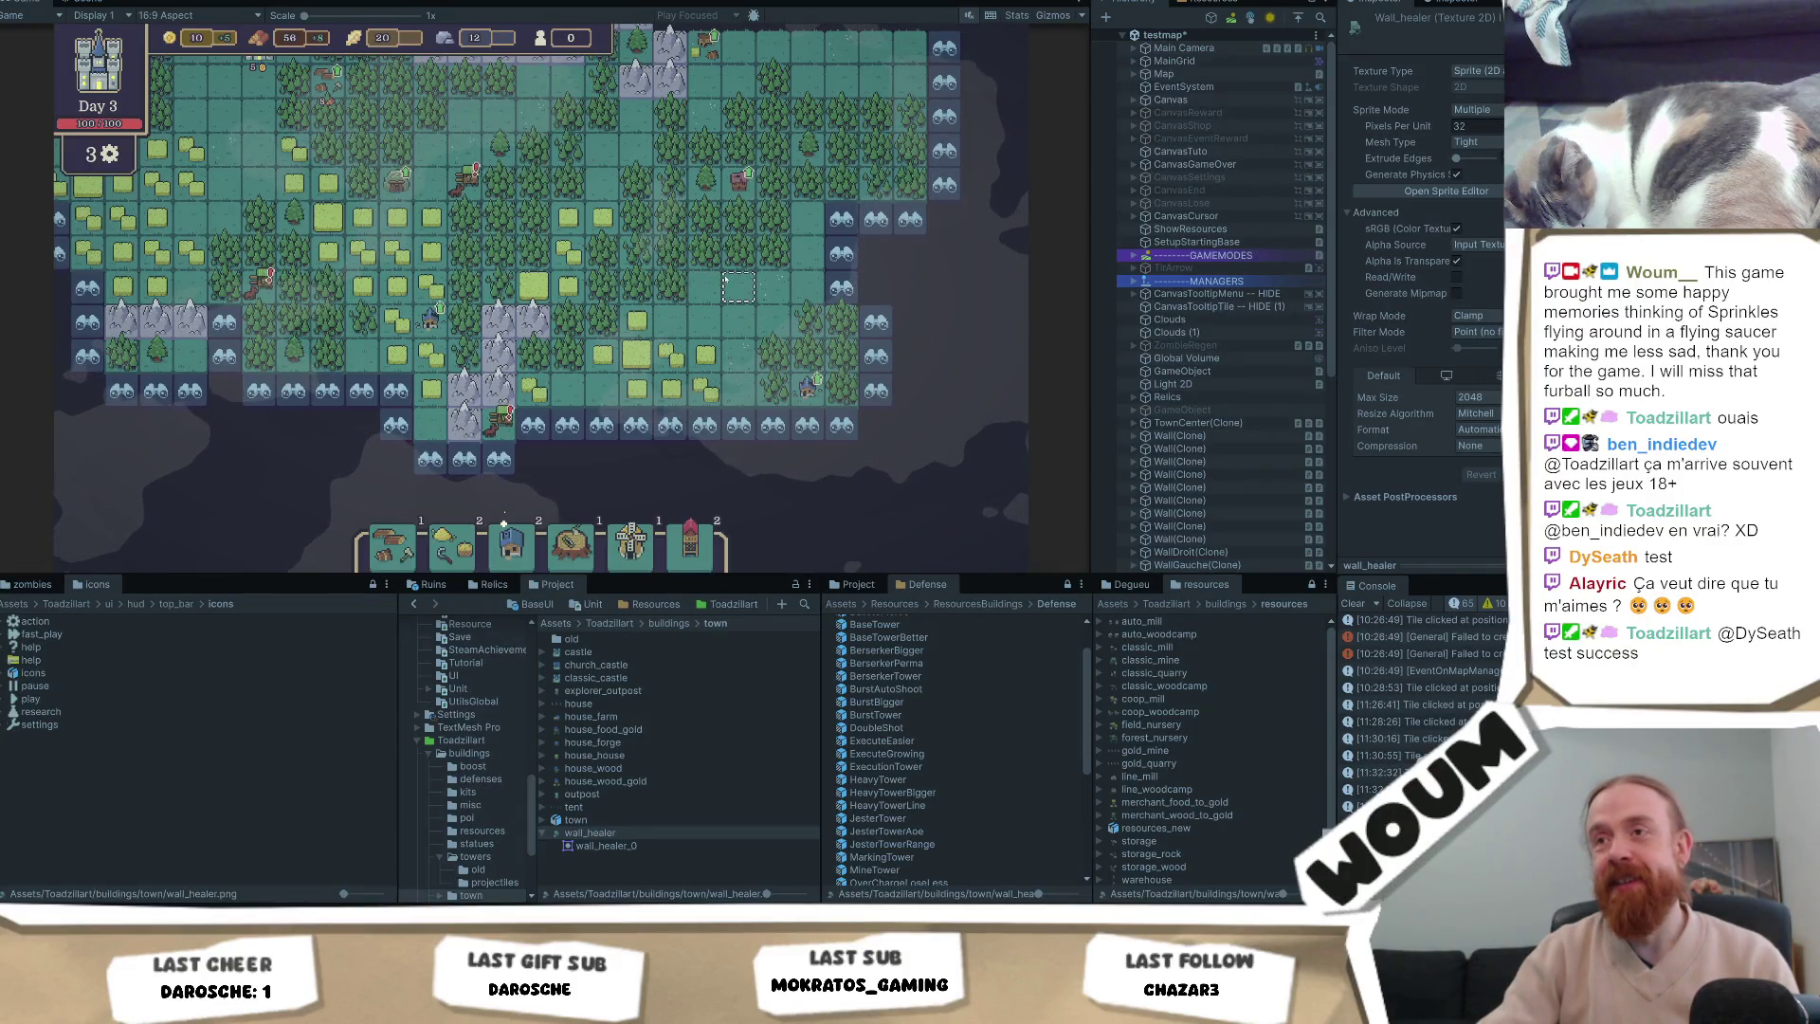
Start a screen snip over the running Unity game, then cancel it
mouse_move(709, 266)
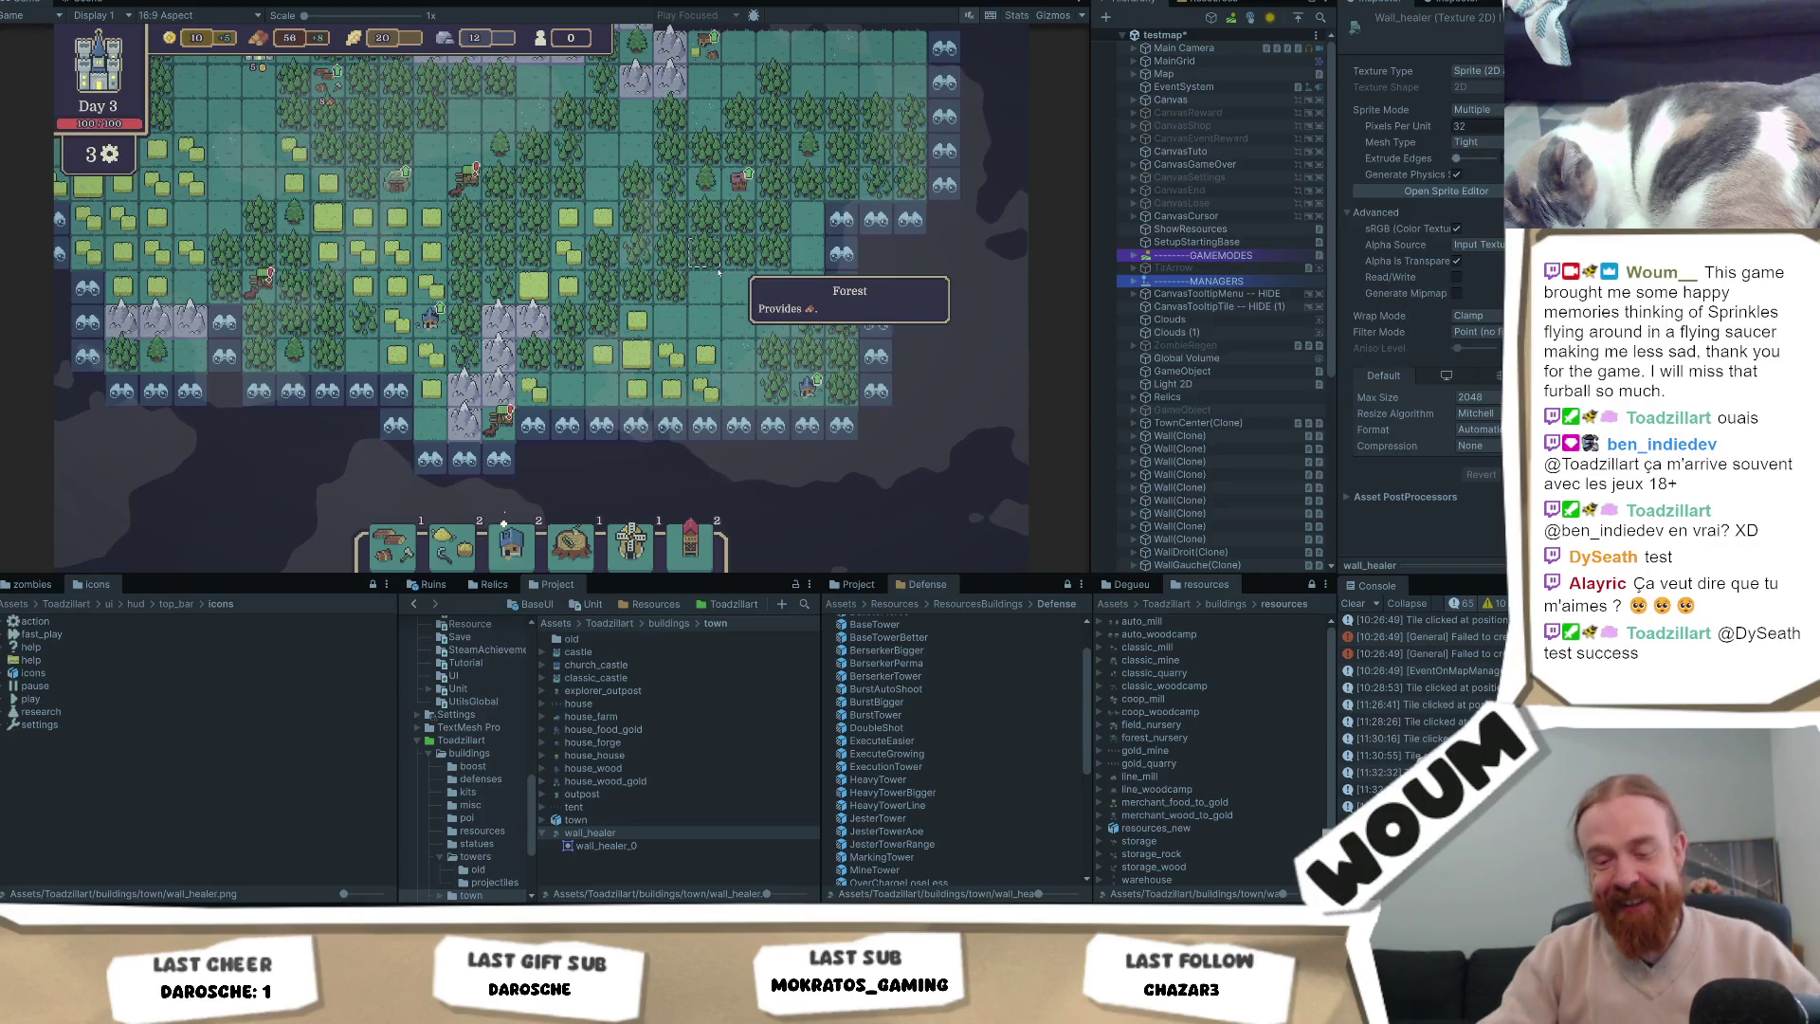
key("super+shift+s")
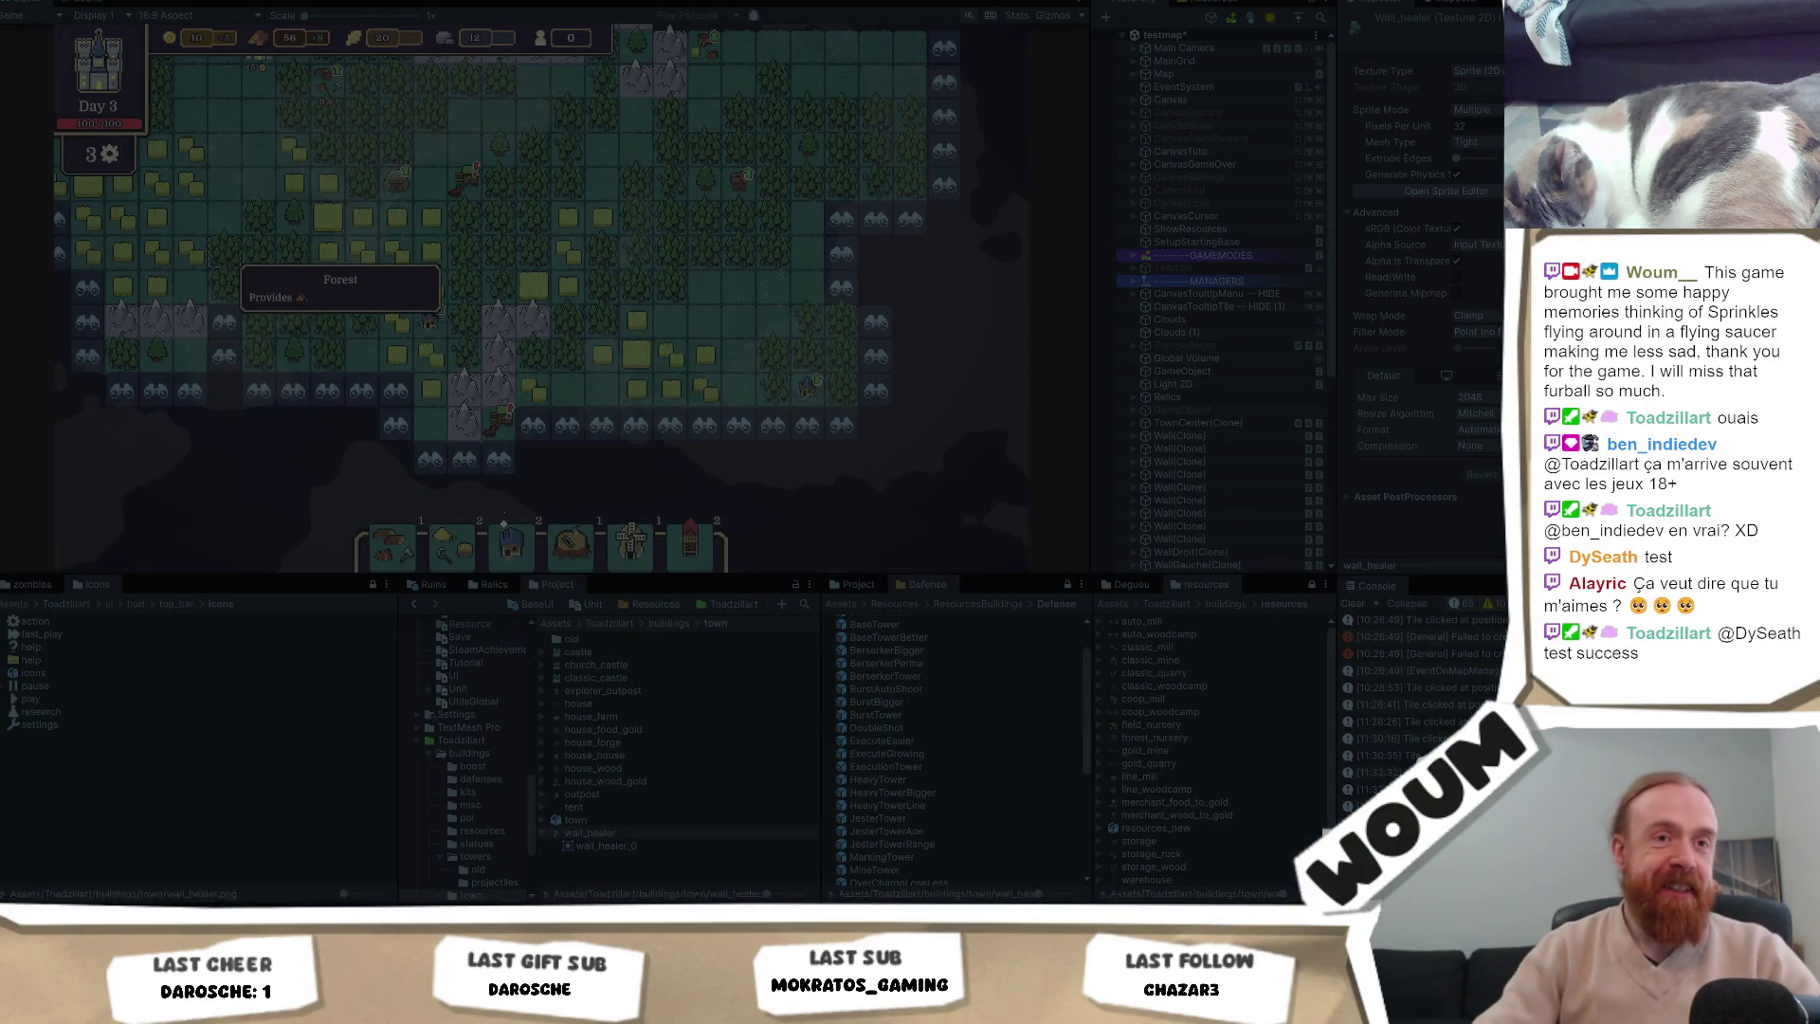
key("Escape")
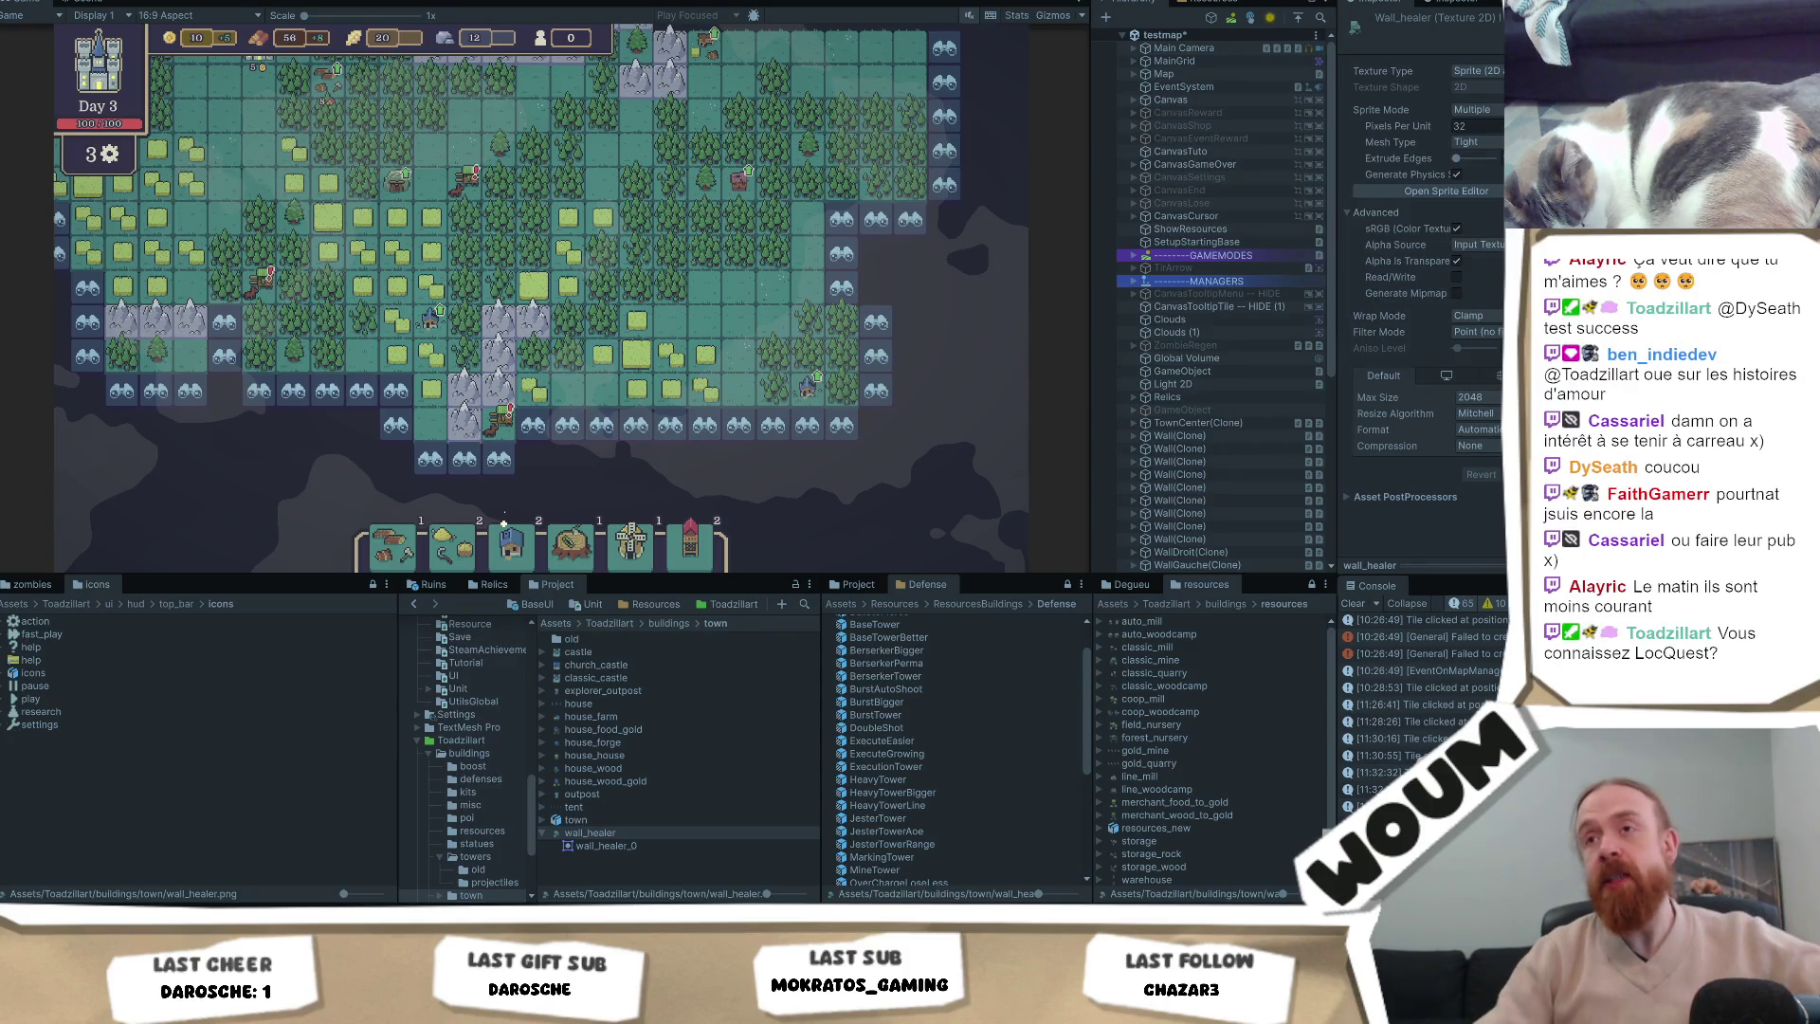
Reveal four fog-border tiles, including a forest and a southern tile, raising the counter to 17
key("w")
key("d")
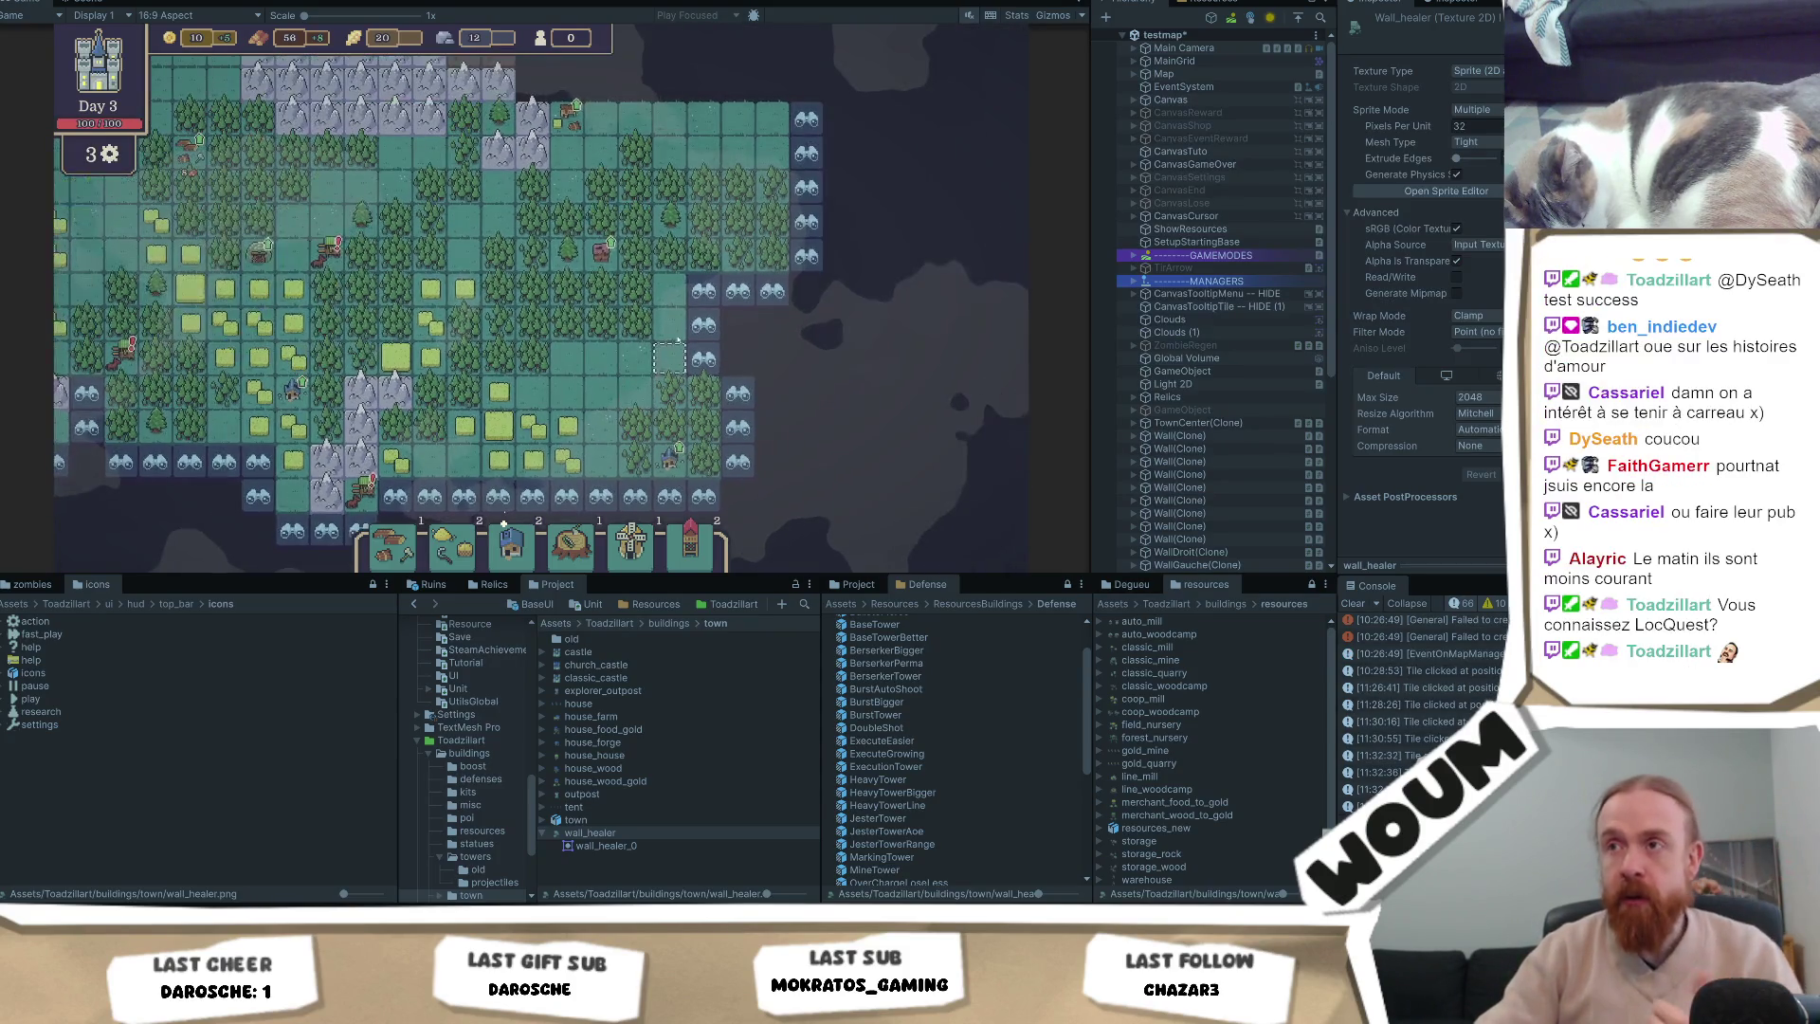
left_click(704, 324)
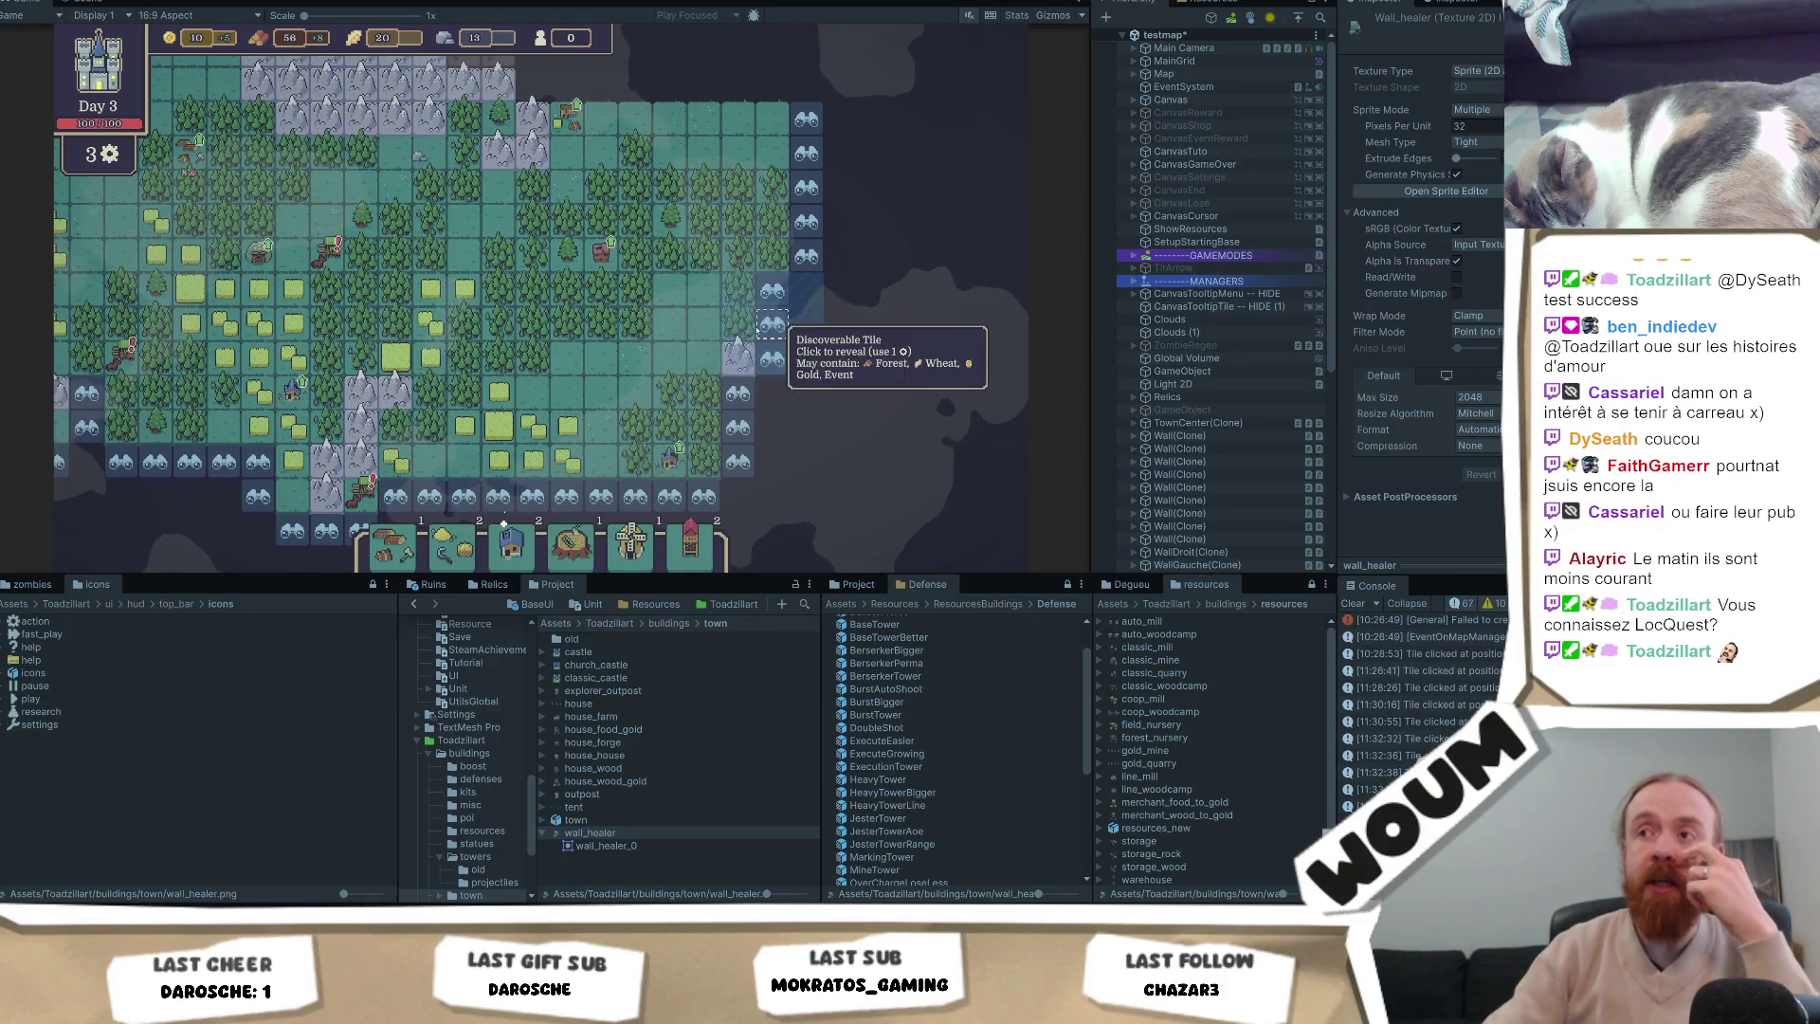
left_click(769, 326)
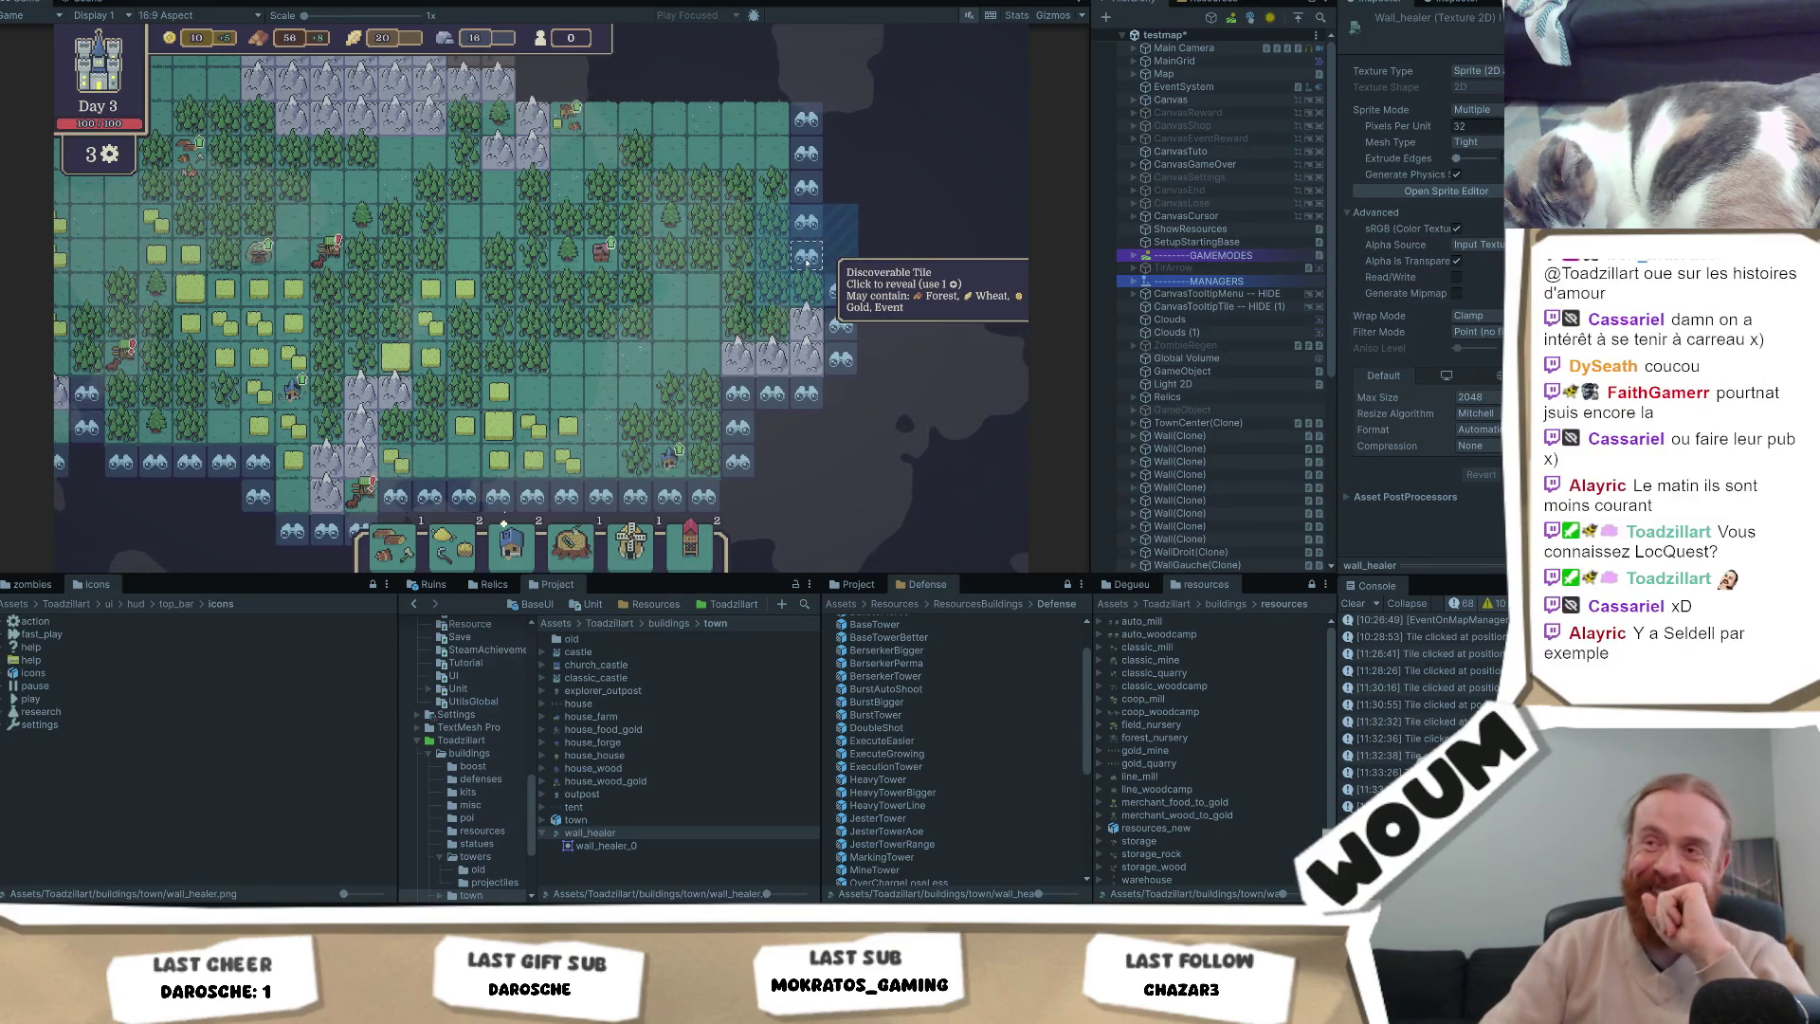
left_click(805, 265)
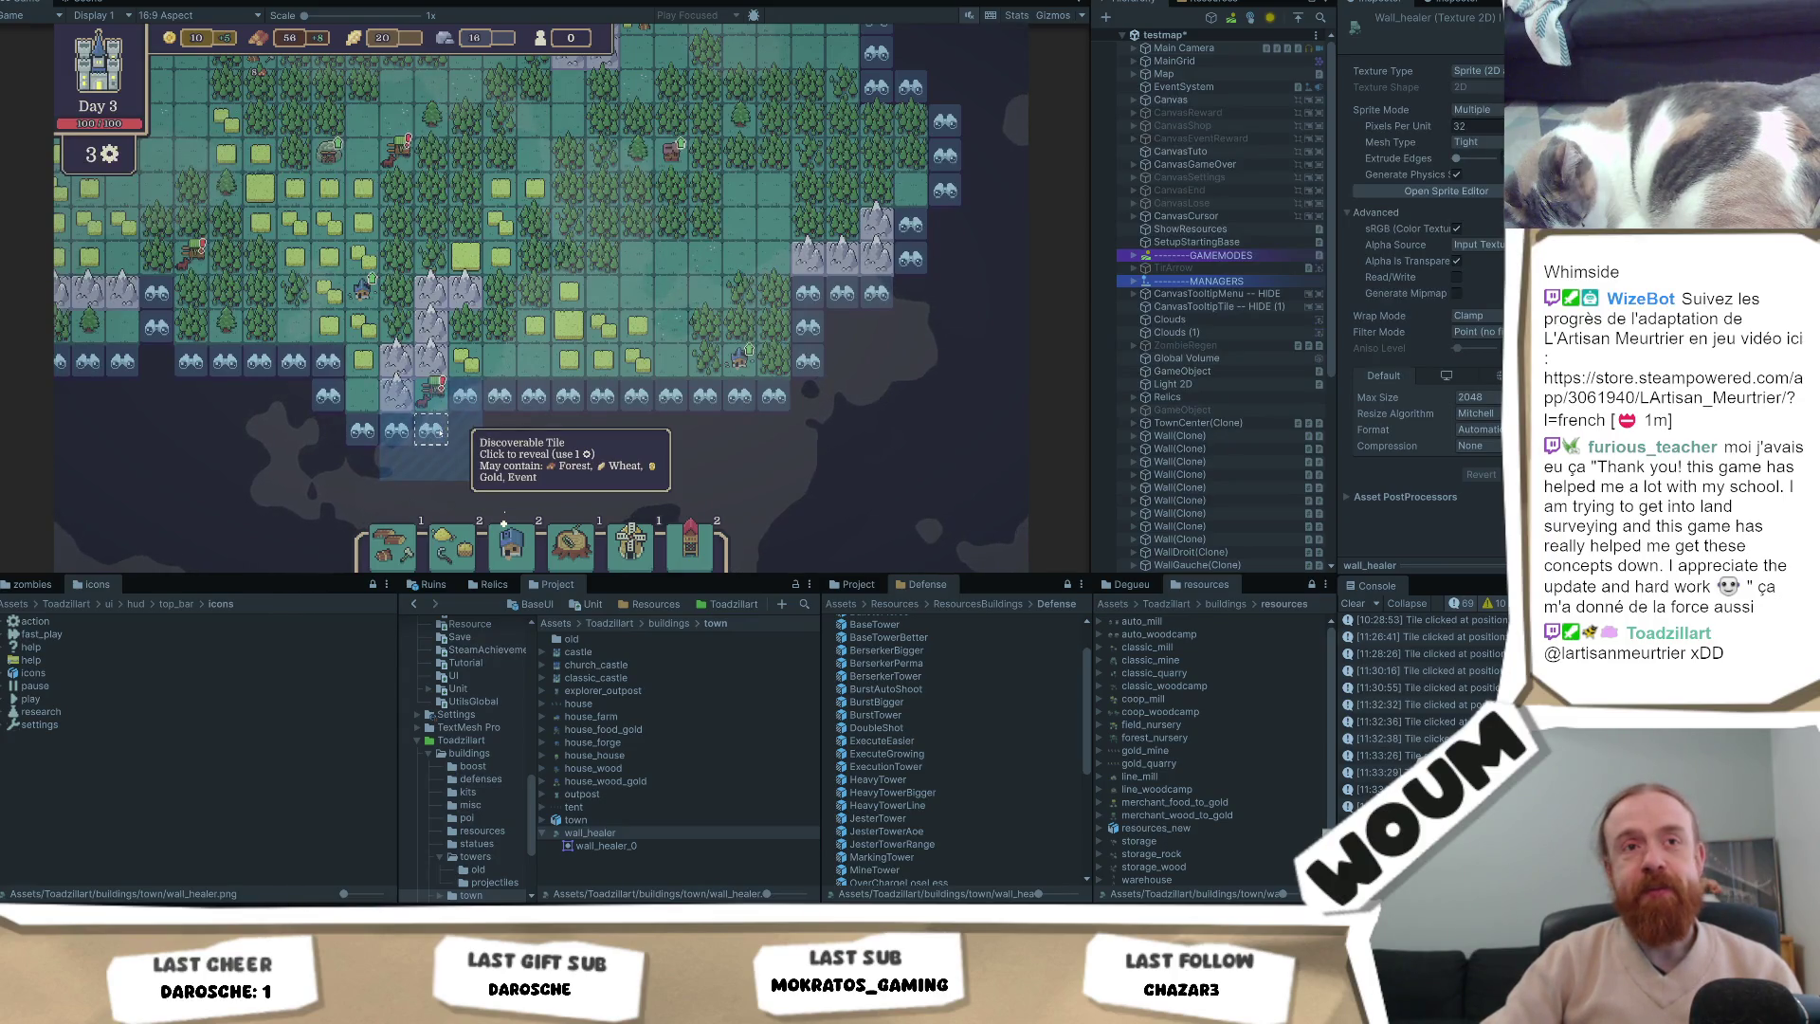
left_click(429, 434)
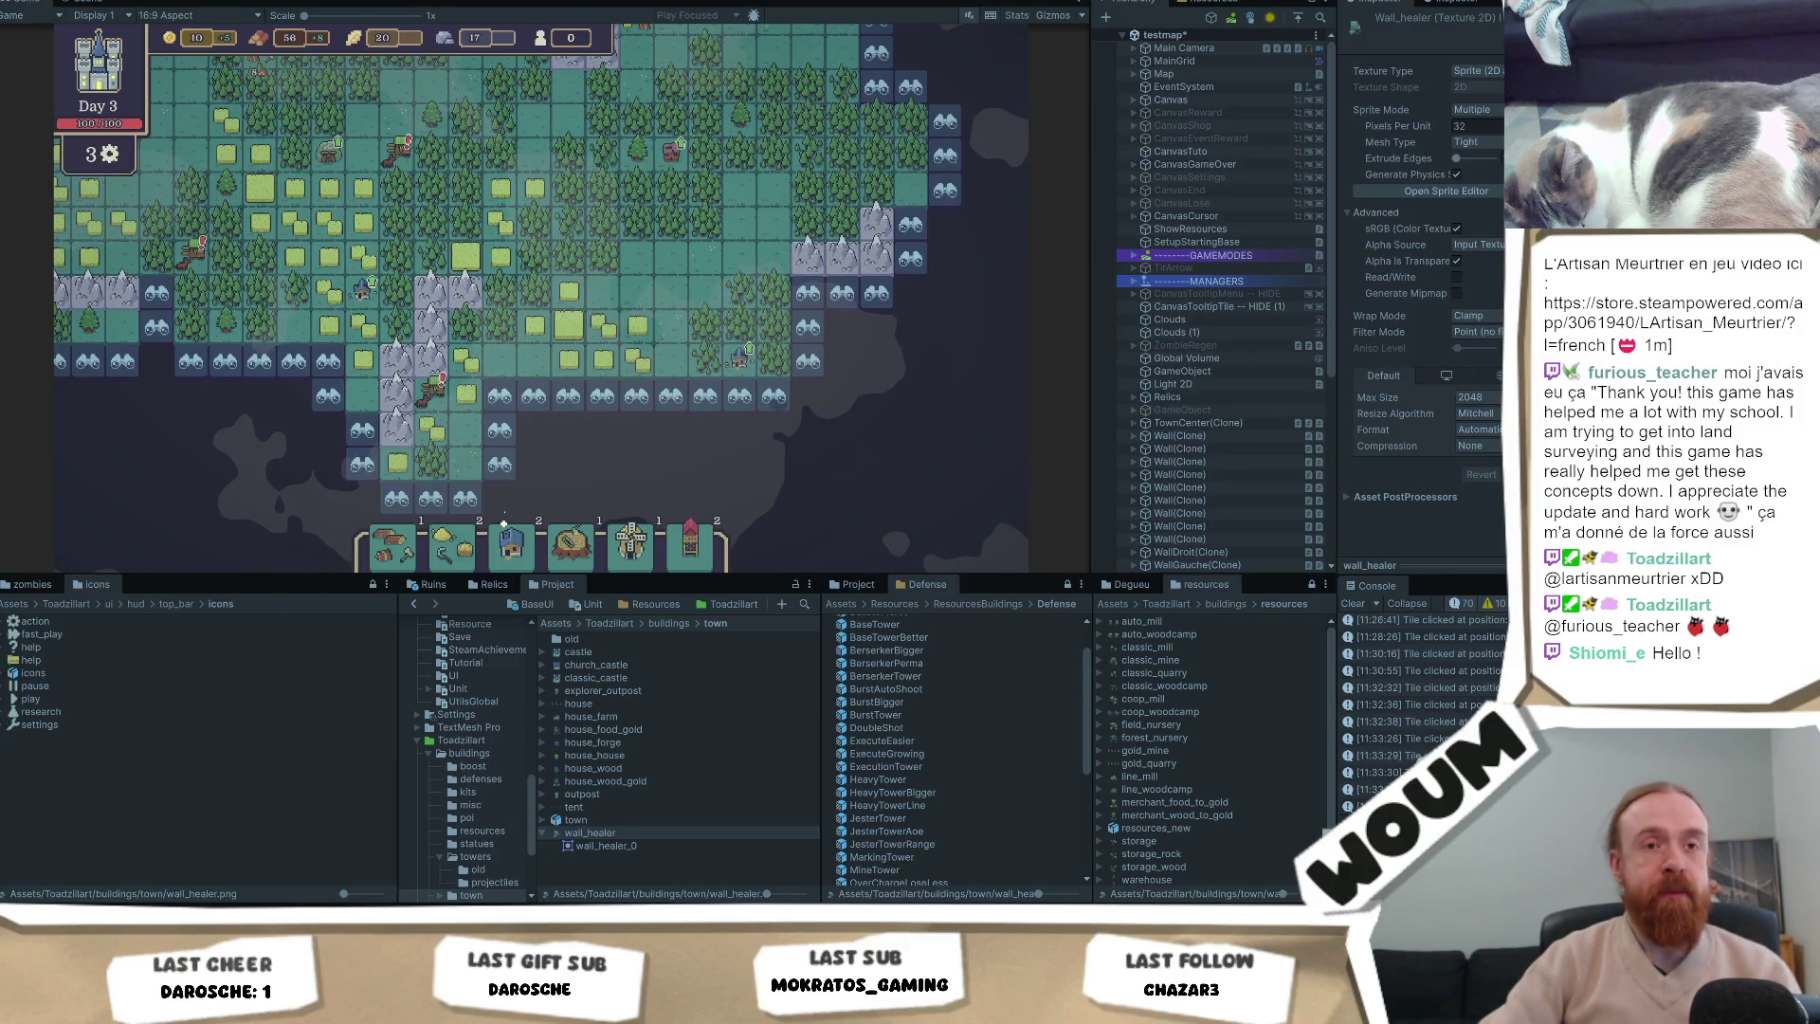
key("w")
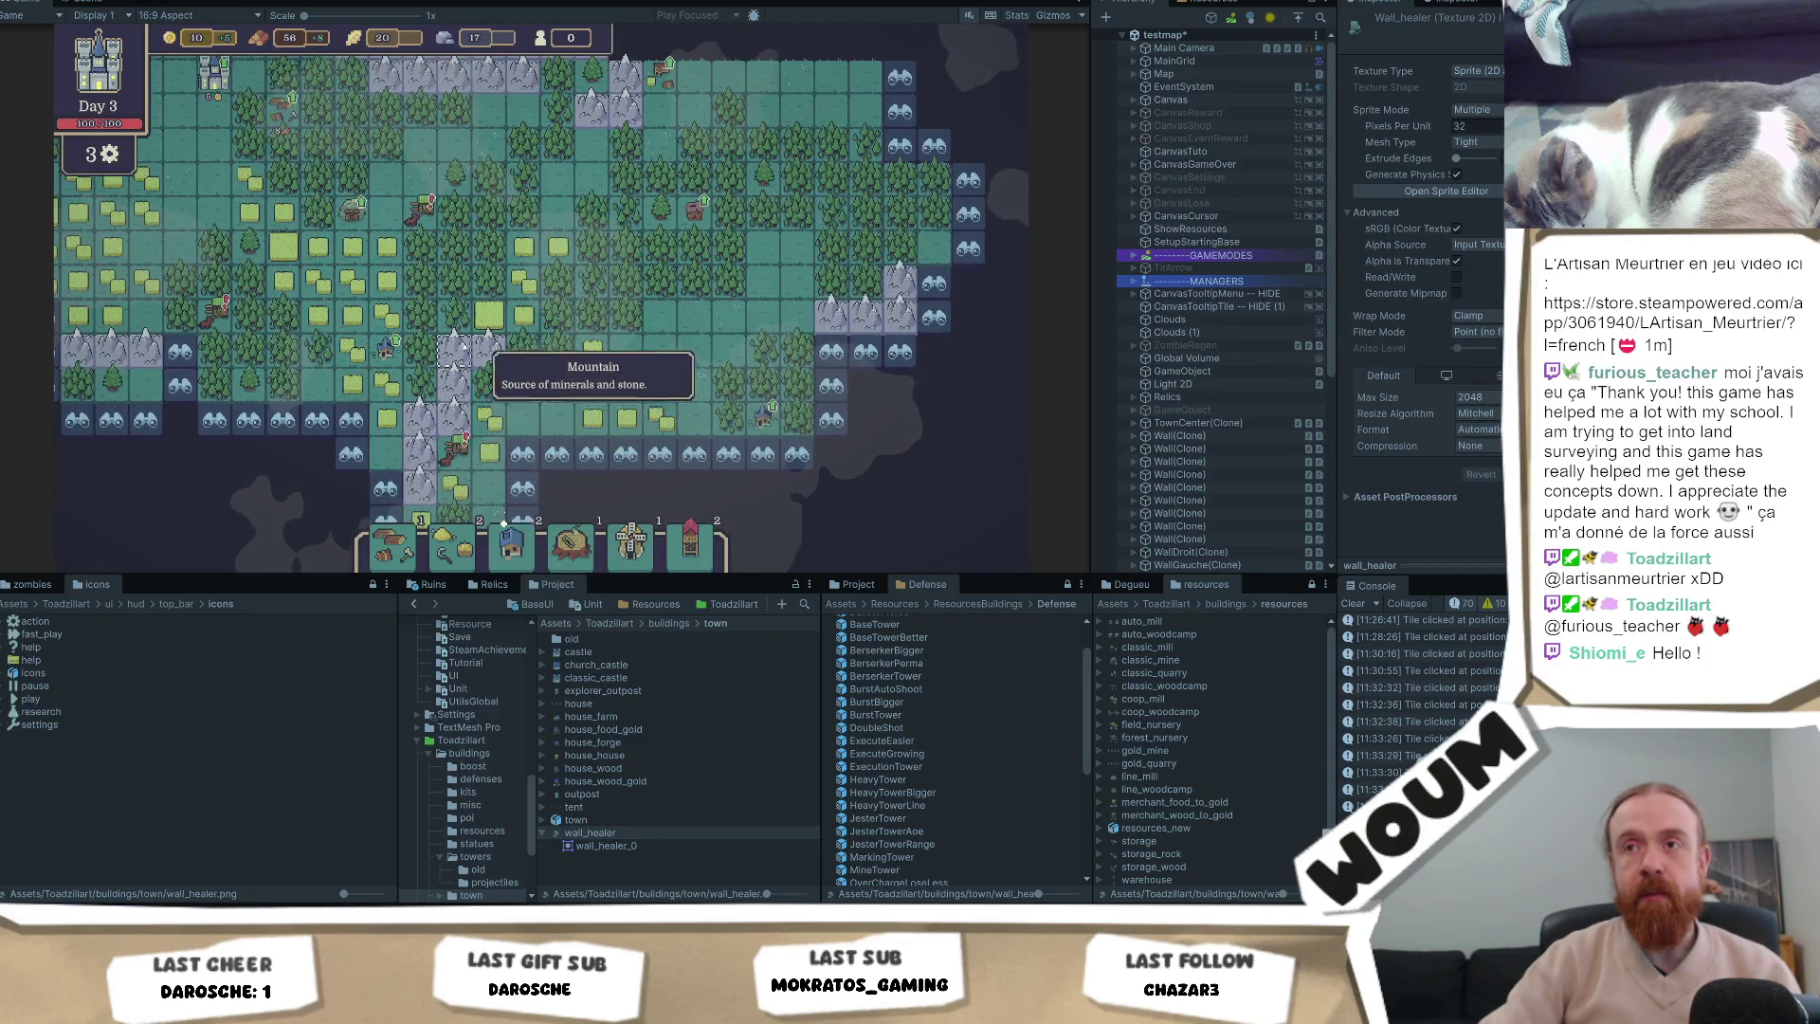
key("w")
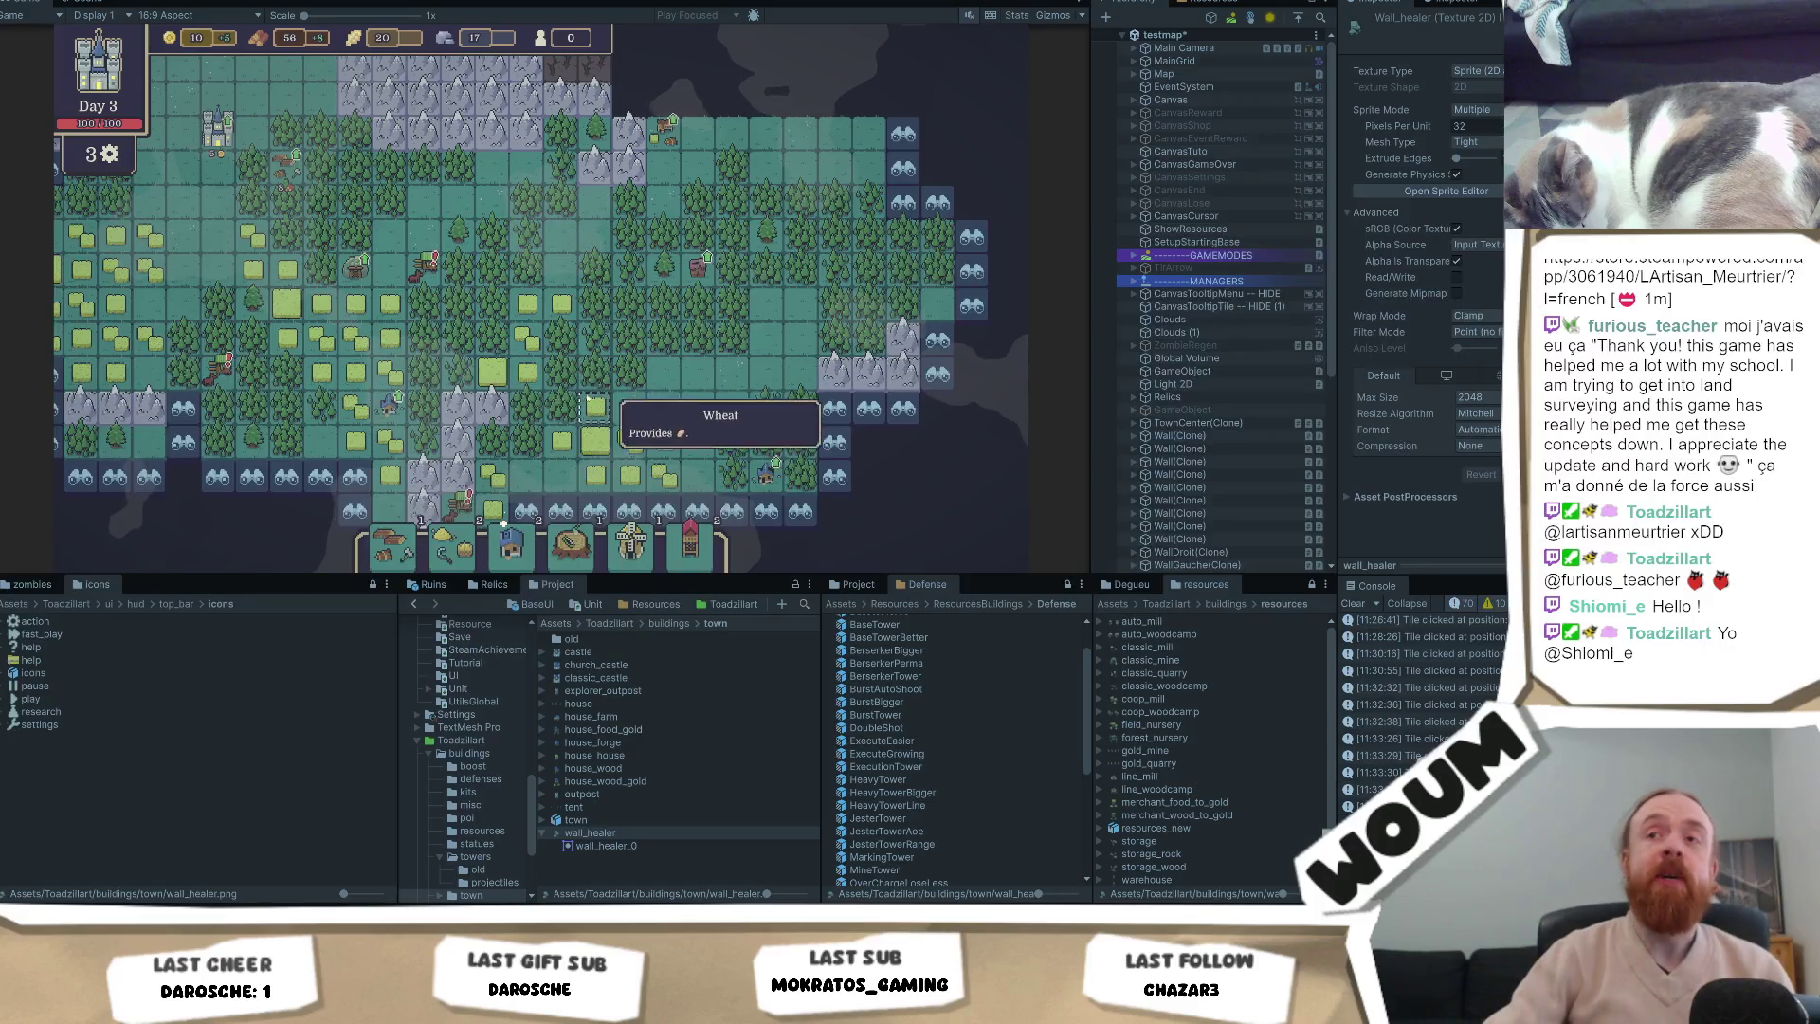
Reveal two discoverable tiles on the map's western edge and near the bottom
left_click_drag(409, 406, 597, 327)
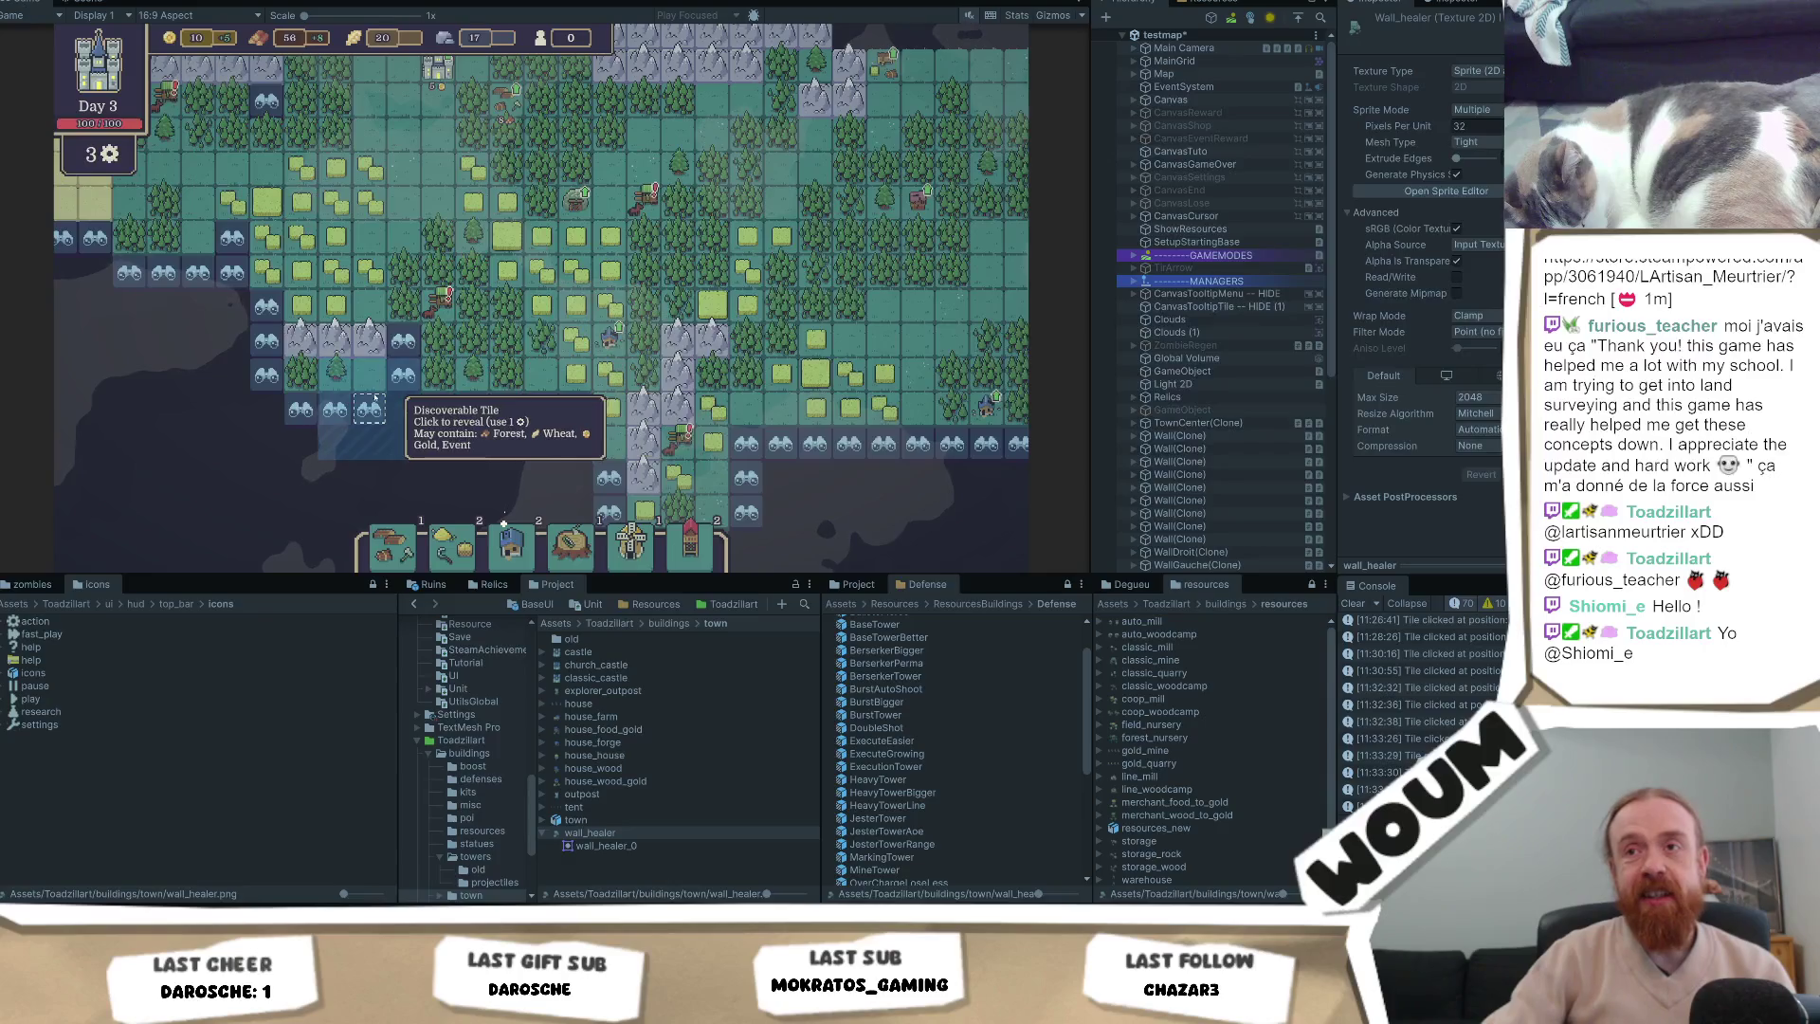
left_click(404, 376)
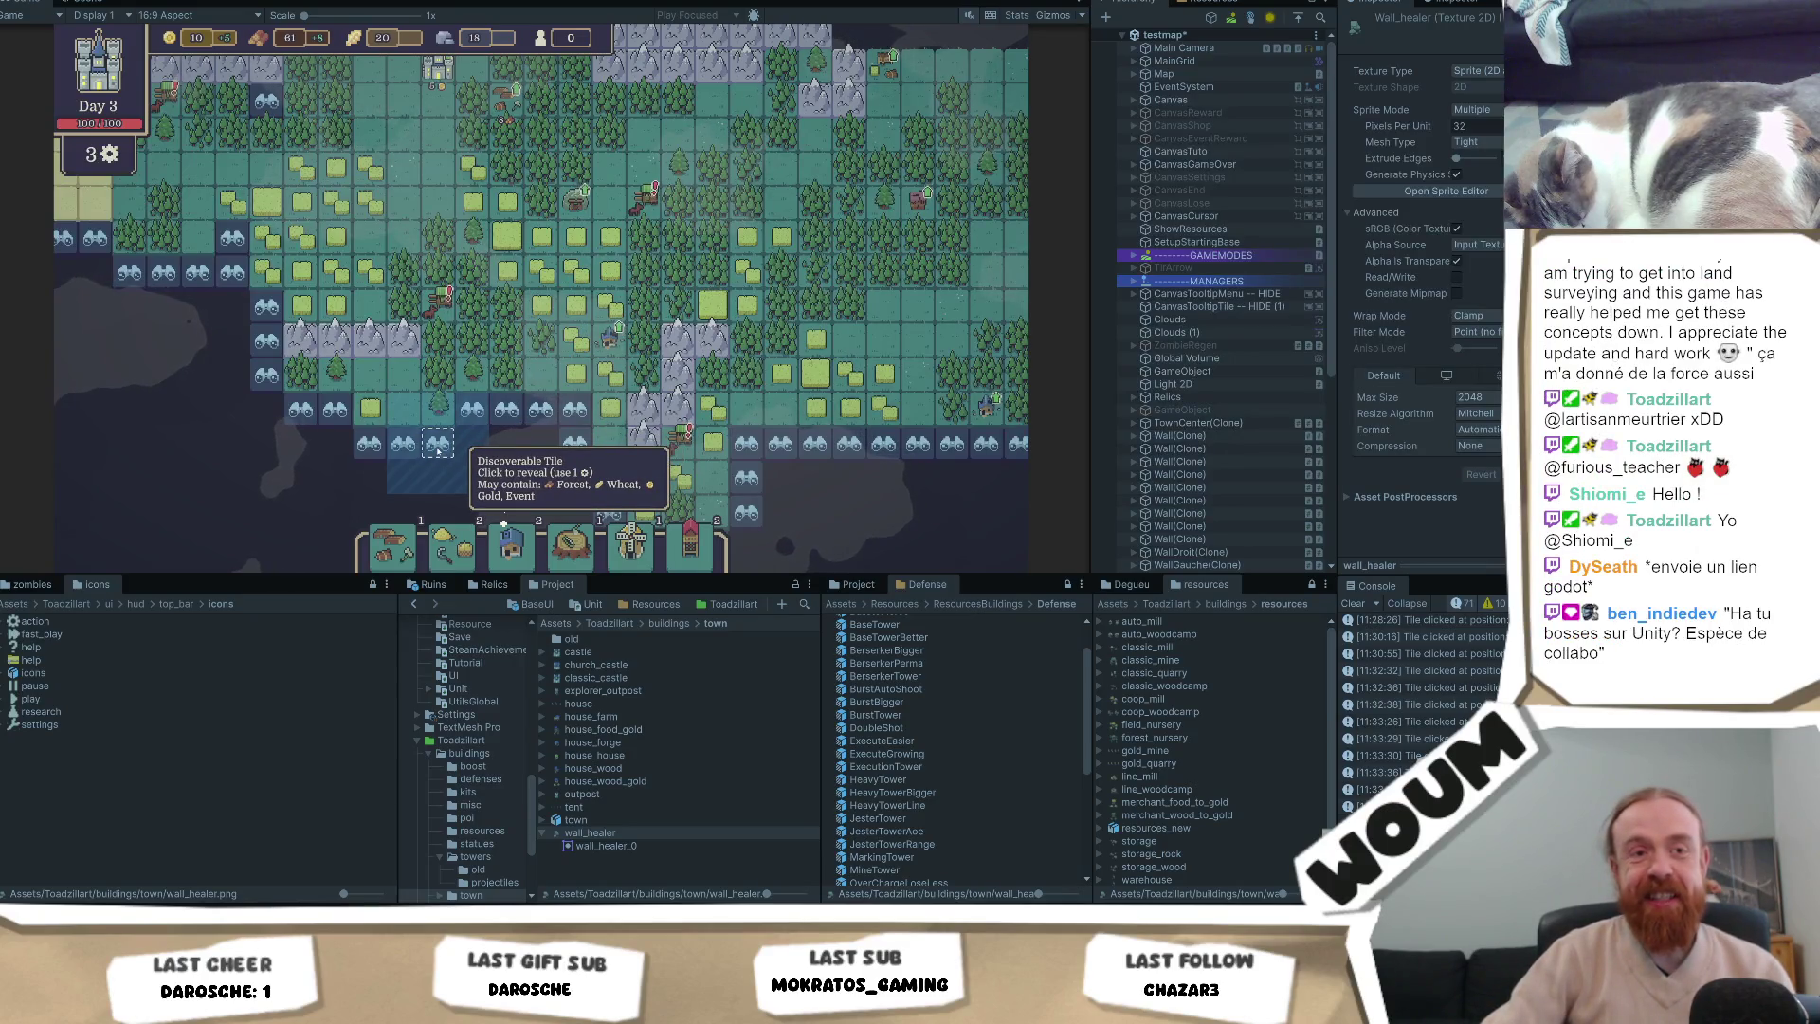
left_click(438, 452)
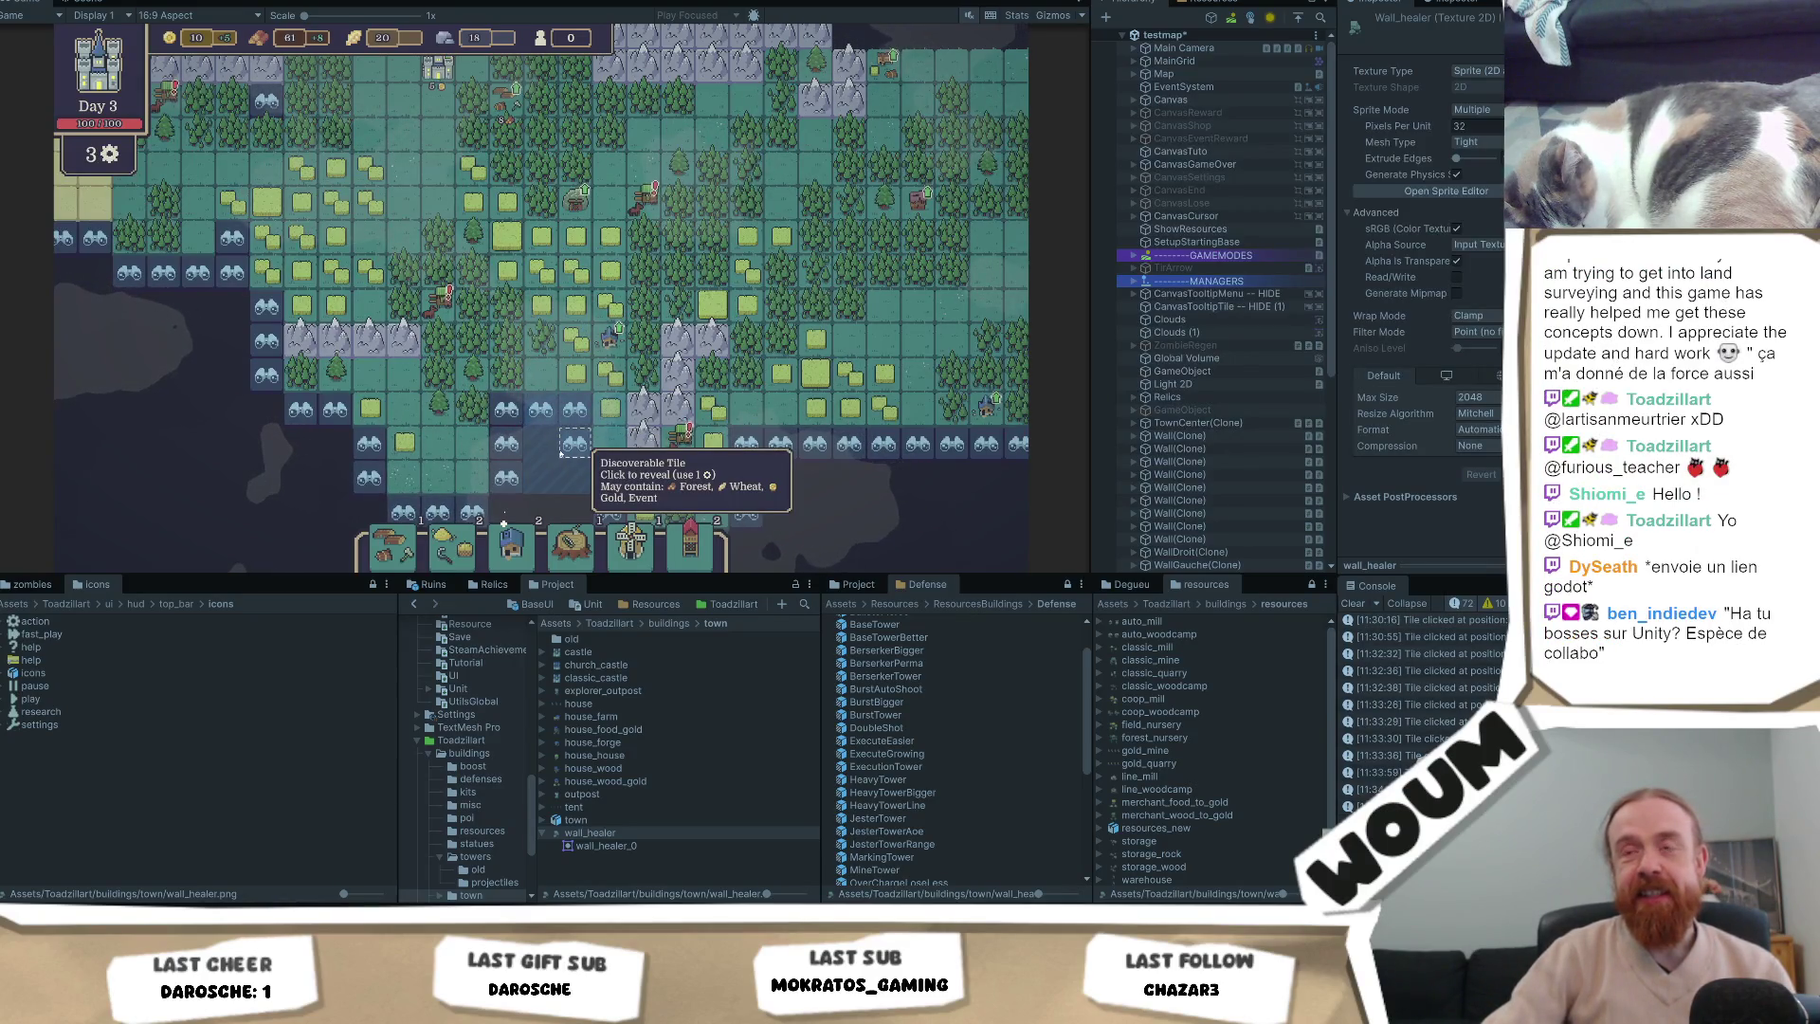
key("d")
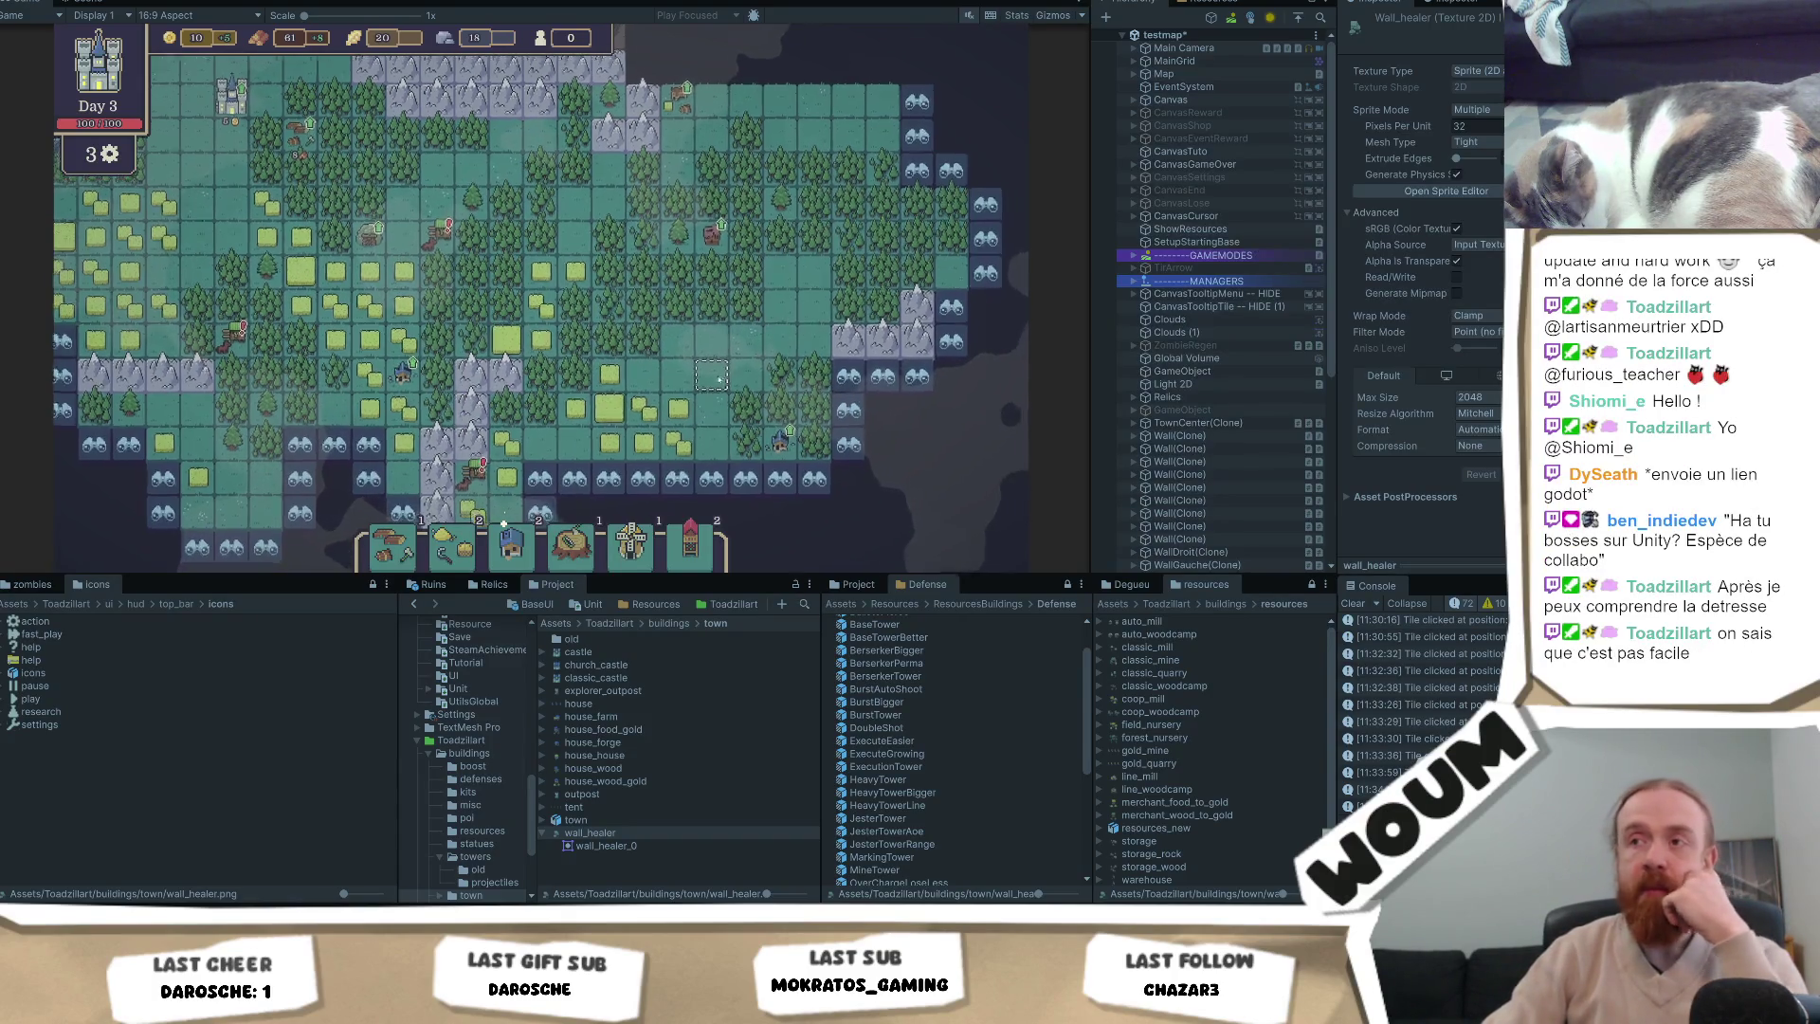
Reveal a southern-edge discoverable tile and its adjoining fogged tile, then survey the map
left_click_drag(723, 381, 663, 351)
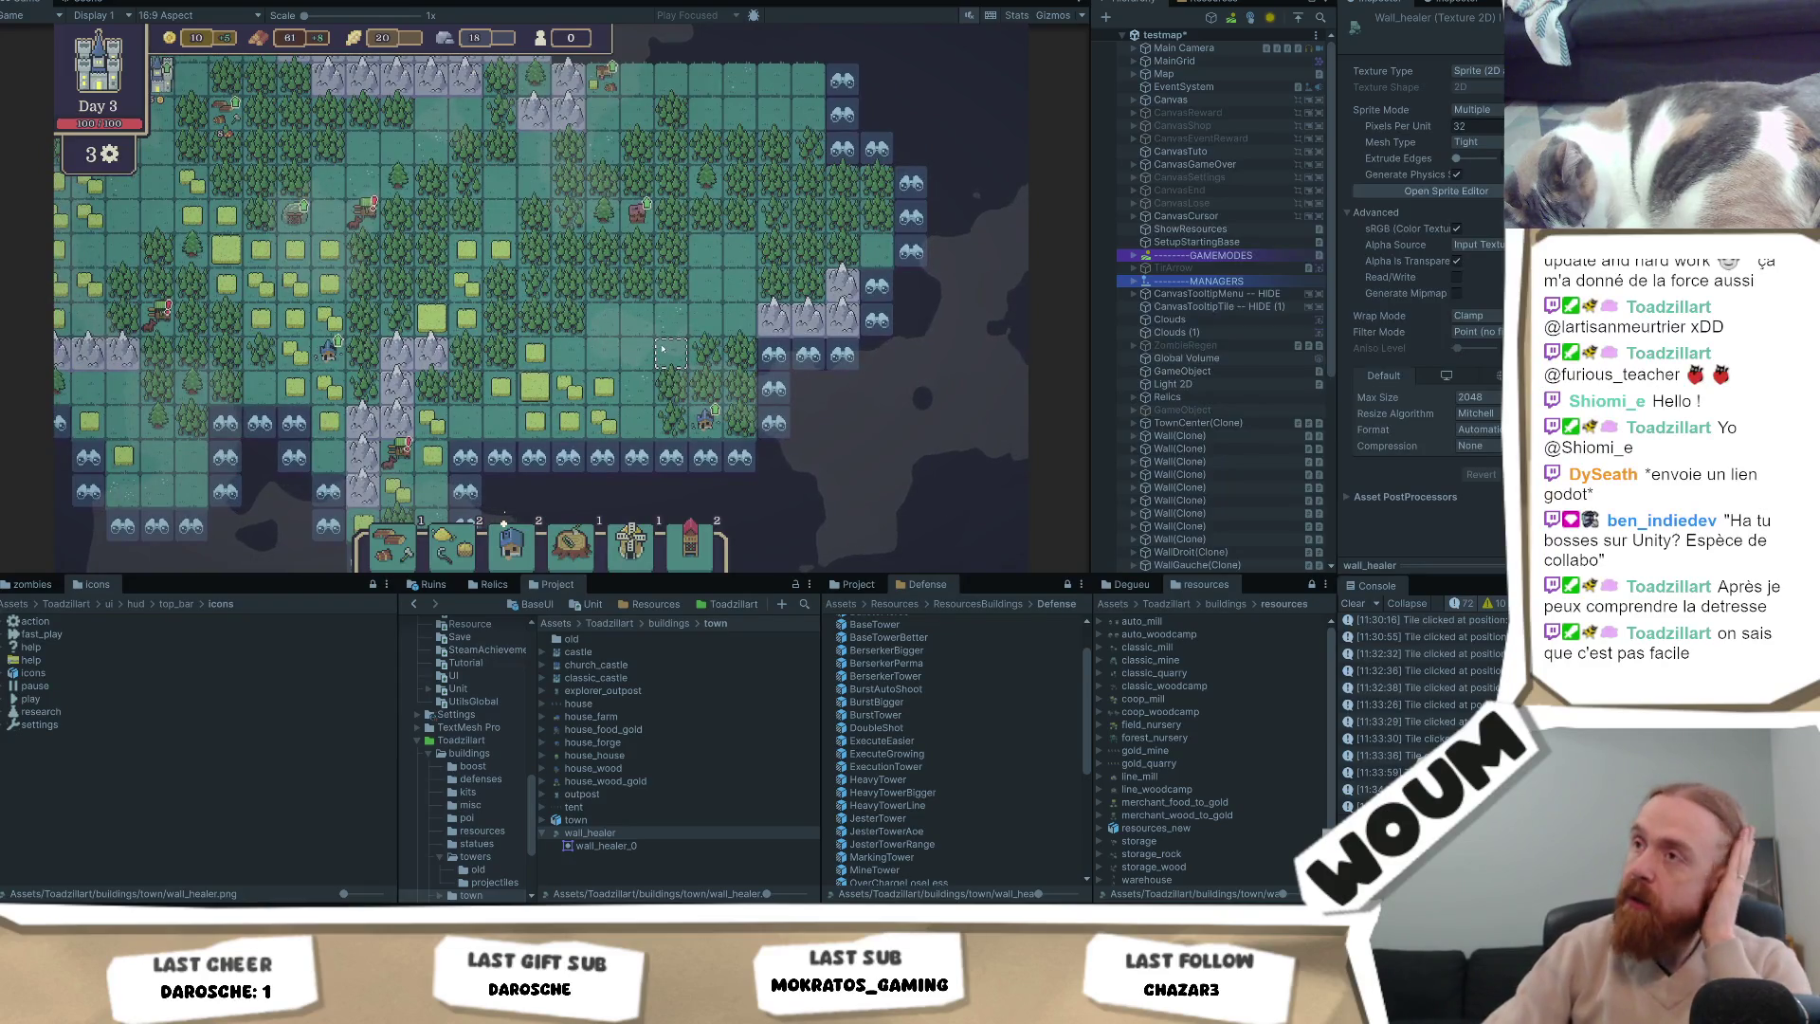
left_click_drag(662, 349, 692, 275)
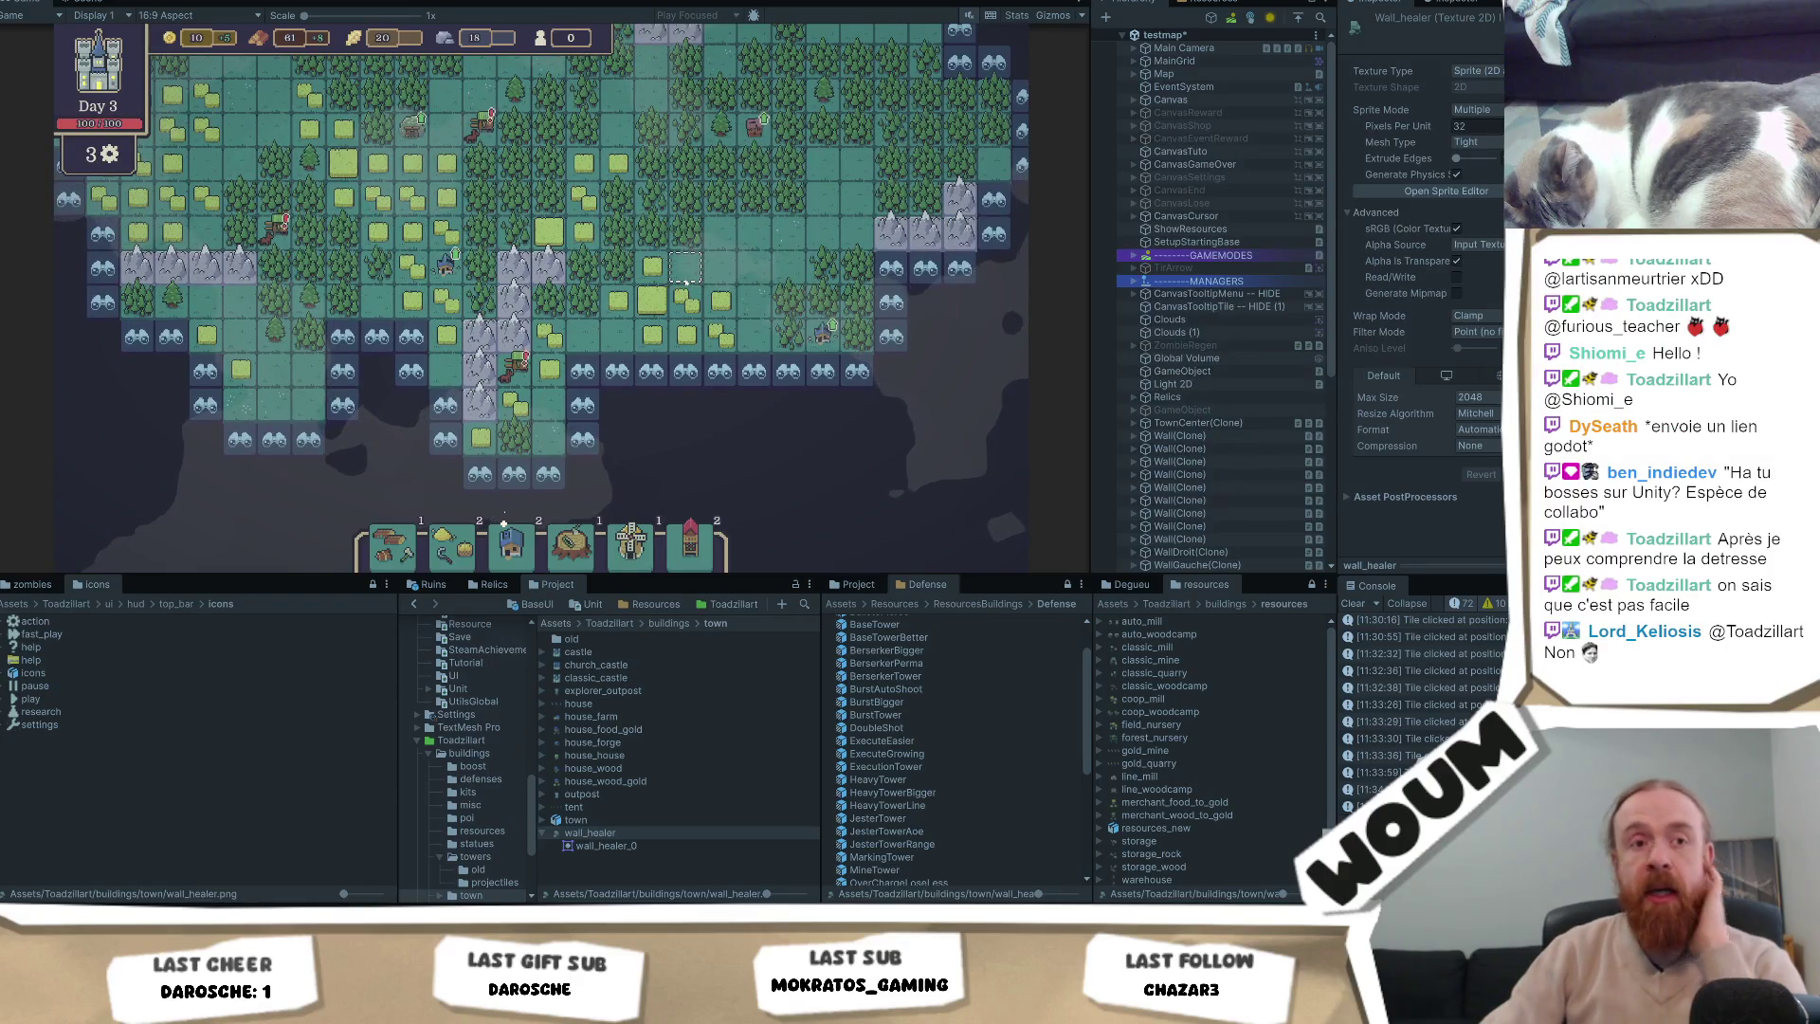
key("a")
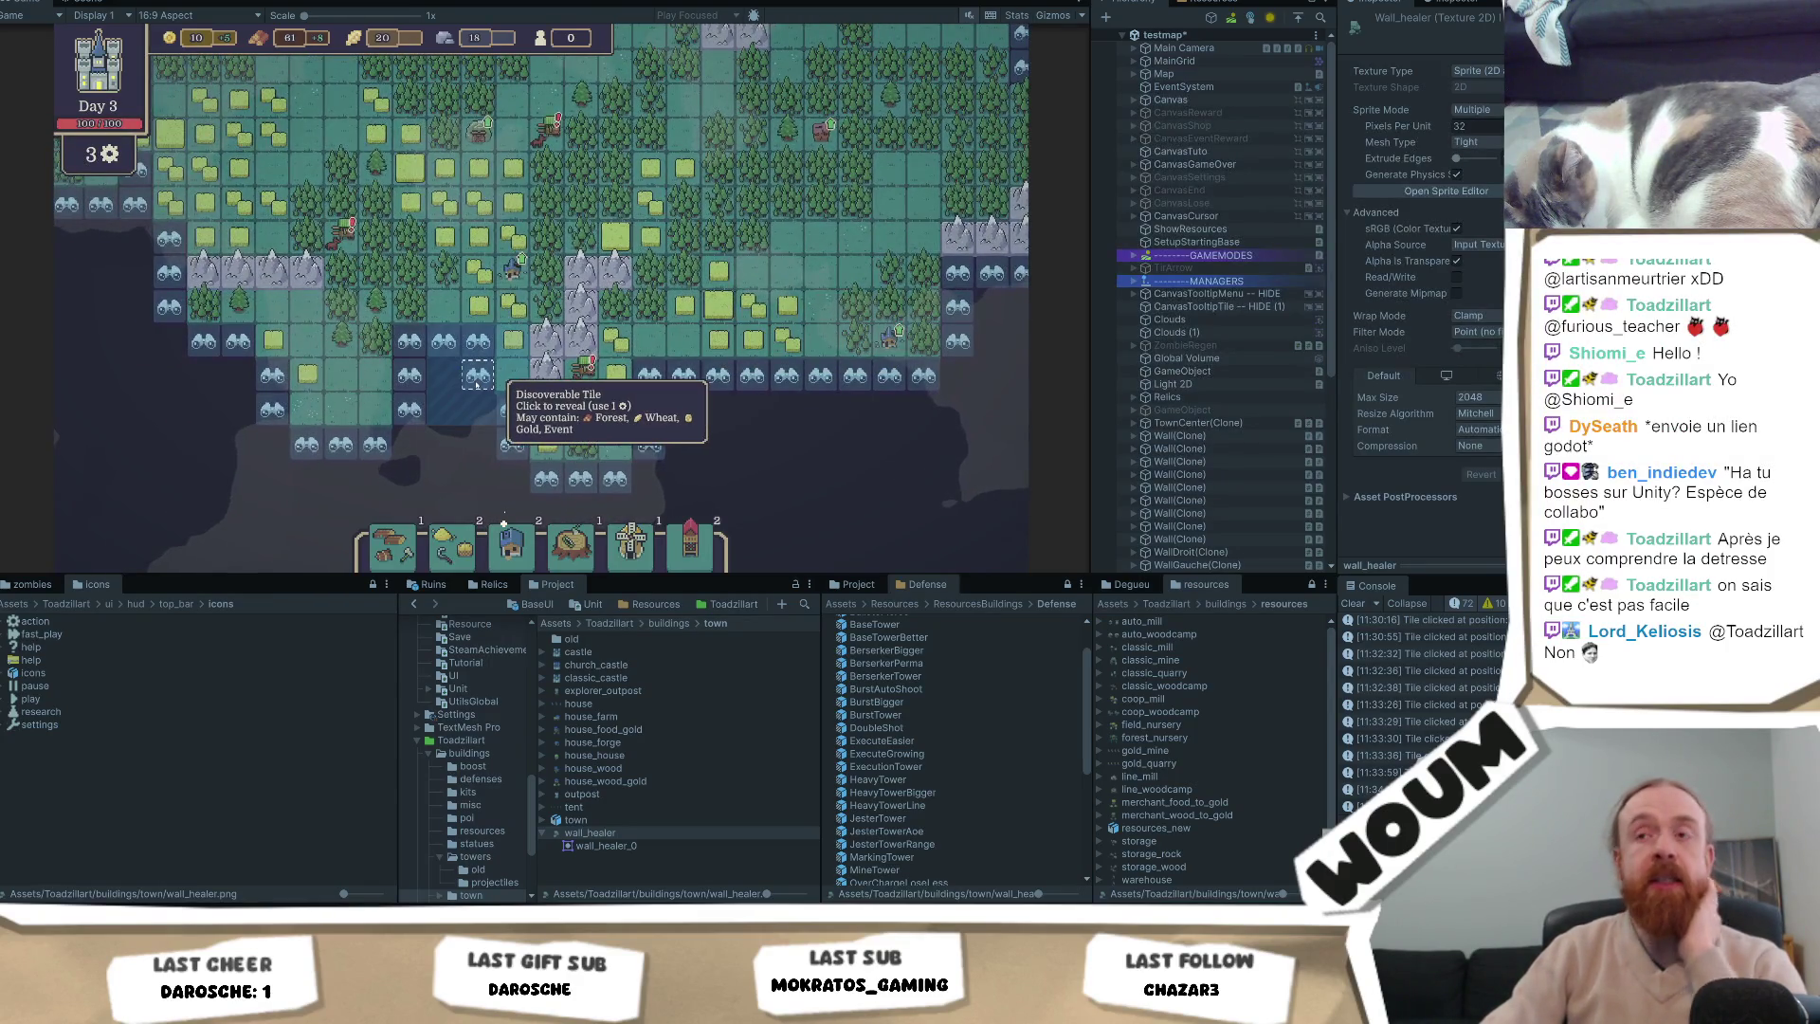
left_click(478, 374)
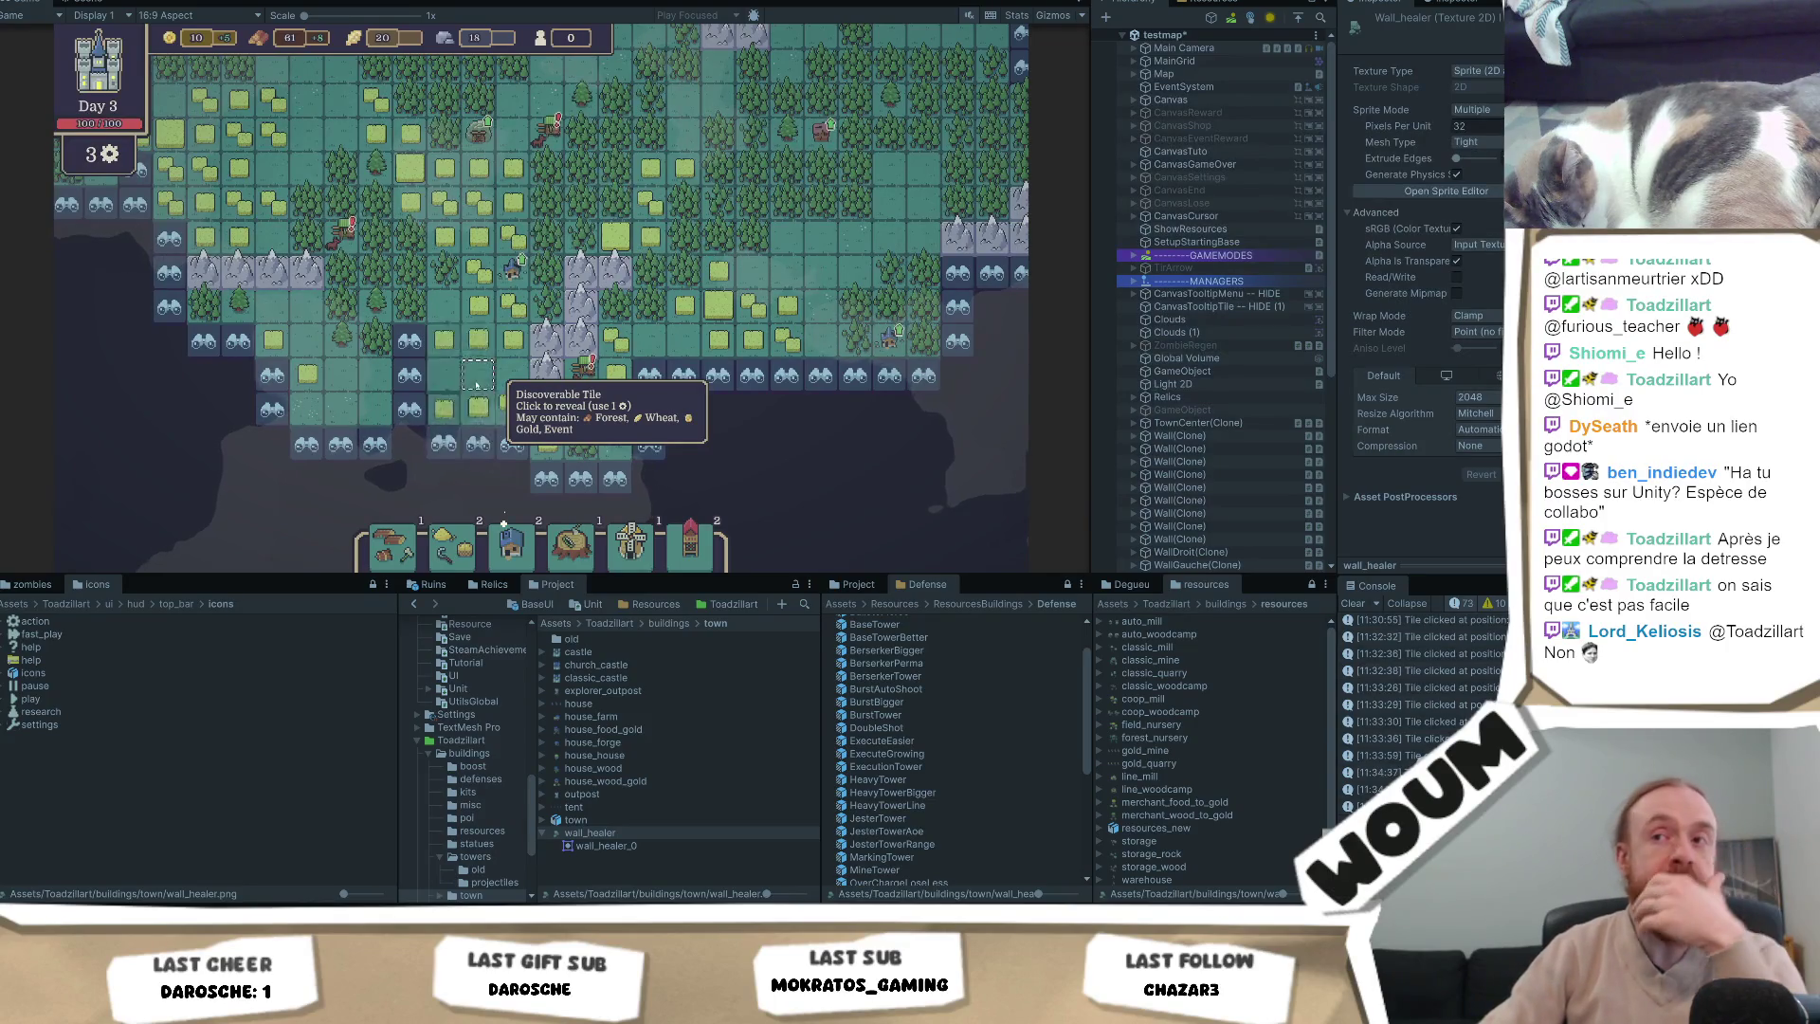
left_click(410, 405)
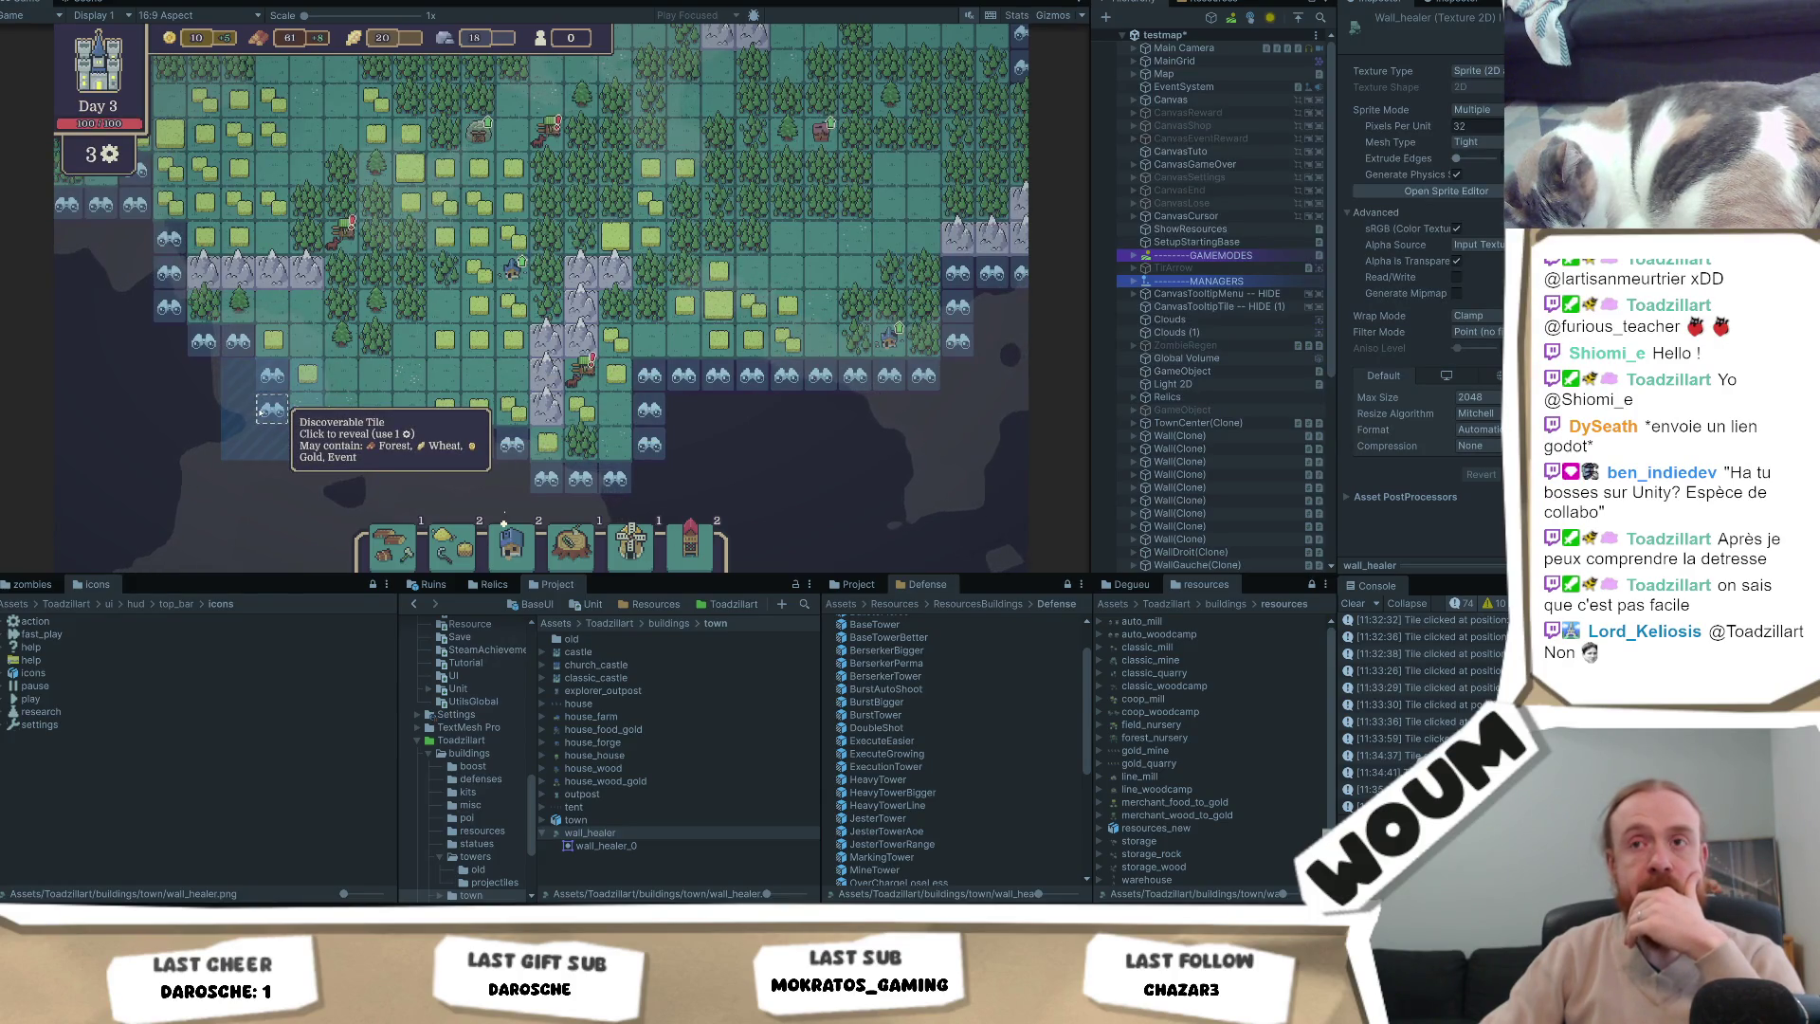
key("w")
key("a")
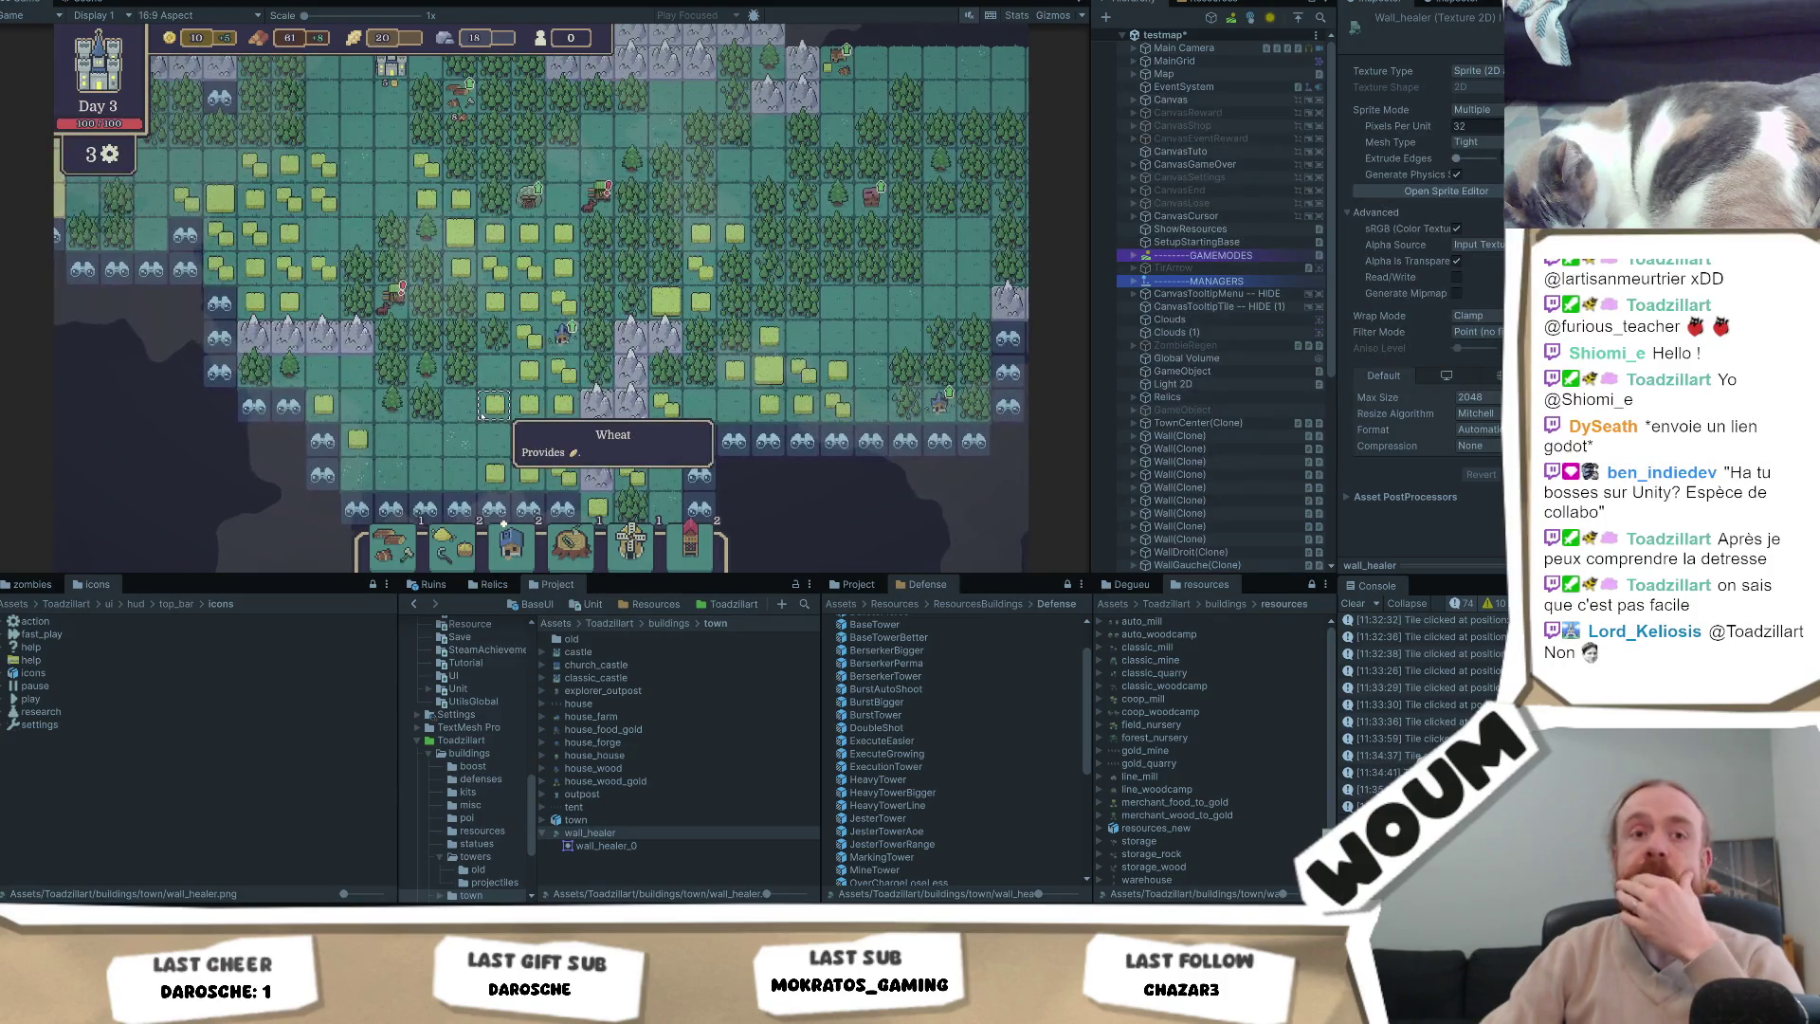
key("d")
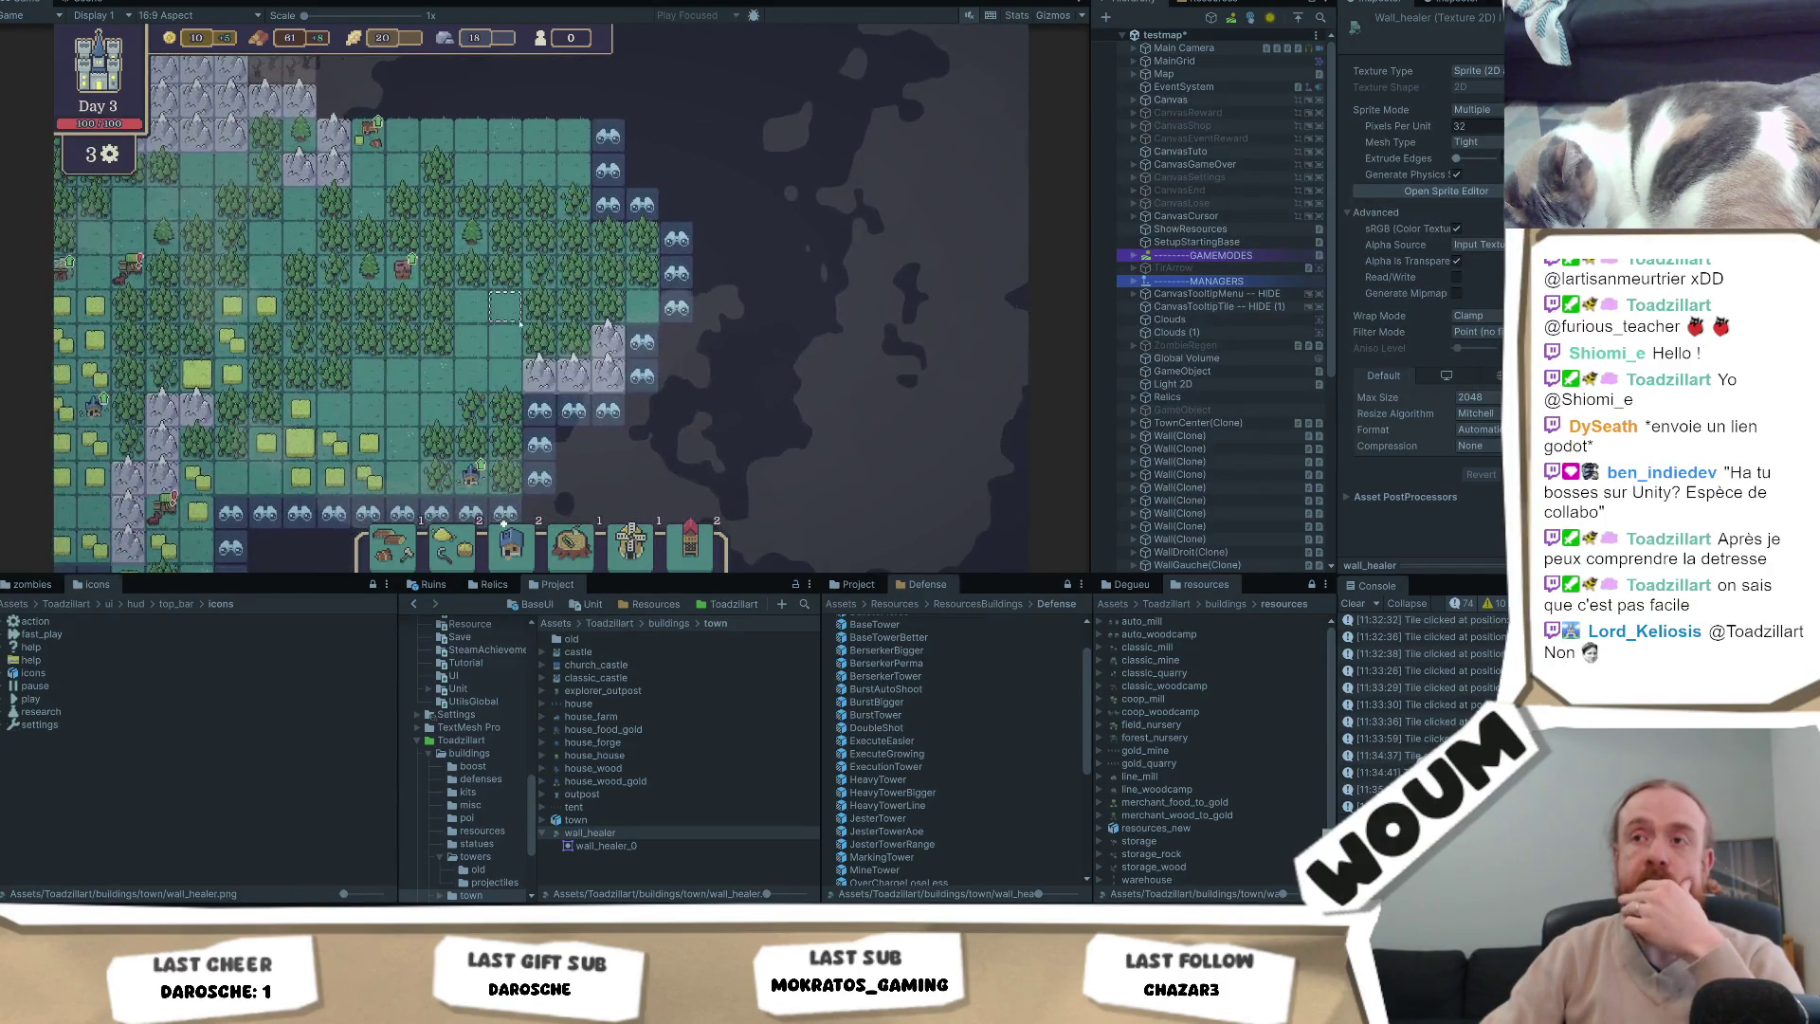
key("s")
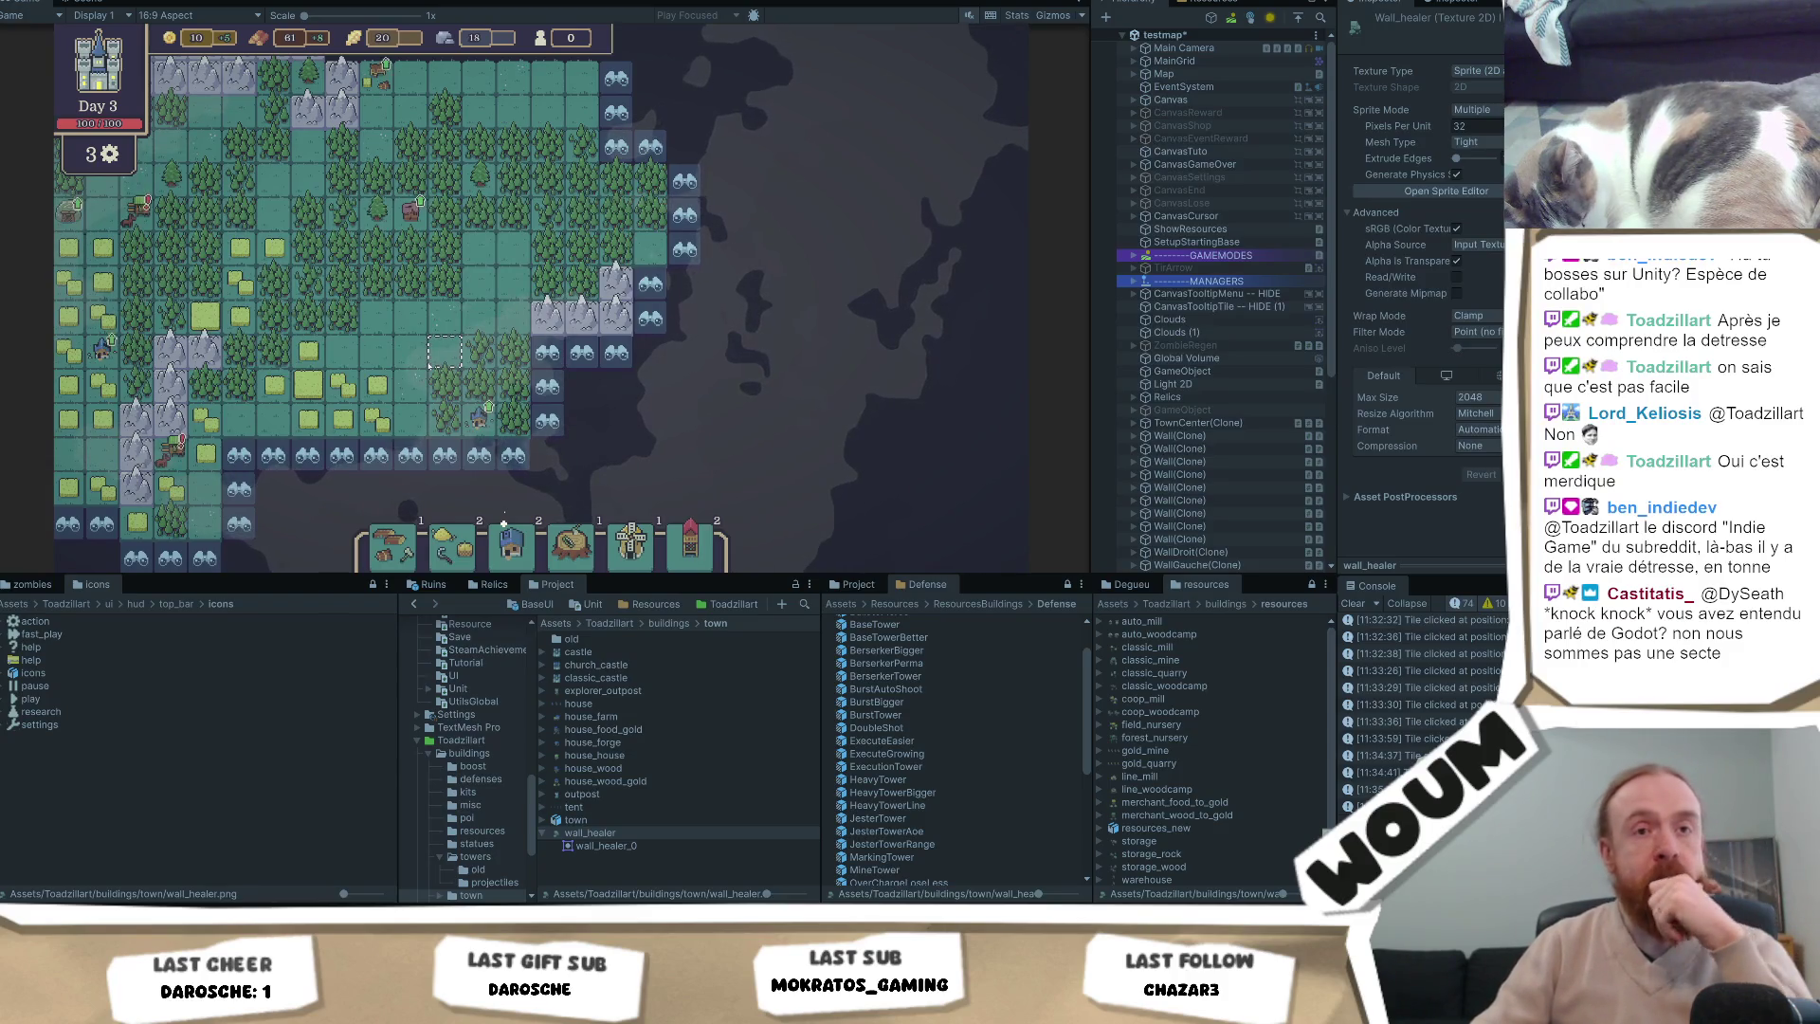
Reveal two adjoining discoverable tiles on the western side, raising the resource from 20 to 25
mouse_move(463, 363)
left_mouse_down()
mouse_move(466, 404)
mouse_move(559, 388)
mouse_move(687, 279)
mouse_move(653, 285)
left_mouse_up()
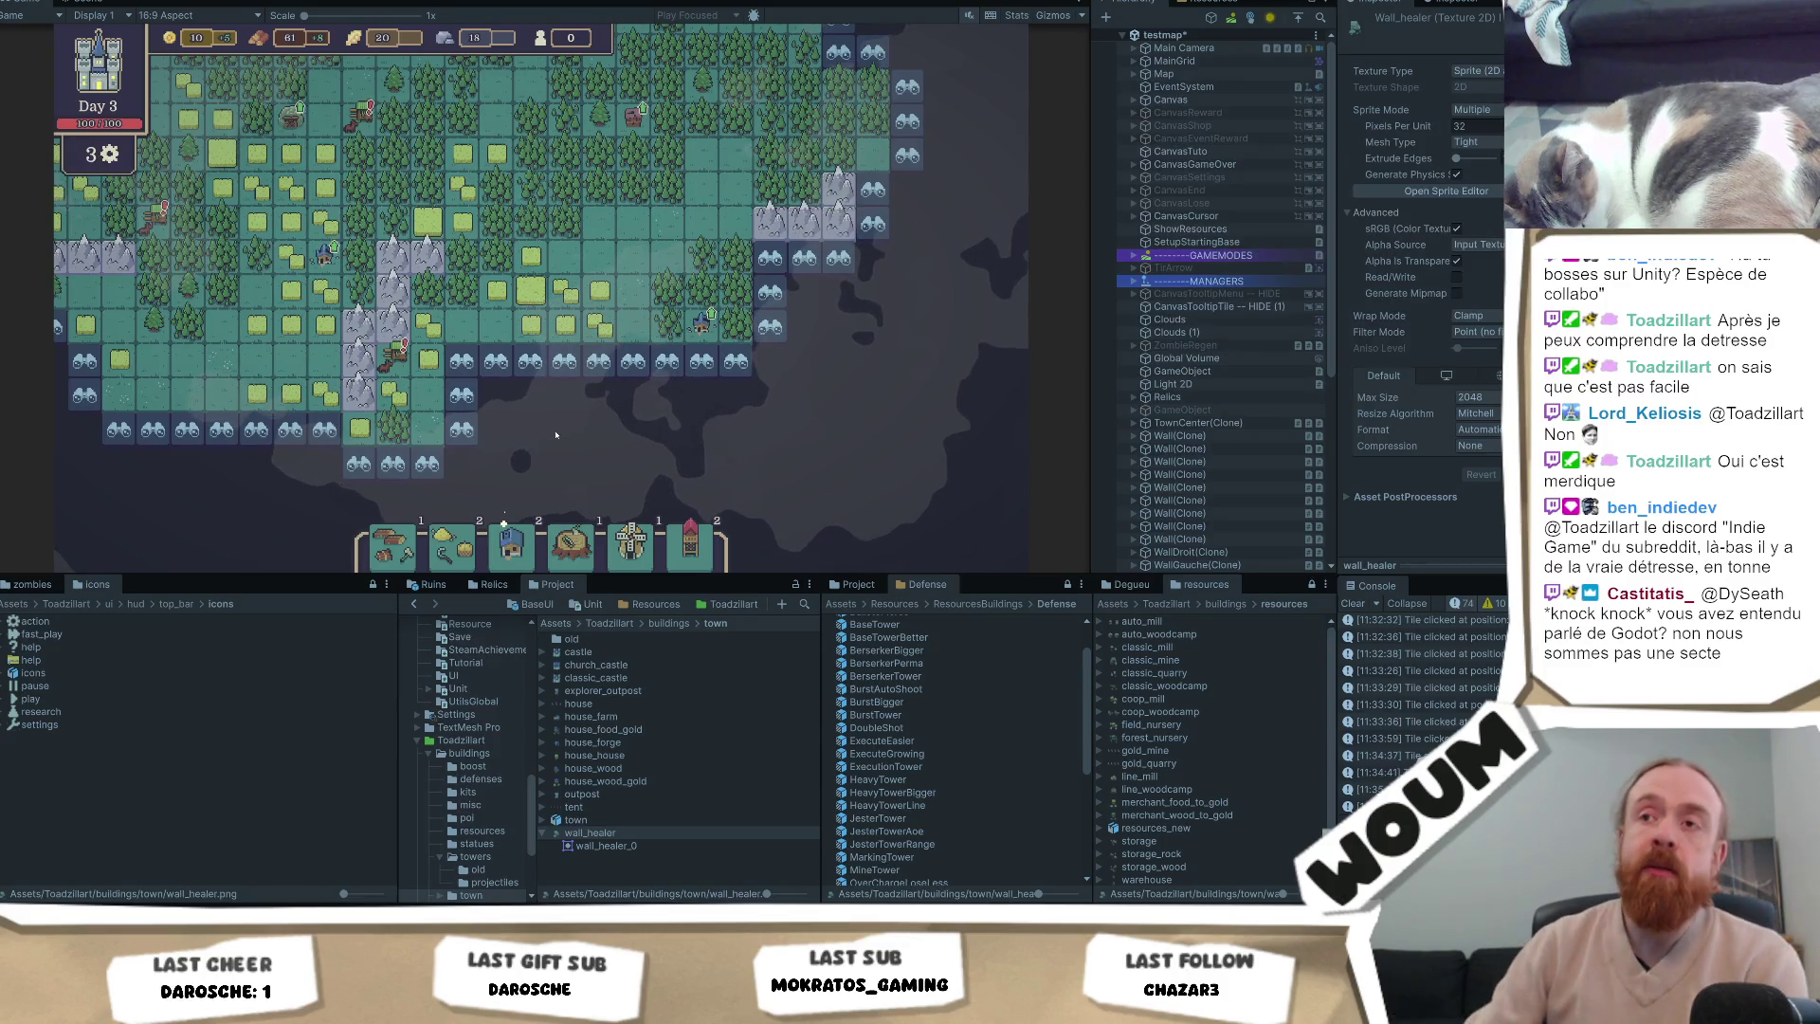
left_click_drag(237, 356, 507, 409)
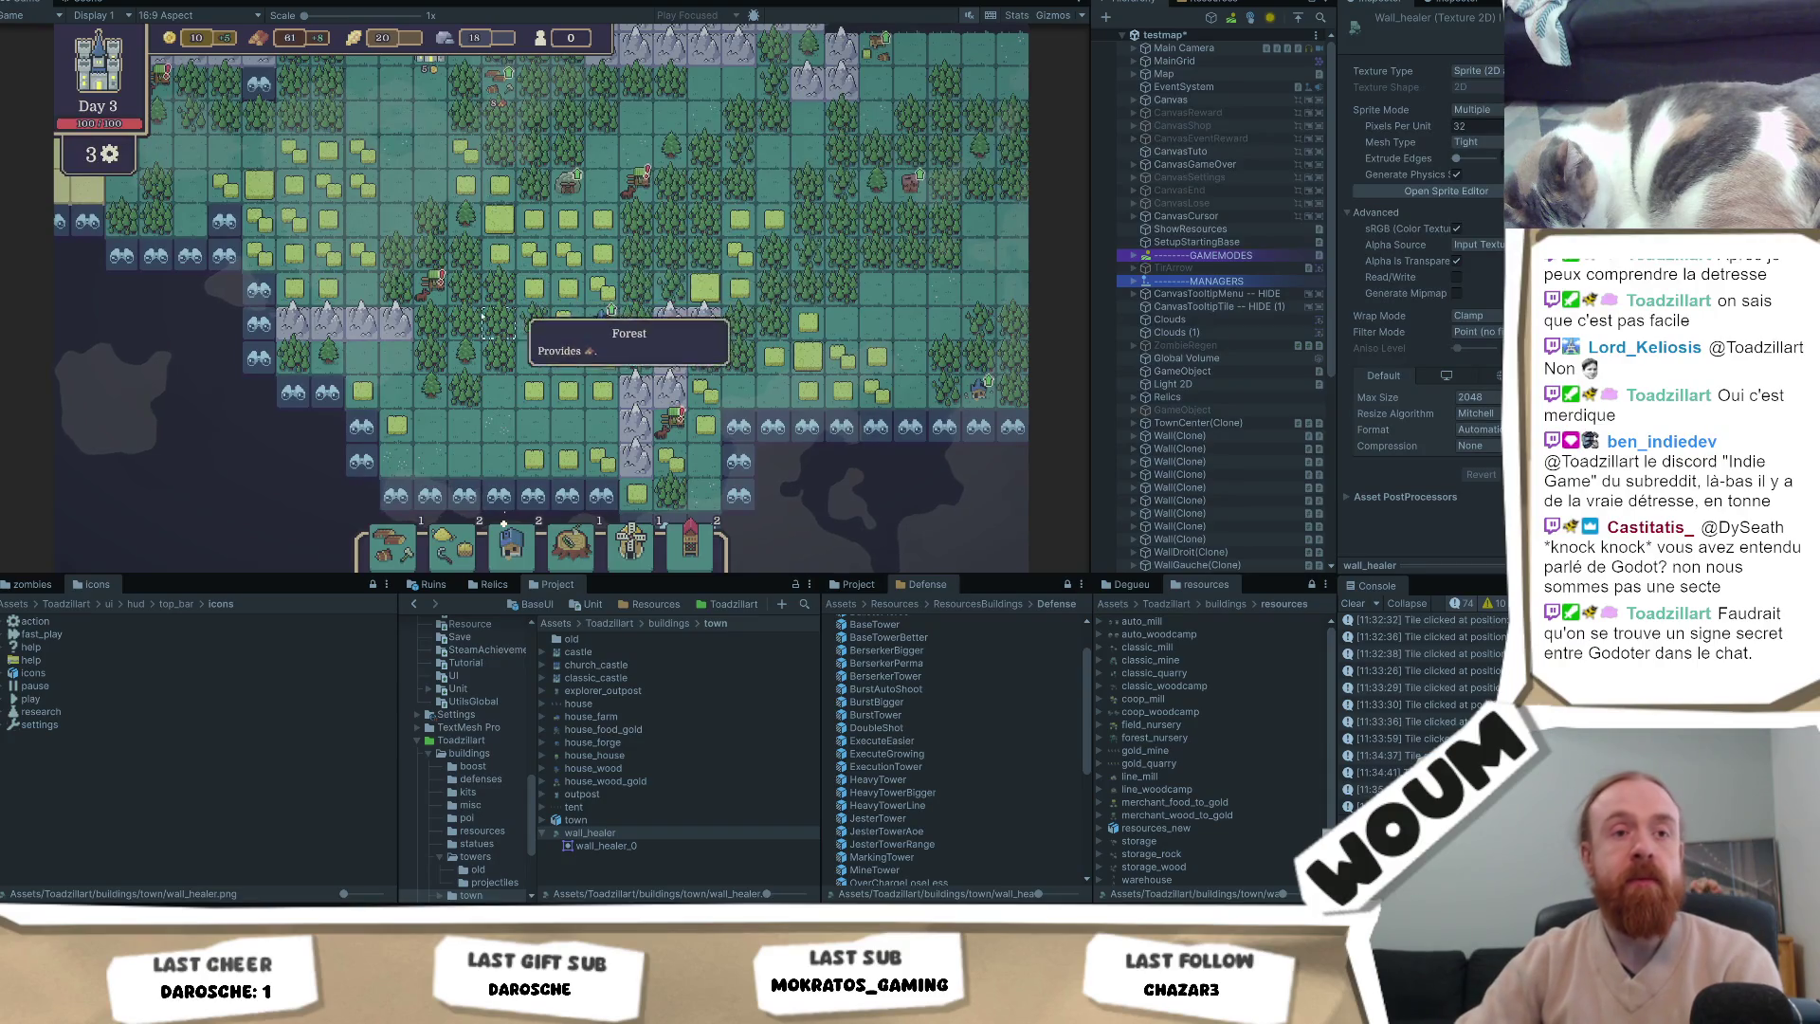
mouse_move(504, 415)
left_mouse_down()
mouse_move(465, 419)
mouse_move(516, 373)
left_mouse_up()
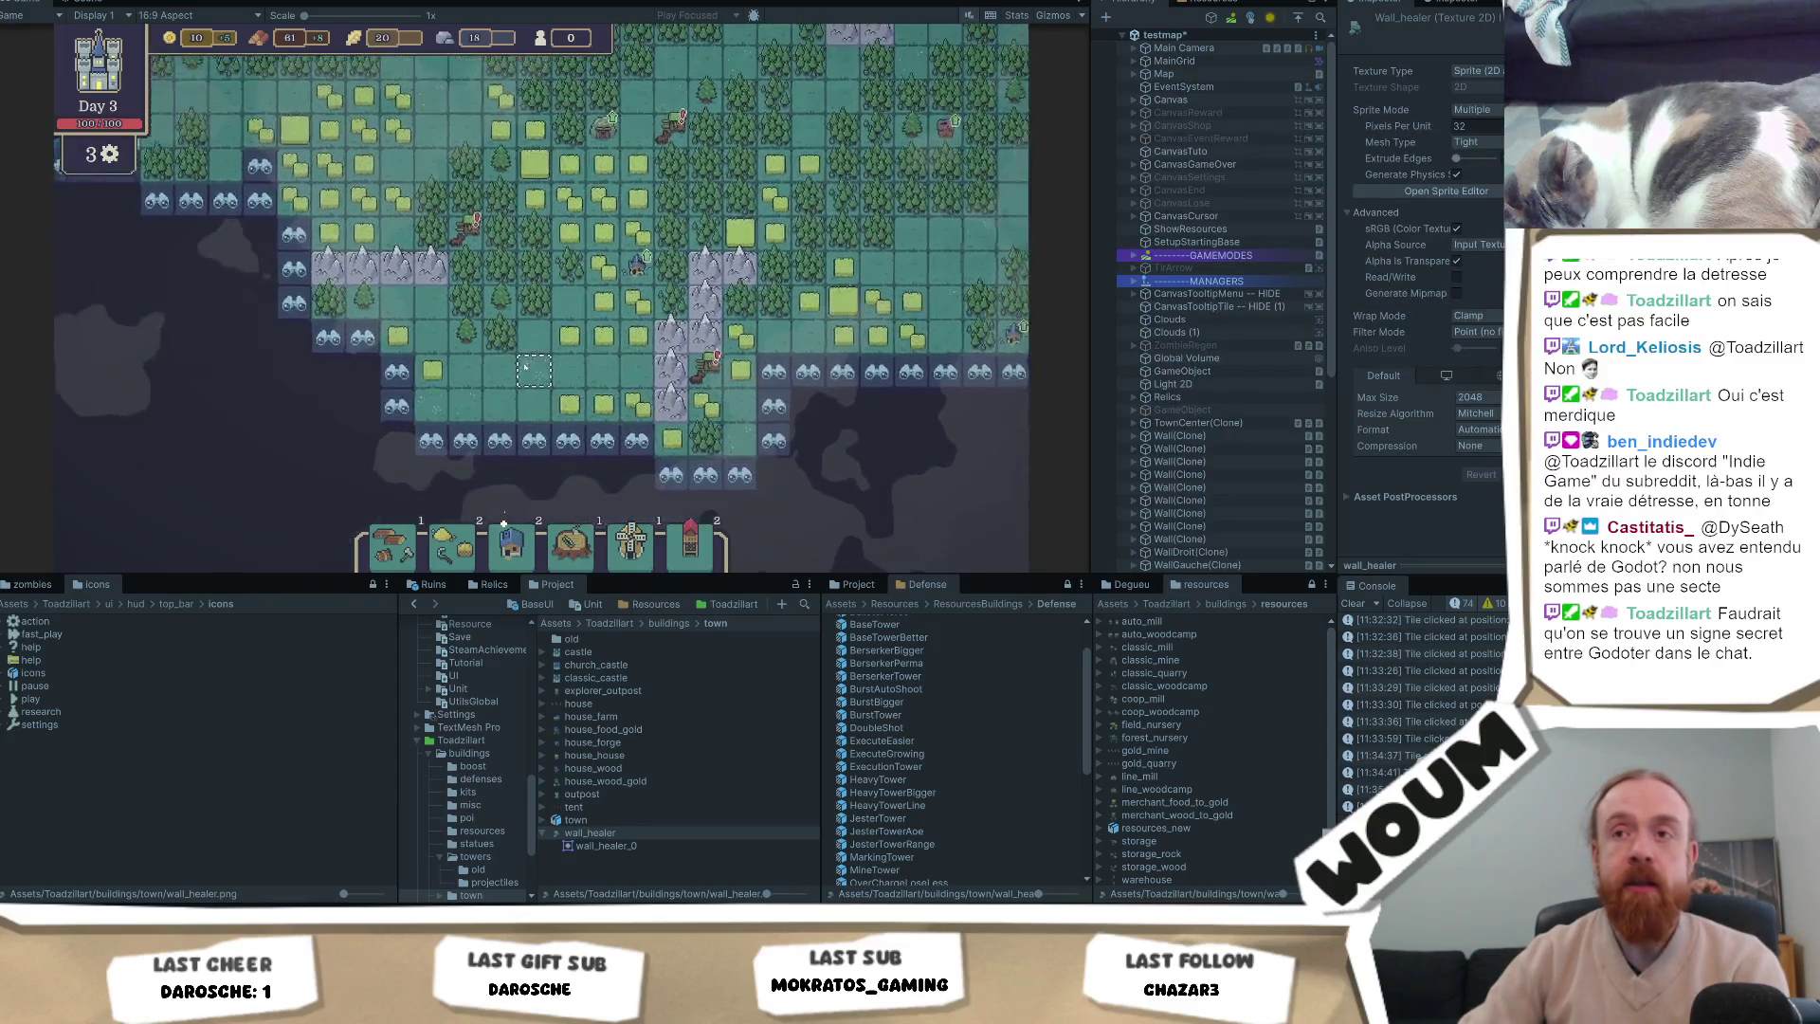
left_click(569, 371)
left_click(569, 372)
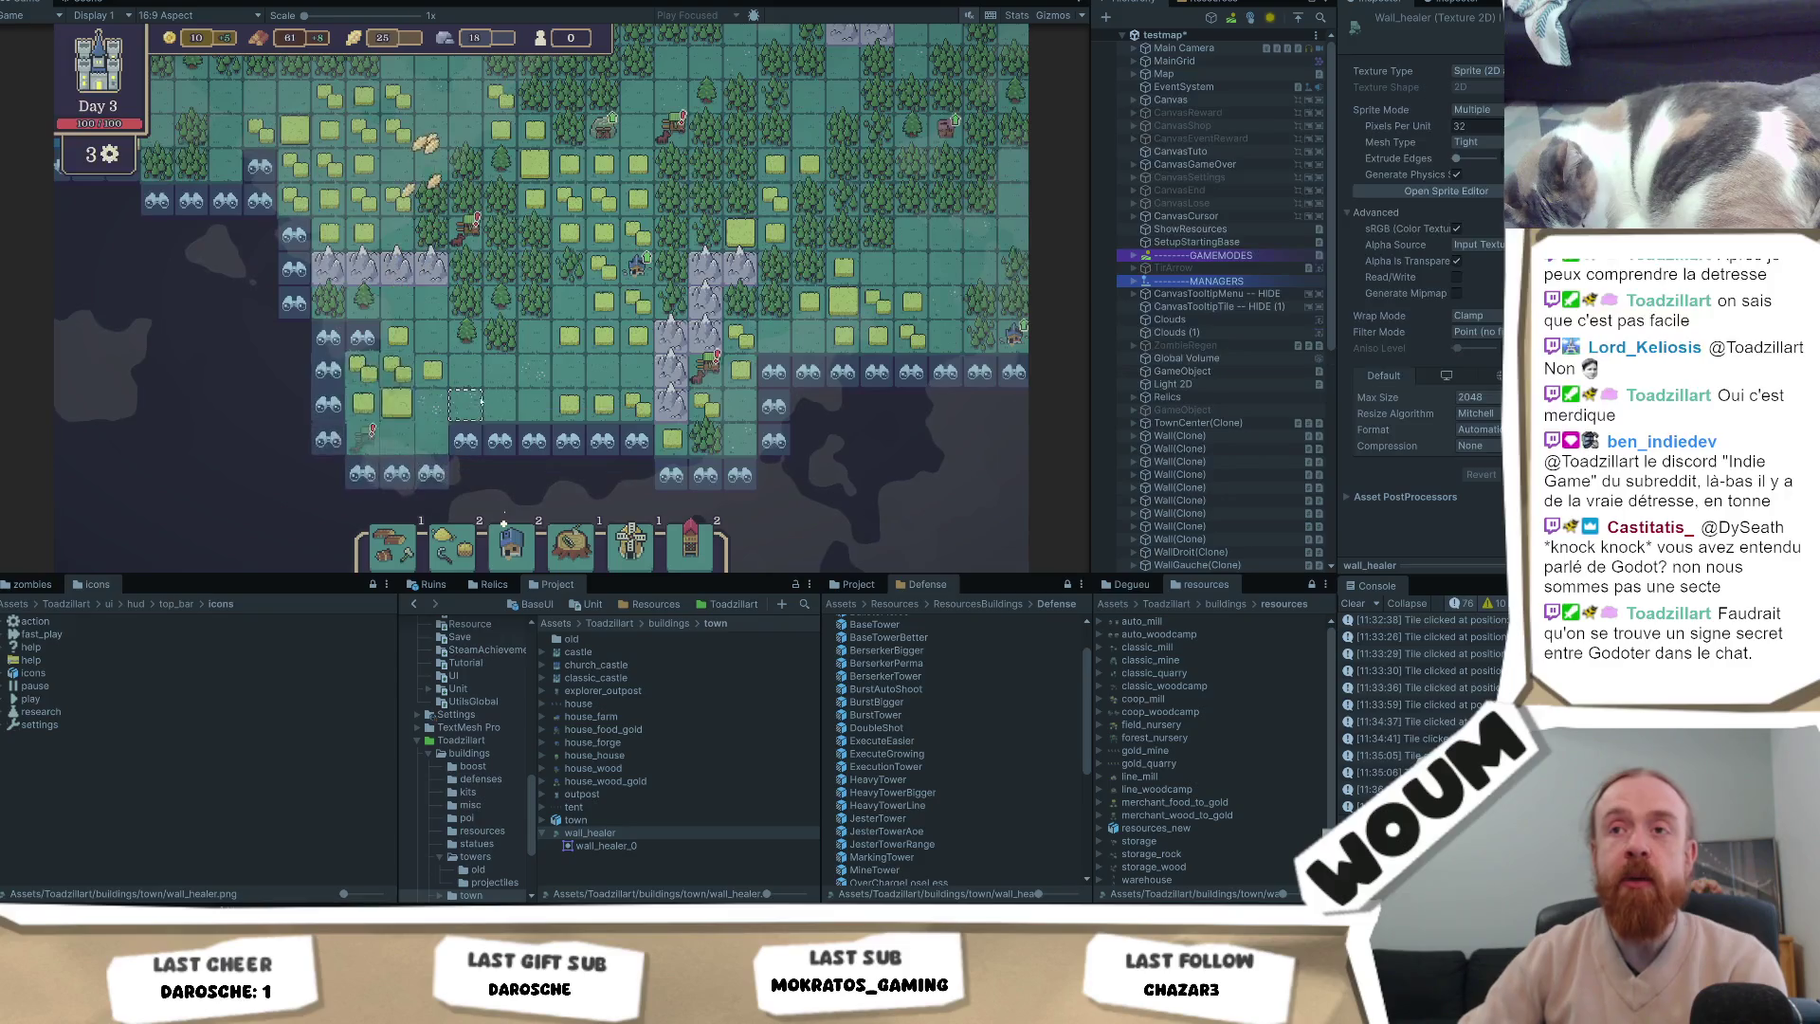
left_click_drag(569, 372, 471, 345)
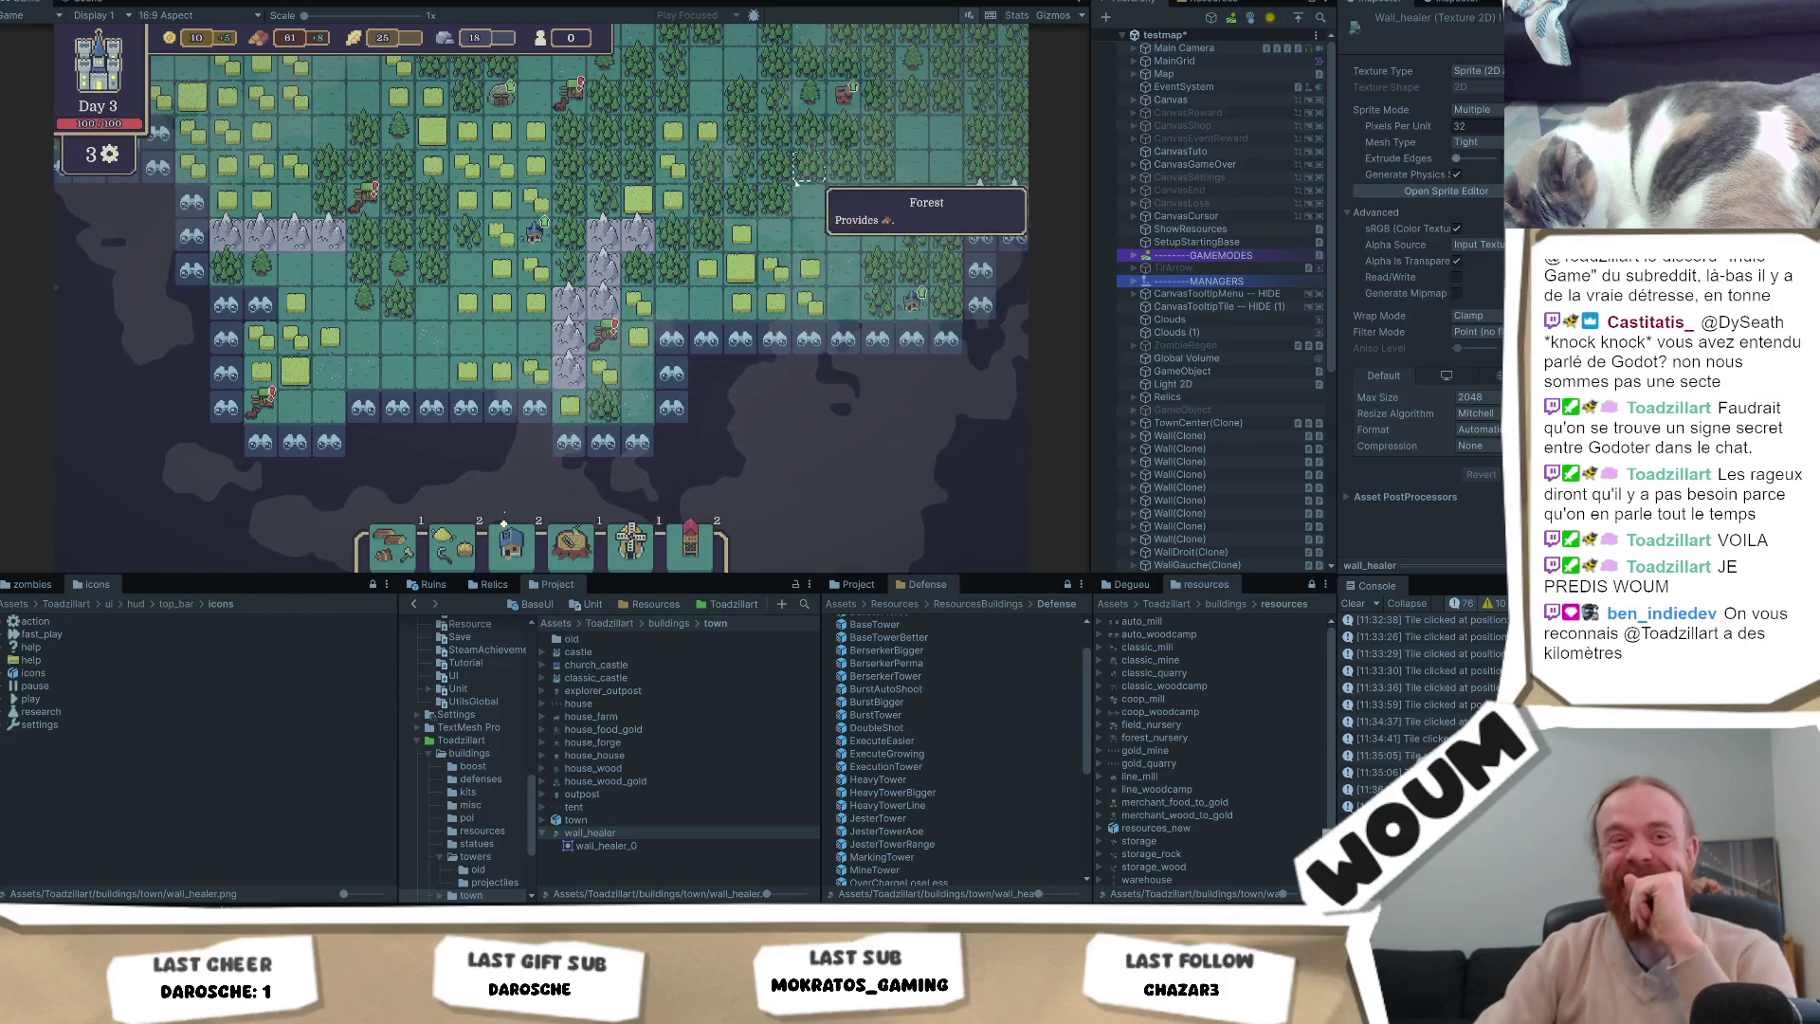
Pan across the explored forests, wheat fields and mountains to the lower-right fog border
key("w")
key("d")
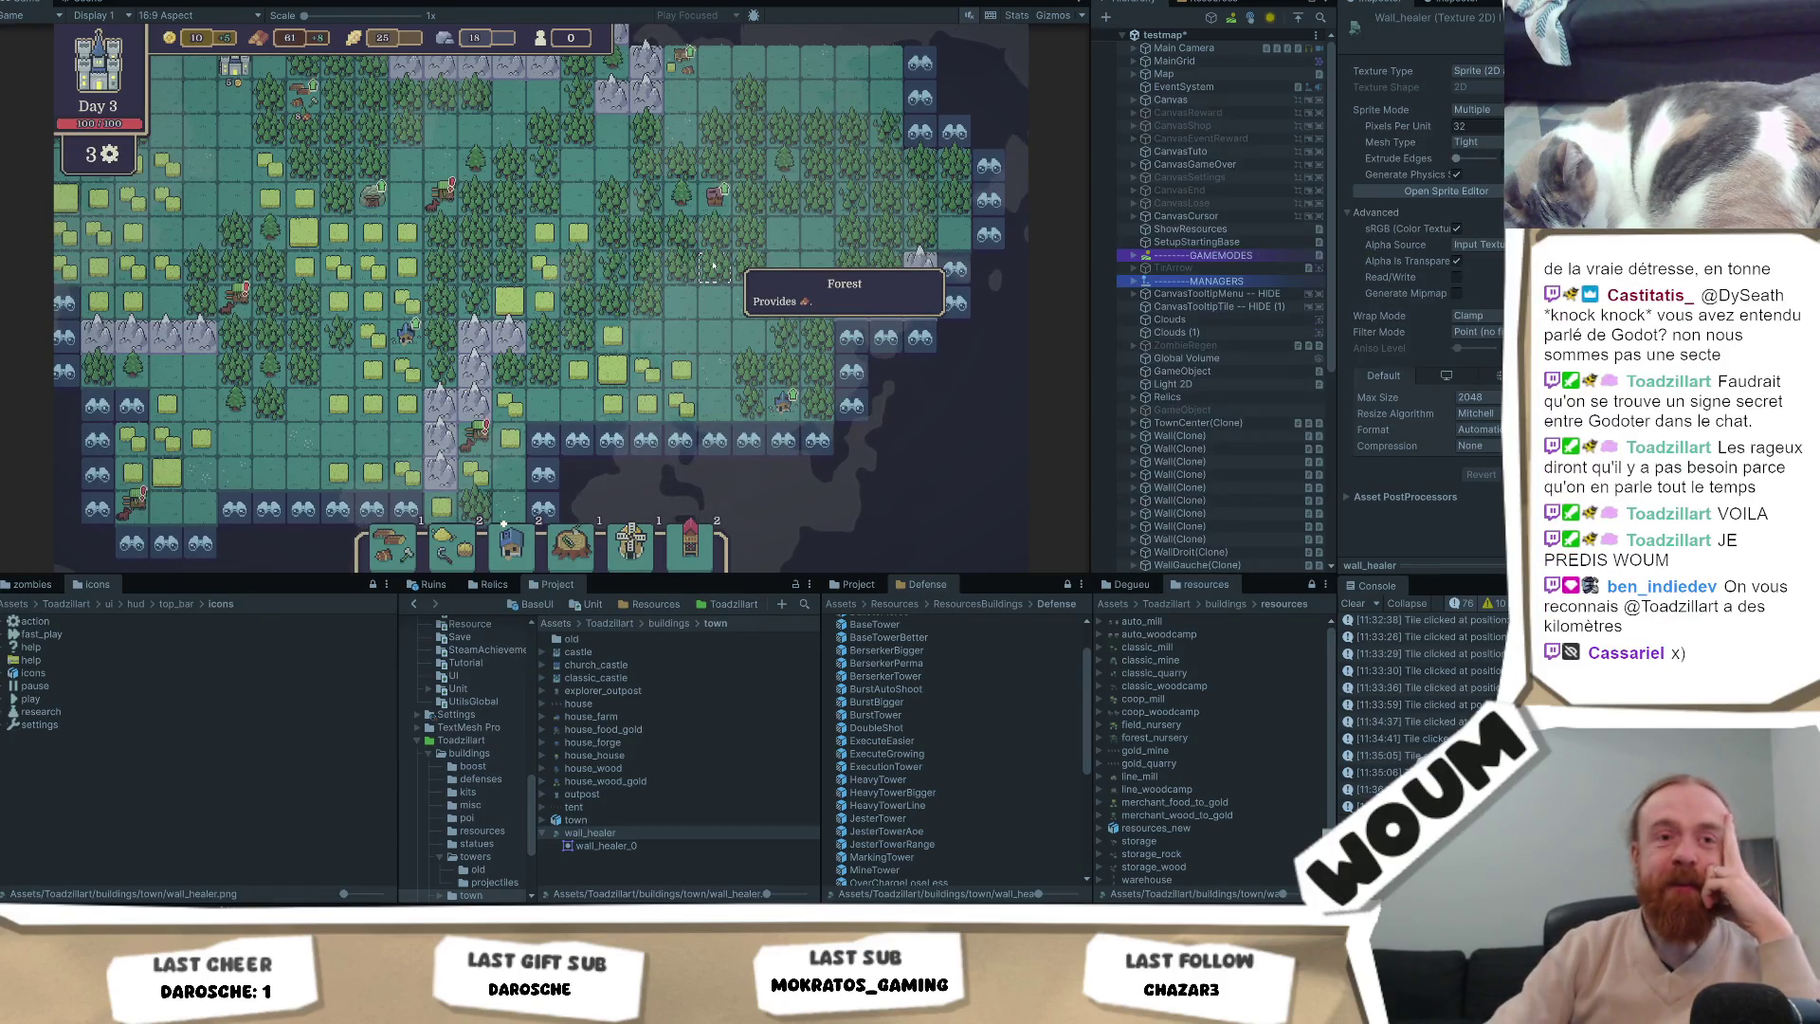
key("w")
key("a")
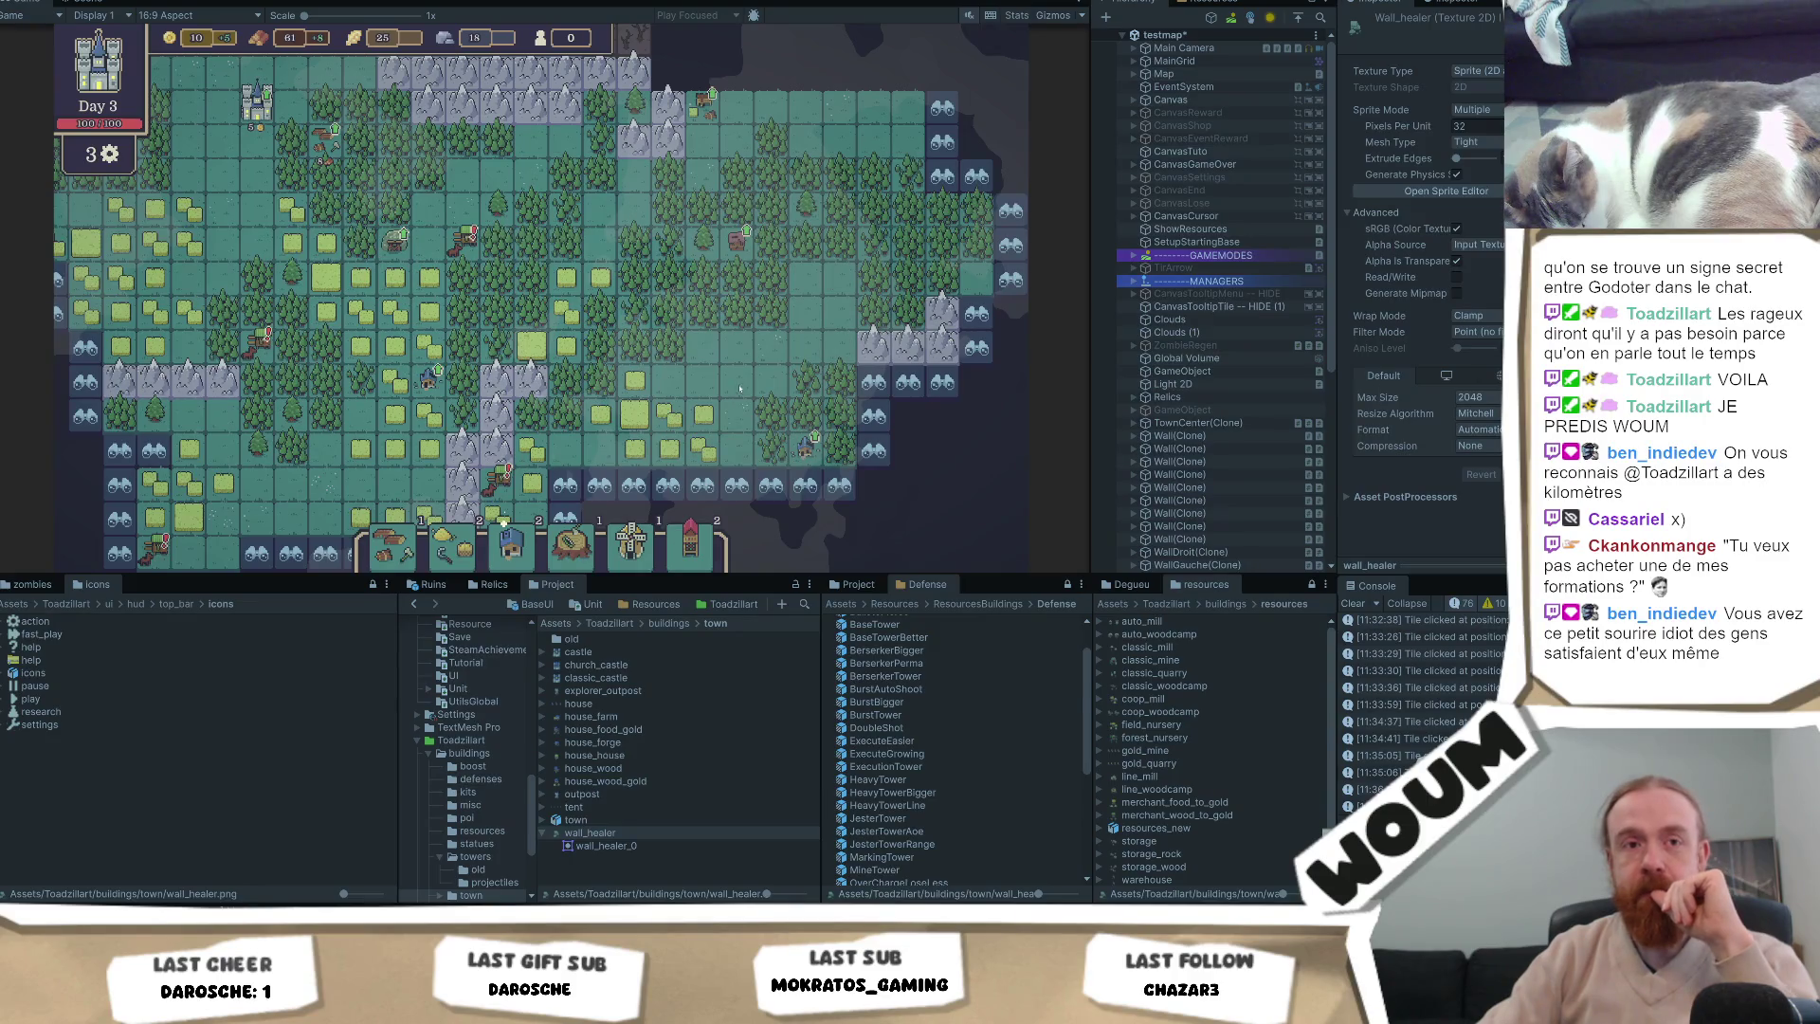
left_click_drag(743, 381, 646, 246)
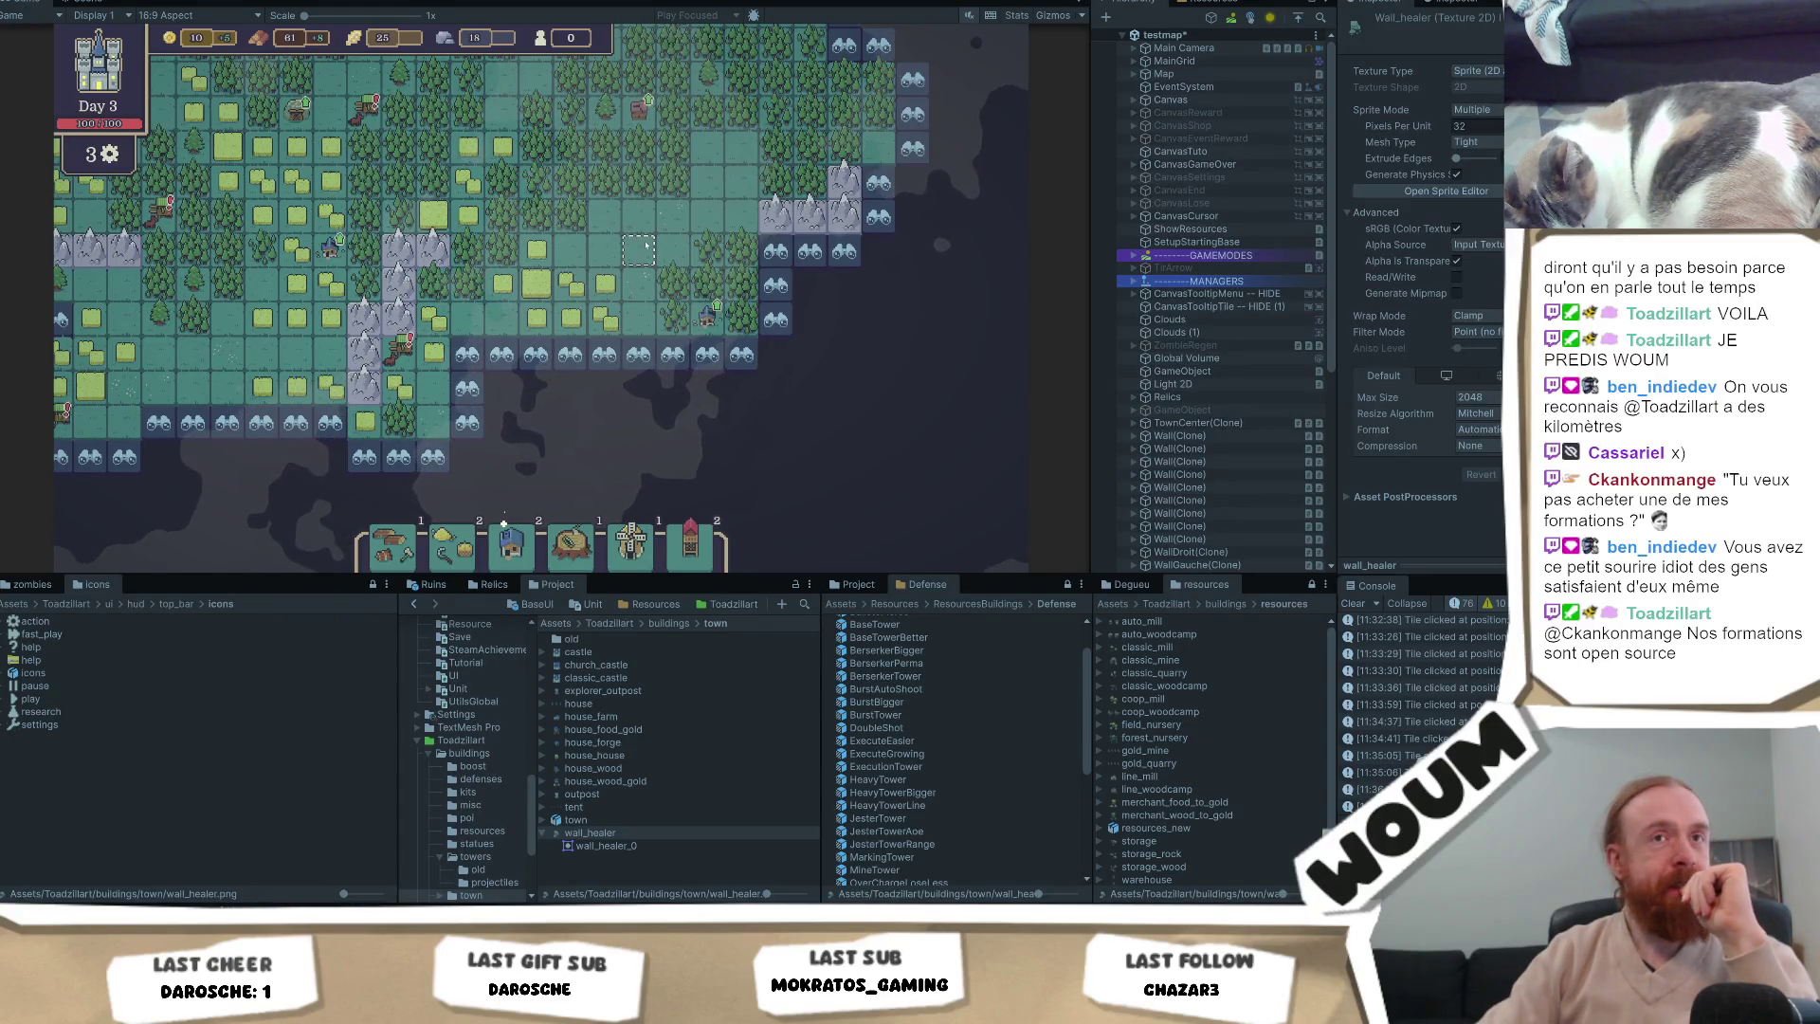
mouse_move(467, 282)
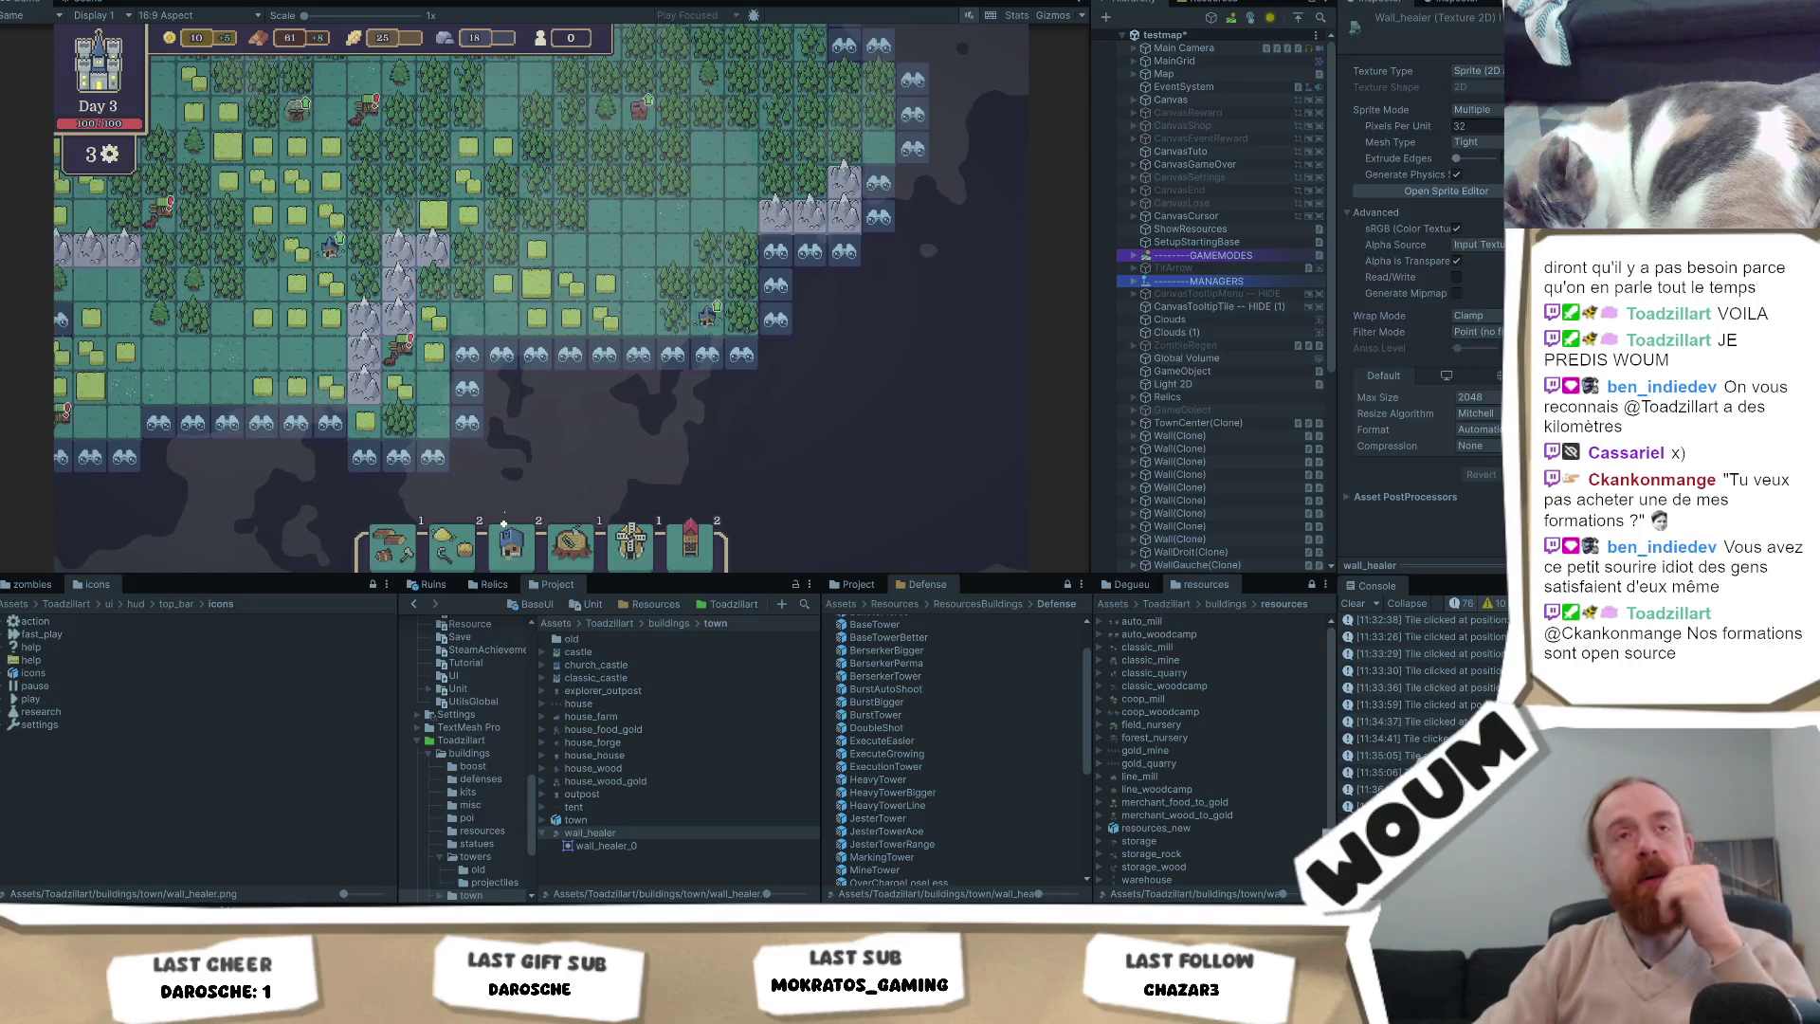
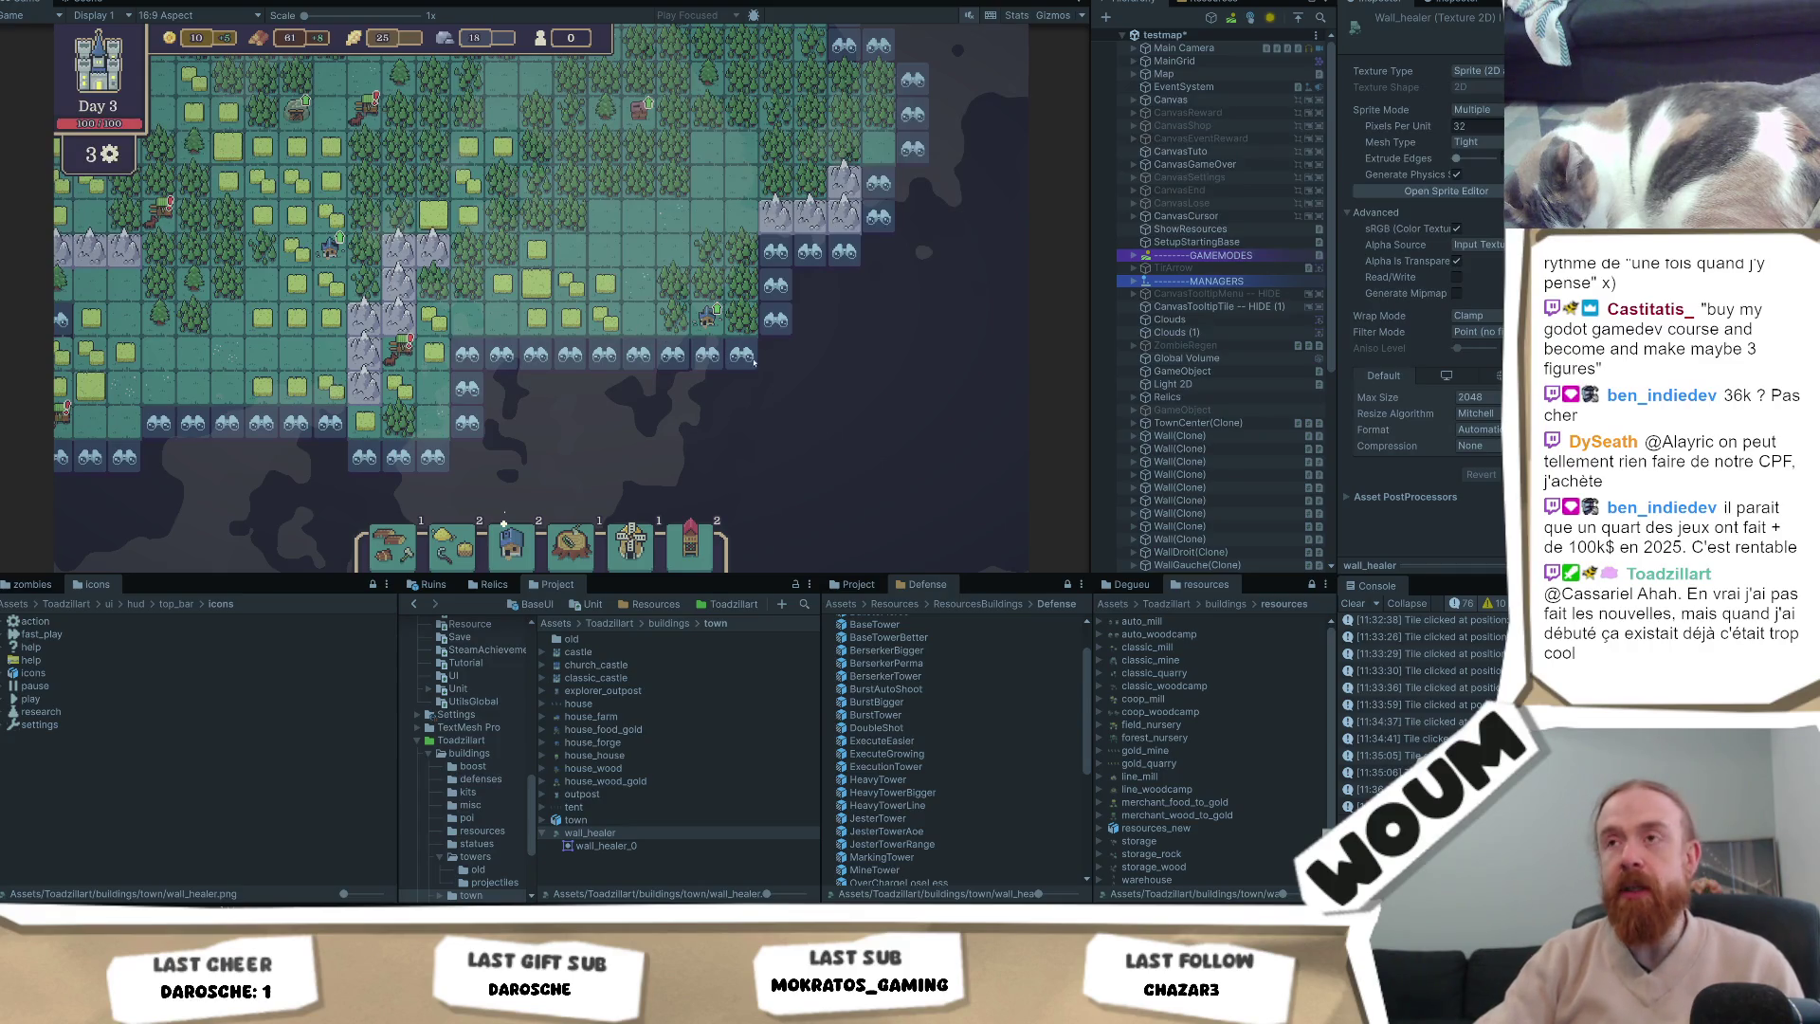
Inspect a map tile in the running game, then switch to the Udemy Steam-publishing course
left_click(161, 352)
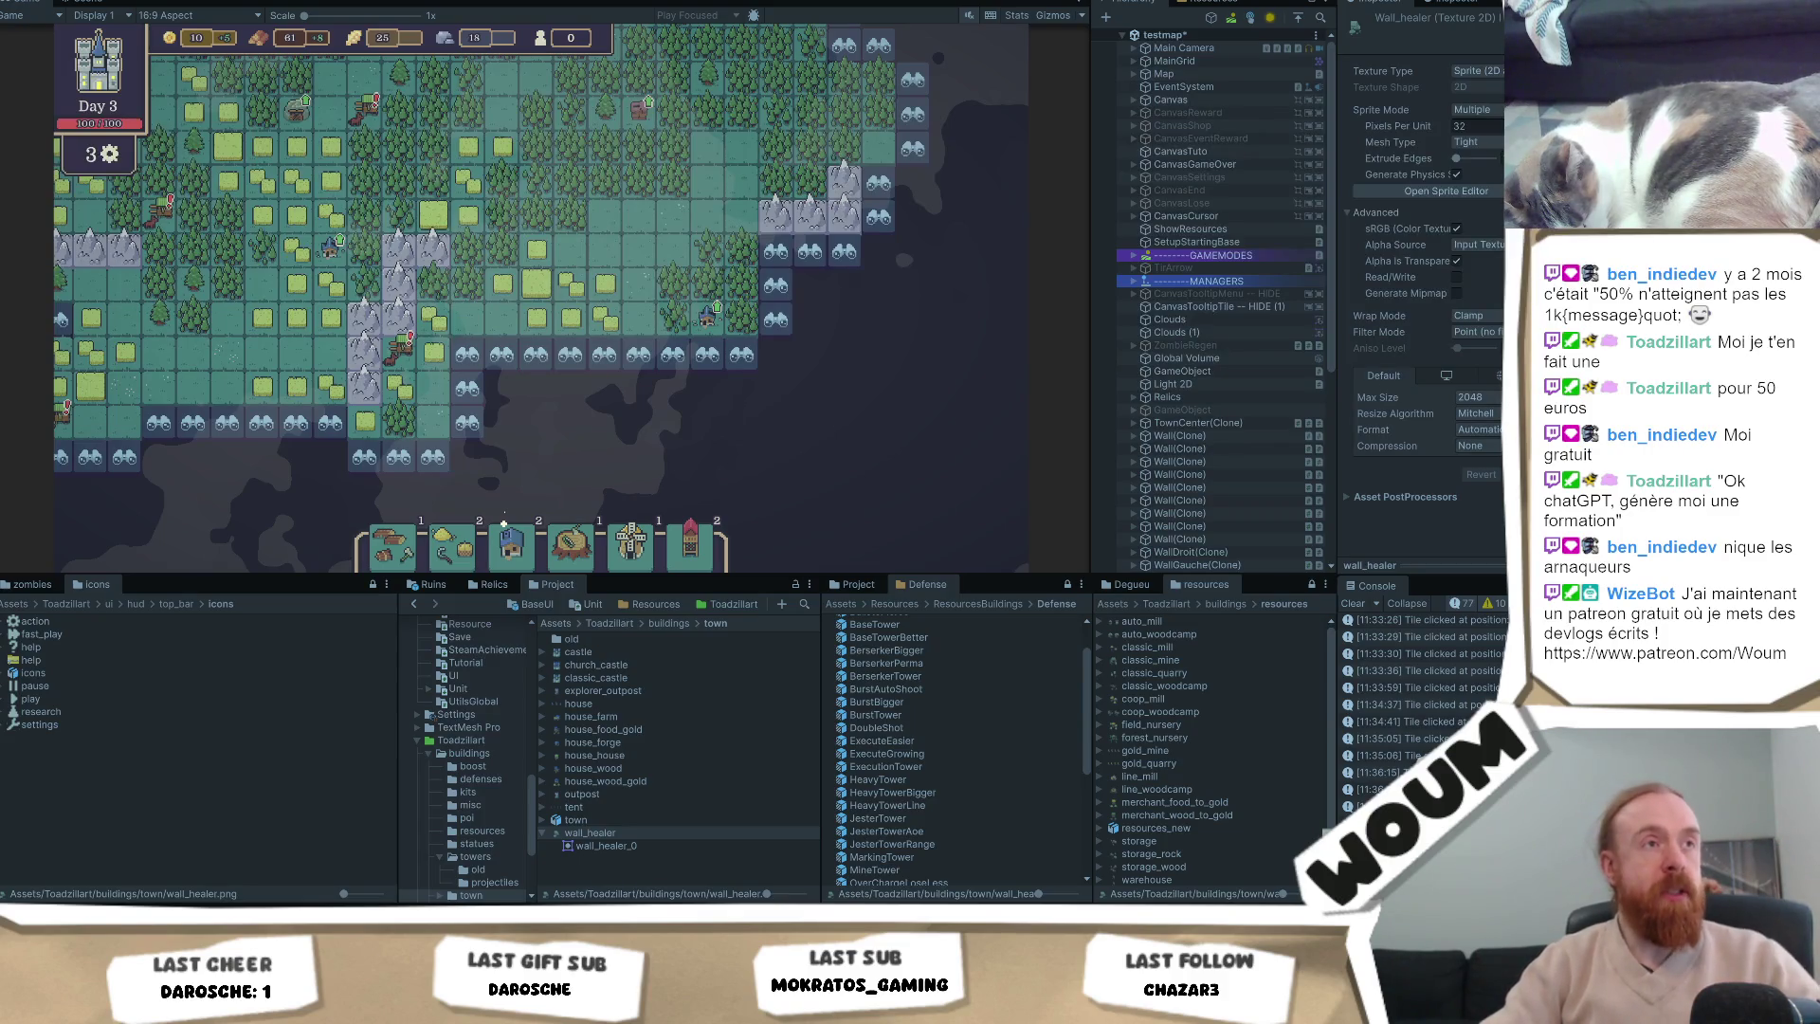
key("alt+Tab")
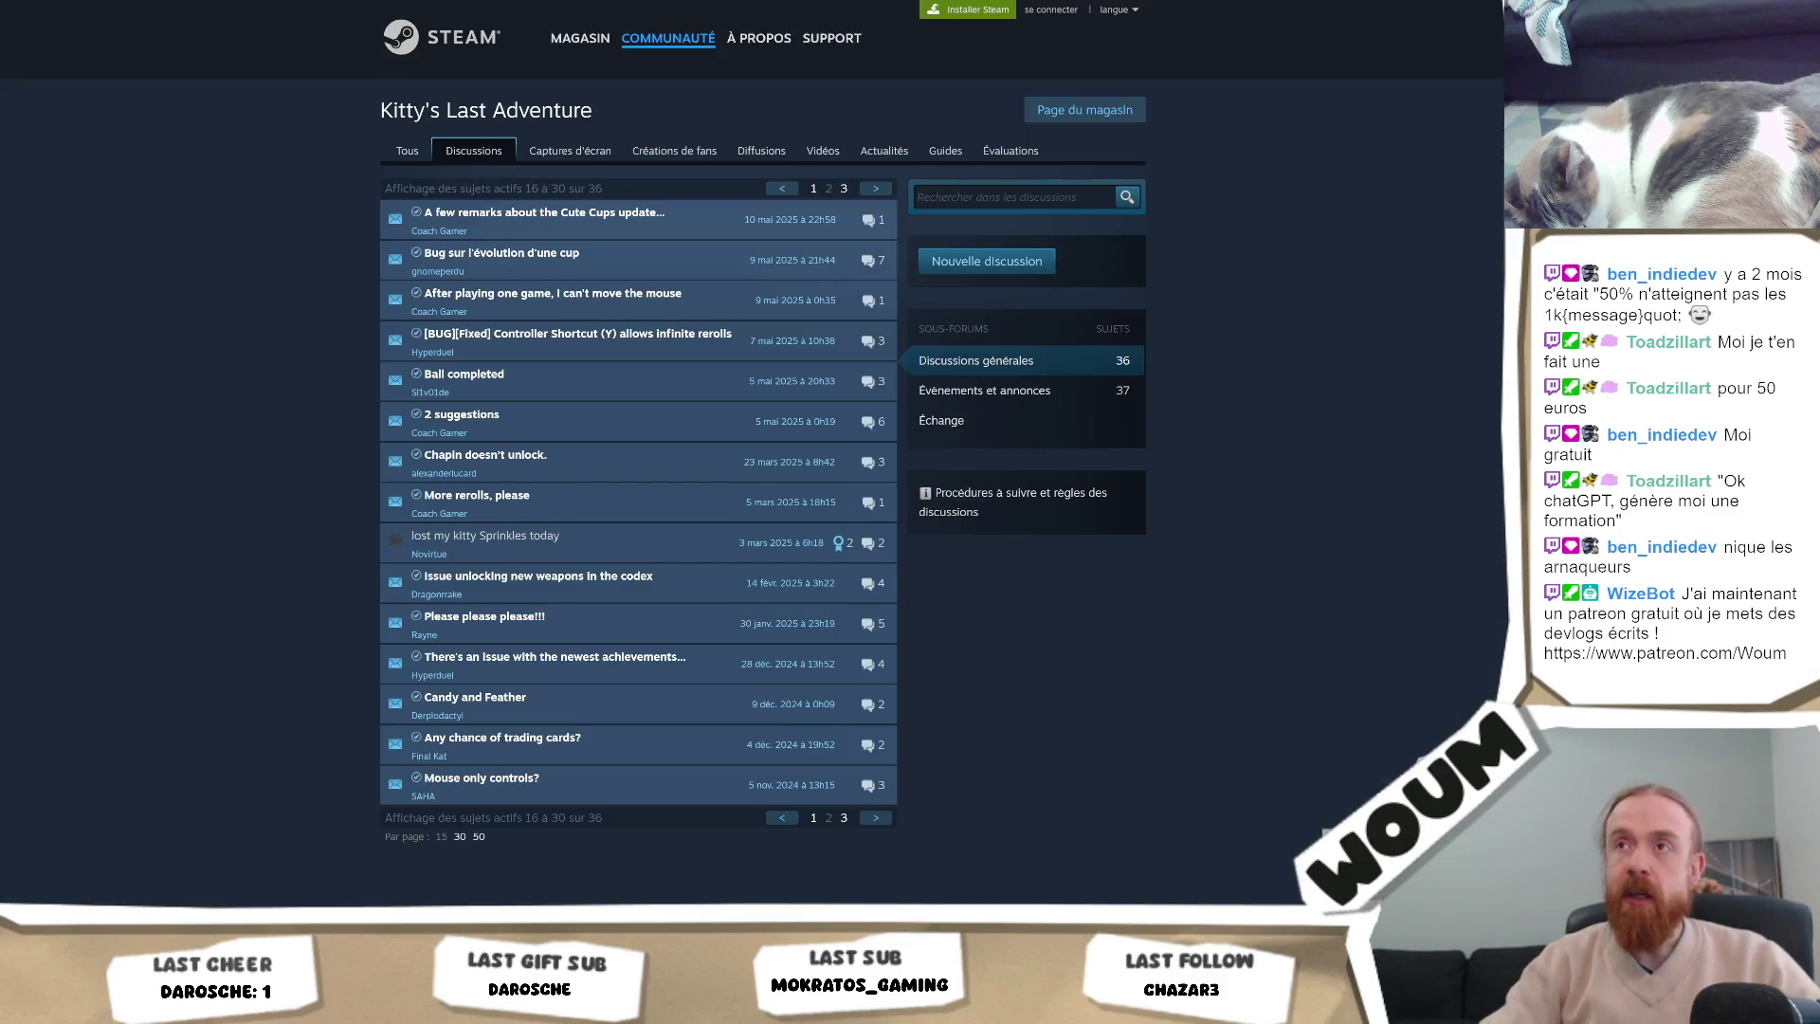
key("alt+Tab")
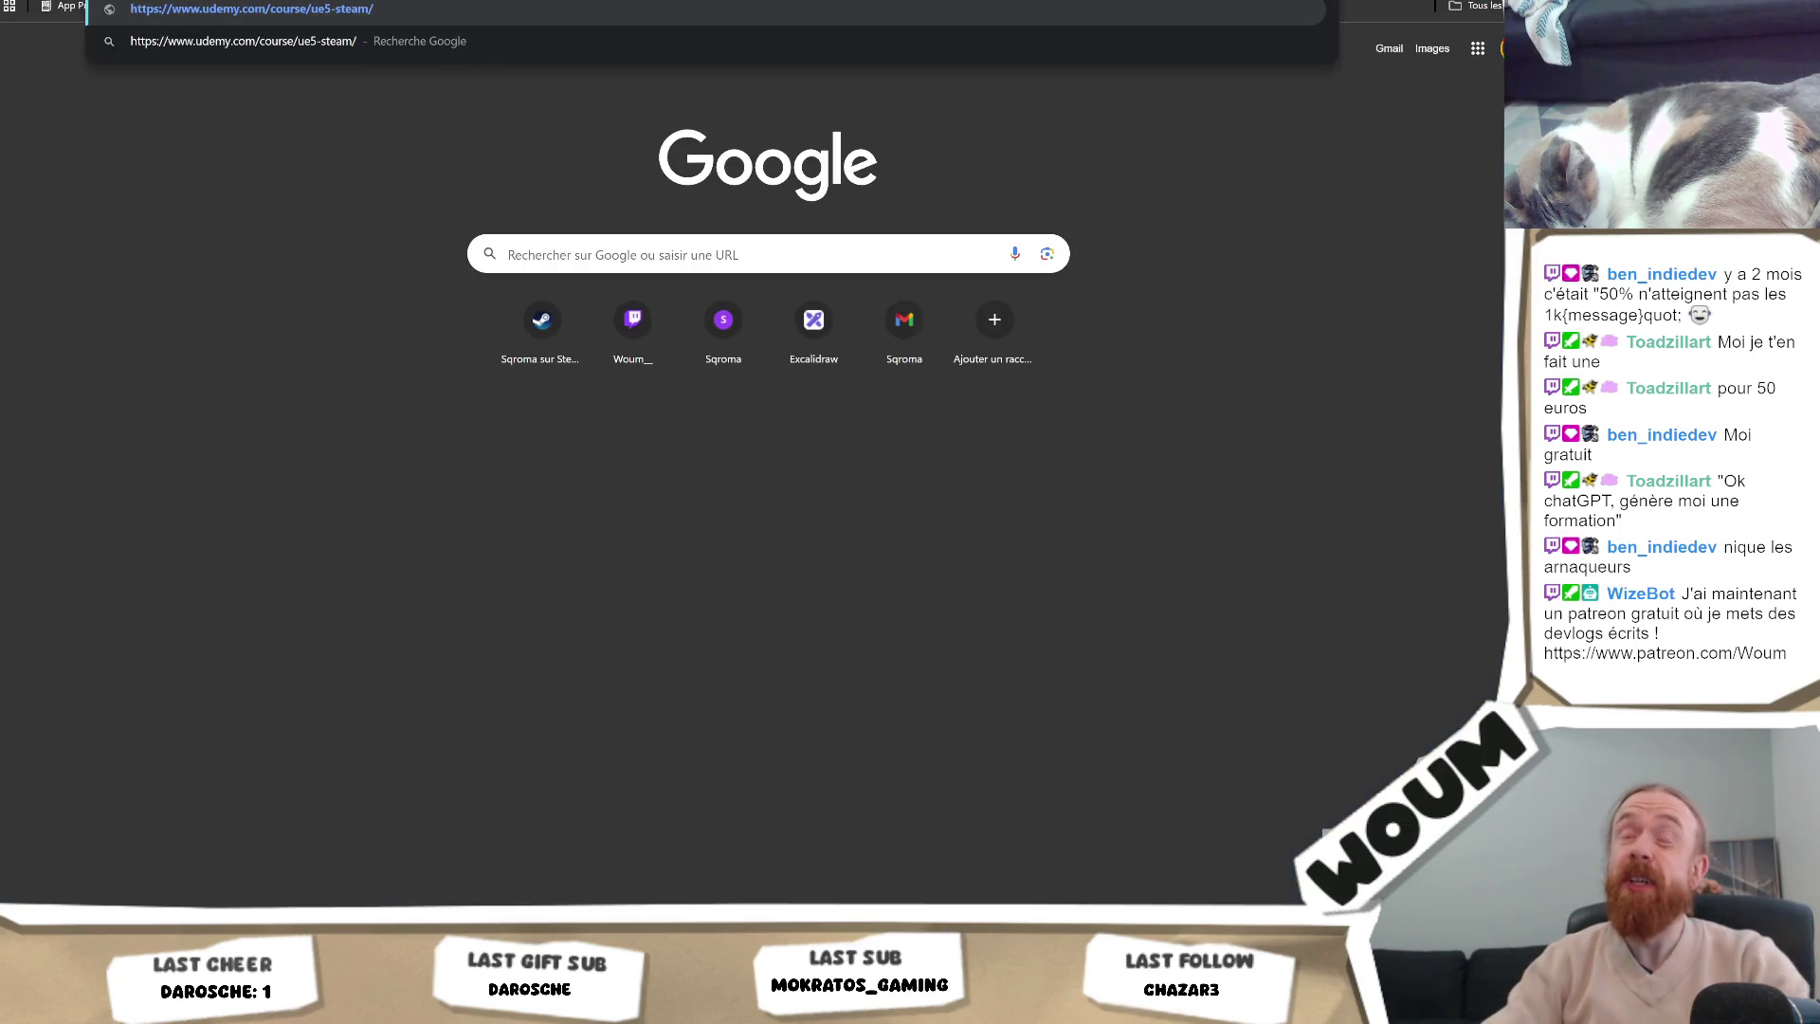
scroll(606, 403, "down", 6)
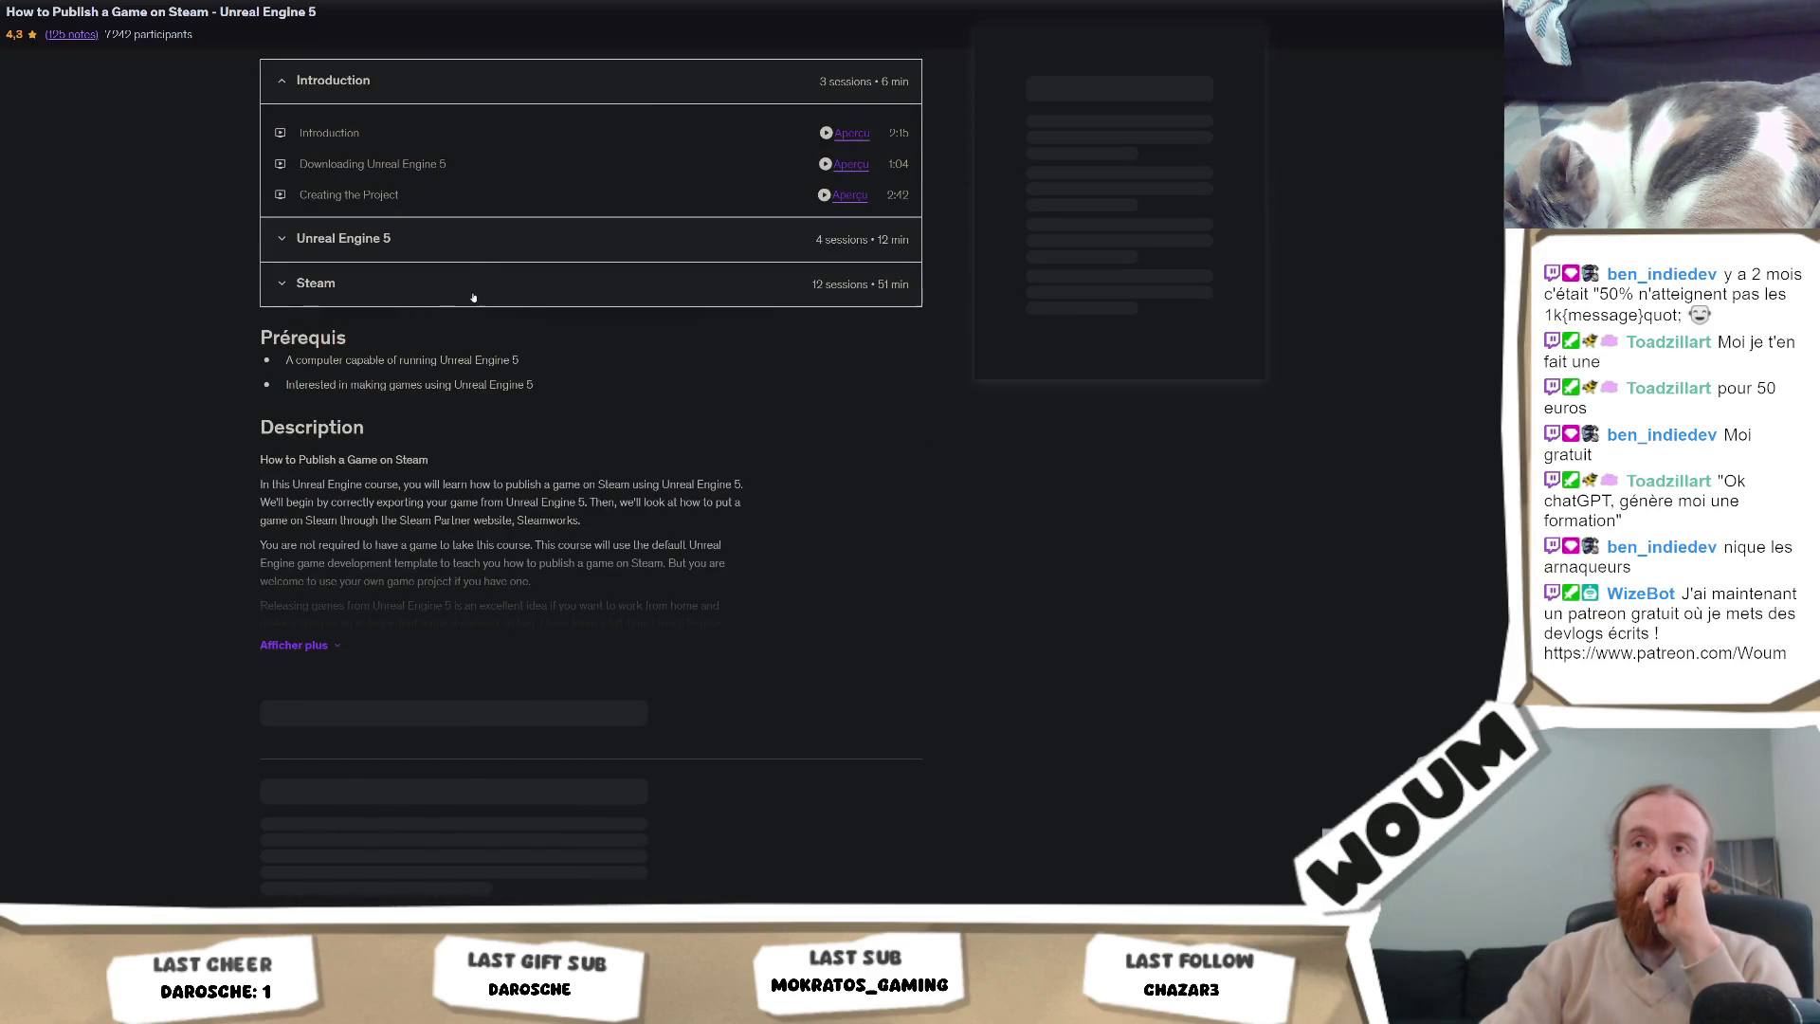
Expand the course's Steam section and select its lesson titles, including The Checklist
left_click(473, 297)
mouse_move(294, 307)
left_mouse_down()
mouse_move(336, 371)
mouse_move(446, 434)
mouse_move(445, 559)
left_mouse_up()
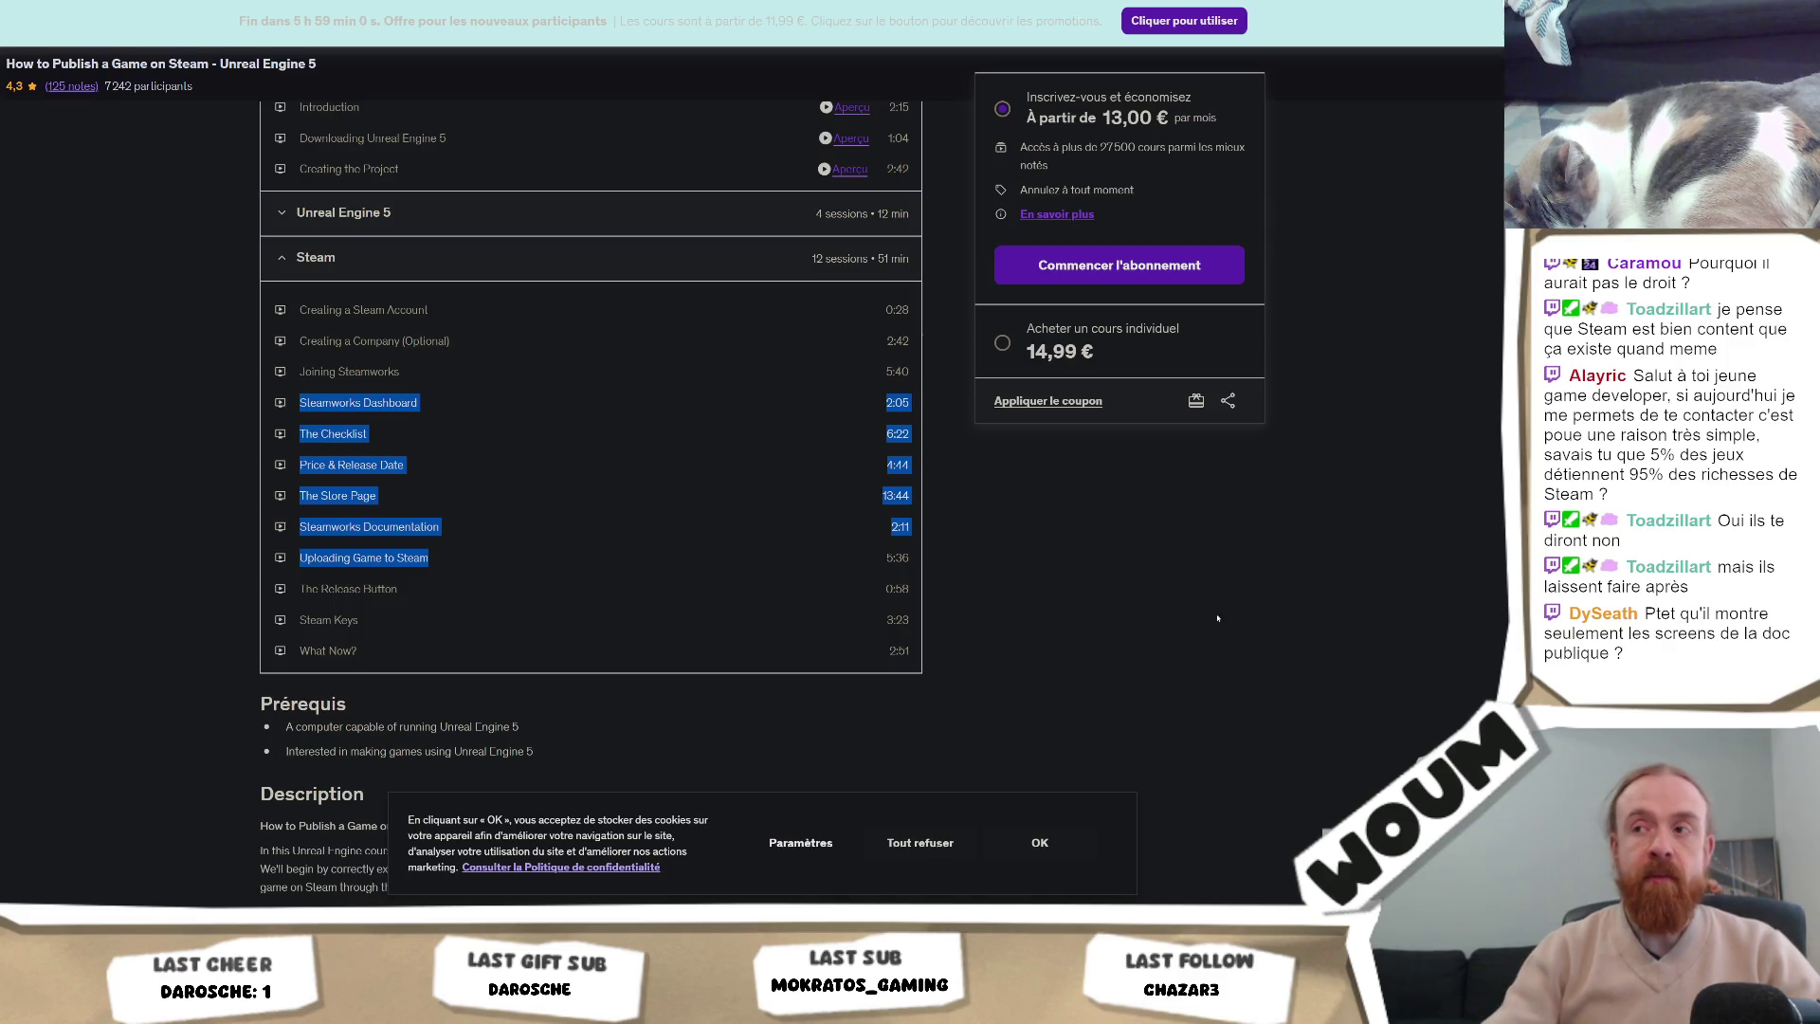
left_click(1076, 621)
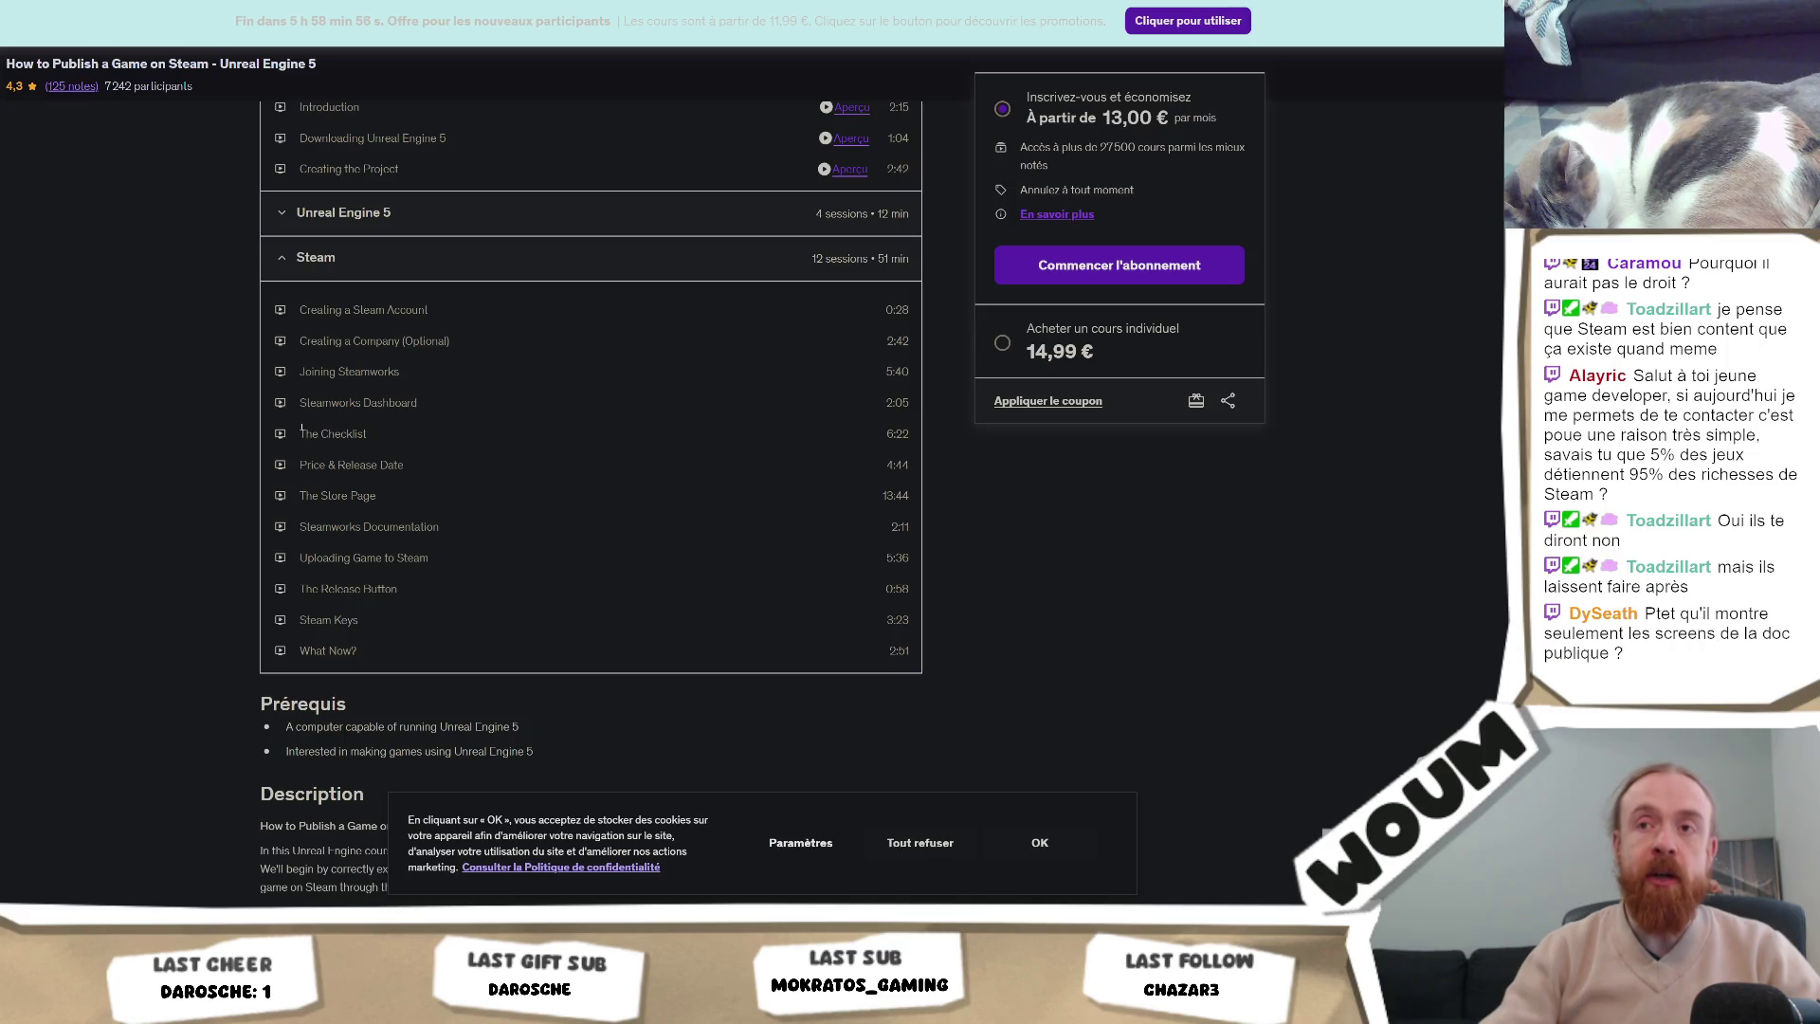
left_click_drag(299, 433, 399, 432)
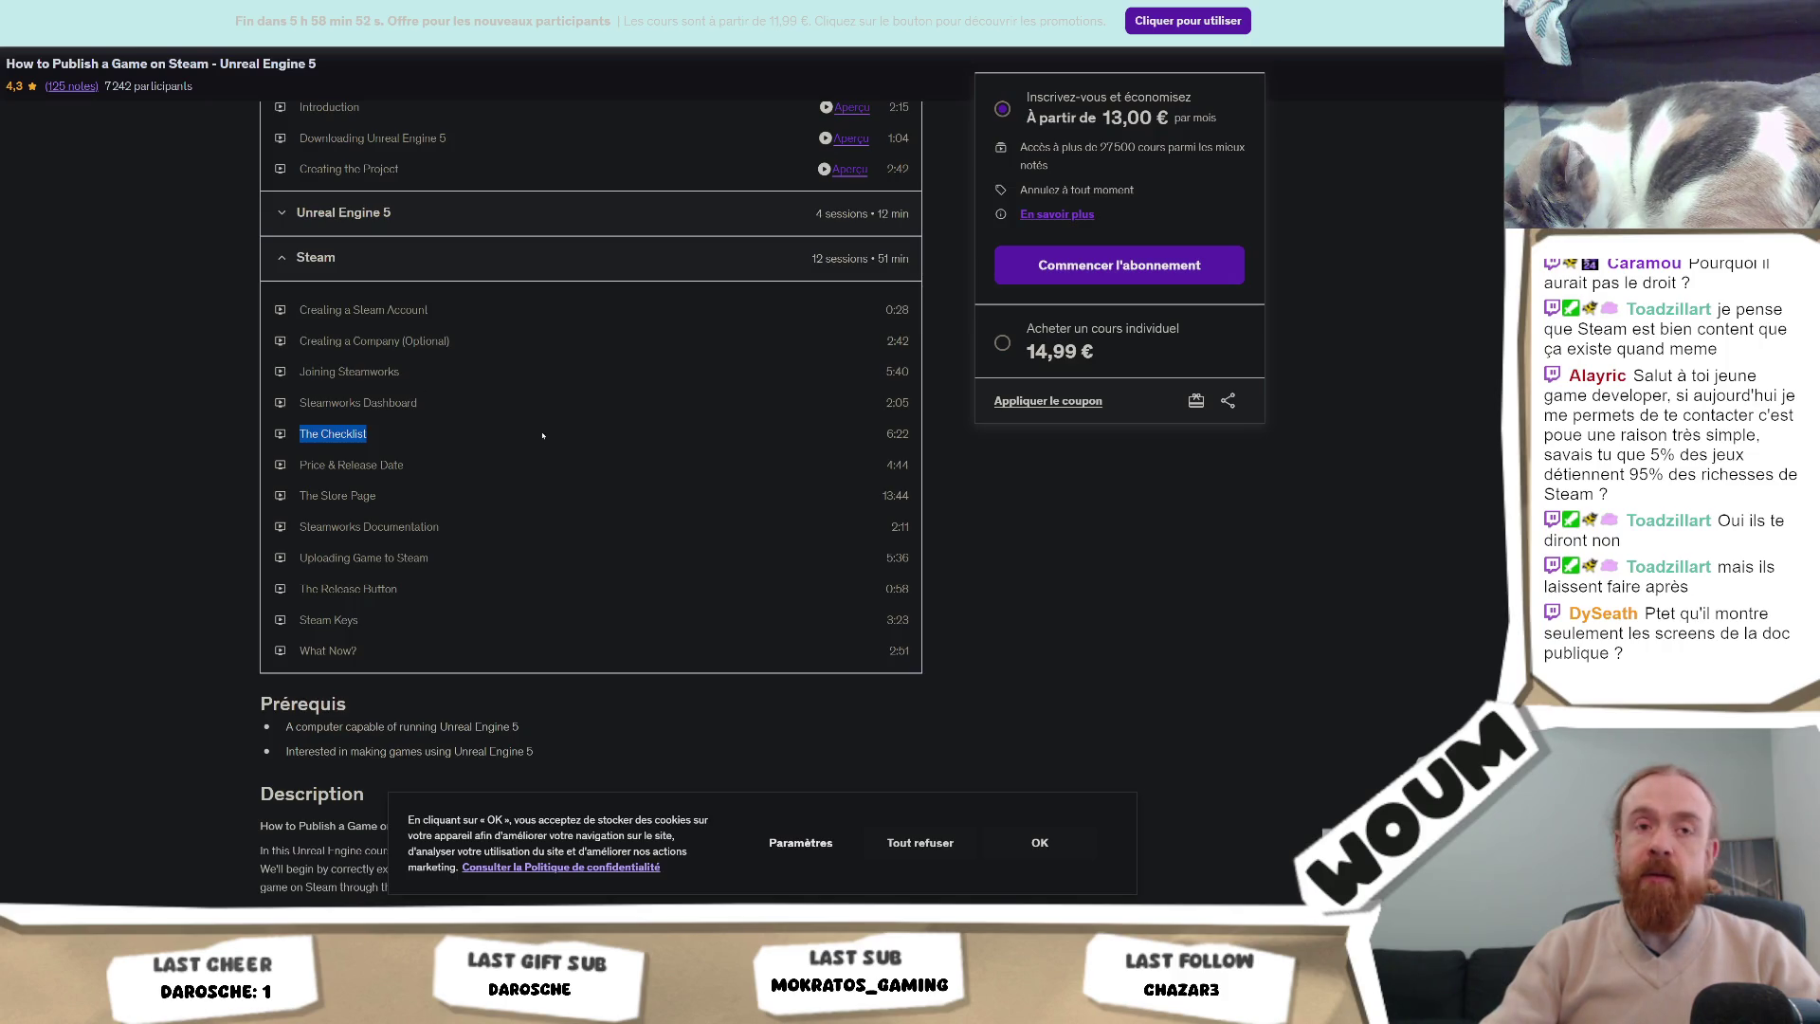
Scroll through the Steam lessons, then collapse the Steam section
scroll(949, 537, "down", 7)
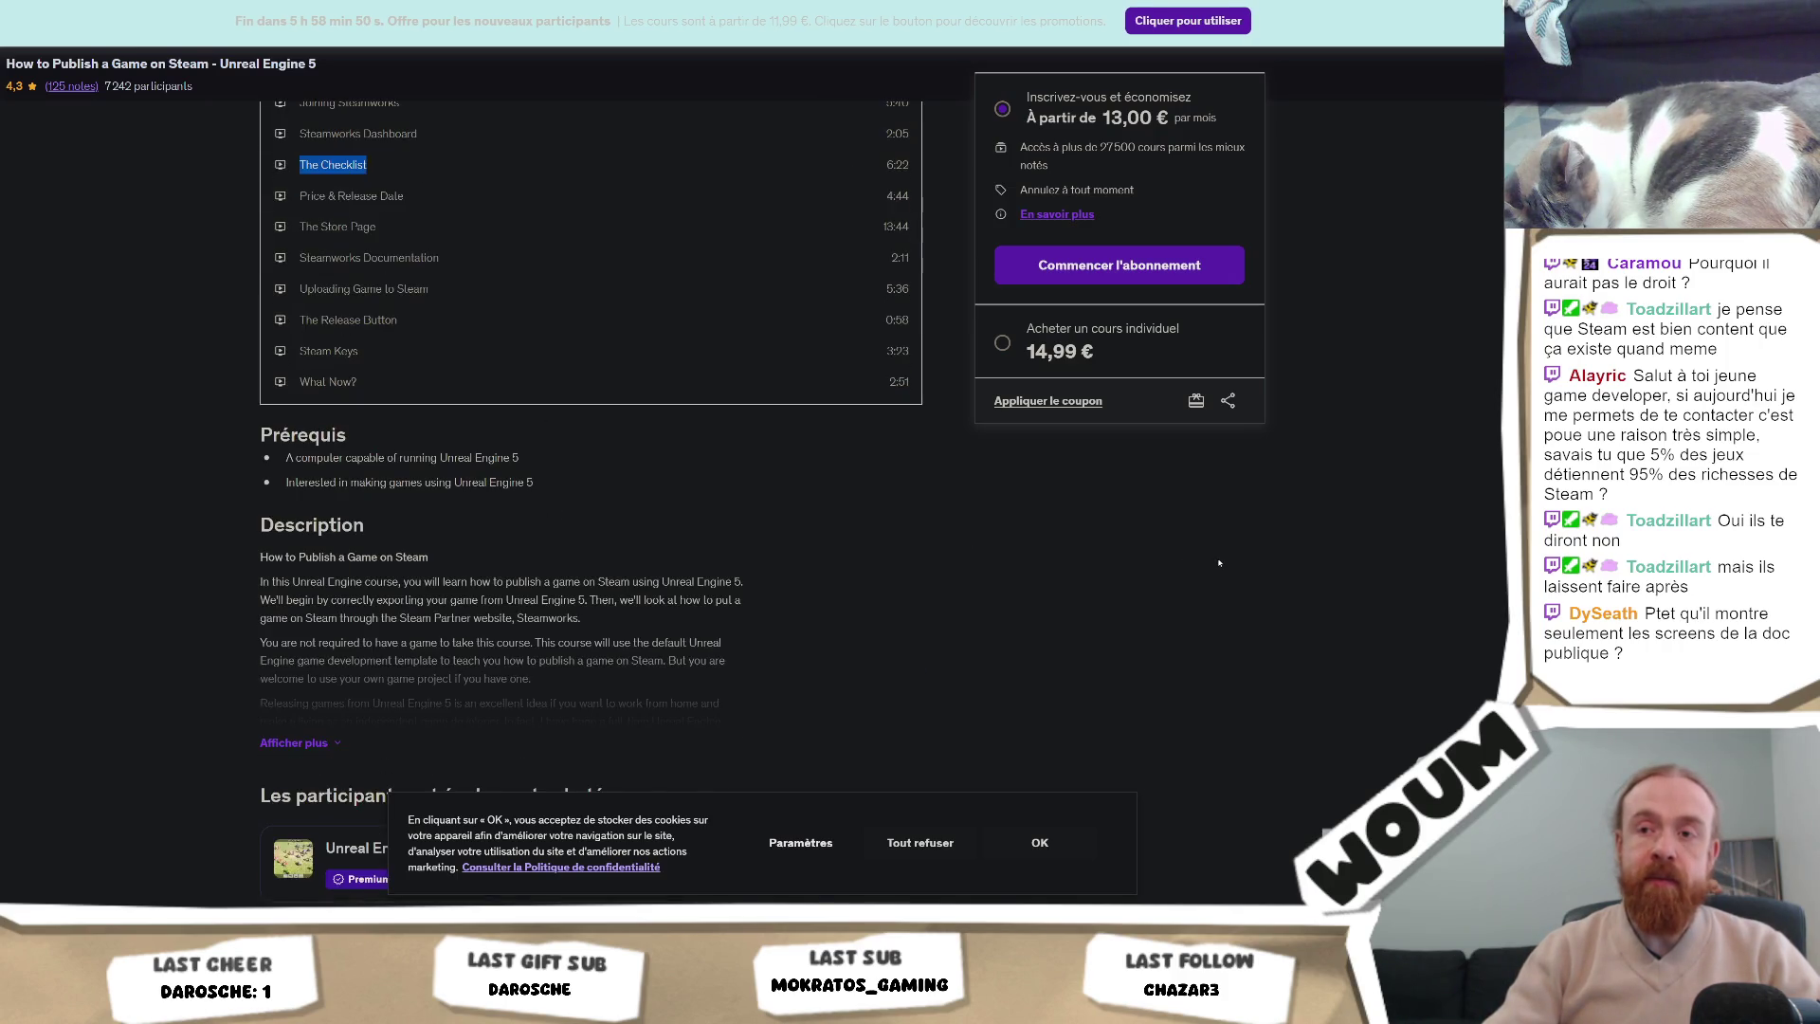
scroll(1219, 563, "down", 1)
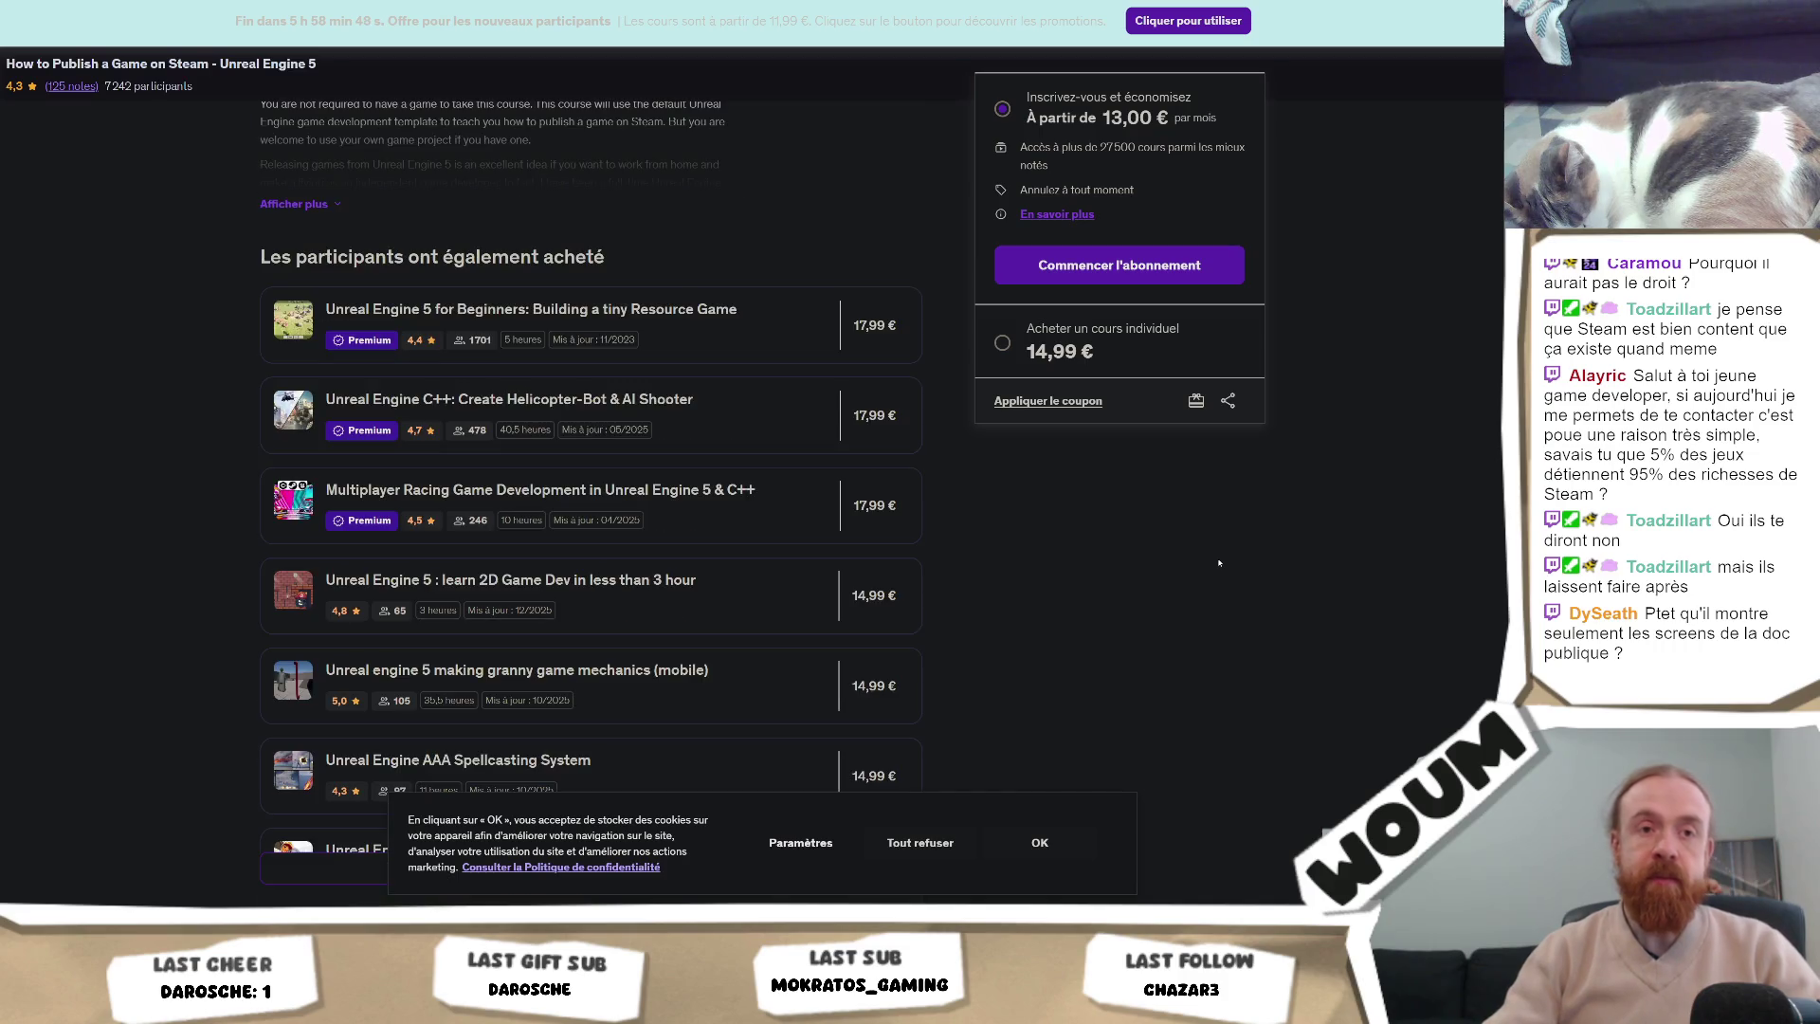
scroll(1214, 563, "up", 11)
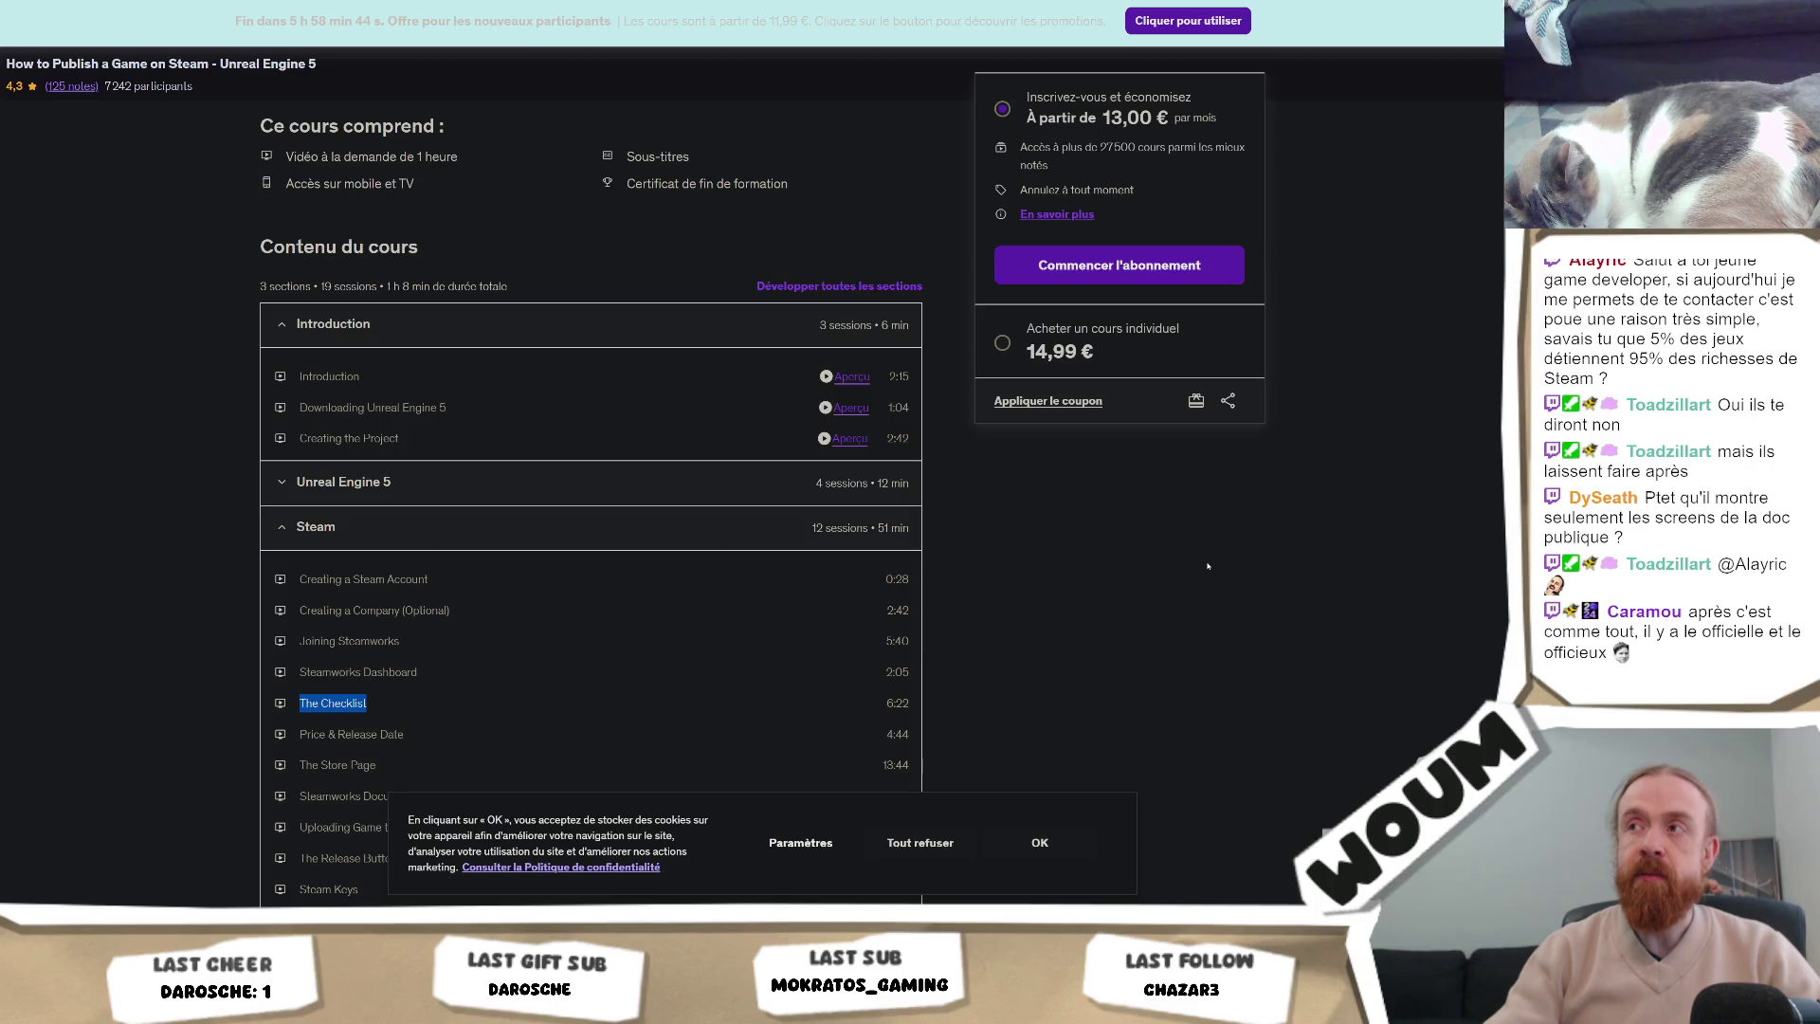
scroll(1207, 566, "up", 5)
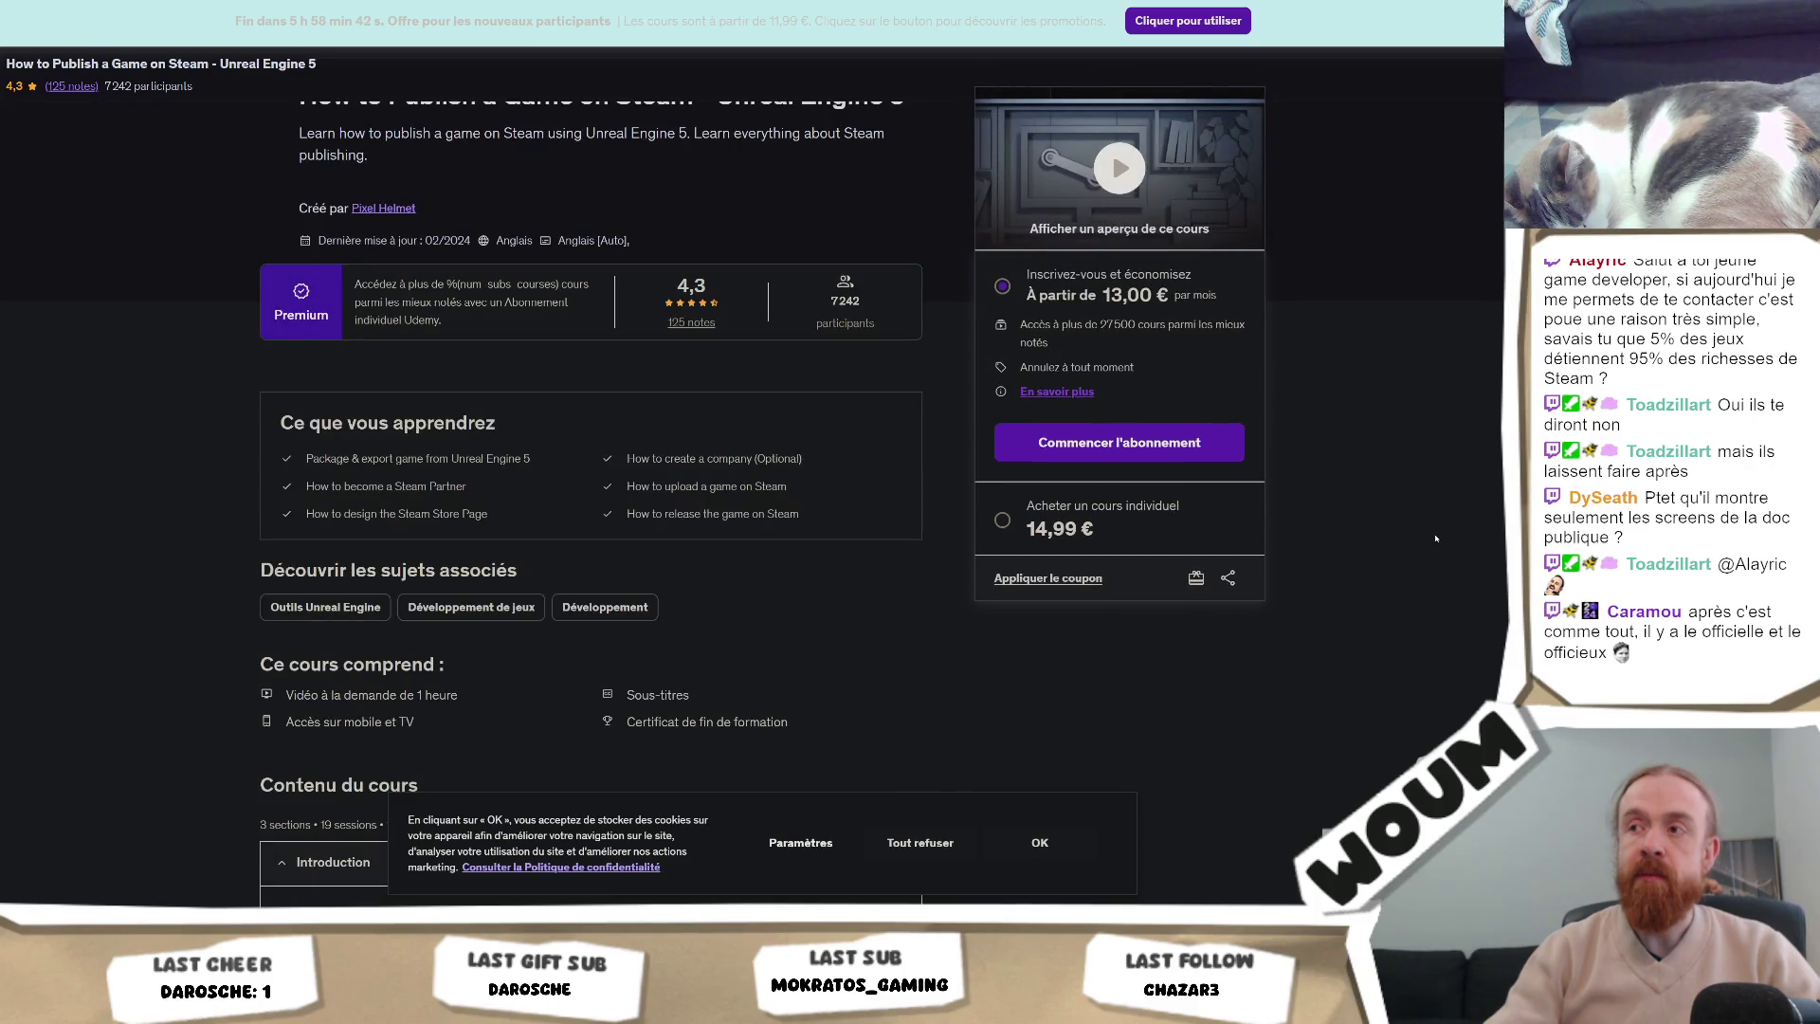
scroll(1435, 539, "down", 3)
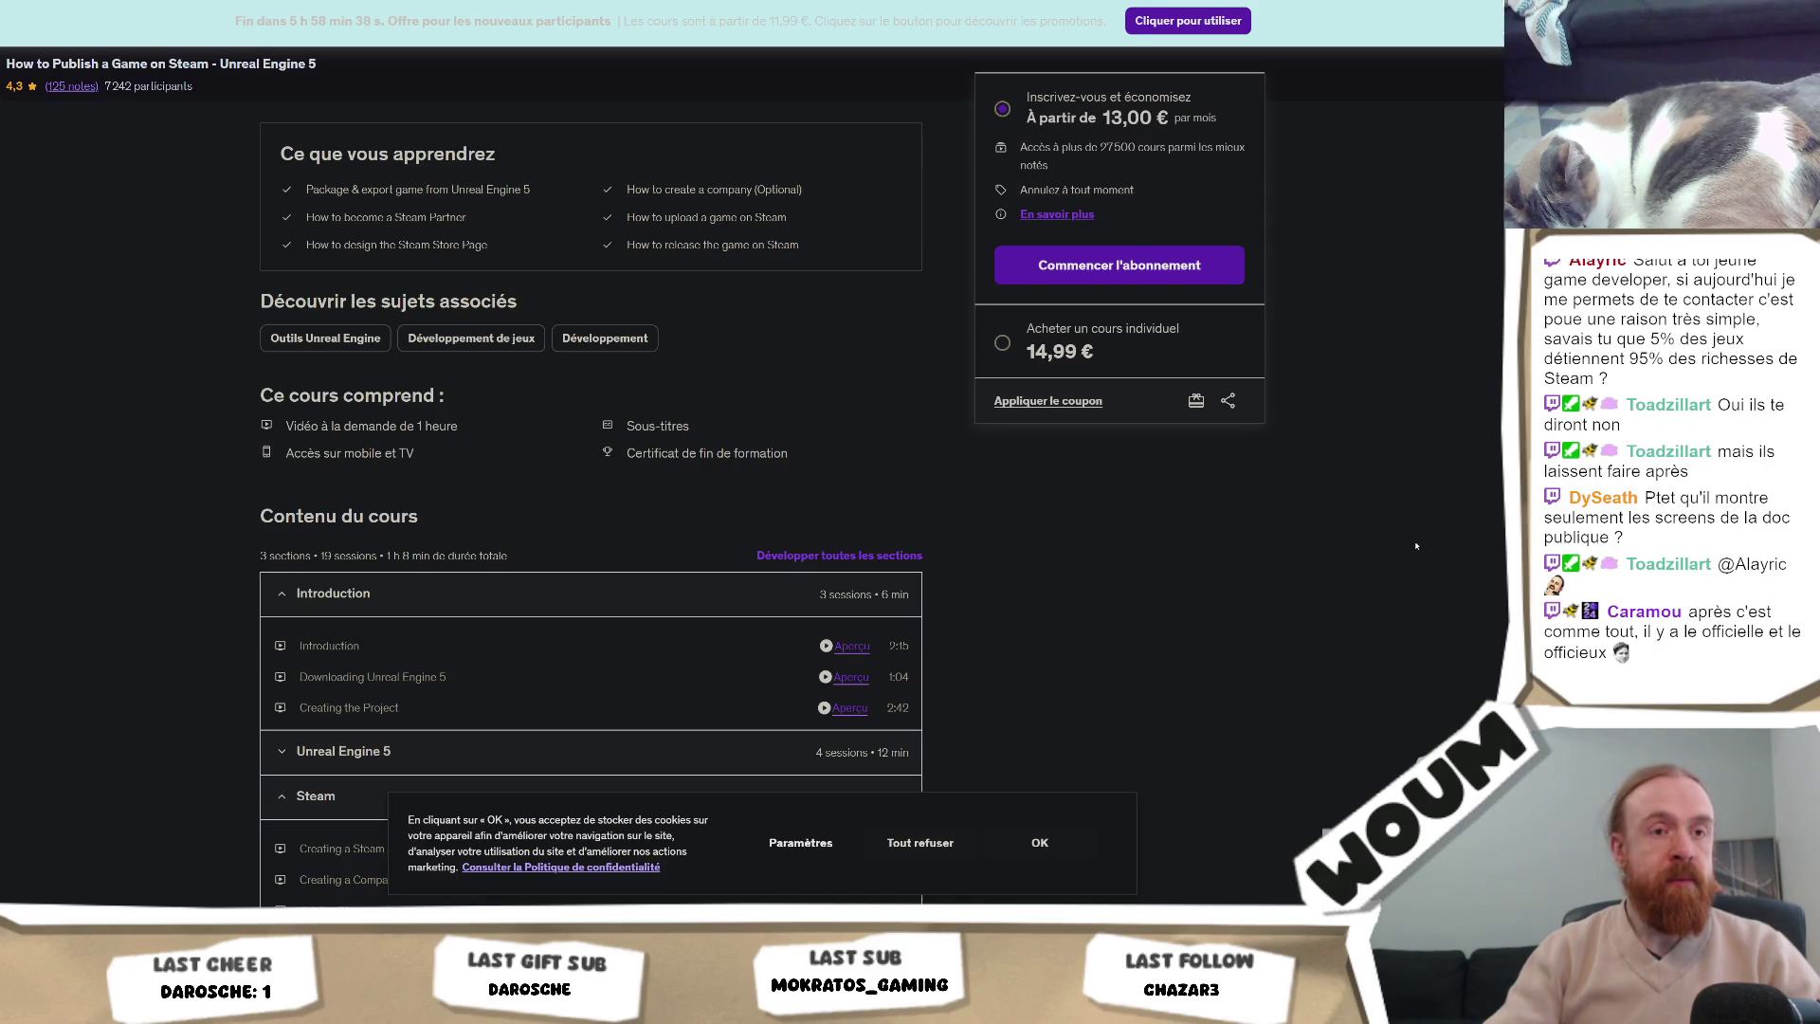
scroll(1416, 546, "down", 3)
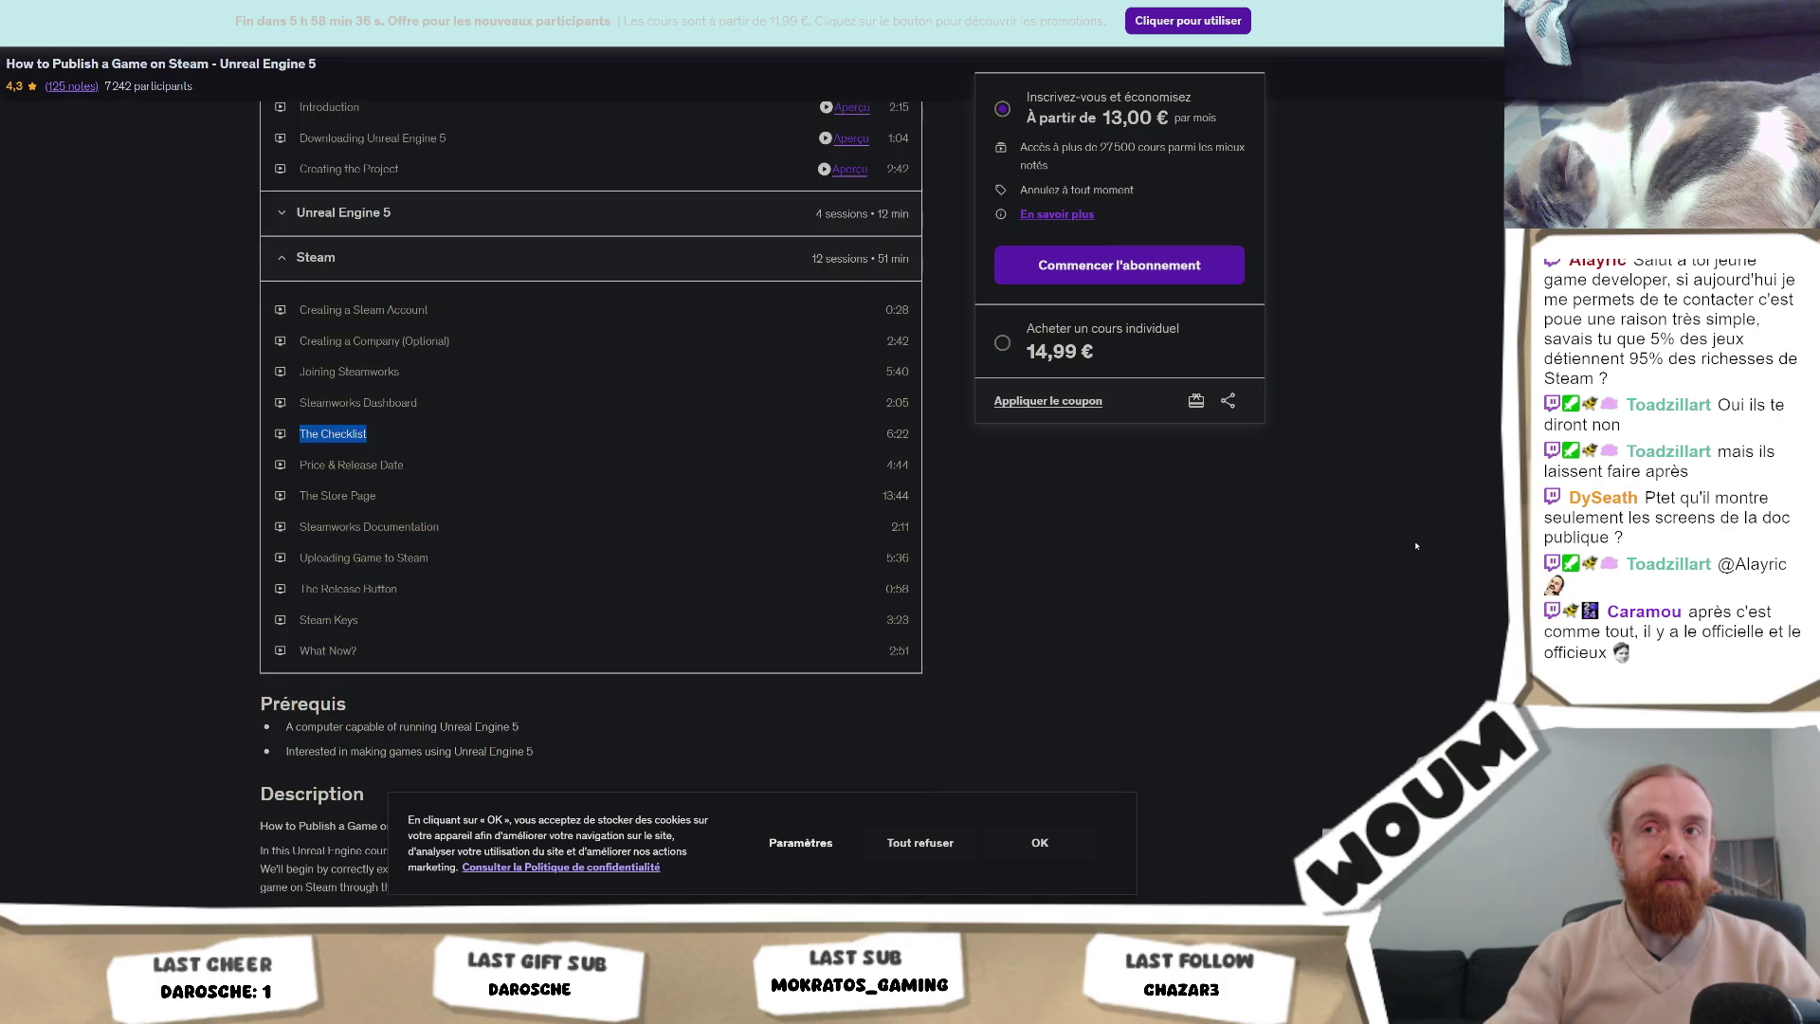
left_click(557, 538)
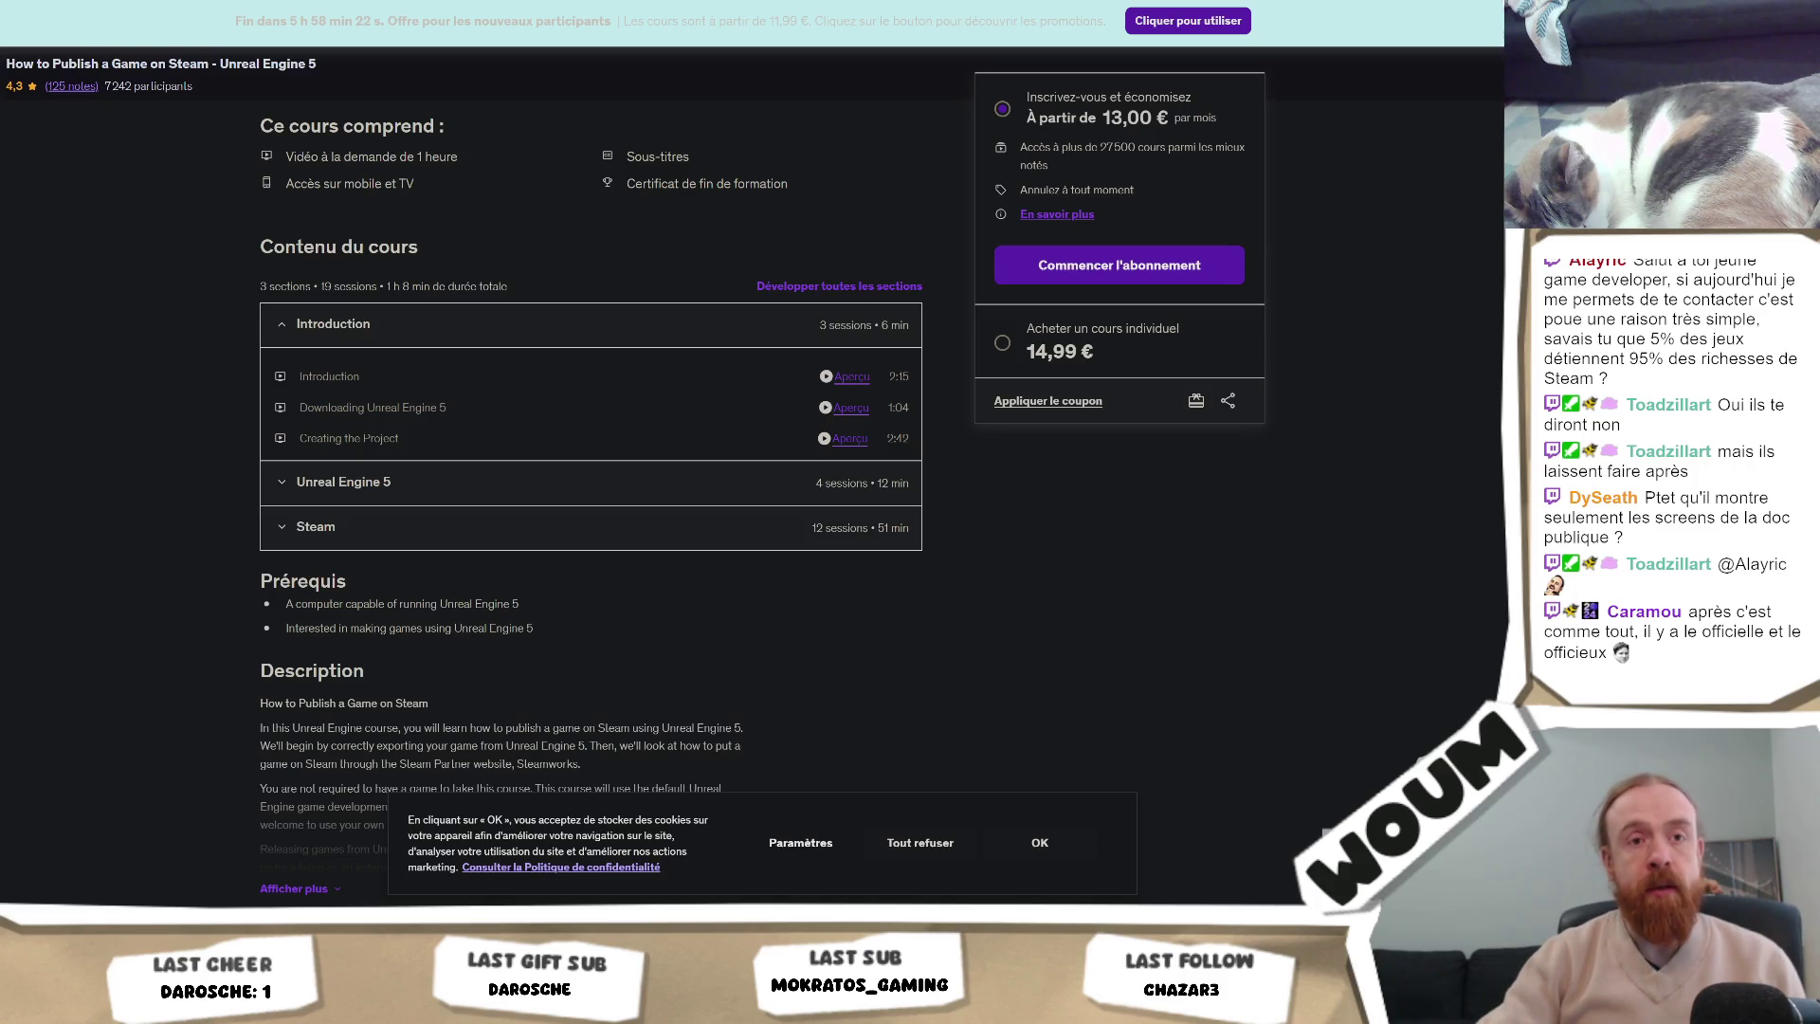
Return to the Unity editor with the running Day 3 playtest
right_click(758, 163)
left_click(163, 252)
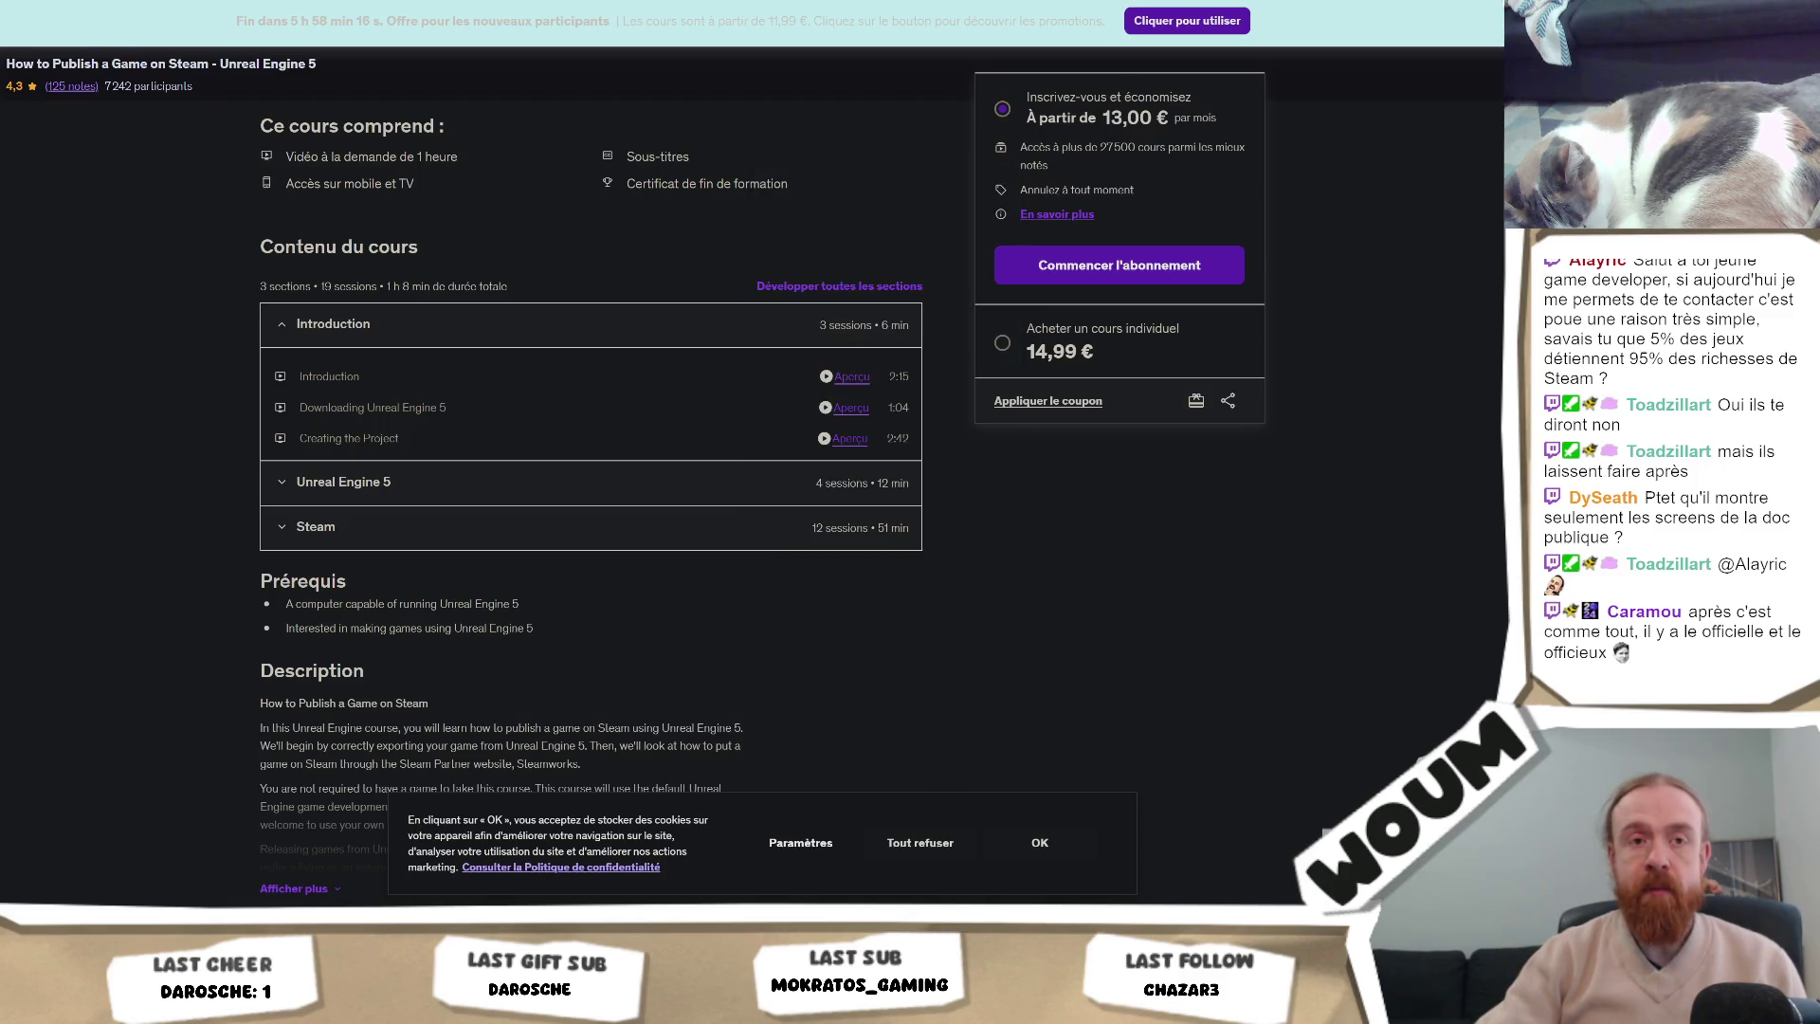
left_click(91, 844)
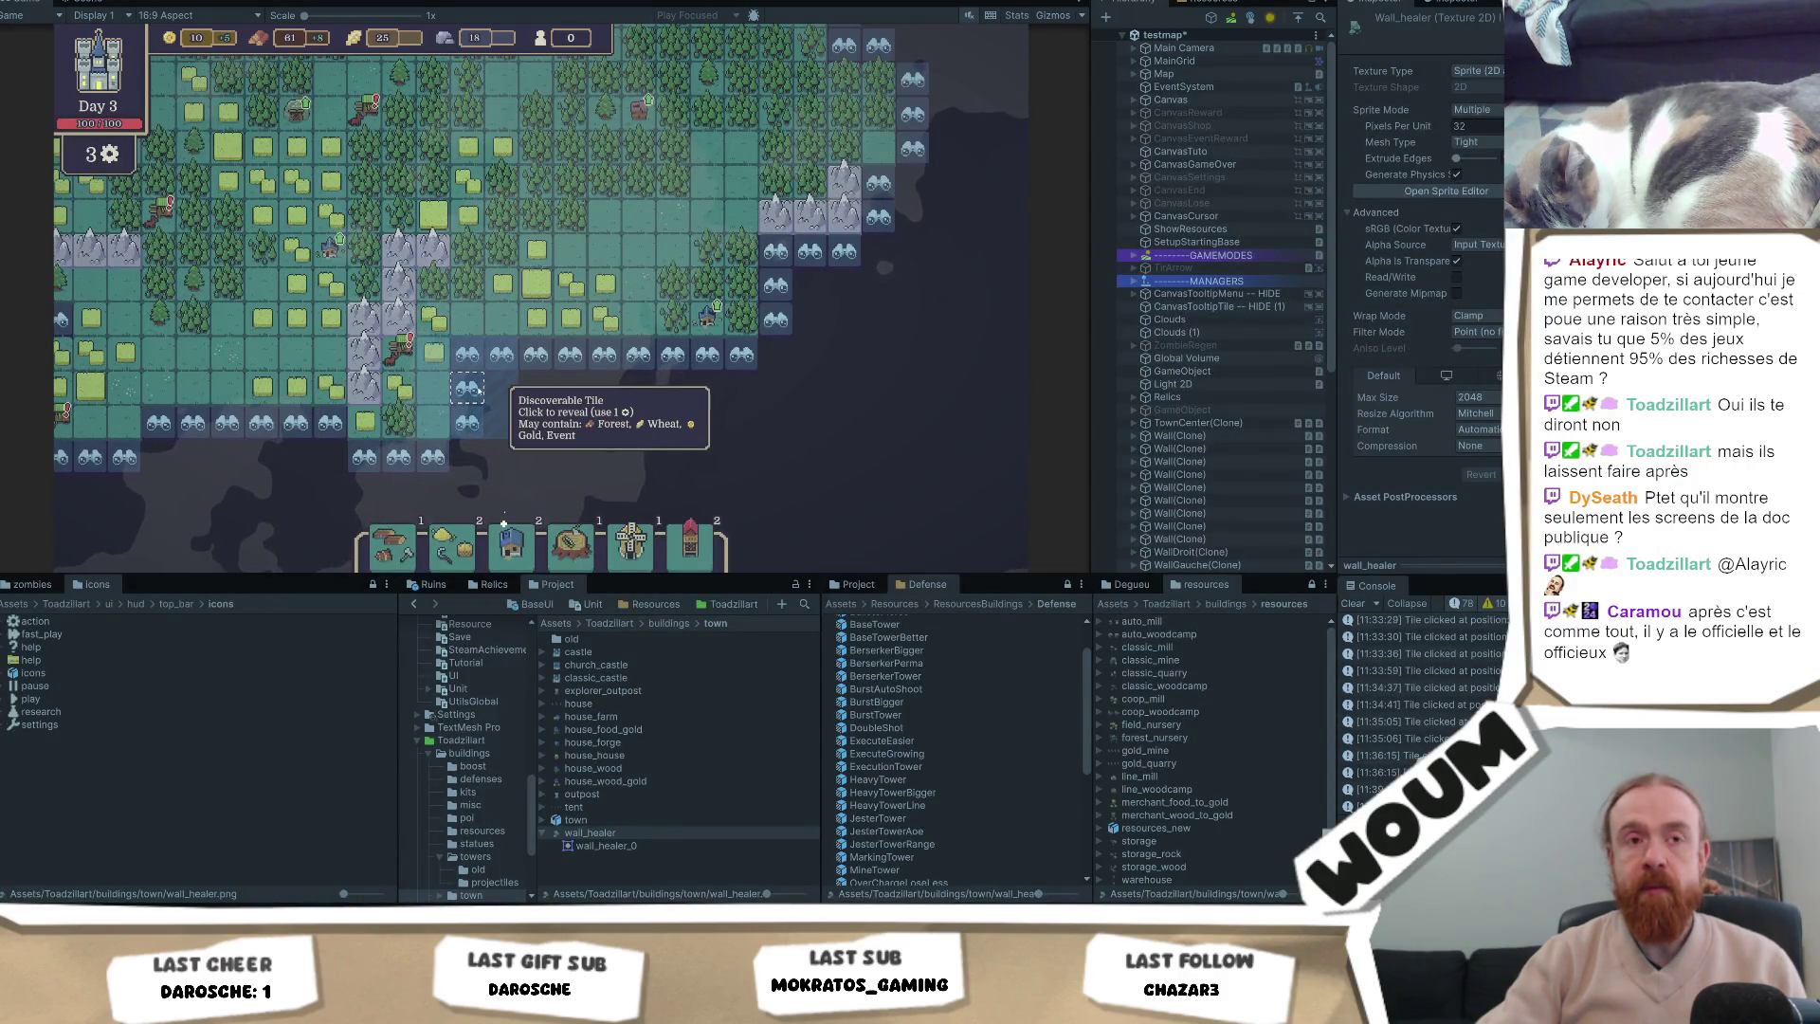
Reveal discoverable tiles along the right edge of the map, uncovering Wheat
left_click(468, 389)
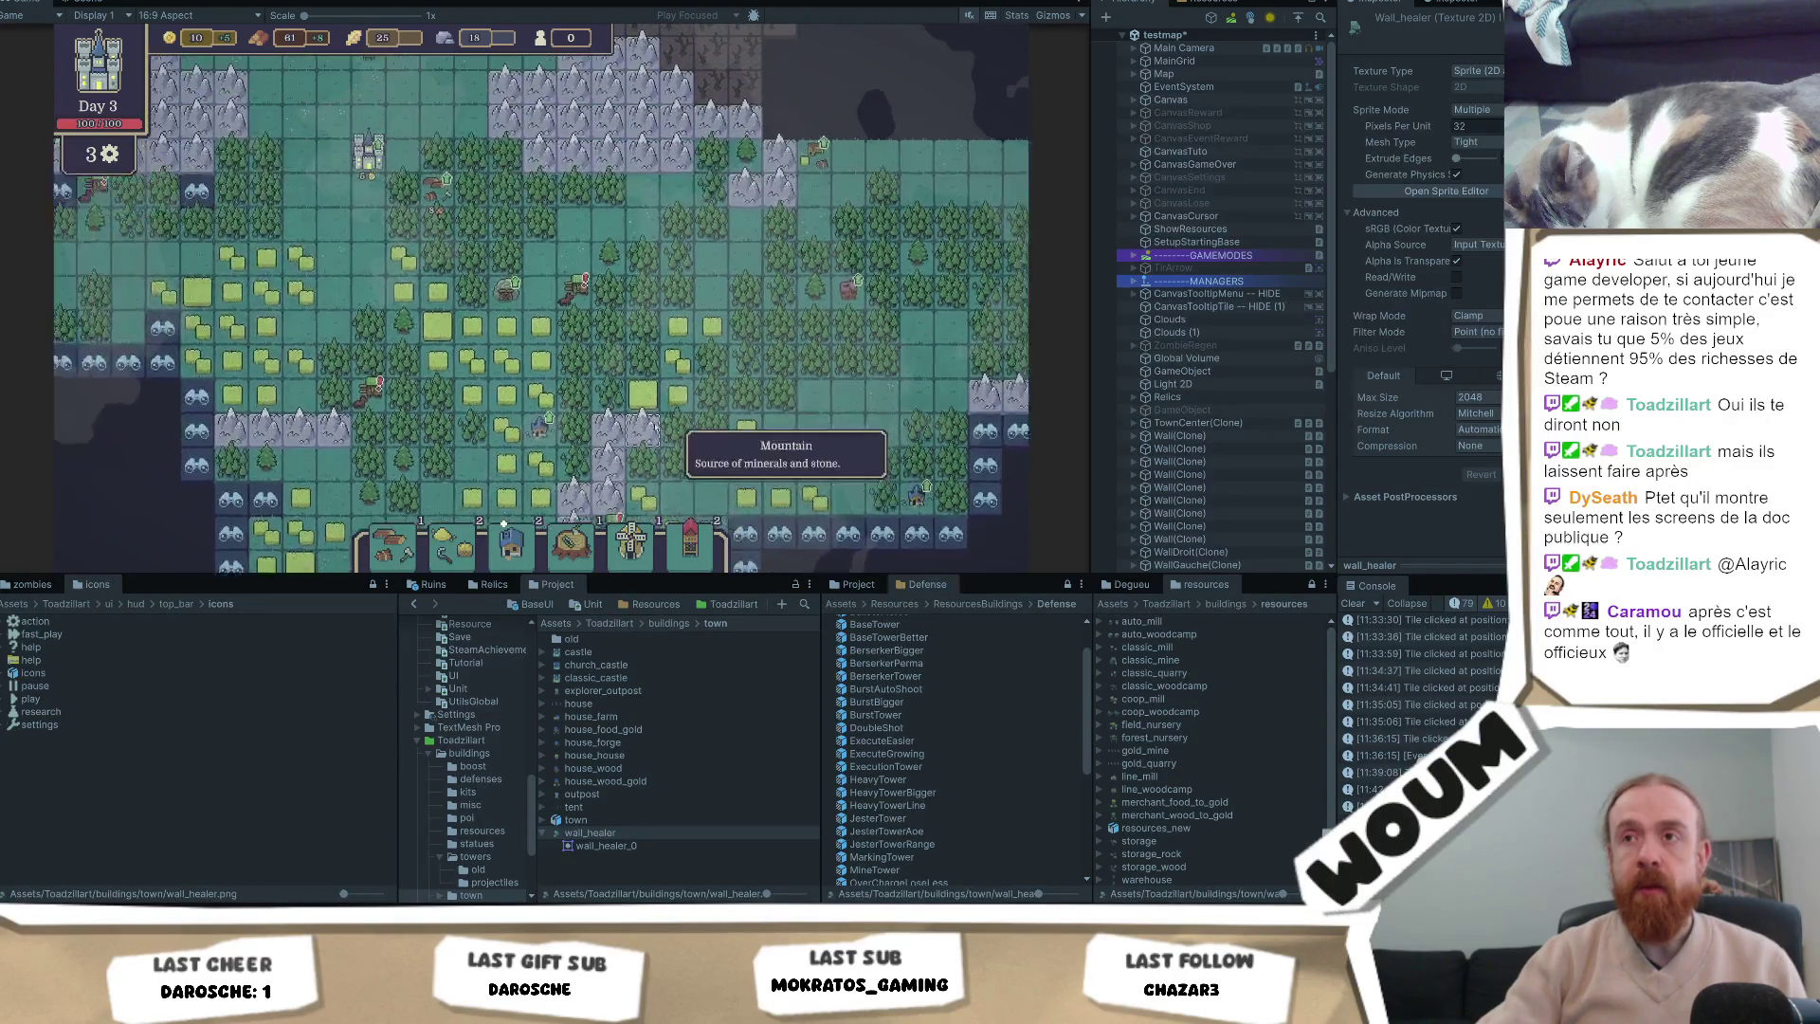
key("d")
left_click(796, 317)
left_click(828, 385)
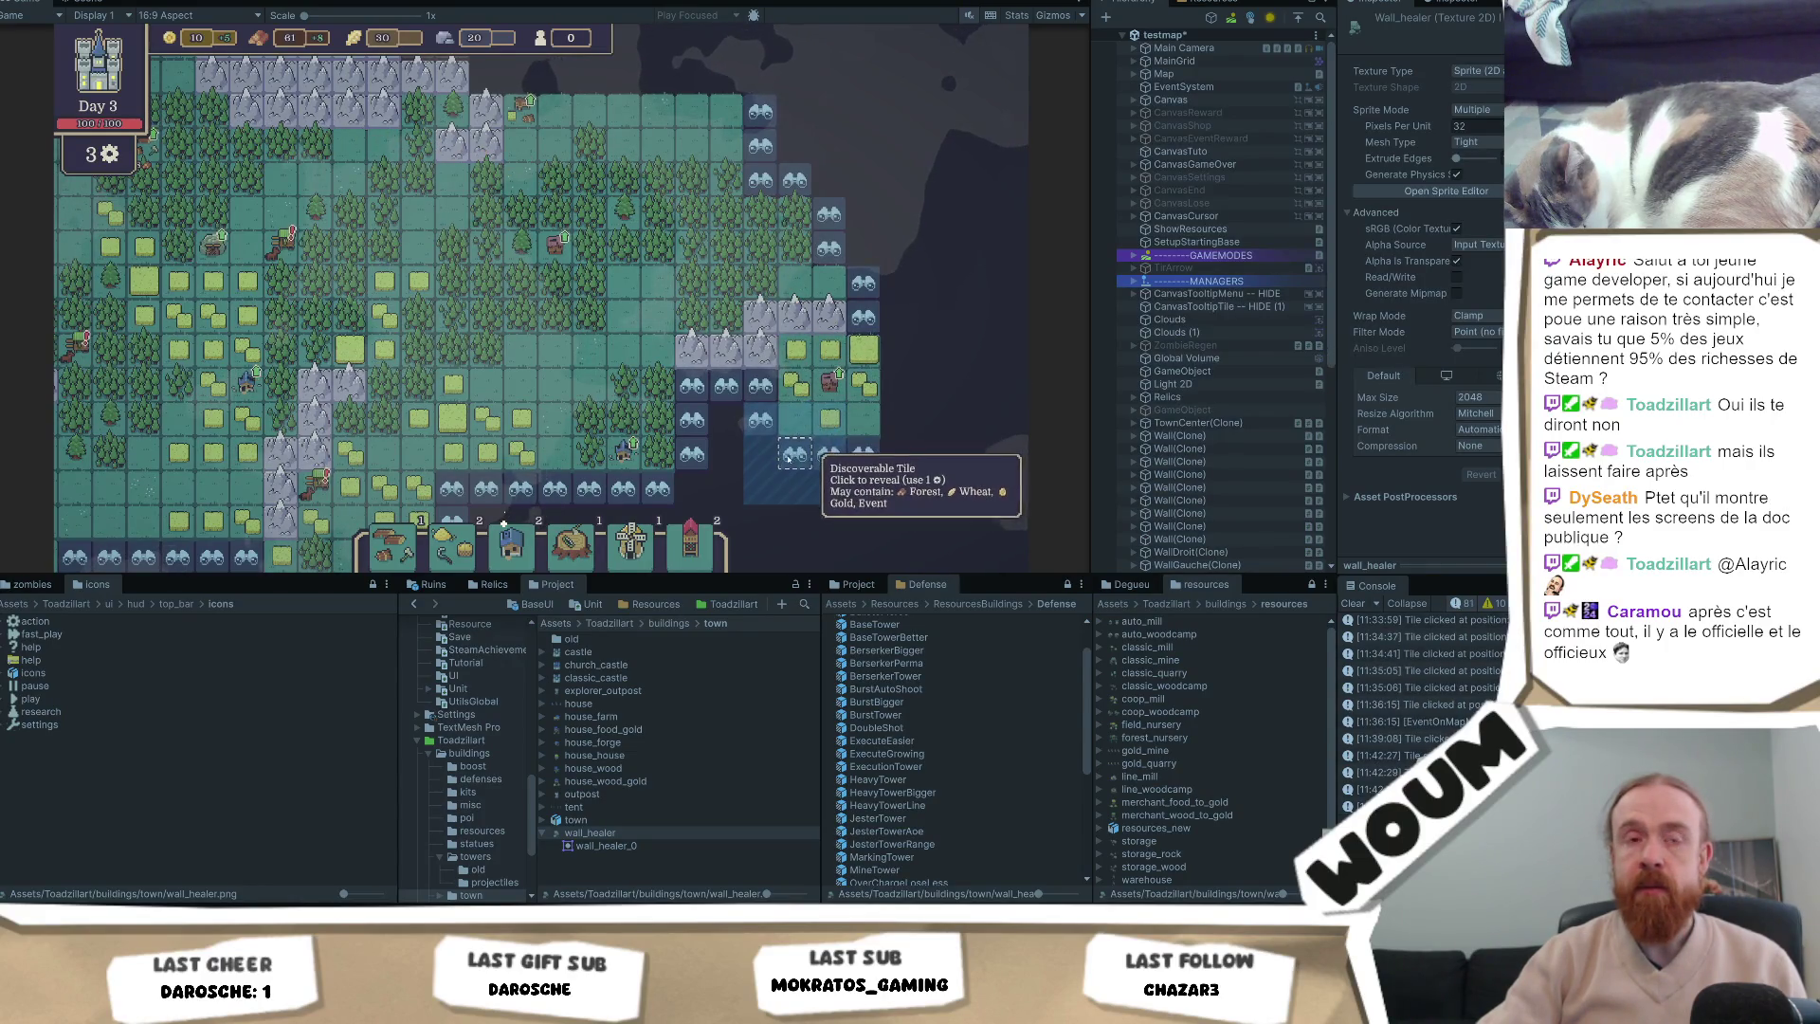
left_click(774, 430)
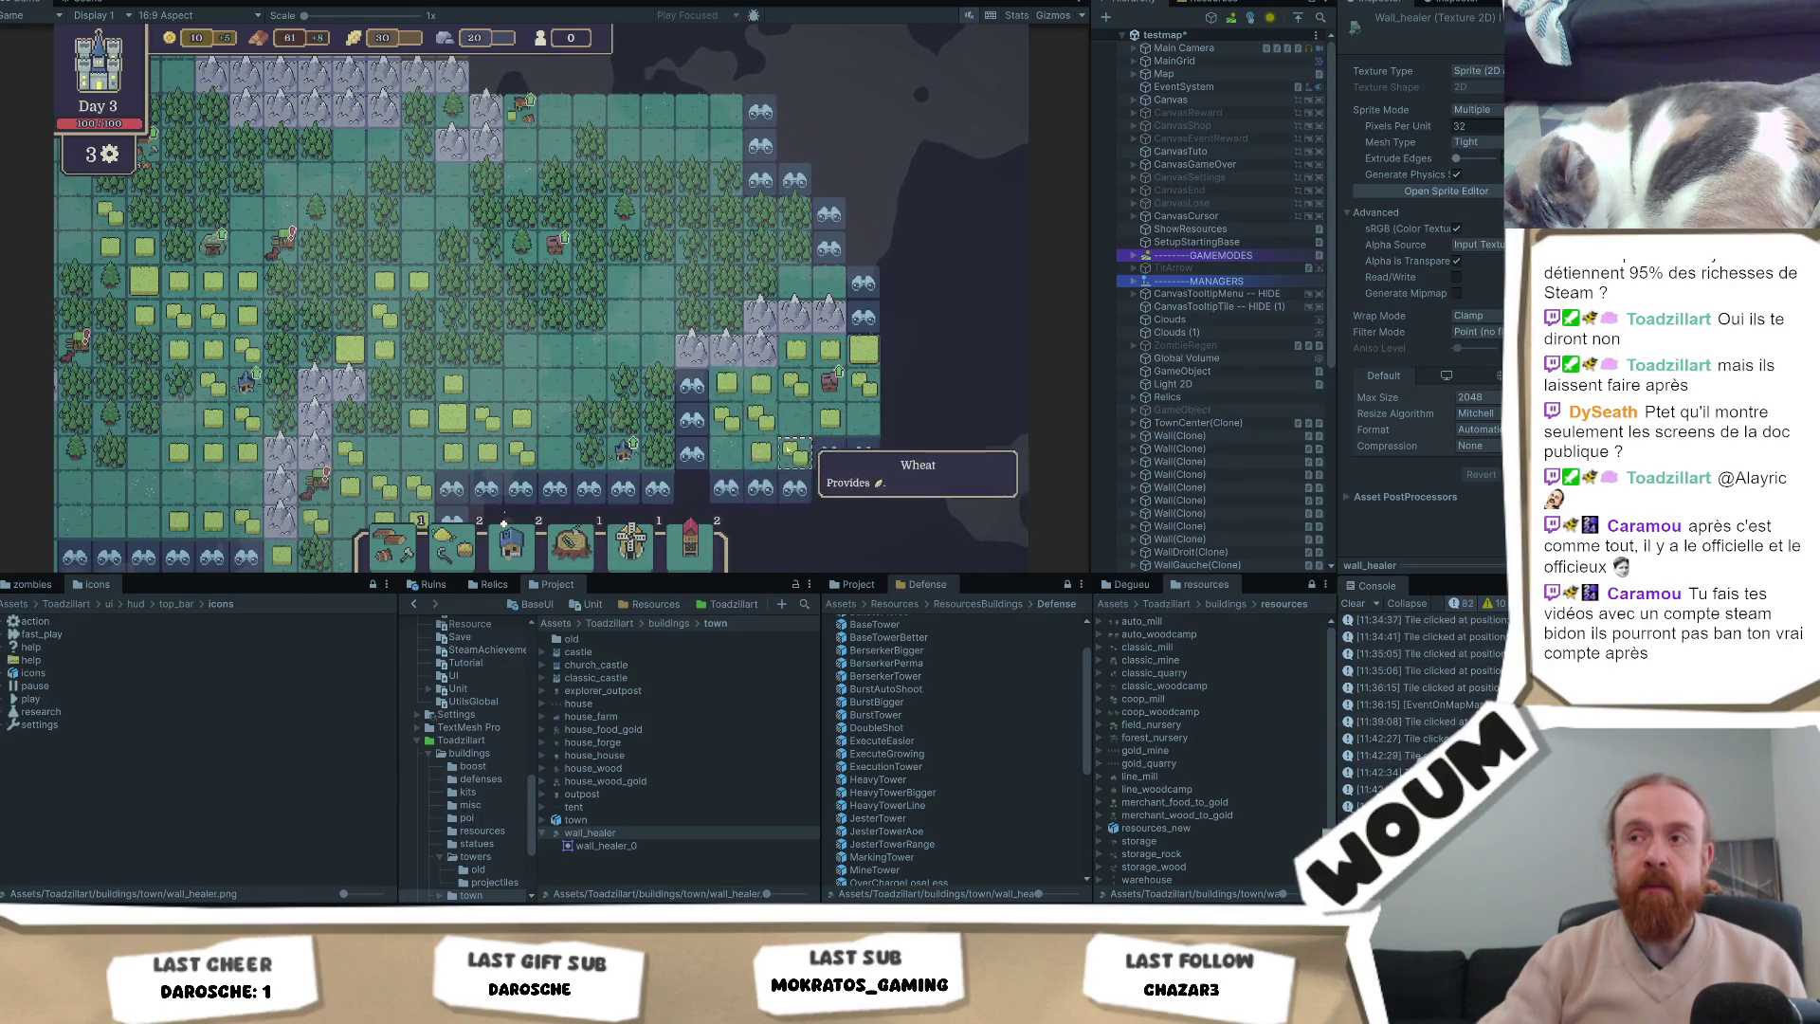
left_click(695, 422)
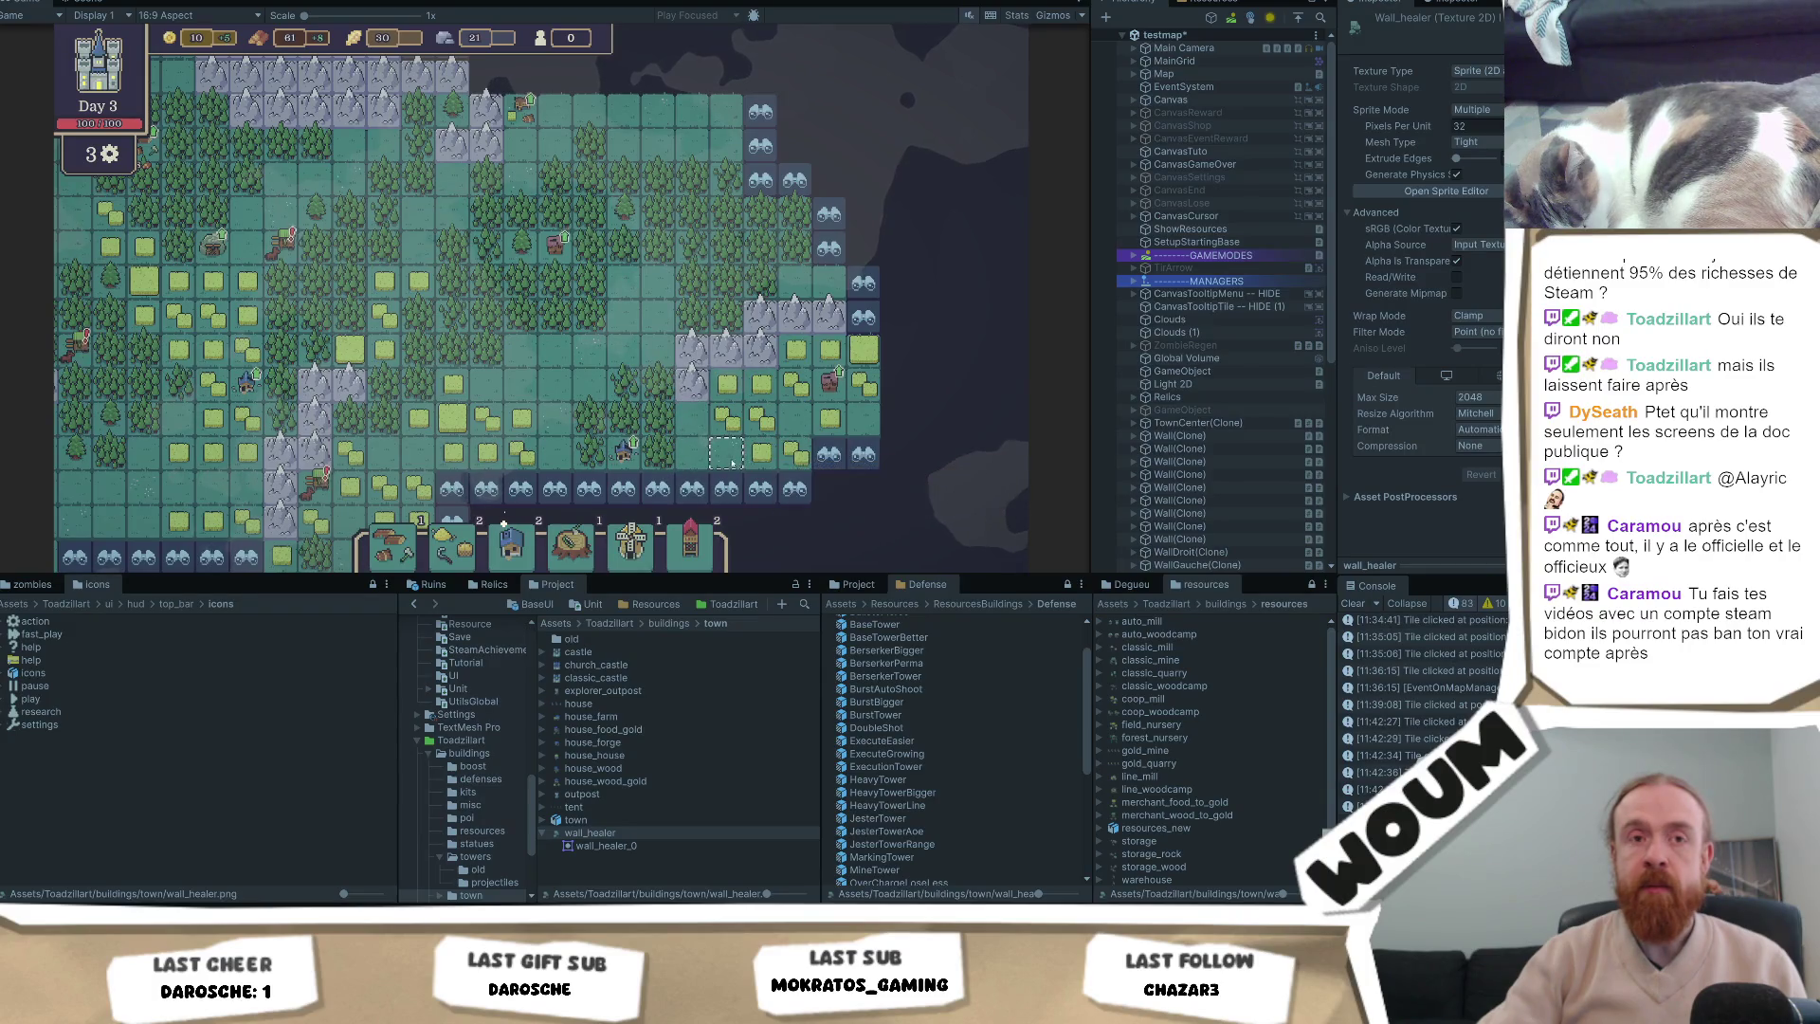
Pan the map left and down, then reveal a discoverable tile and its neighbours
key("a")
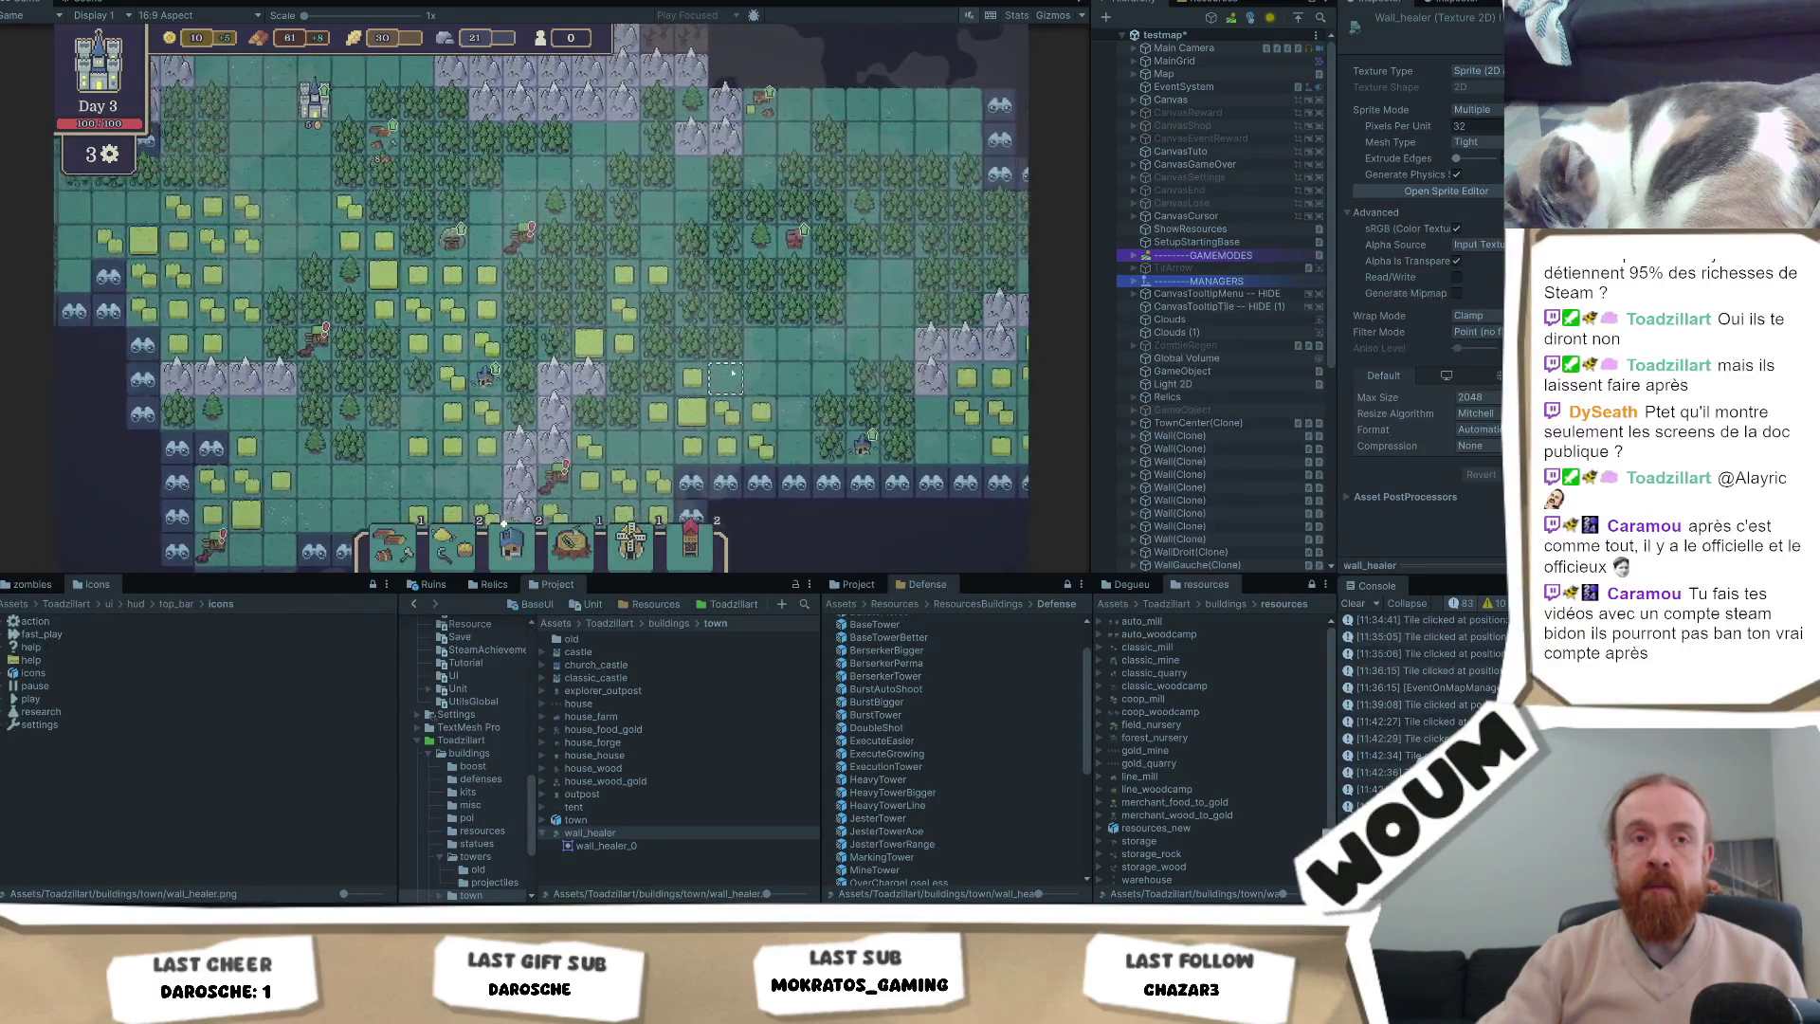
left_click_drag(731, 373, 599, 419)
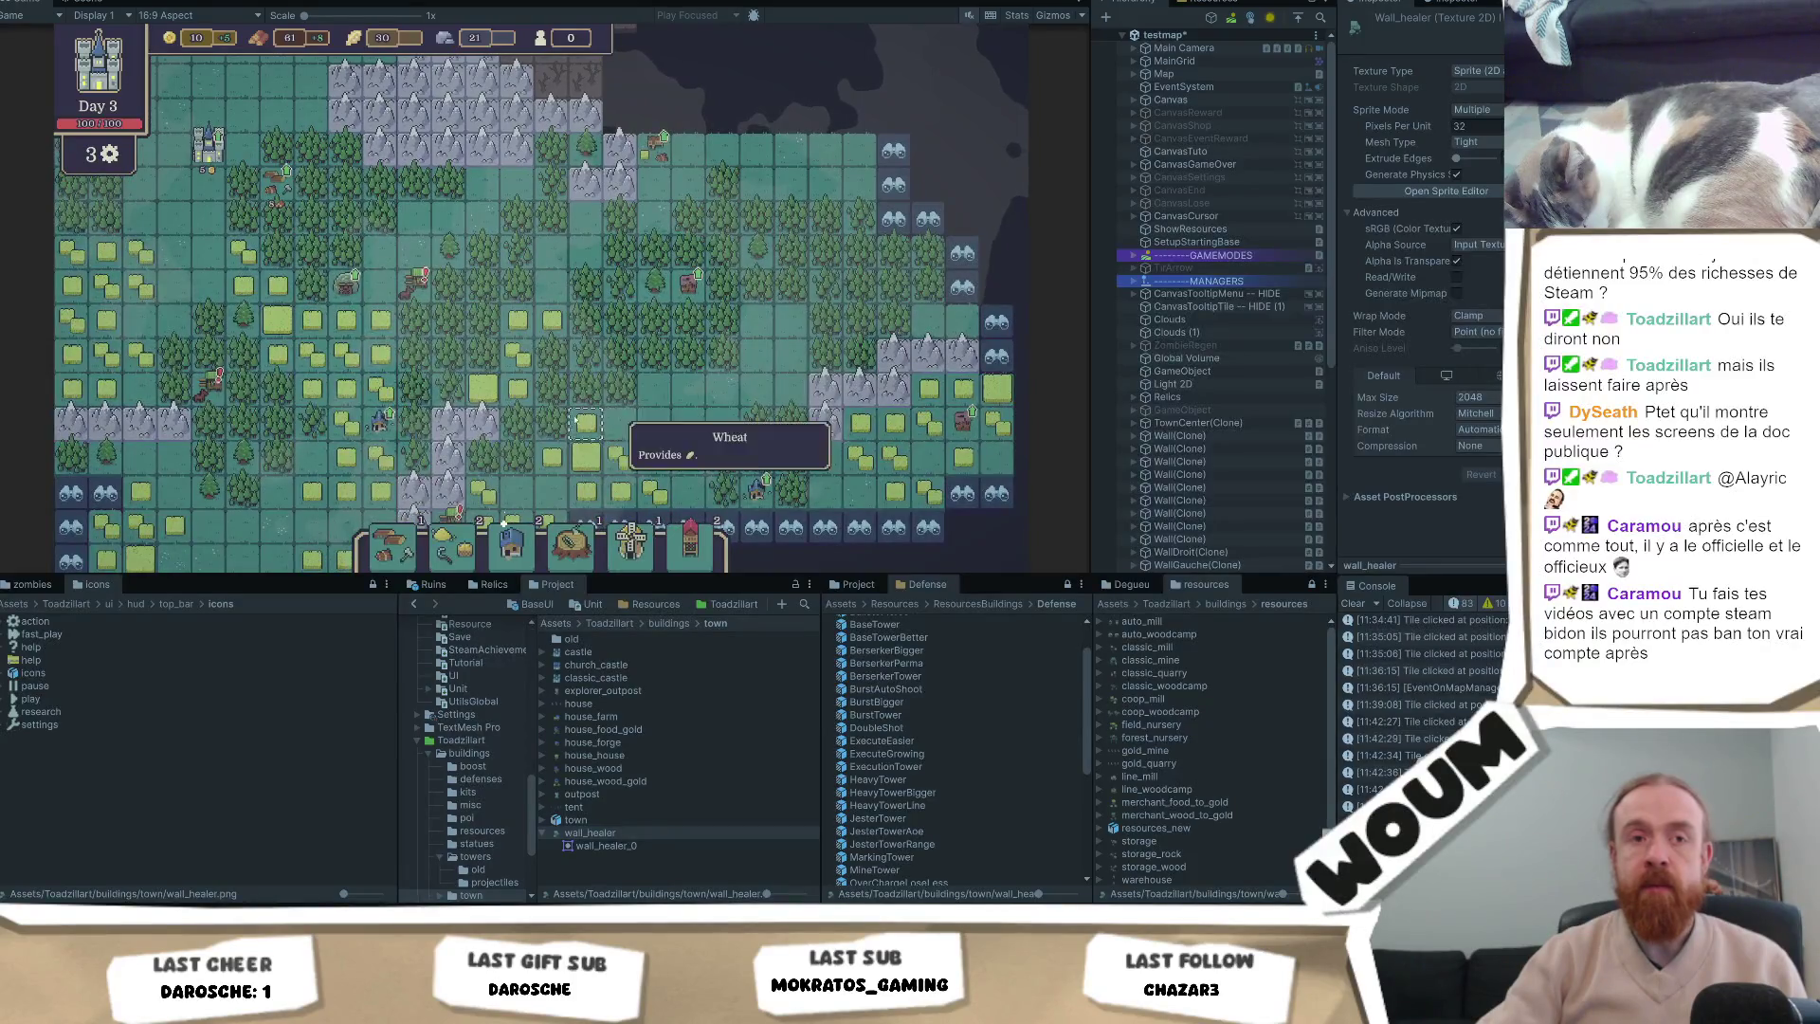
key("a")
key("s")
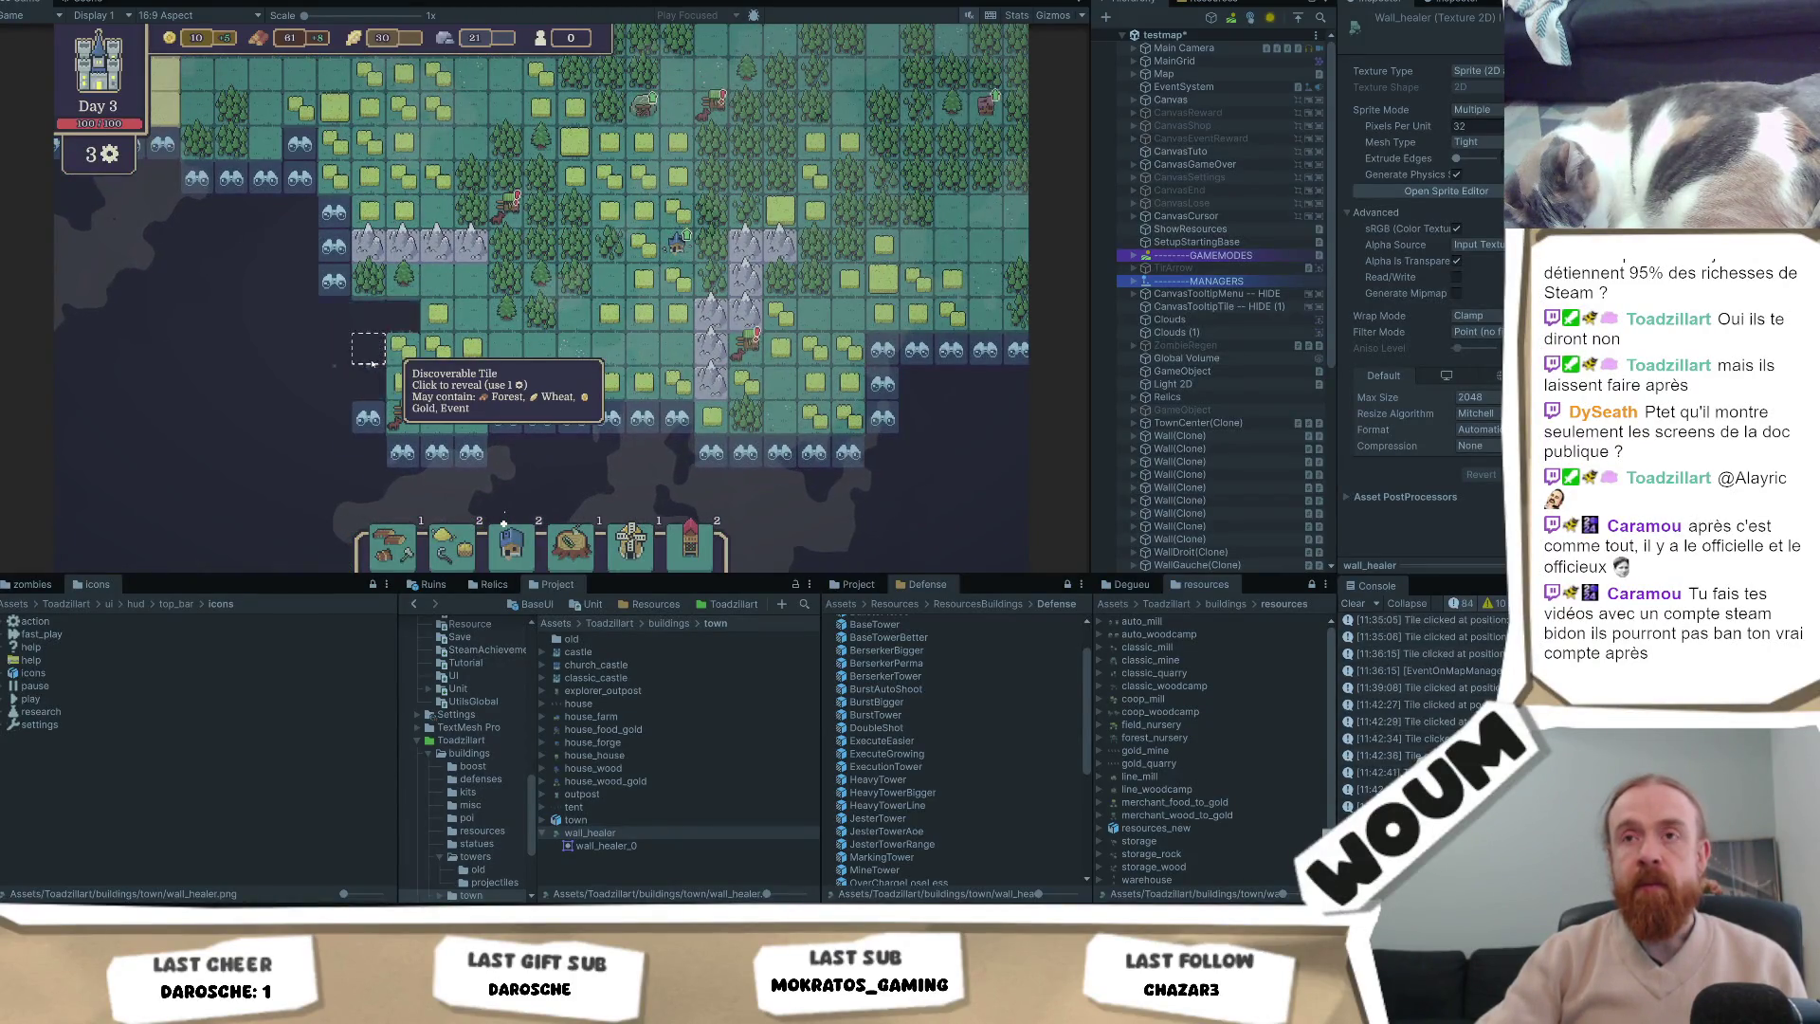
left_click(372, 362)
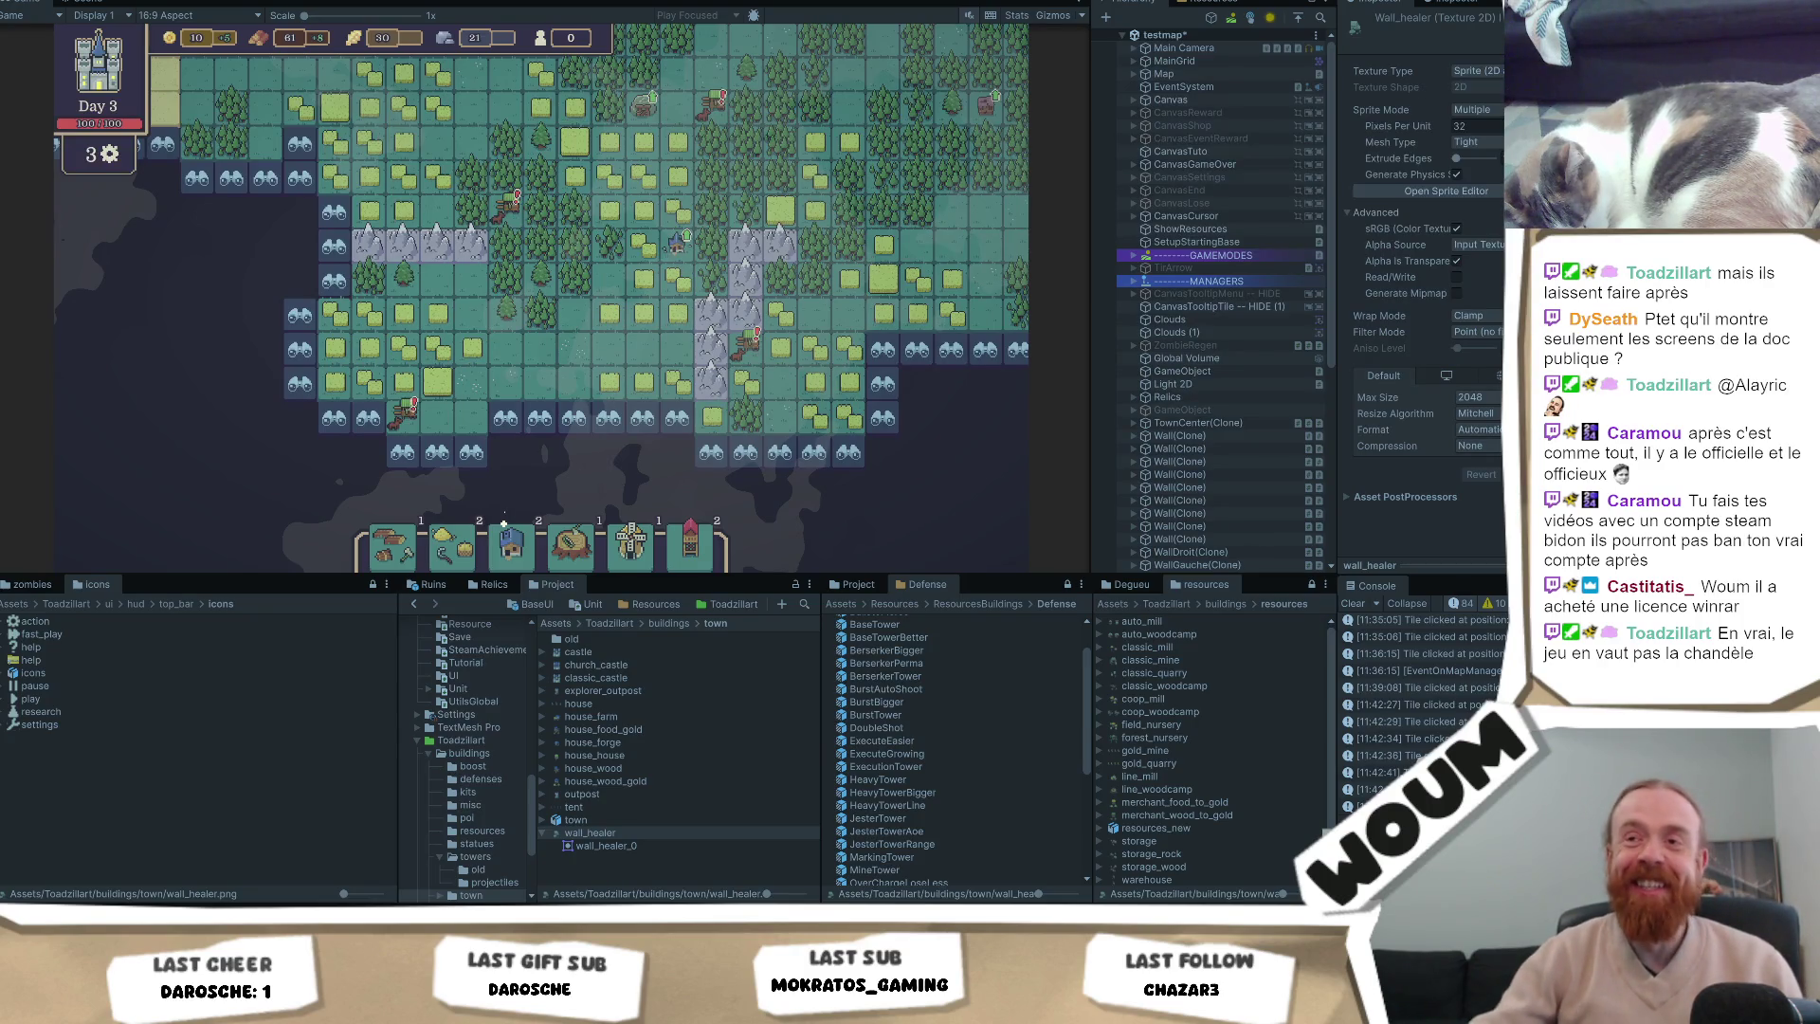
Pan the map with the D and W keys to bring its top-left into view
key("d")
key("w")
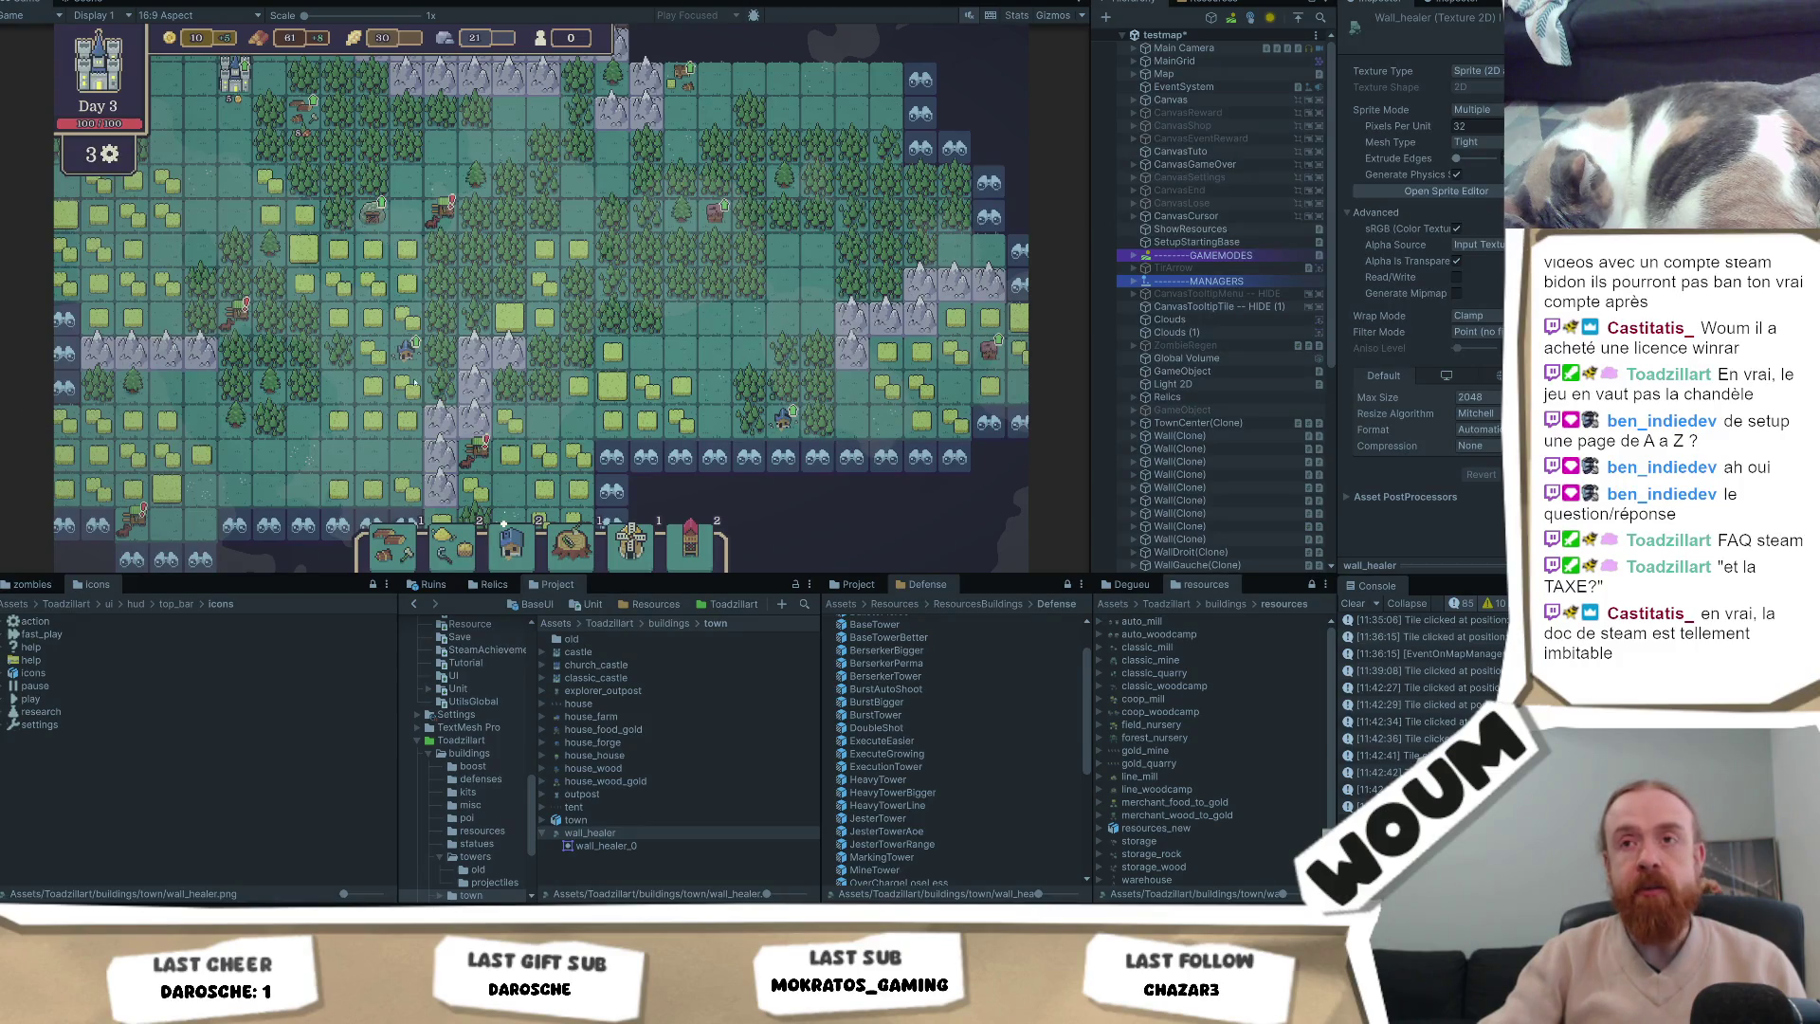
Click a tile near the map centre to log a 'Tile clicked' entry in the Console
left_click(679, 352)
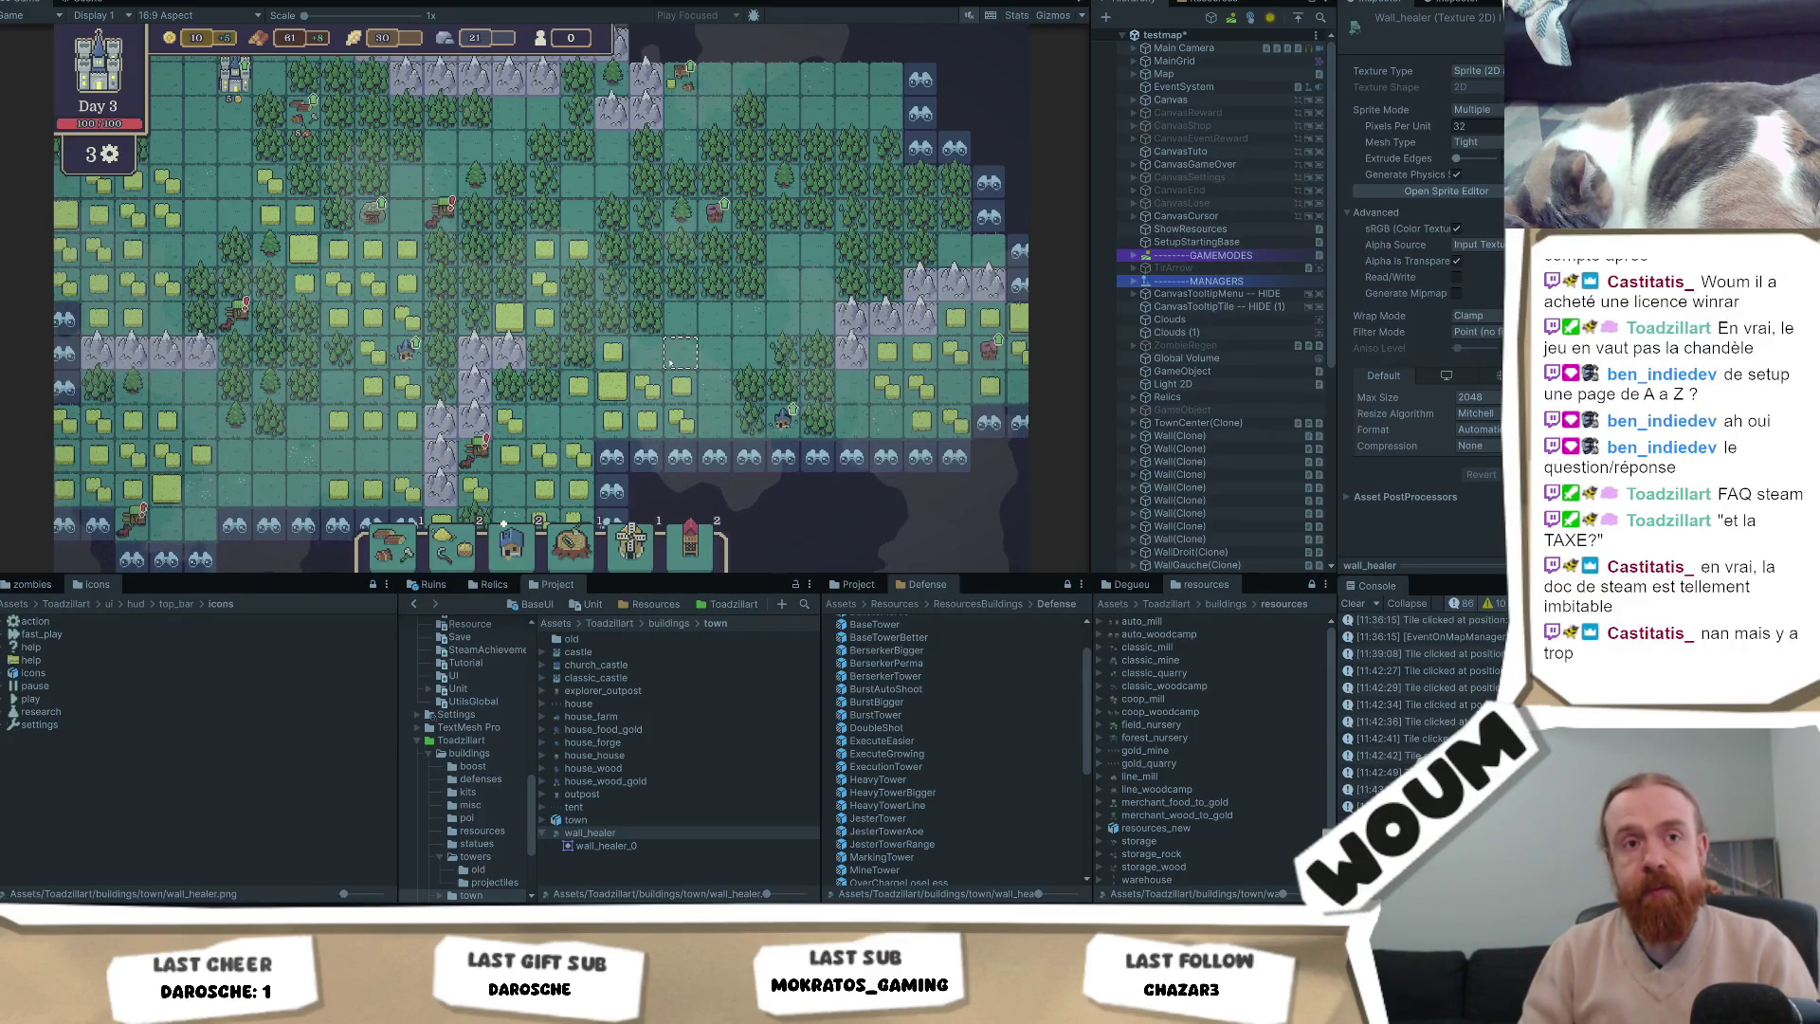
mouse_move(535, 403)
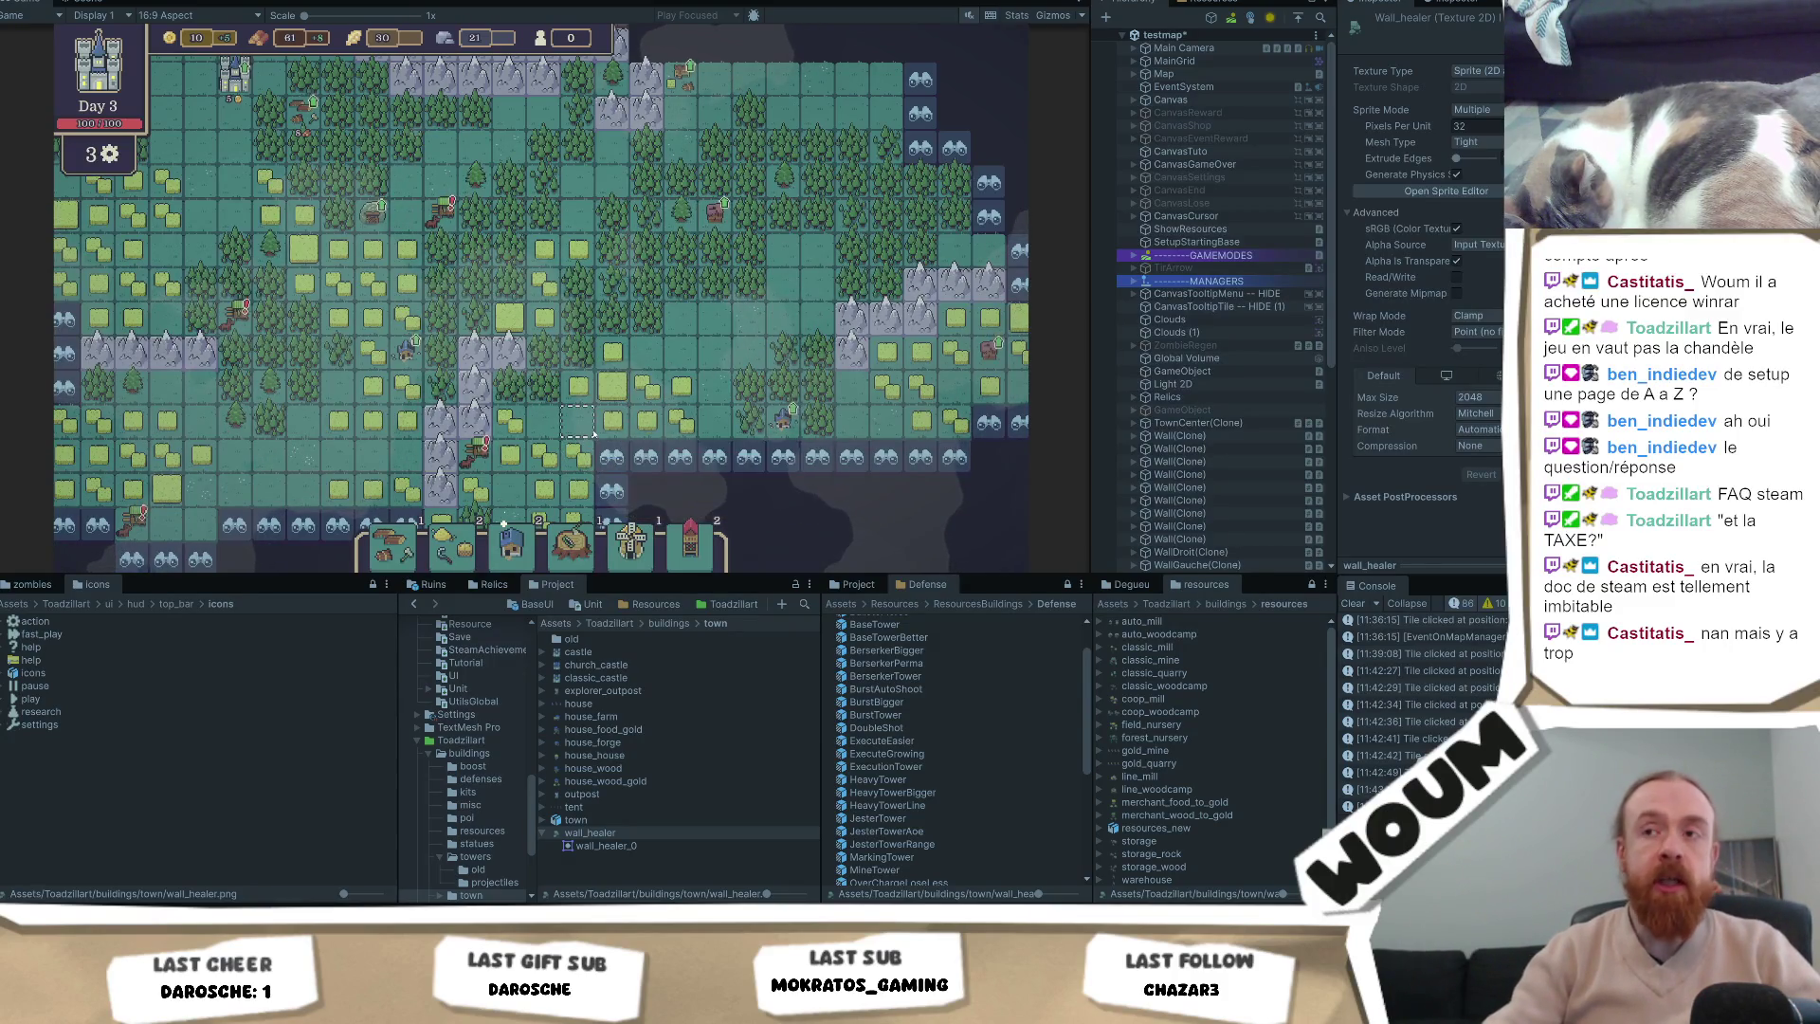
Pan the map down with the S key to show more of its lower part
key("s")
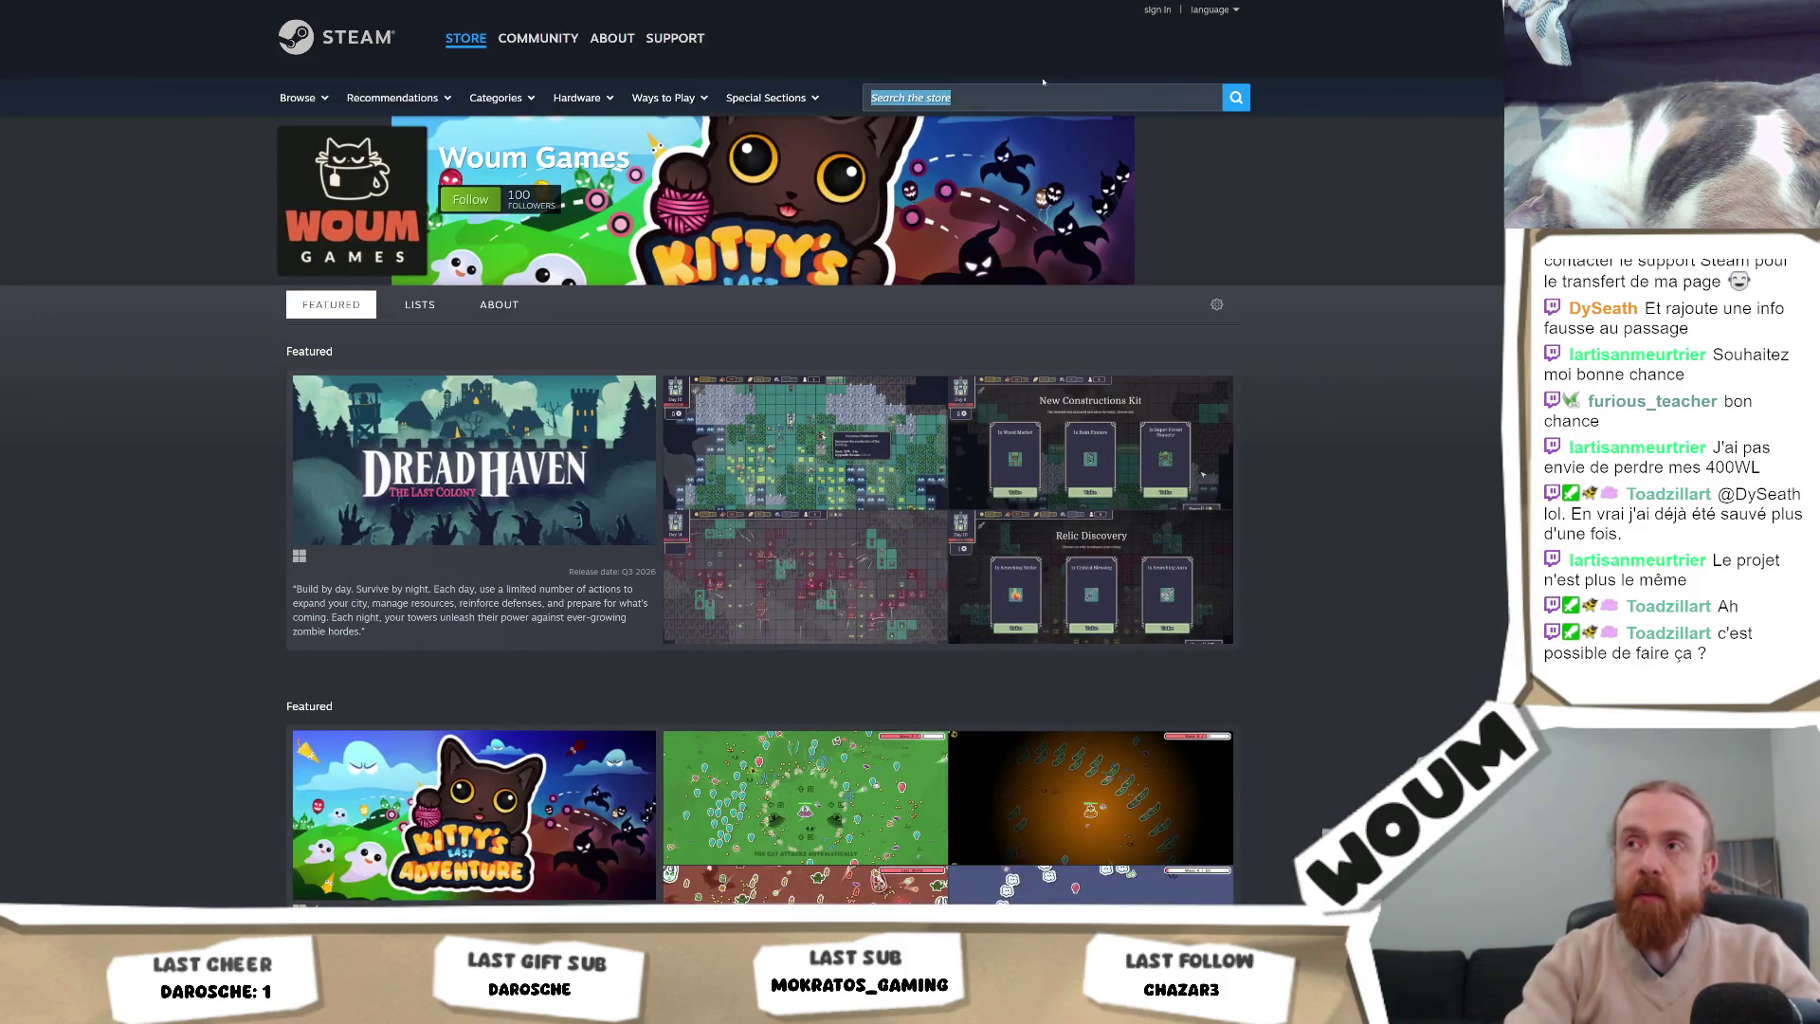
Search 'lartisanm', open L'Artisan Meurtrier, view screenshots to the green forest one, select its description
type("lartisa")
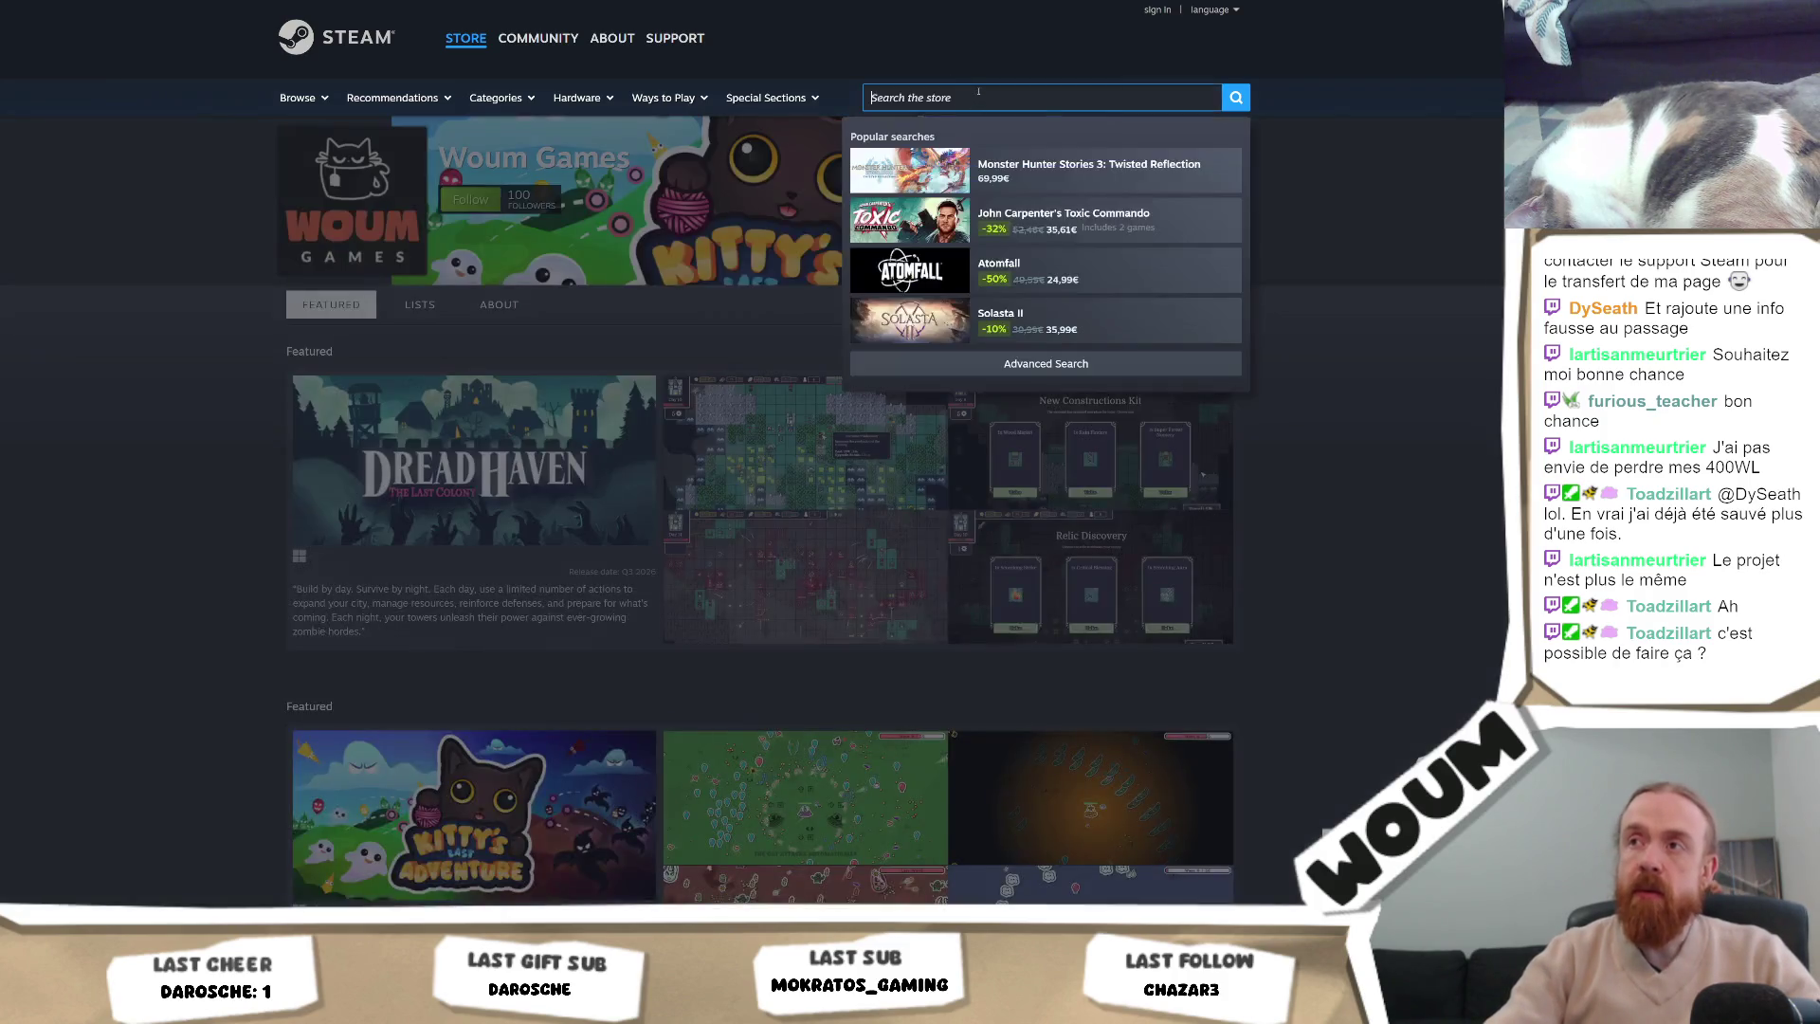
type("nm")
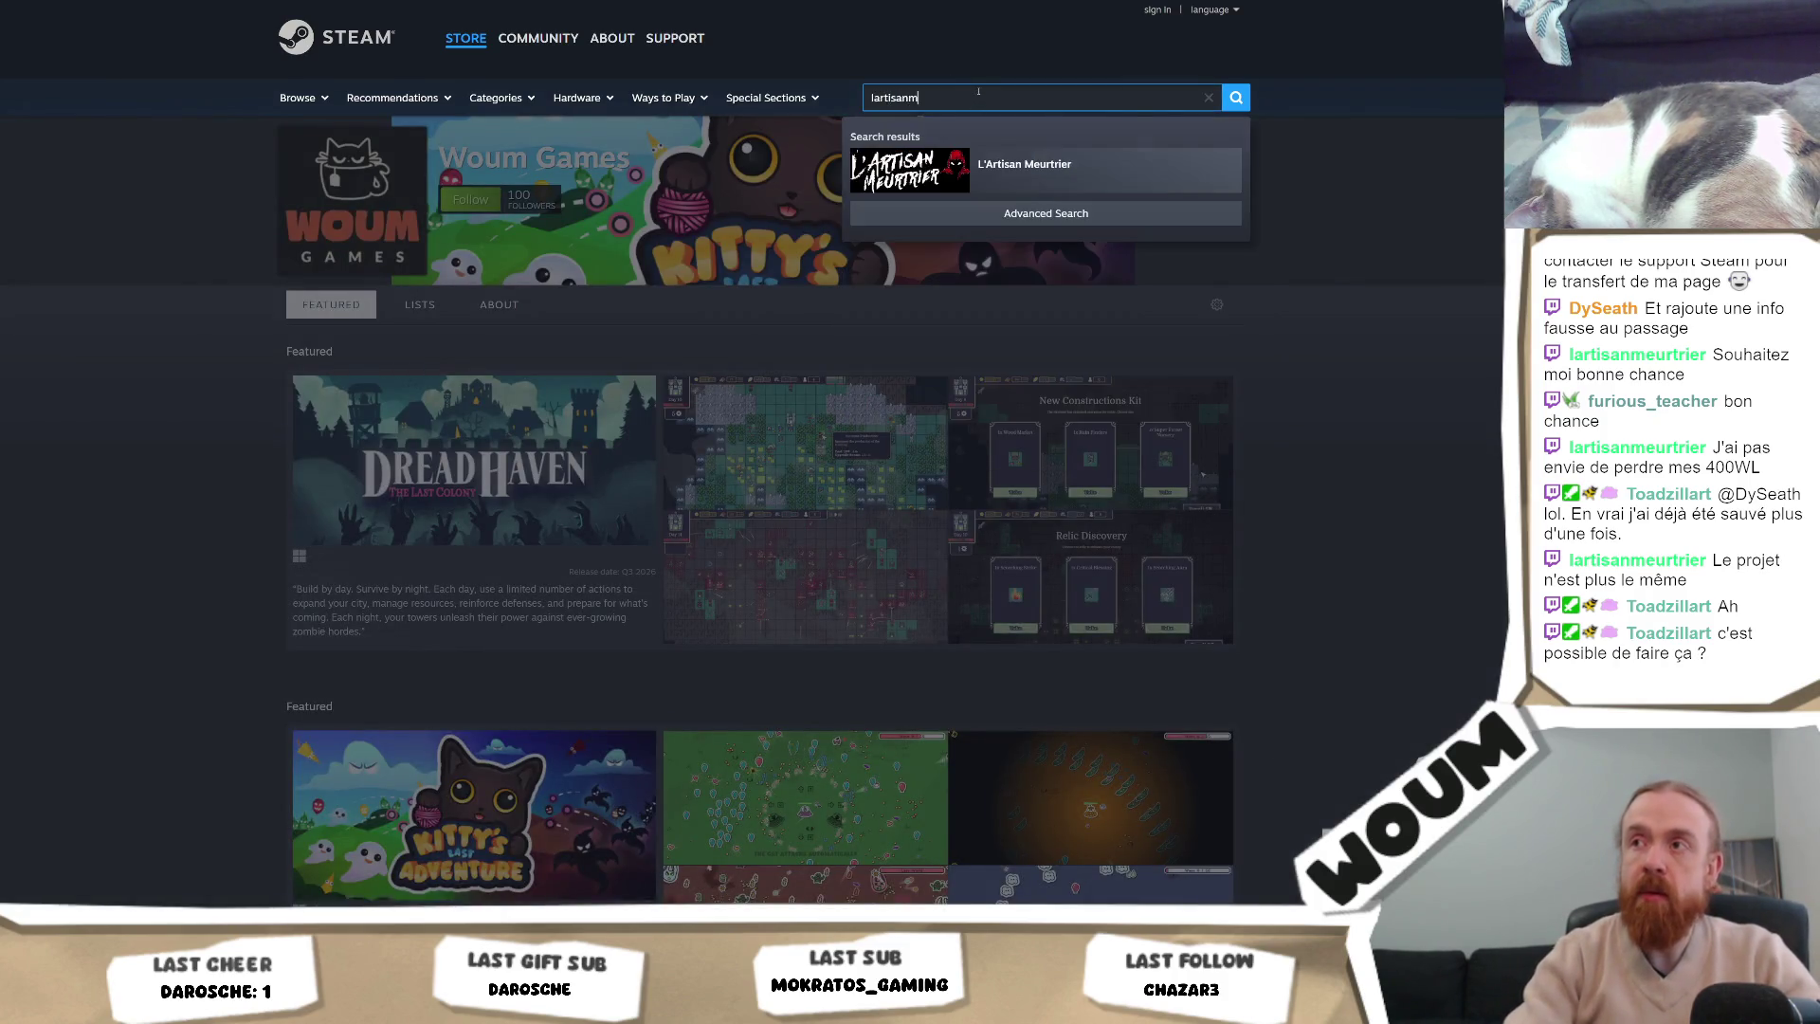
left_click(1083, 175)
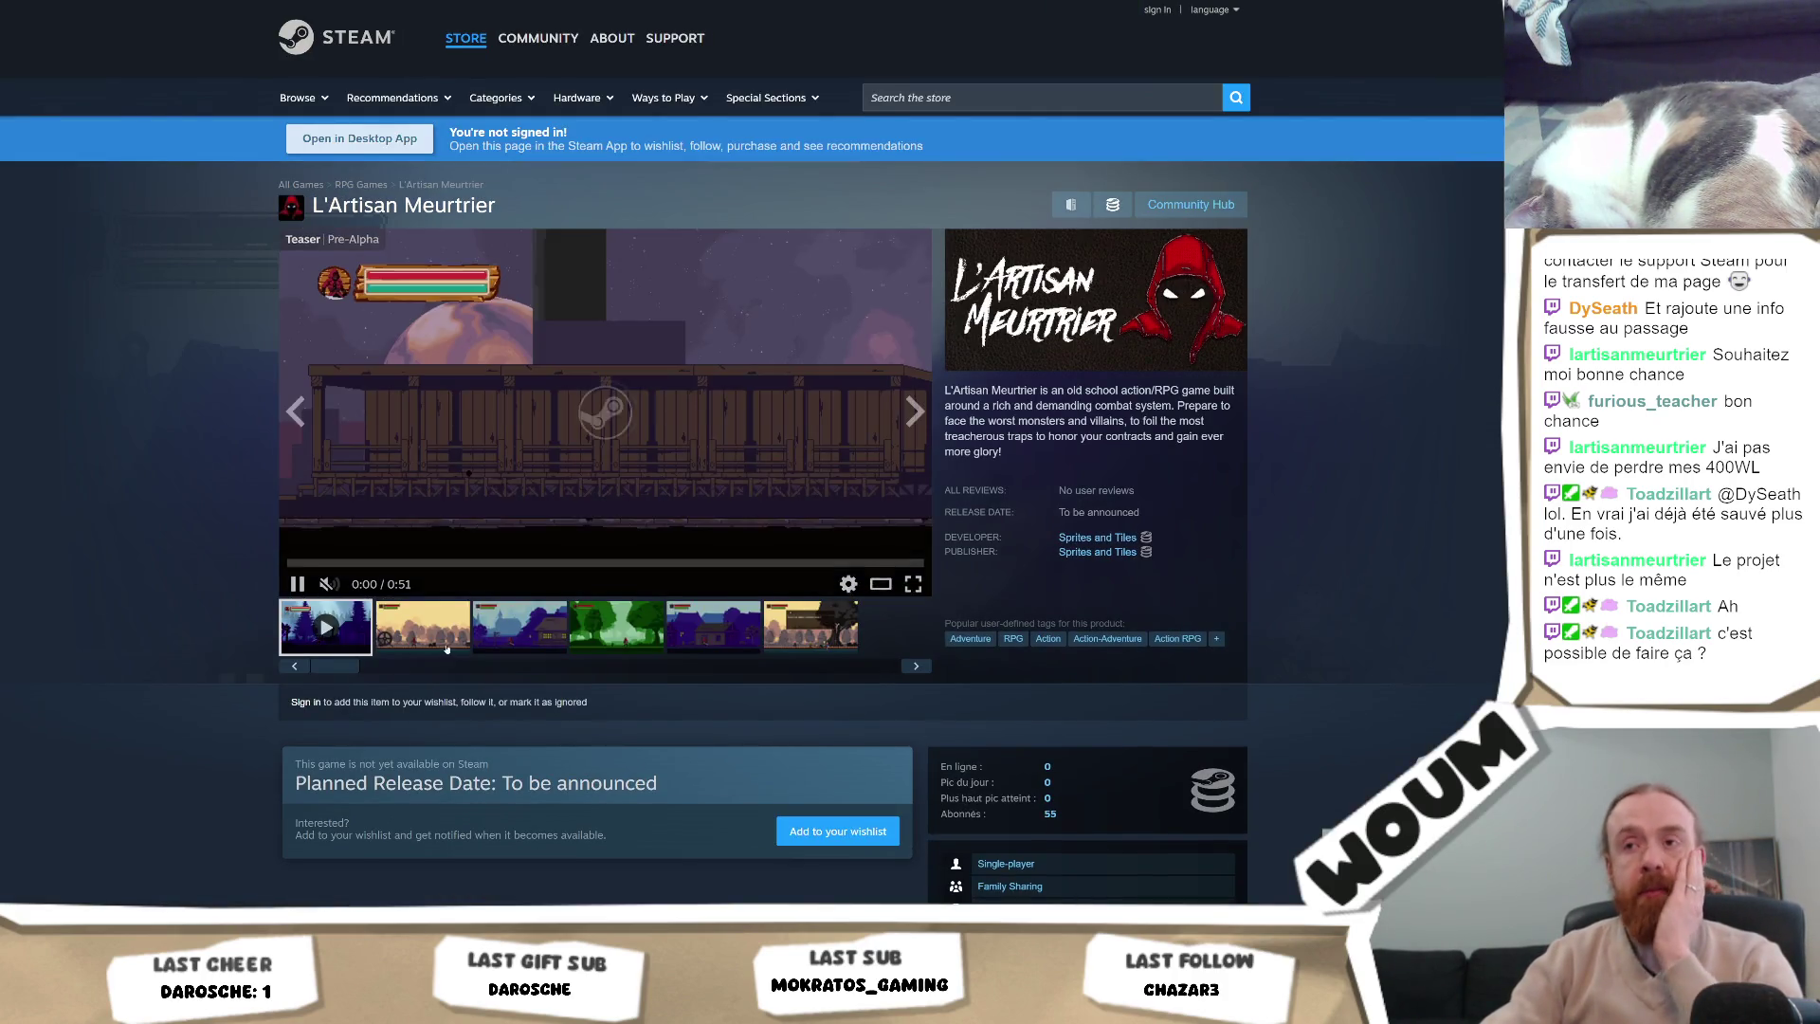
left_click(446, 633)
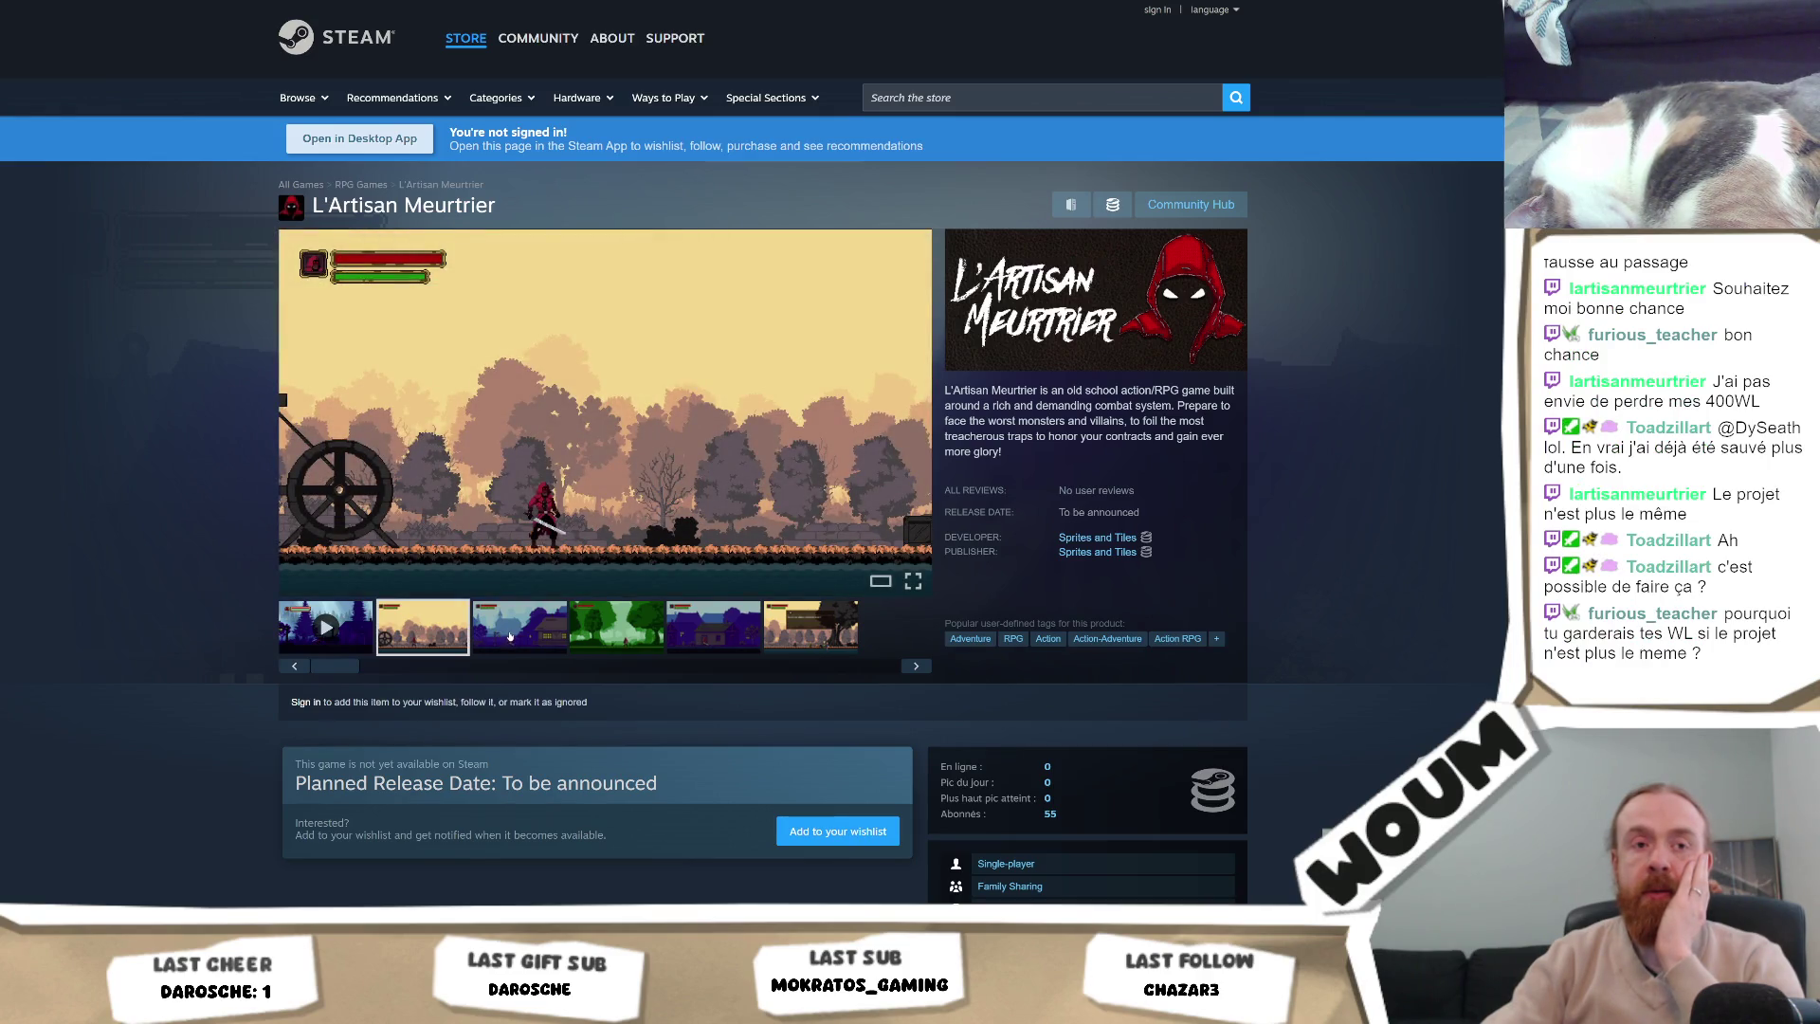
left_click(526, 636)
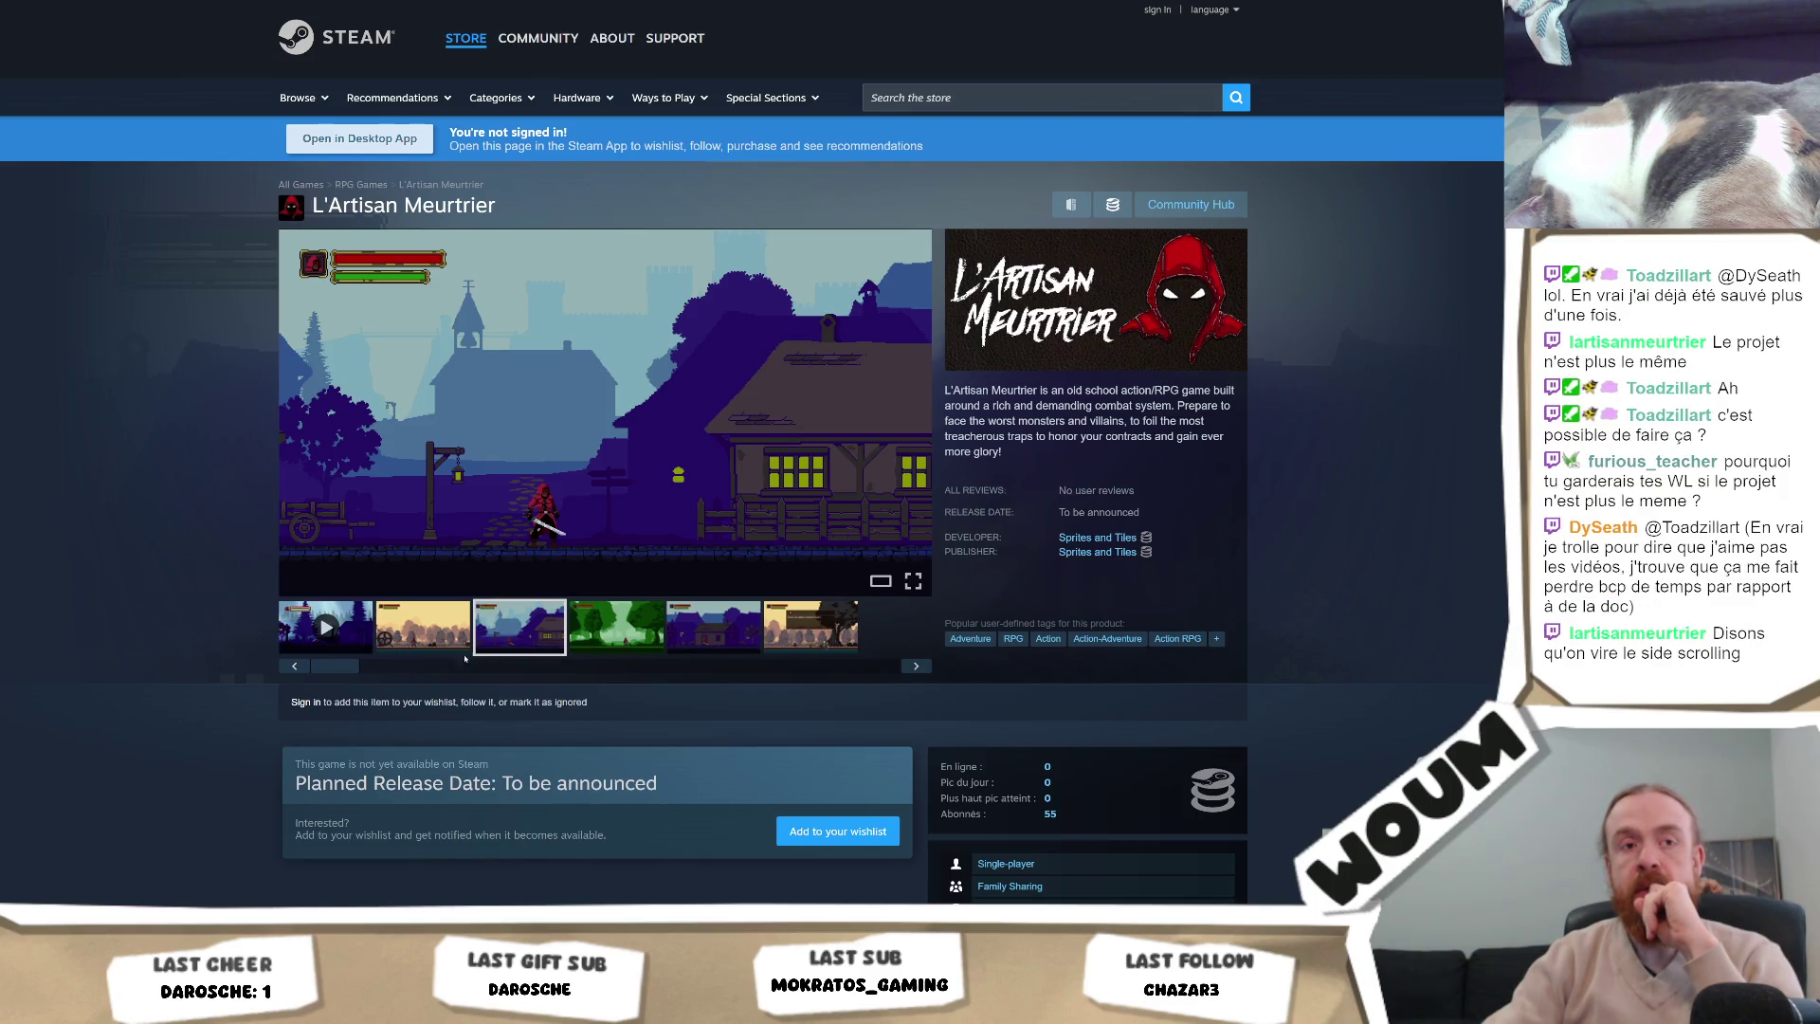
left_click(636, 632)
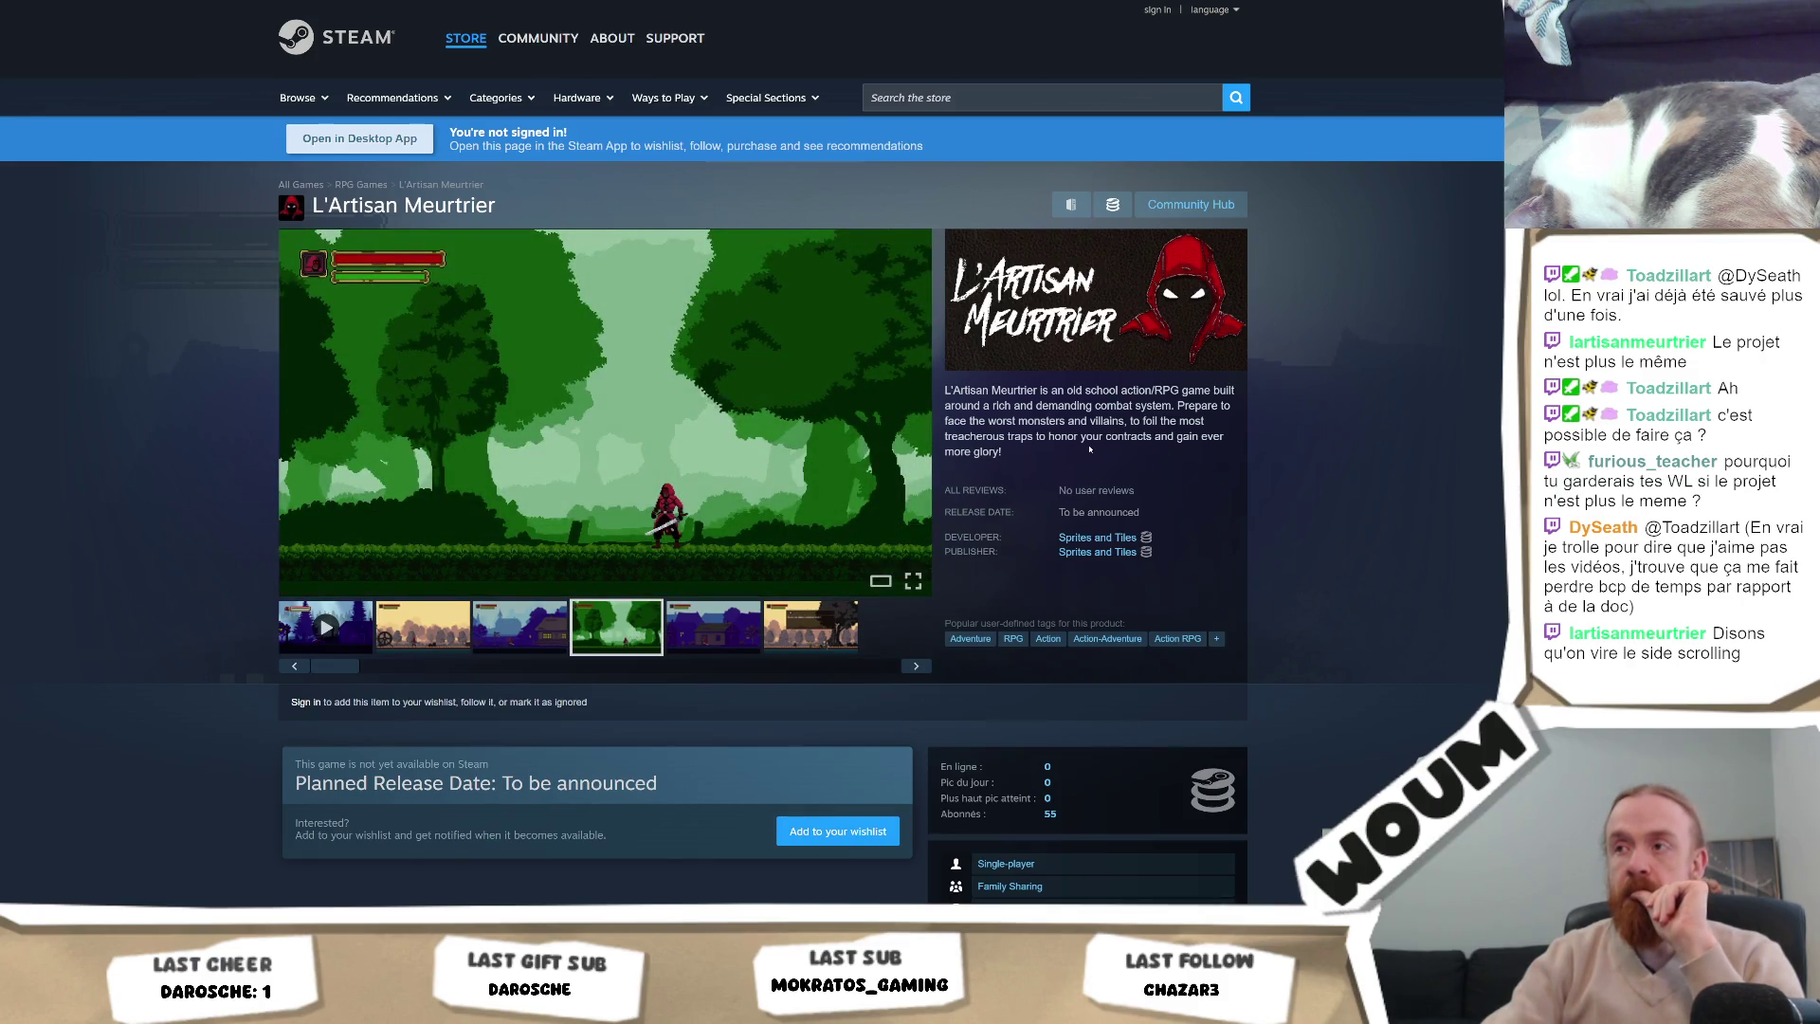
left_click_drag(1017, 458, 948, 383)
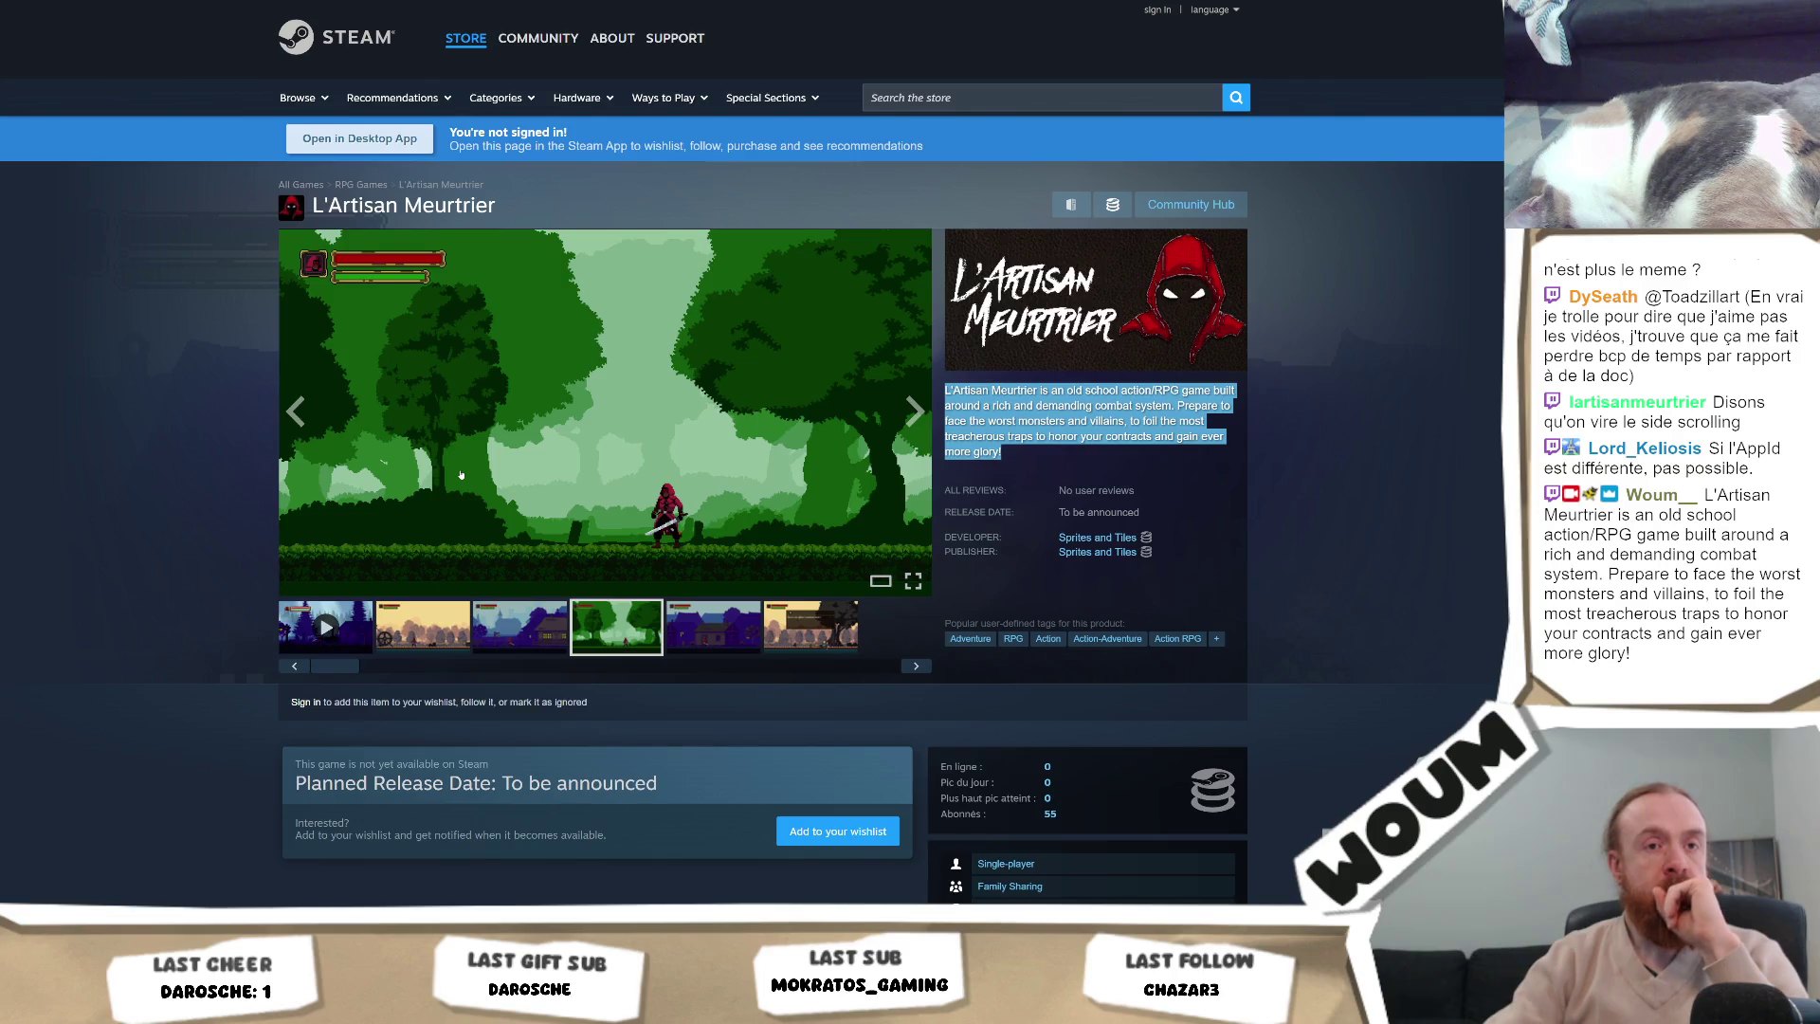
scroll(461, 473, "down", 4)
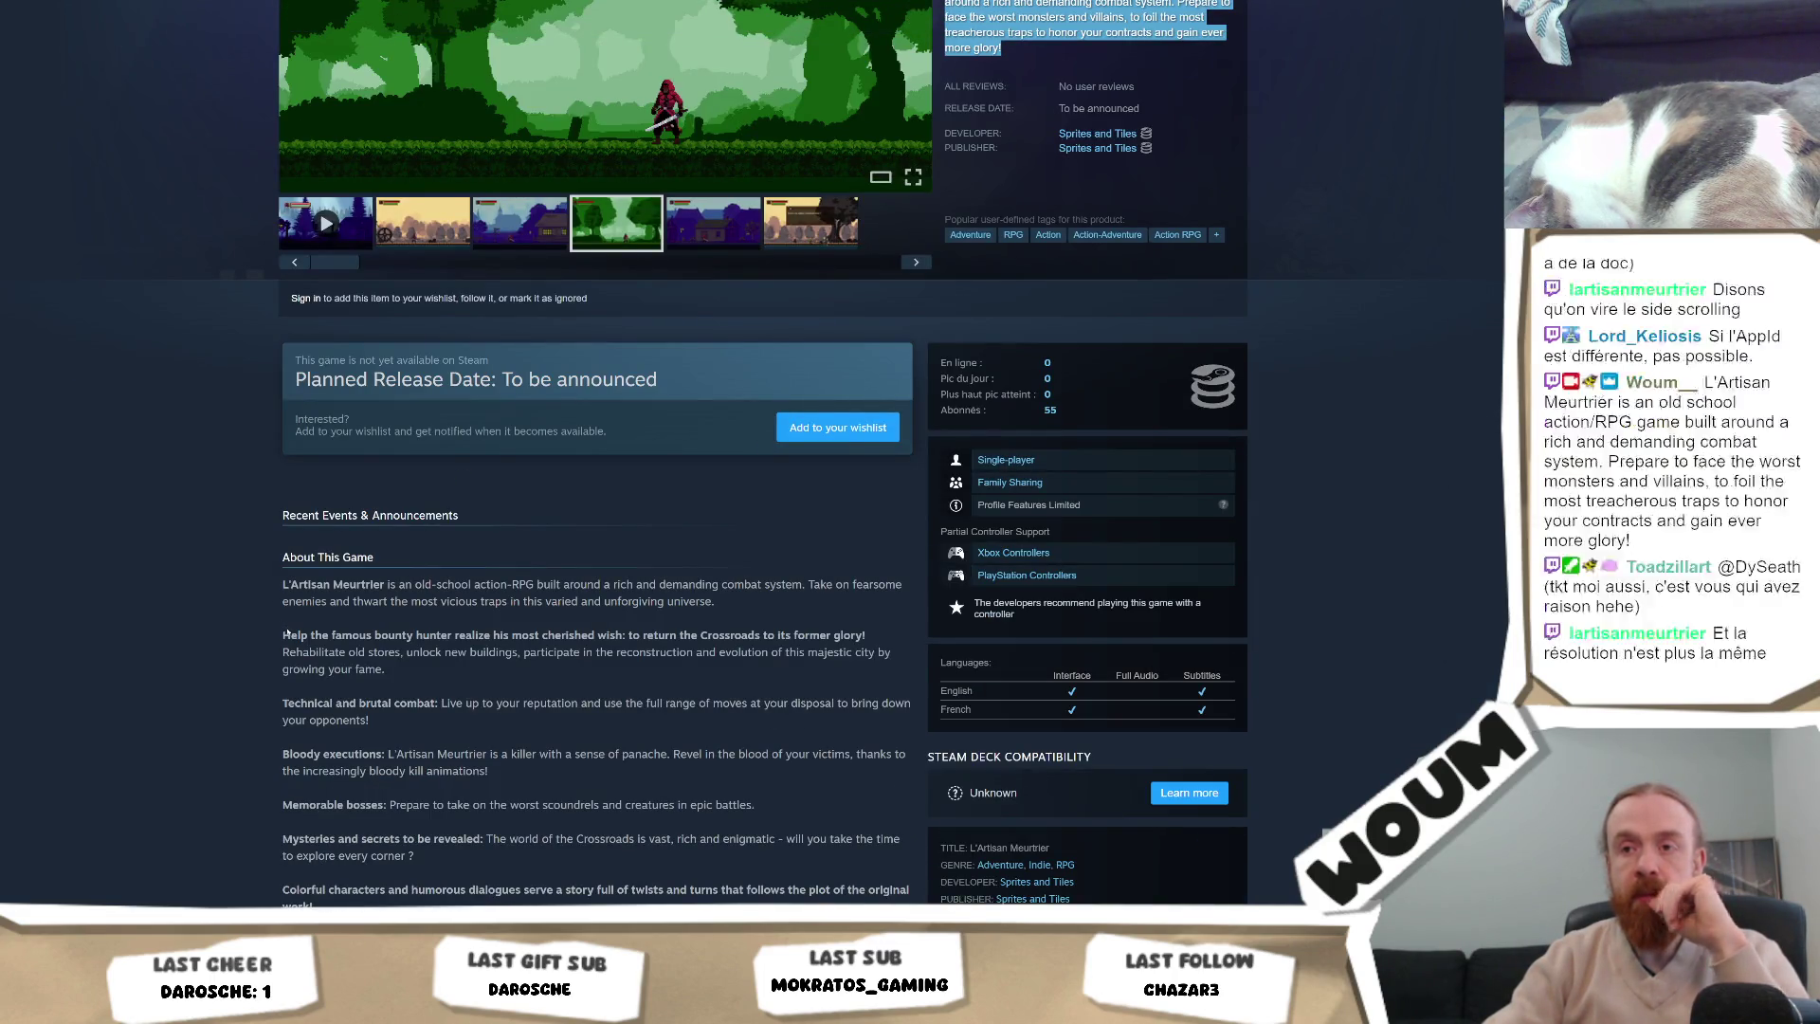
scroll(287, 632, "down", 1)
mouse_move(317, 792)
left_mouse_down()
mouse_move(540, 883)
mouse_move(285, 449)
left_mouse_up()
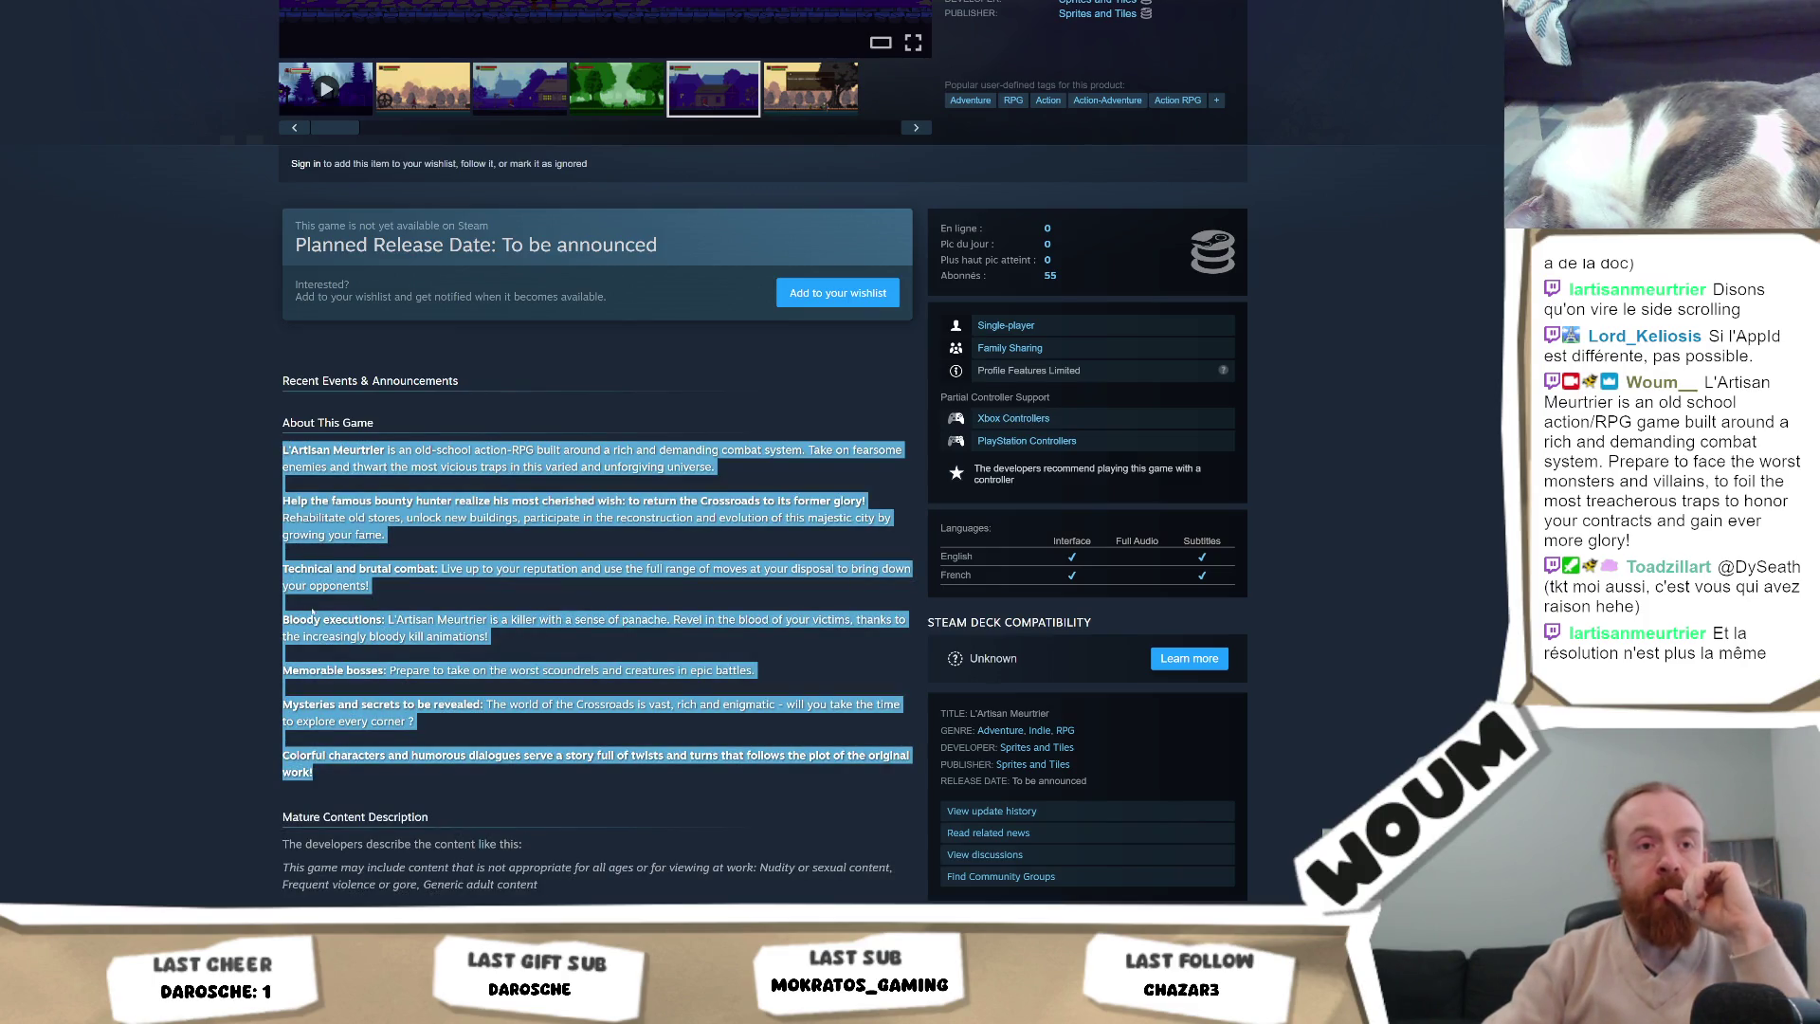
scroll(585, 624, "up", 4)
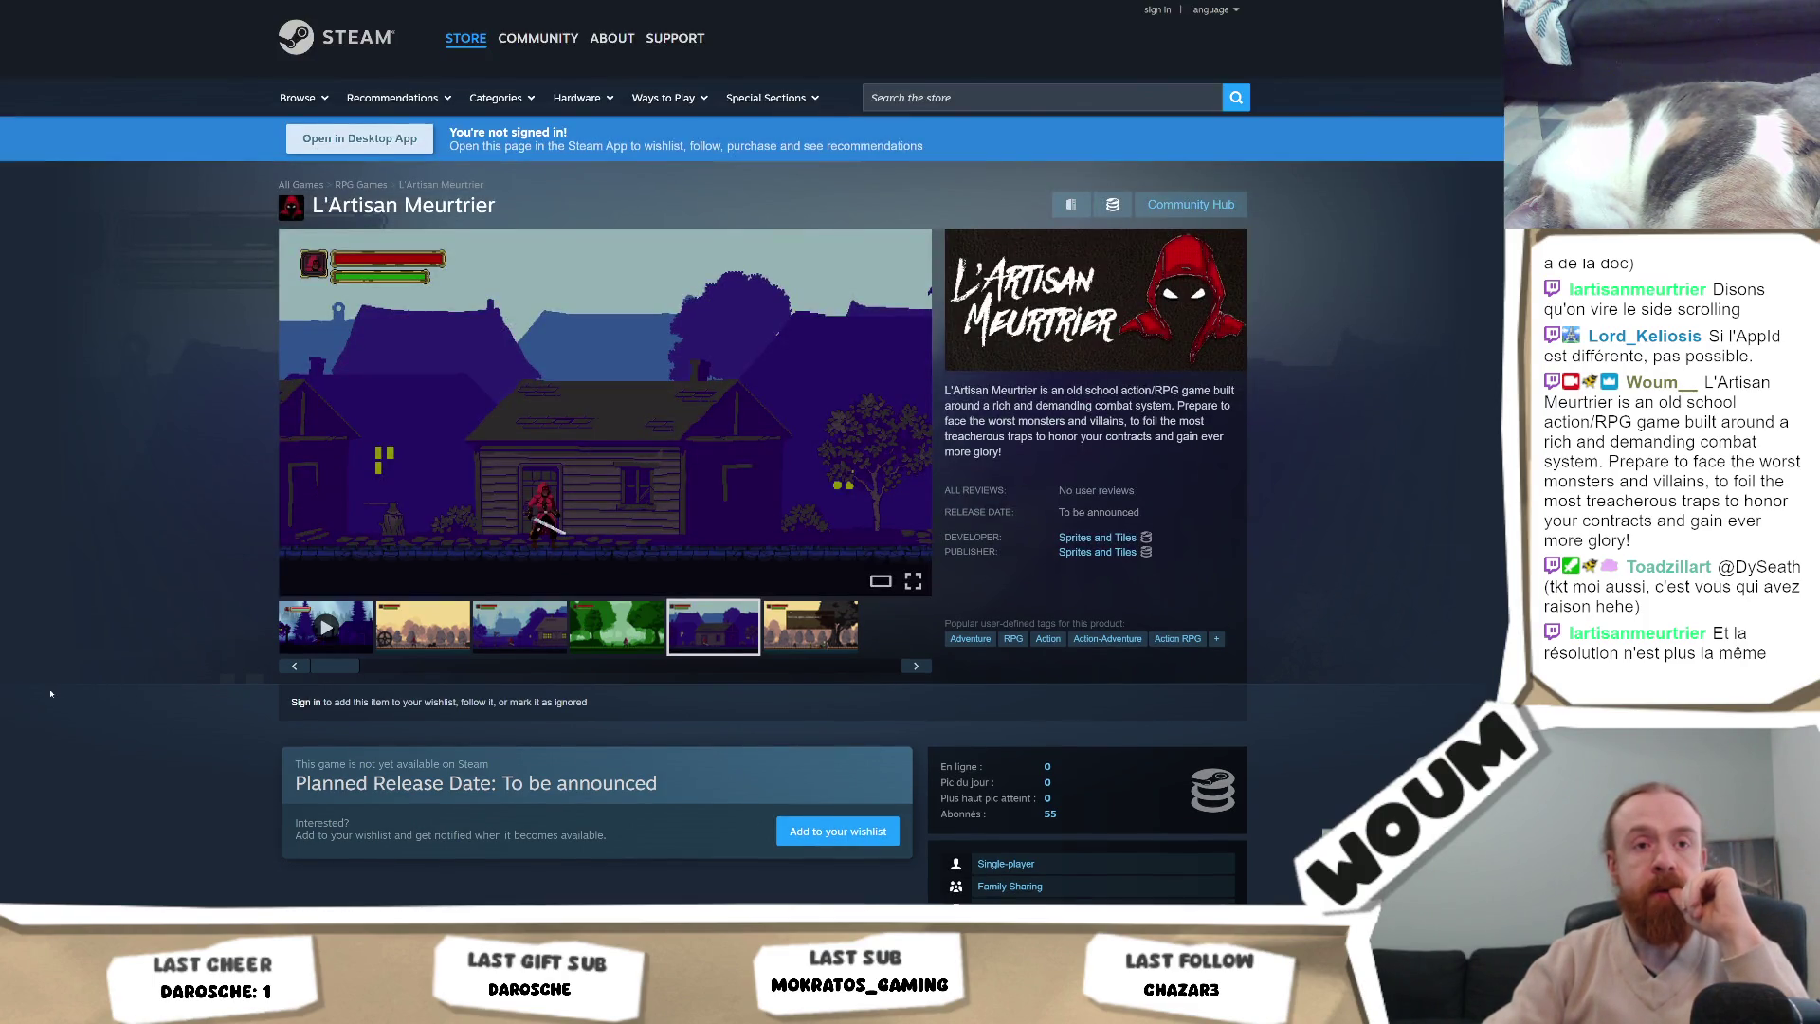
scroll(51, 693, "down", 5)
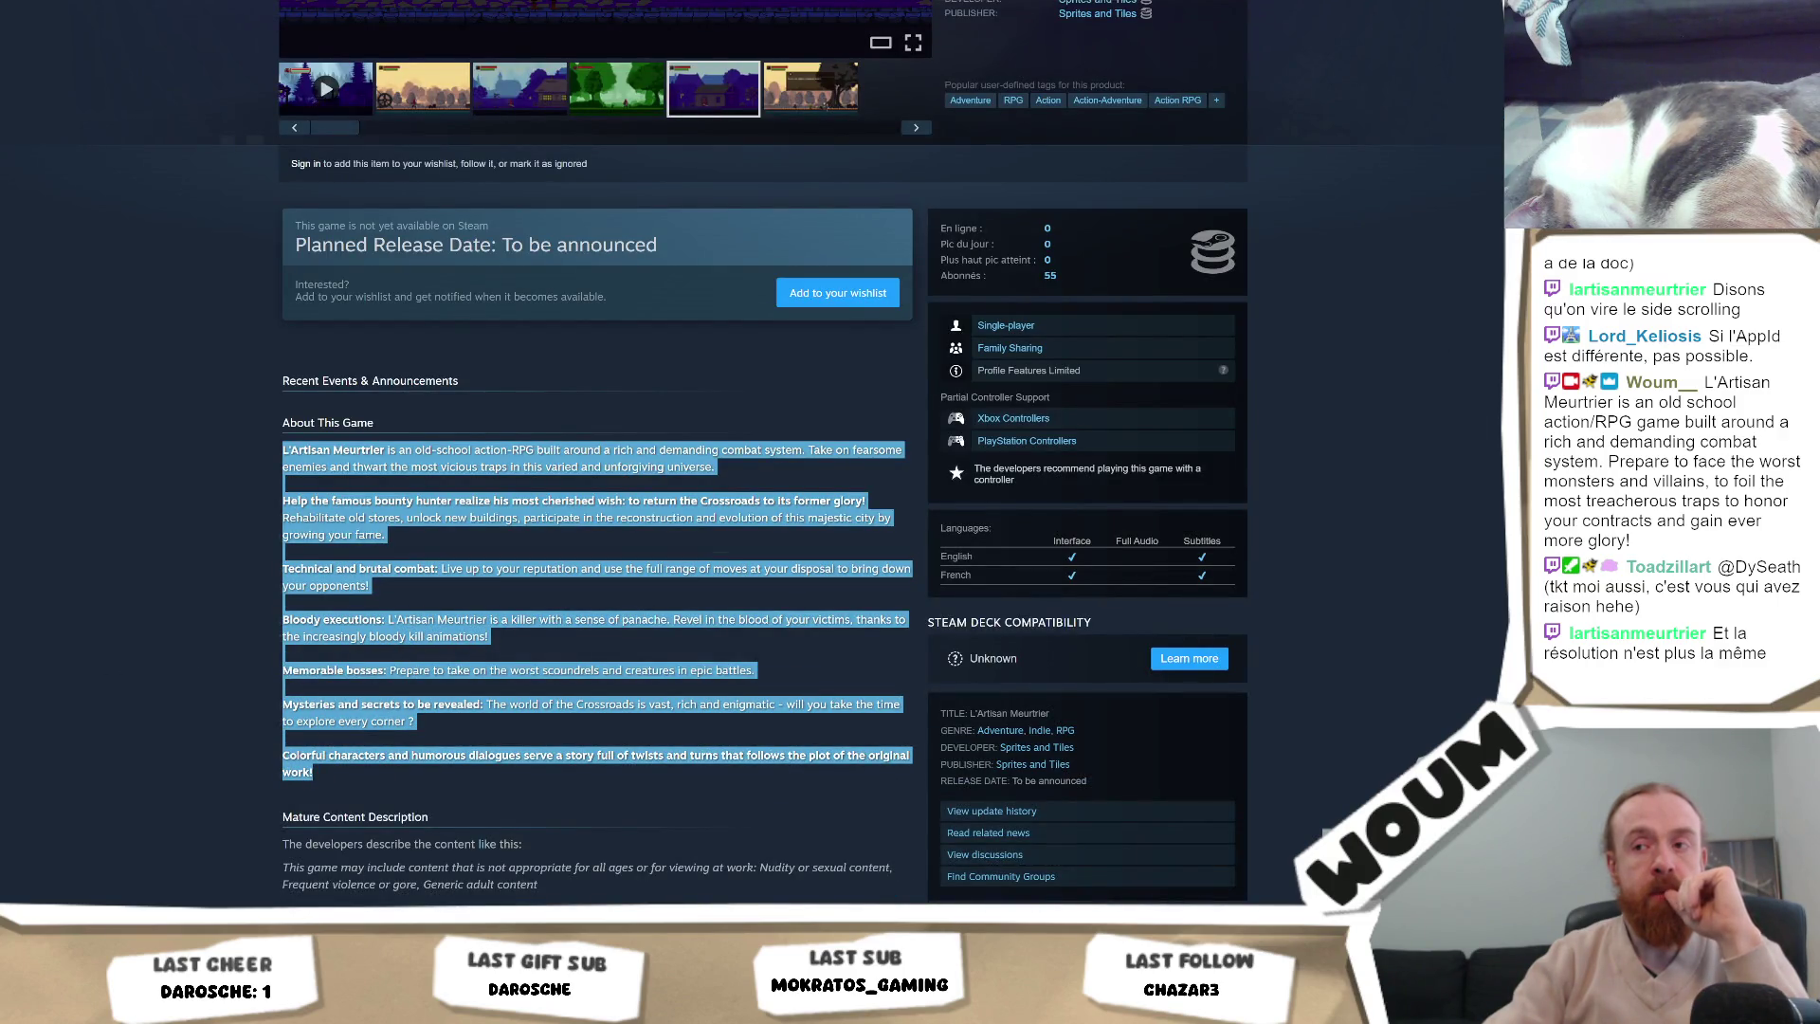
left_click(402, 685)
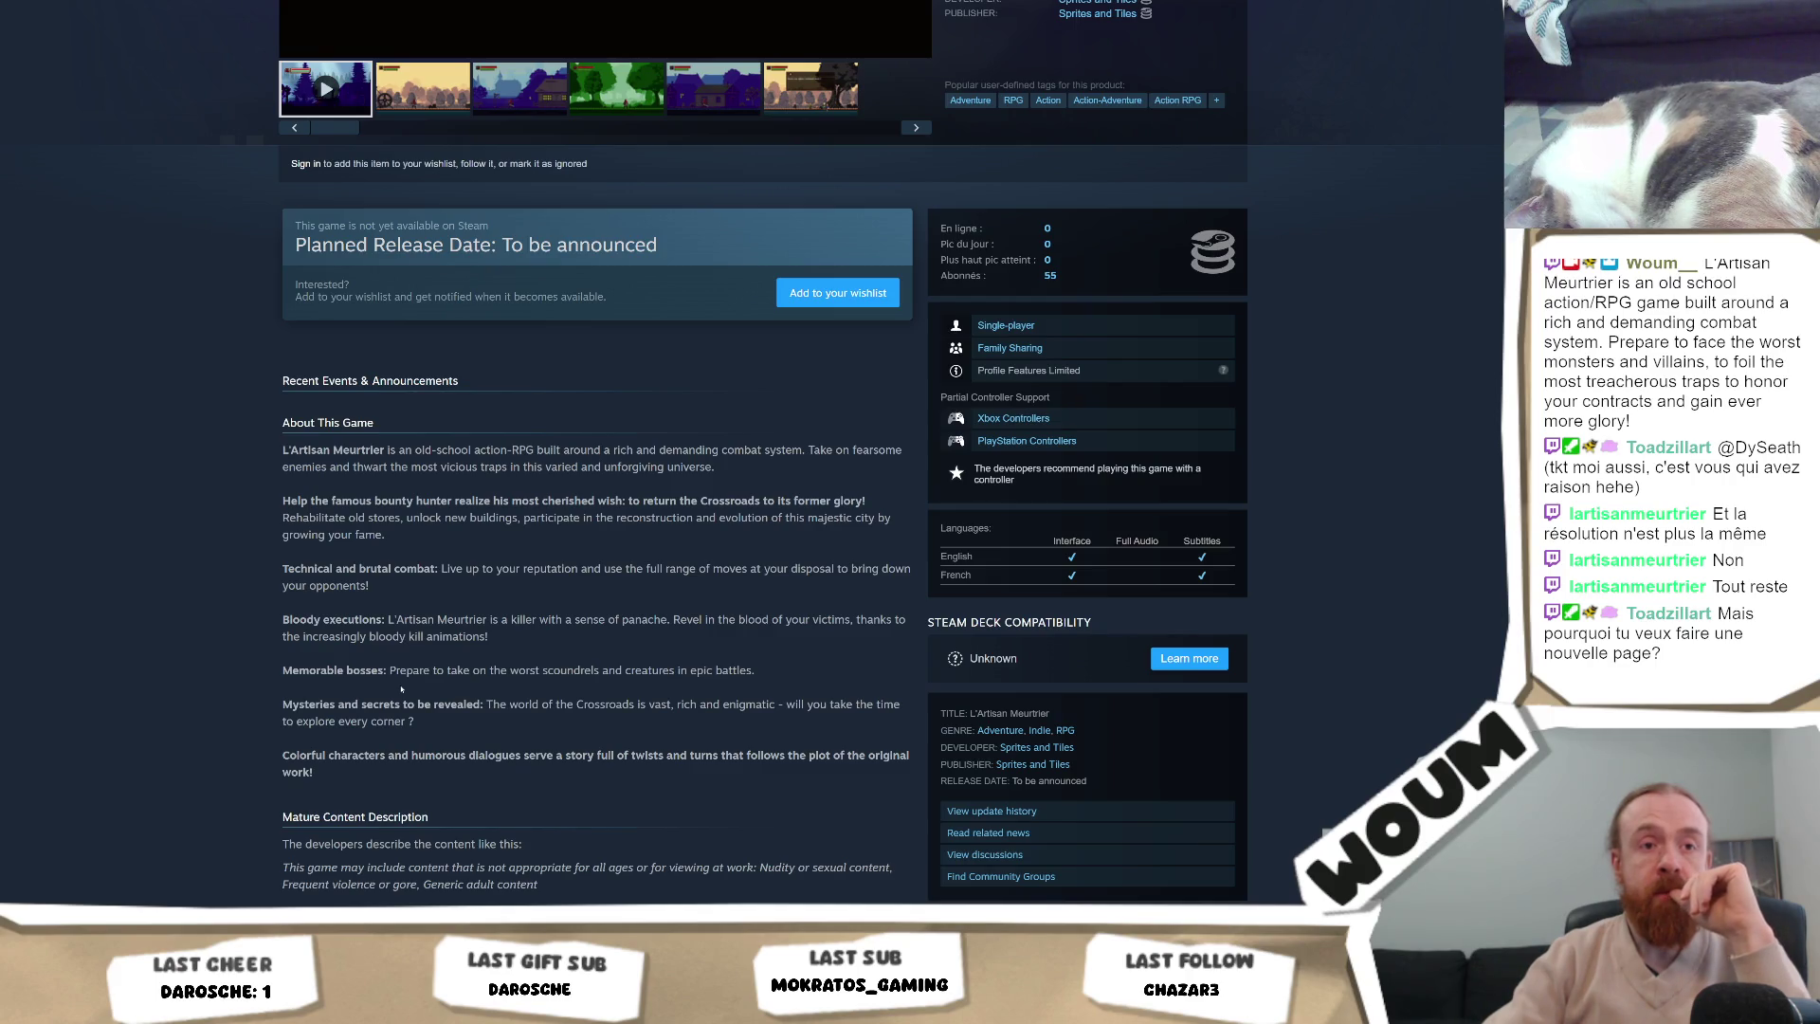
scroll(401, 689, "up", 3)
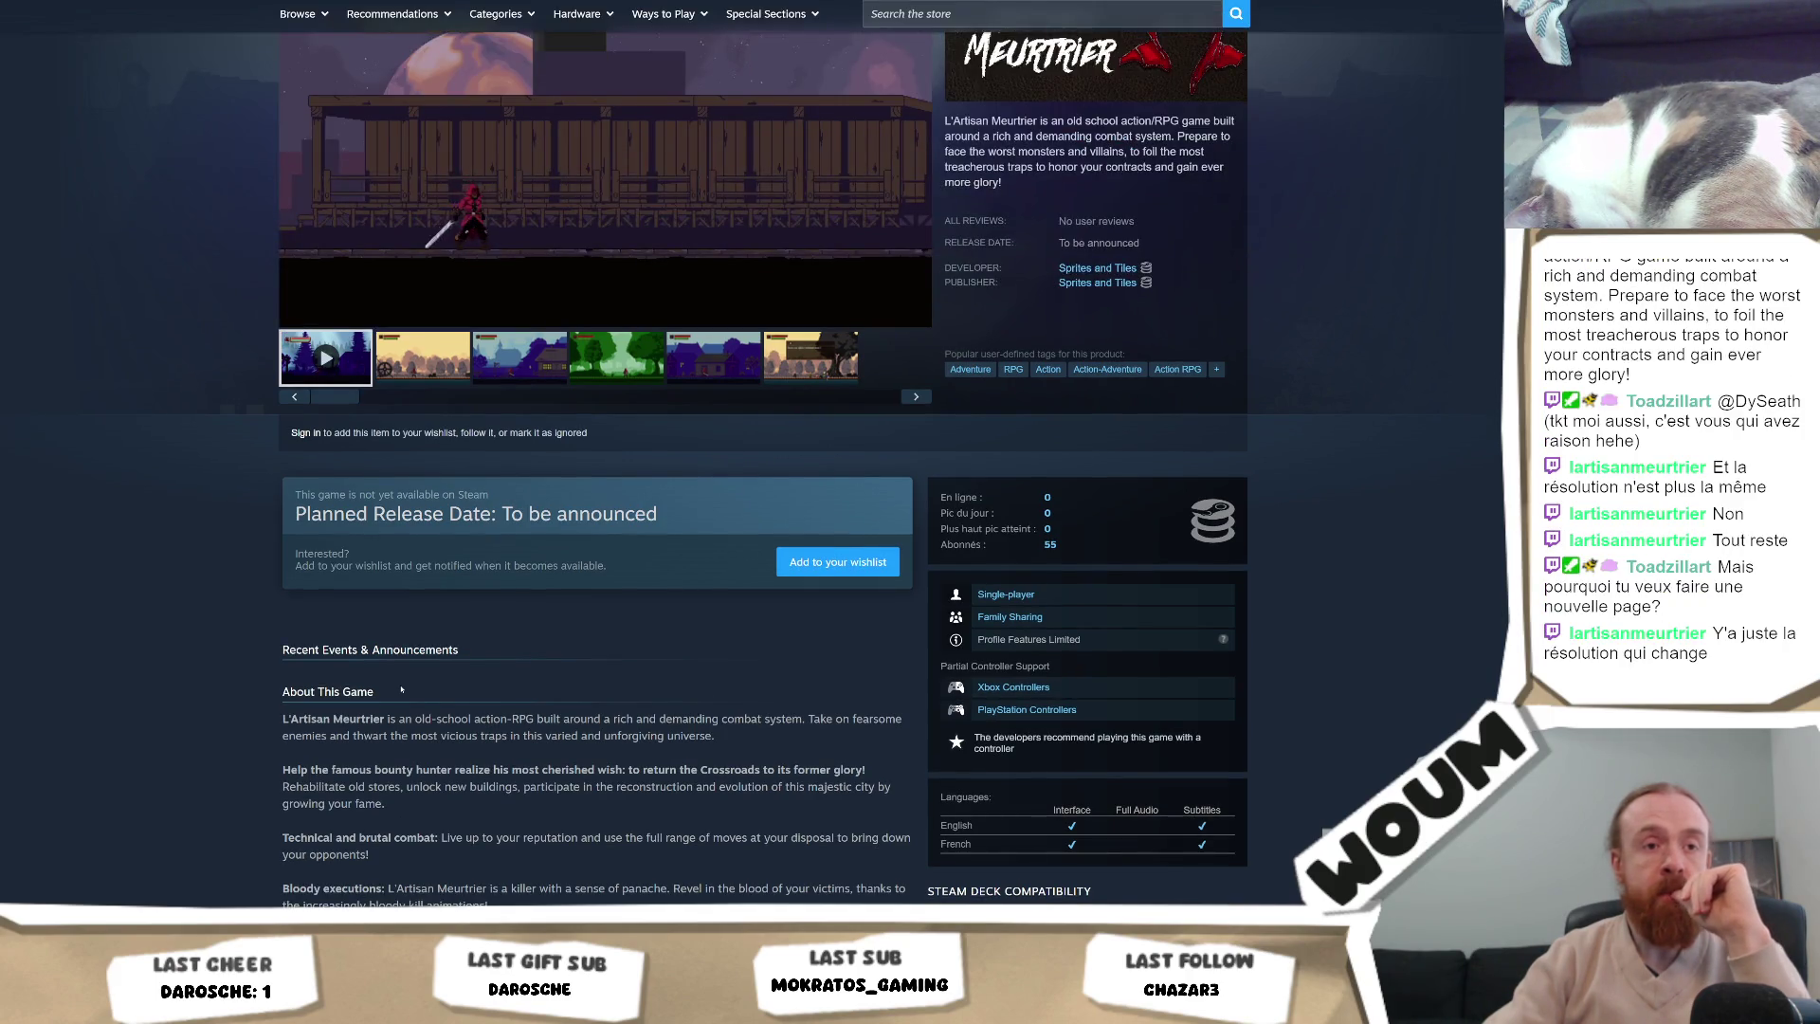
scroll(401, 689, "up", 3)
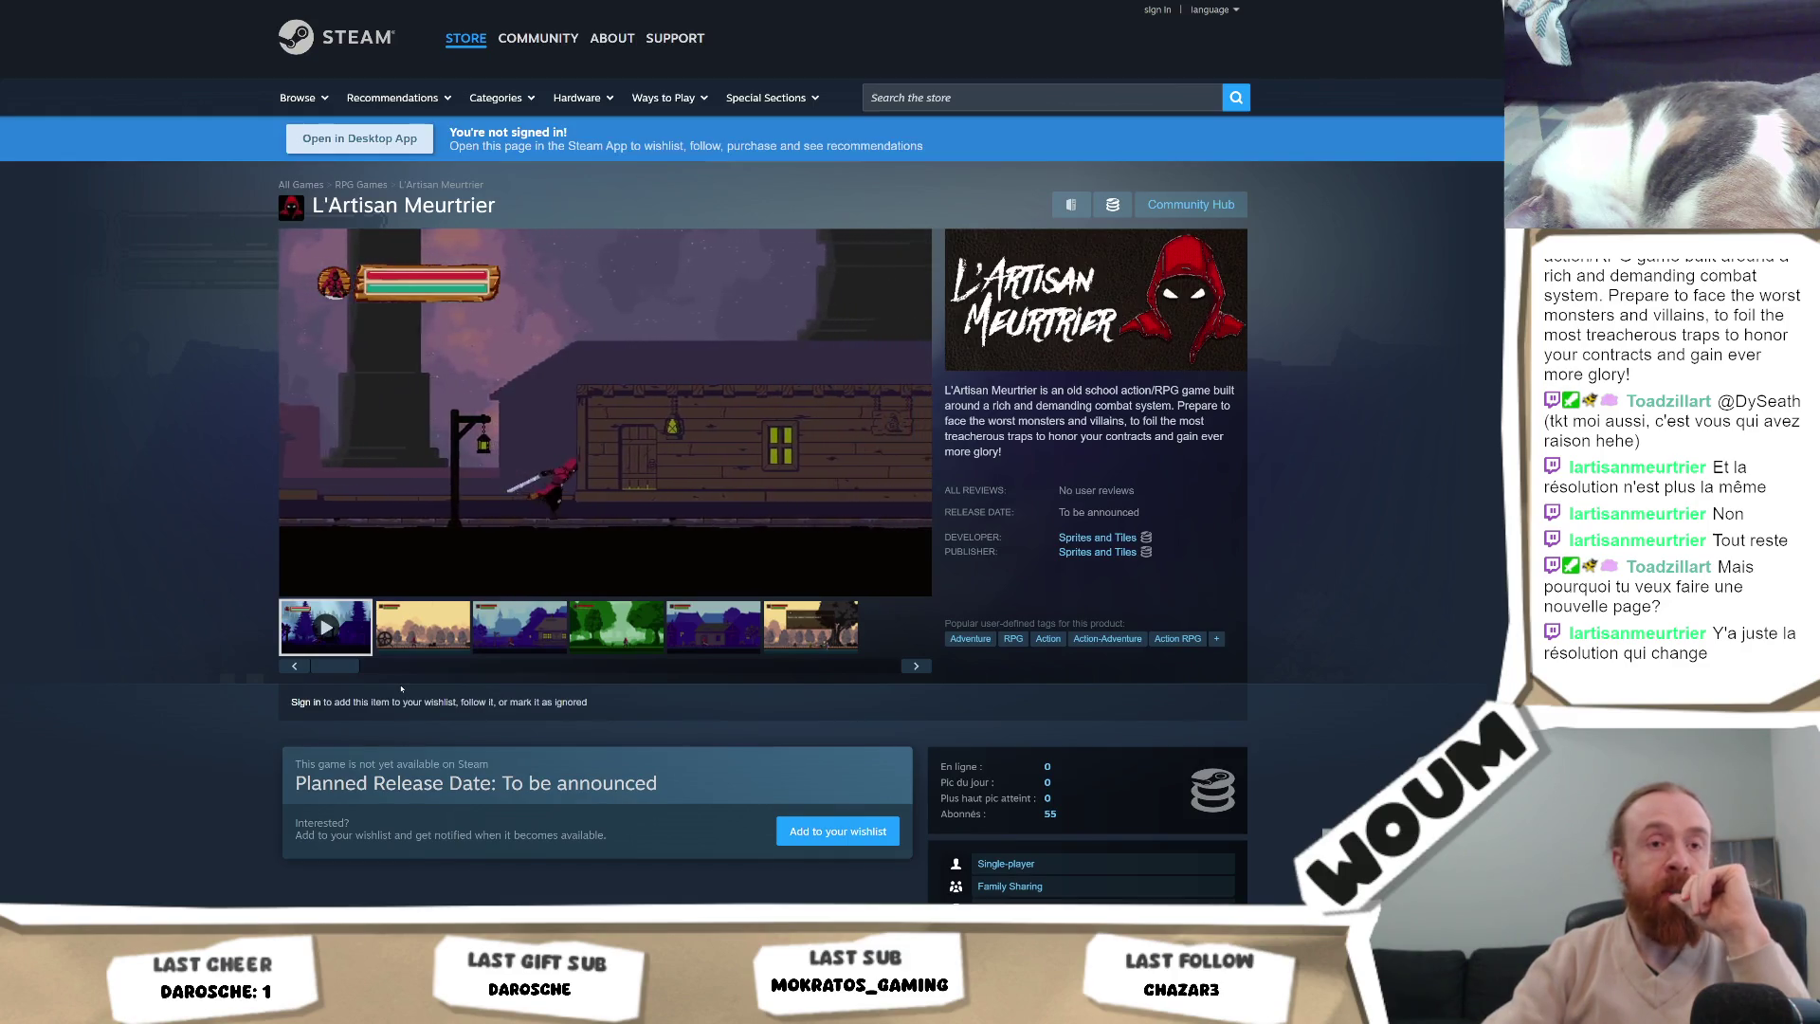